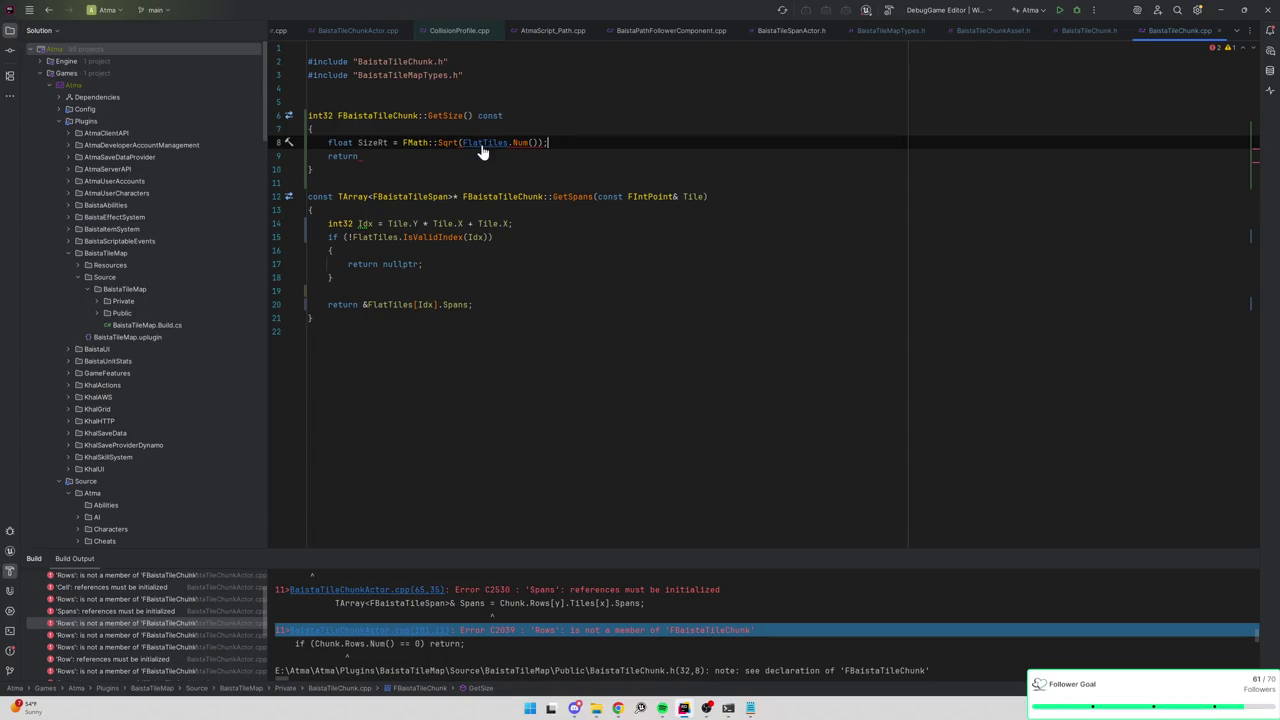
# In GetSize, wrap FlatTiles.Num() in static_cast<float> inside the FMath::Sqrt call.
pyautogui.keyDown('ctrl'); pyautogui.click(445, 145); pyautogui.keyUp('ctrl')
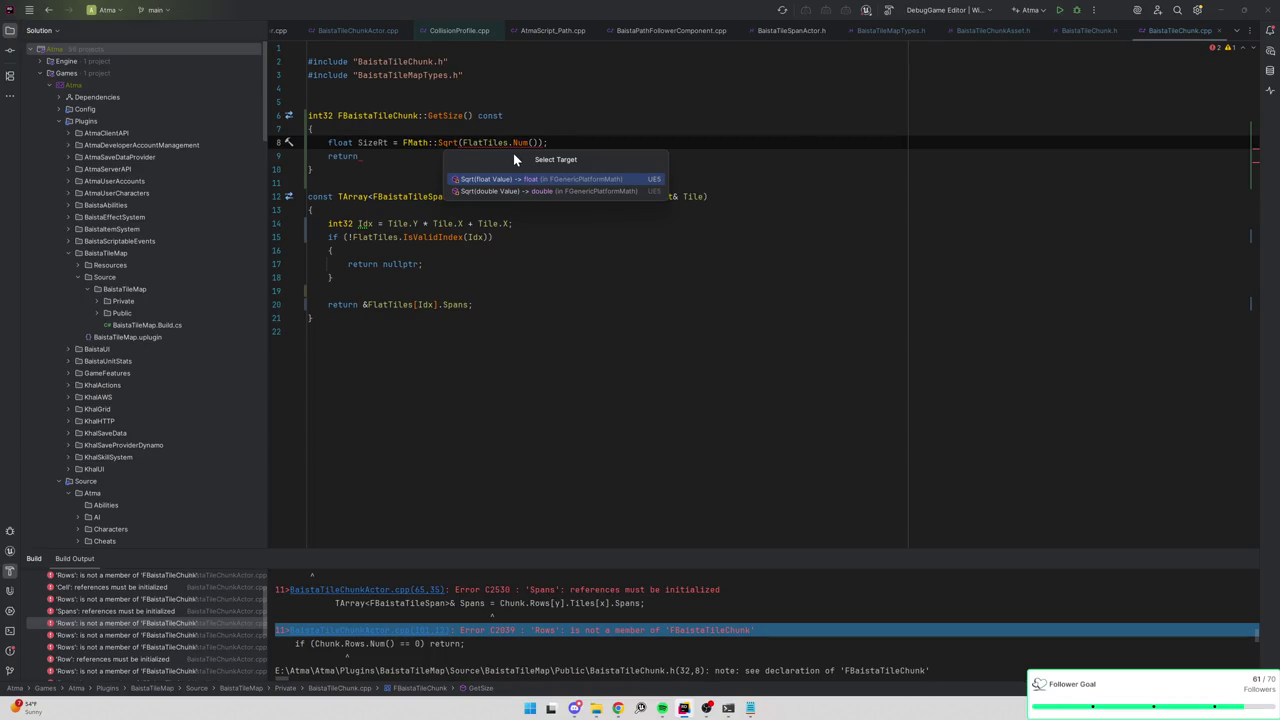
pyautogui.press('Escape')
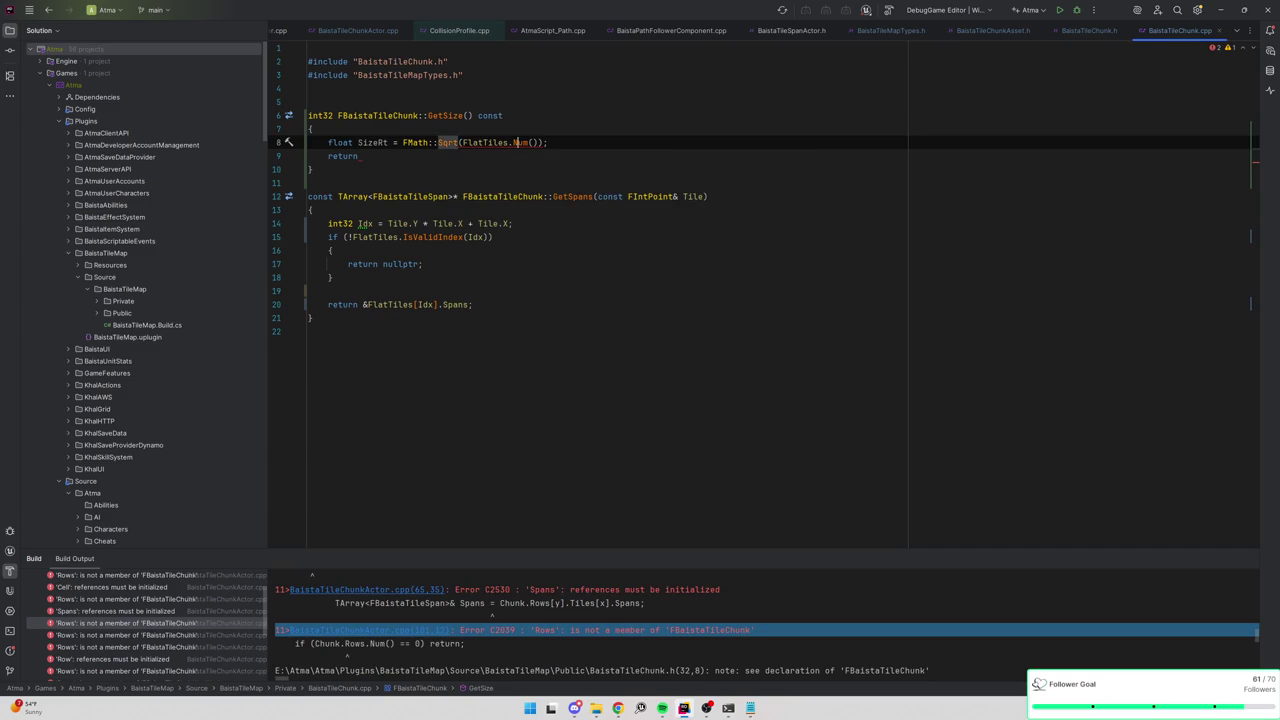
pyautogui.moveTo(518, 142)
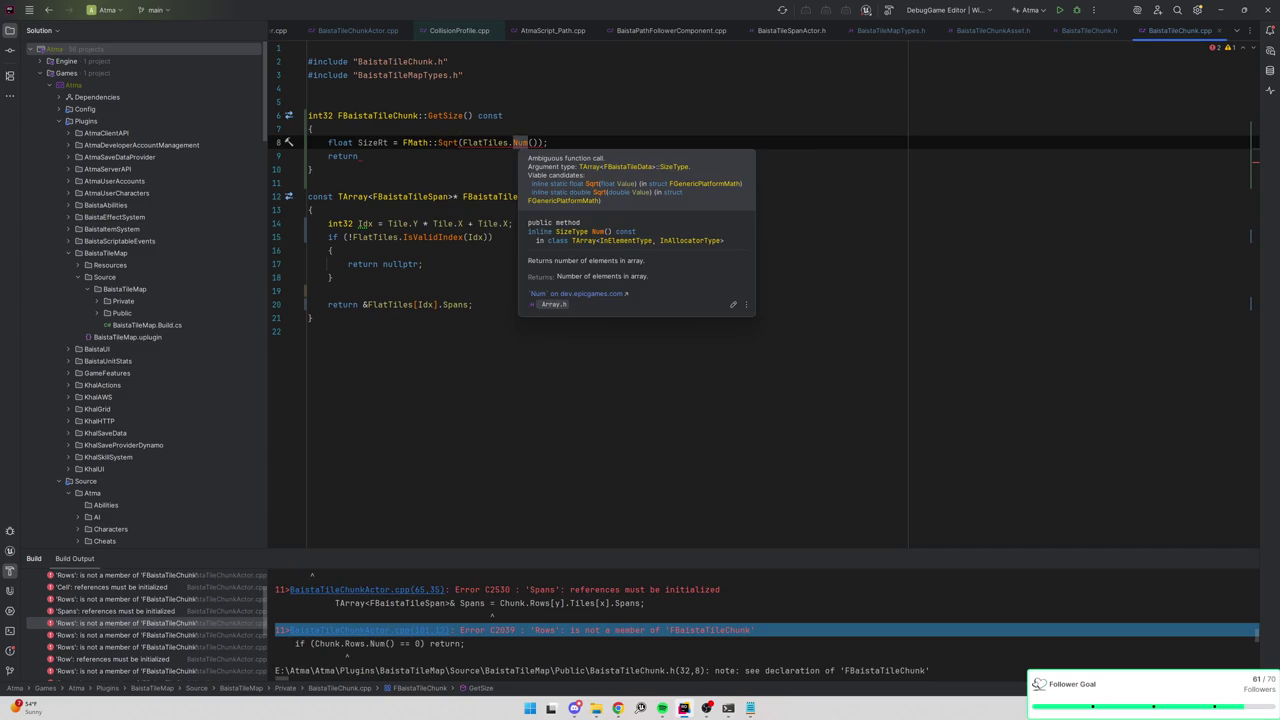
pyautogui.click(461, 142)
pyautogui.write('(float)')
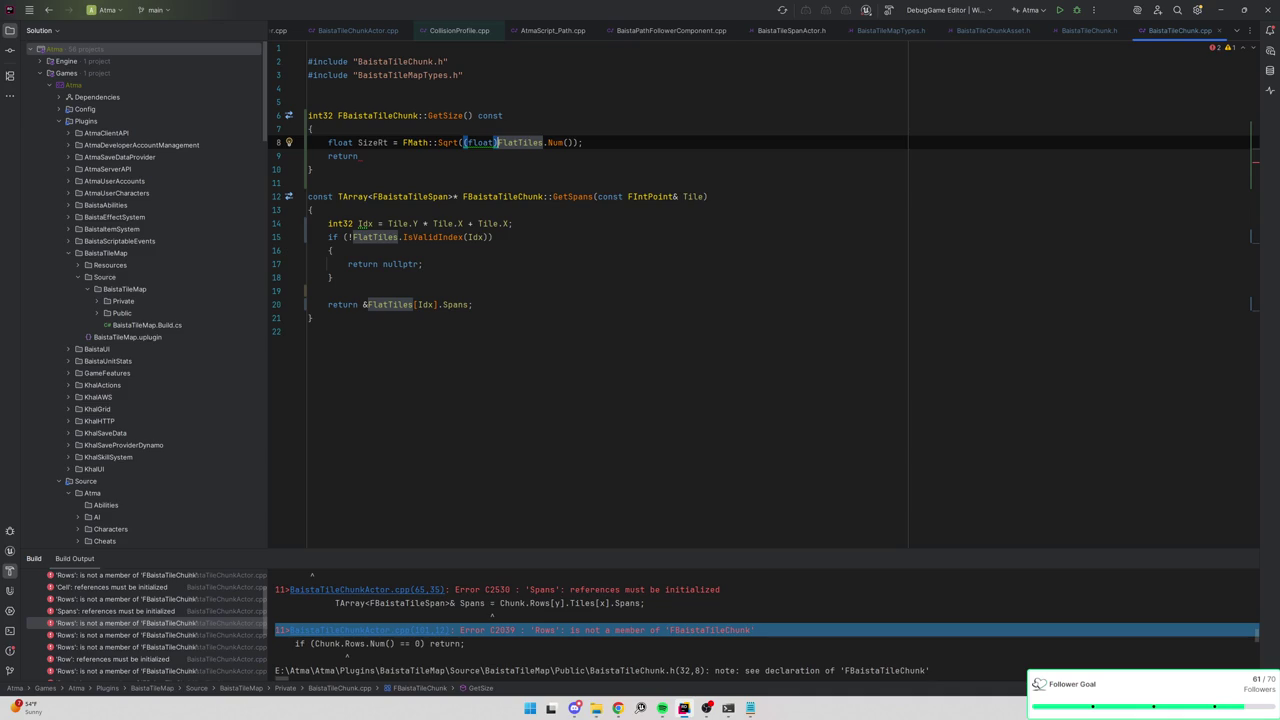
pyautogui.click(312, 169)
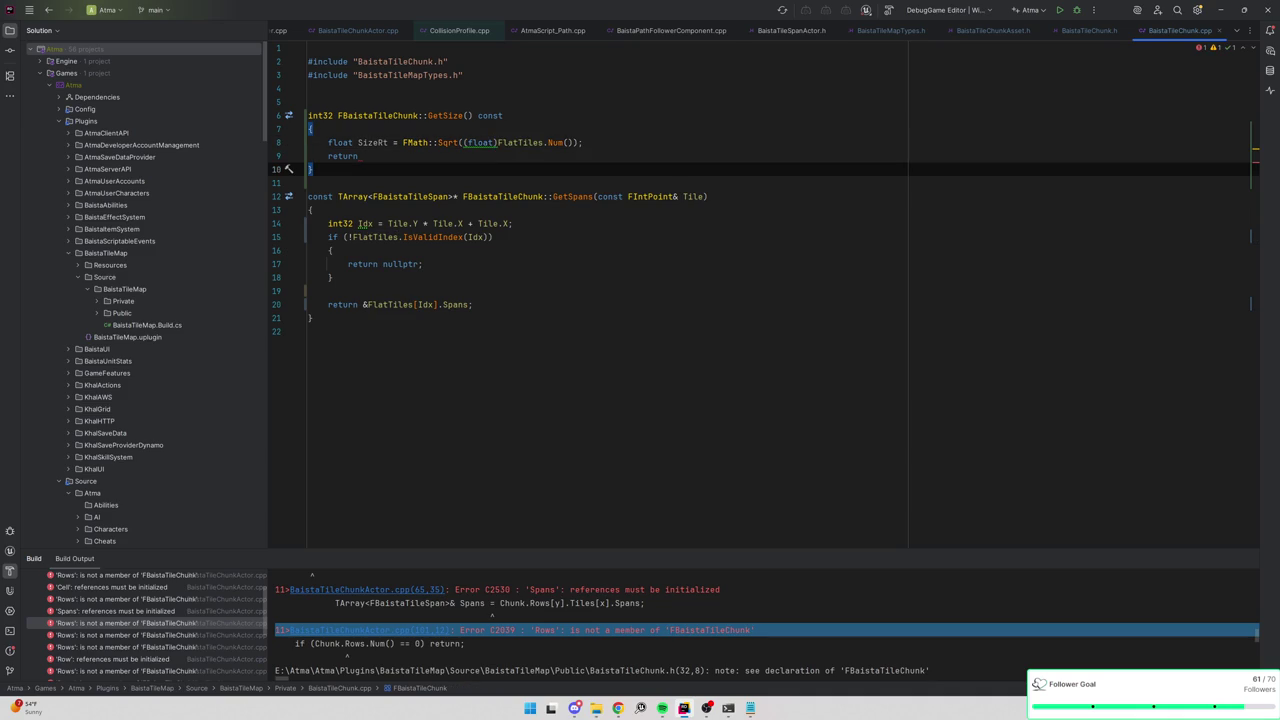
pyautogui.moveTo(482, 143)
pyautogui.click(482, 143)
pyautogui.hotkey('ctrl', 'w')
pyautogui.hotkey('ctrl', 'w')
pyautogui.write('static_c')
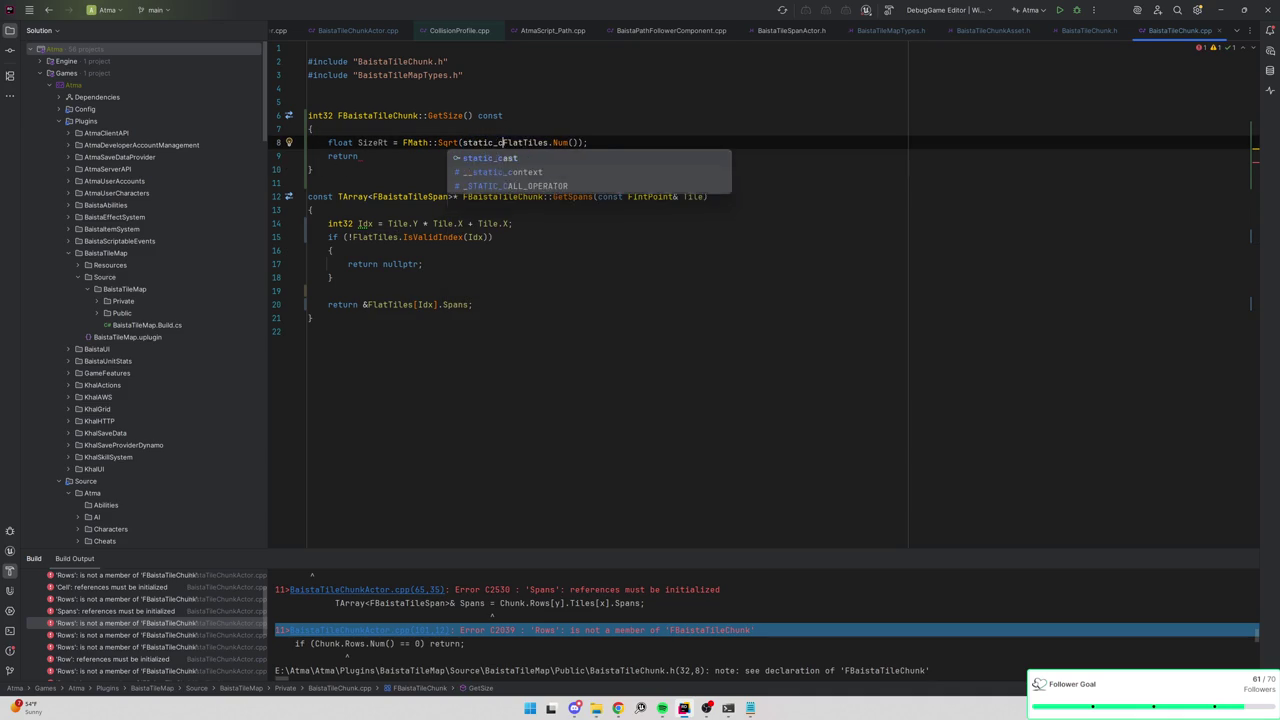
pyautogui.press('Return')
pyautogui.write('float>(')
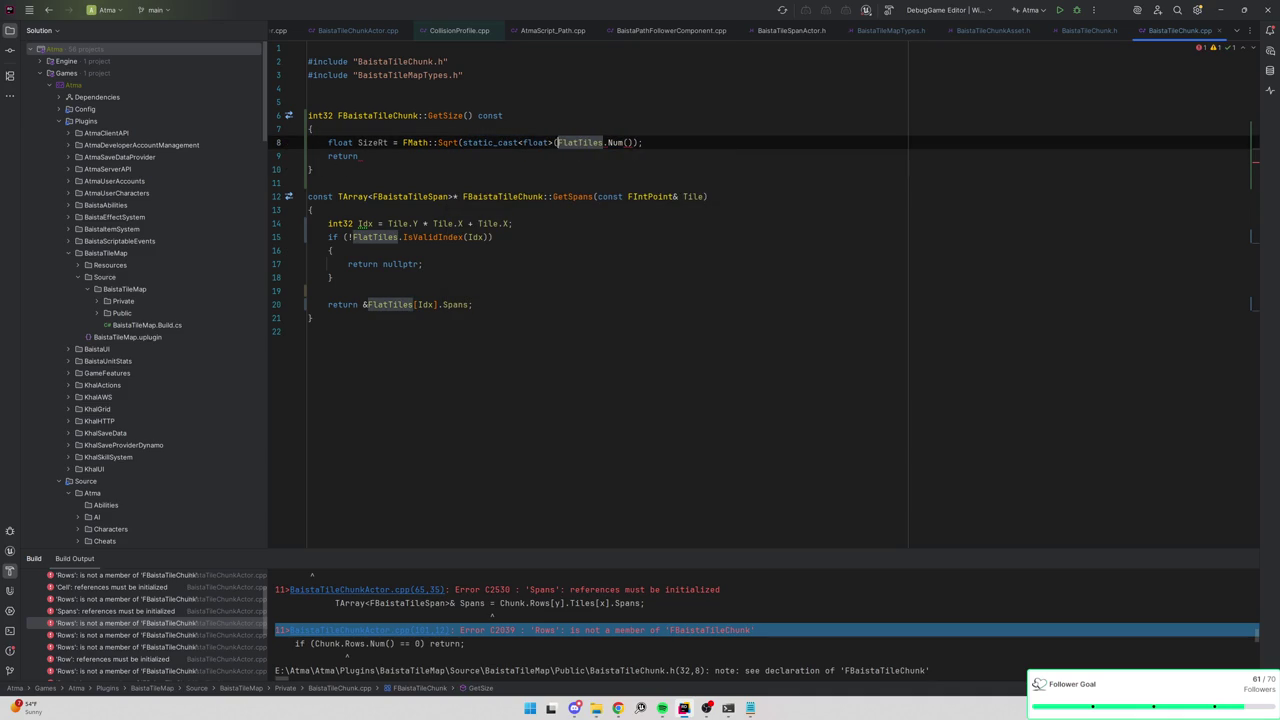
pyautogui.click(631, 143)
pyautogui.write(')')
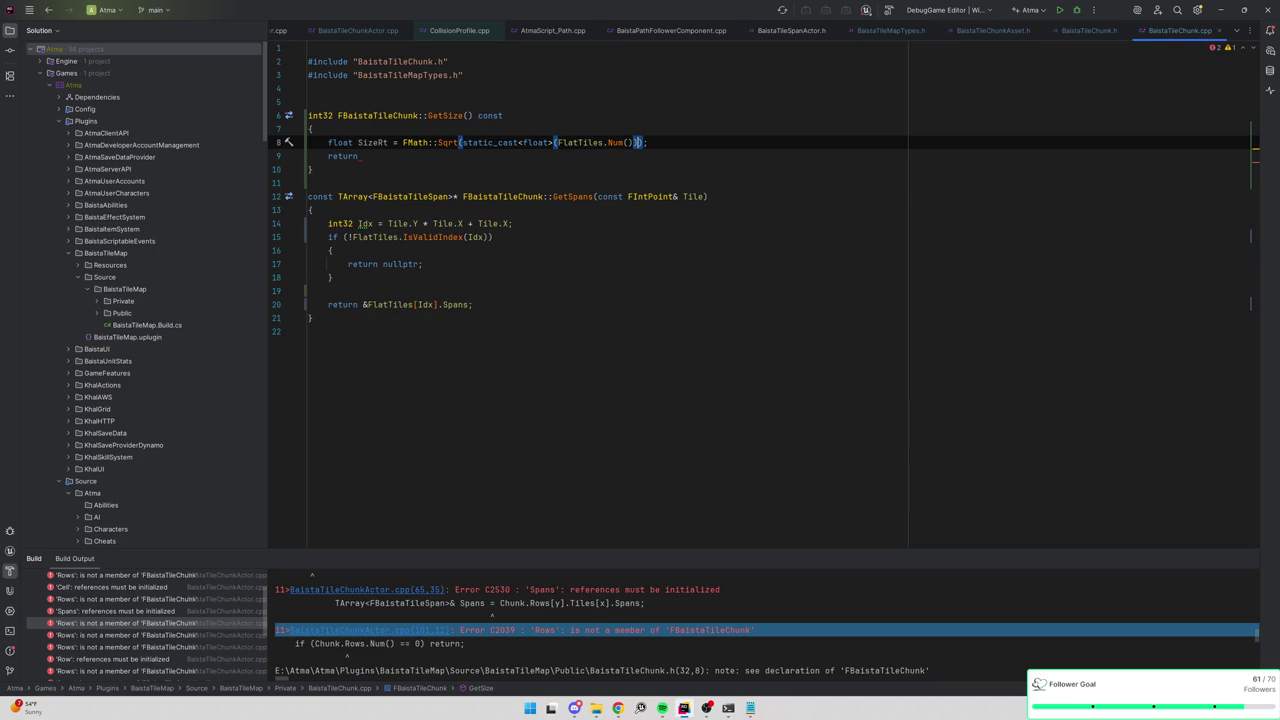
# Make GetSize return FMath::RoundToInt32(SizeRt), then move to BaistaTileChunkActor.cpp.
pyautogui.click(308, 183)
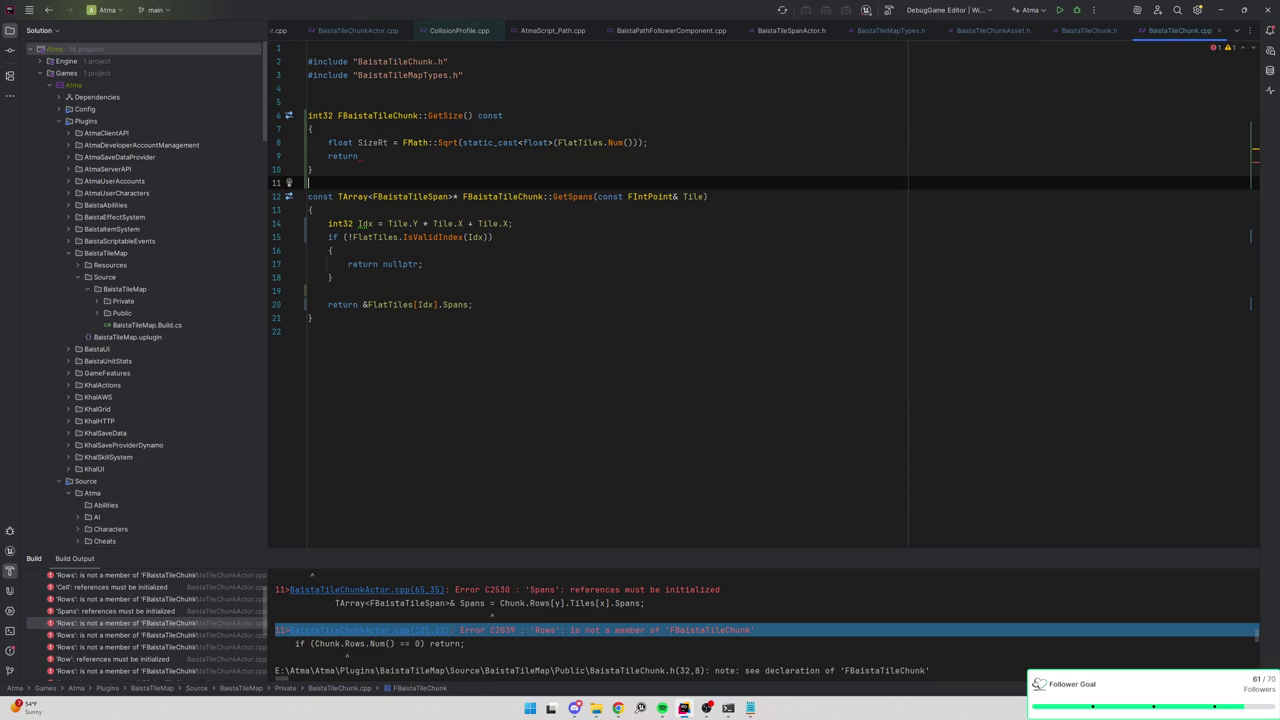
pyautogui.click(362, 156)
pyautogui.write('FMath::RoundToI')
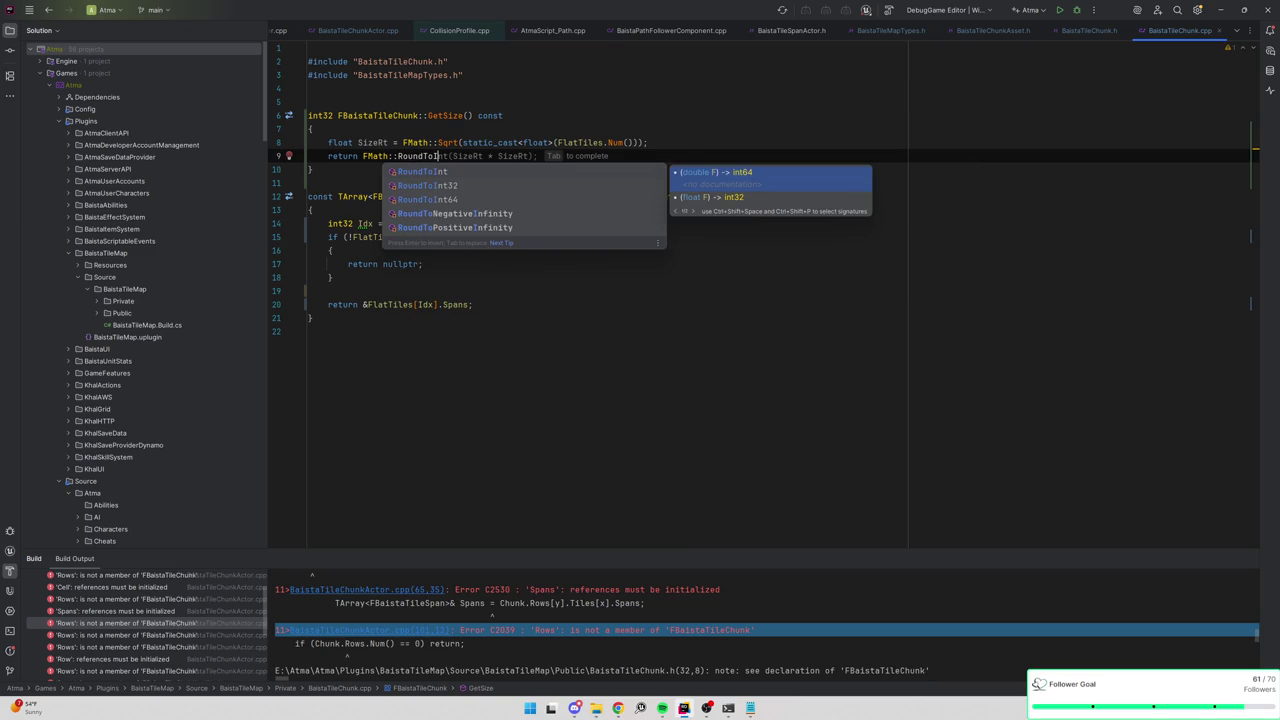
pyautogui.press('Down')
pyautogui.press('Return')
pyautogui.write('SizeRt);')
pyautogui.click(308, 183)
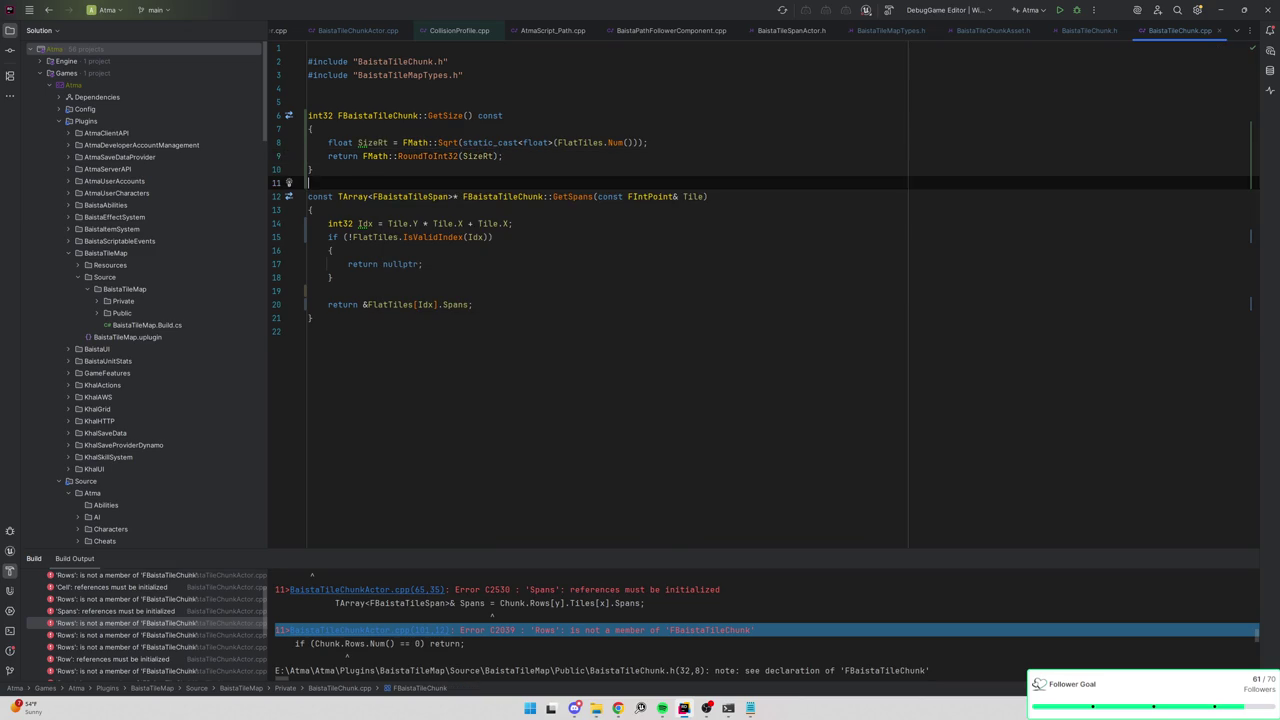
pyautogui.hotkey('ctrl', 'Tab')
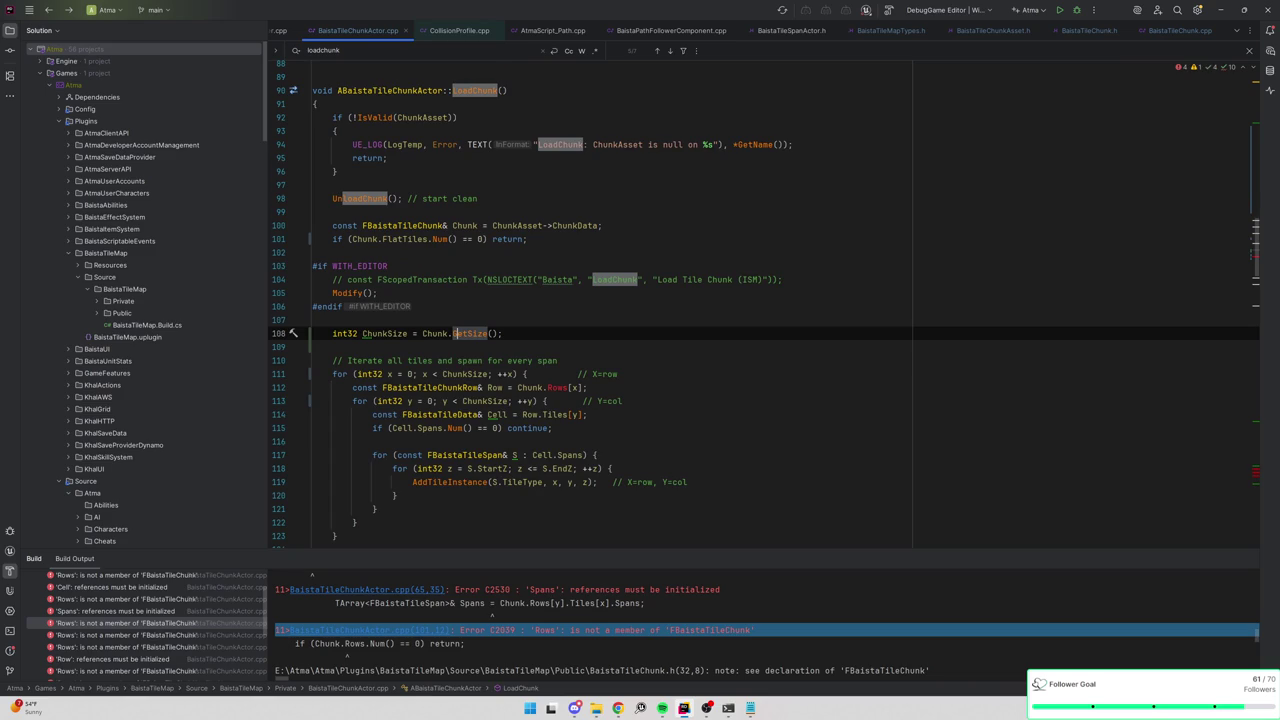
# Insert blank lines at the top of LoadChunk's y loop, just above the Cell declaration.
pyautogui.scroll(-2, 760, 300)
pyautogui.scroll(1, 760, 300)
pyautogui.scroll(-1, 760, 300)
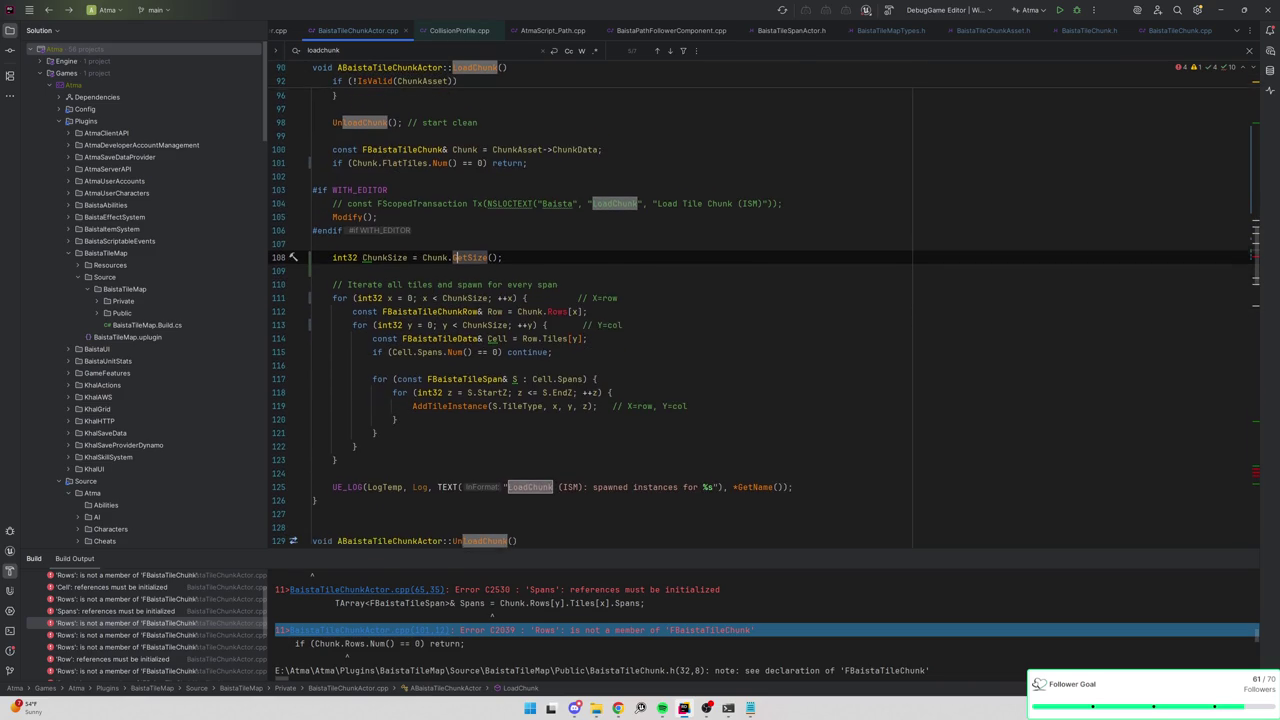
pyautogui.moveTo(590, 402)
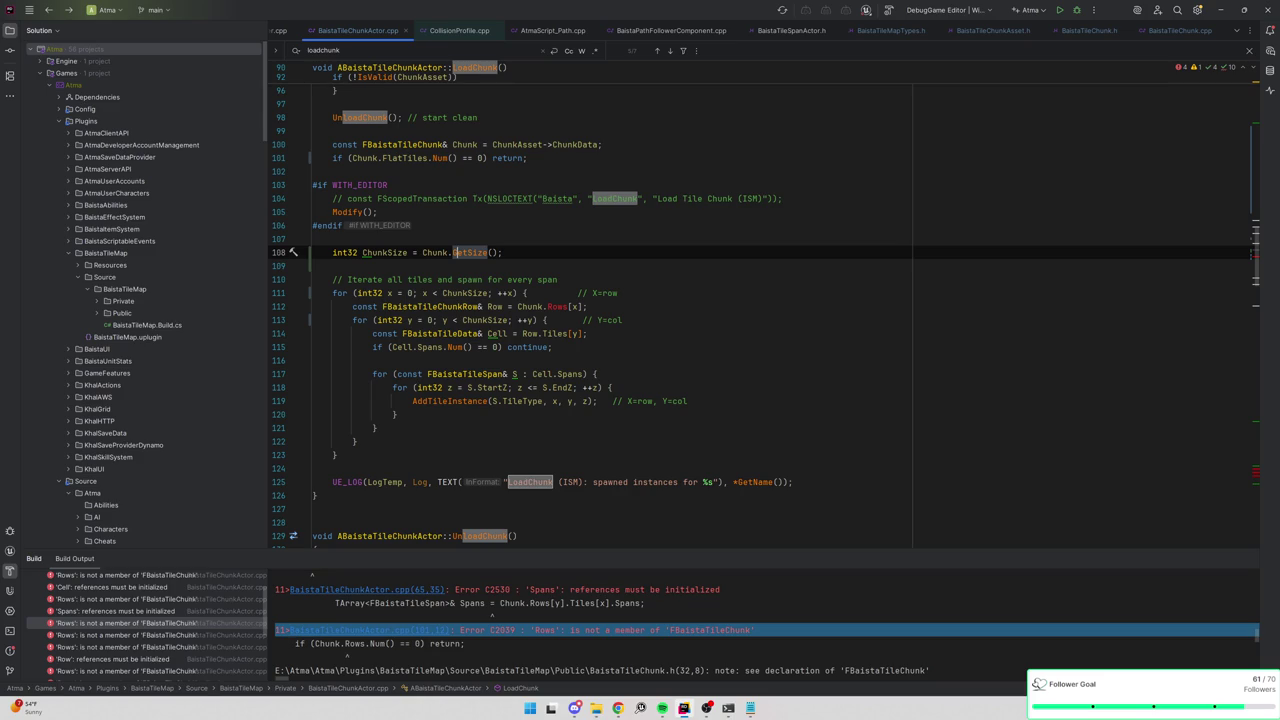
pyautogui.click(618, 293)
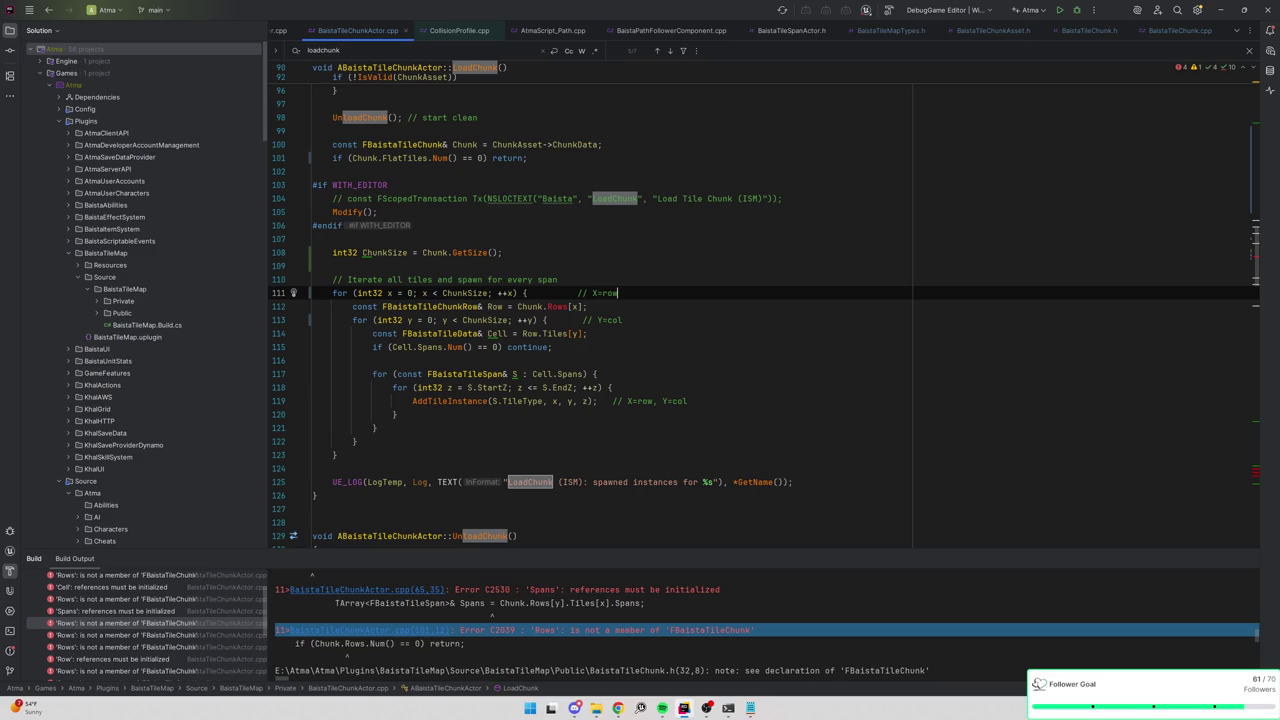
pyautogui.click(622, 320)
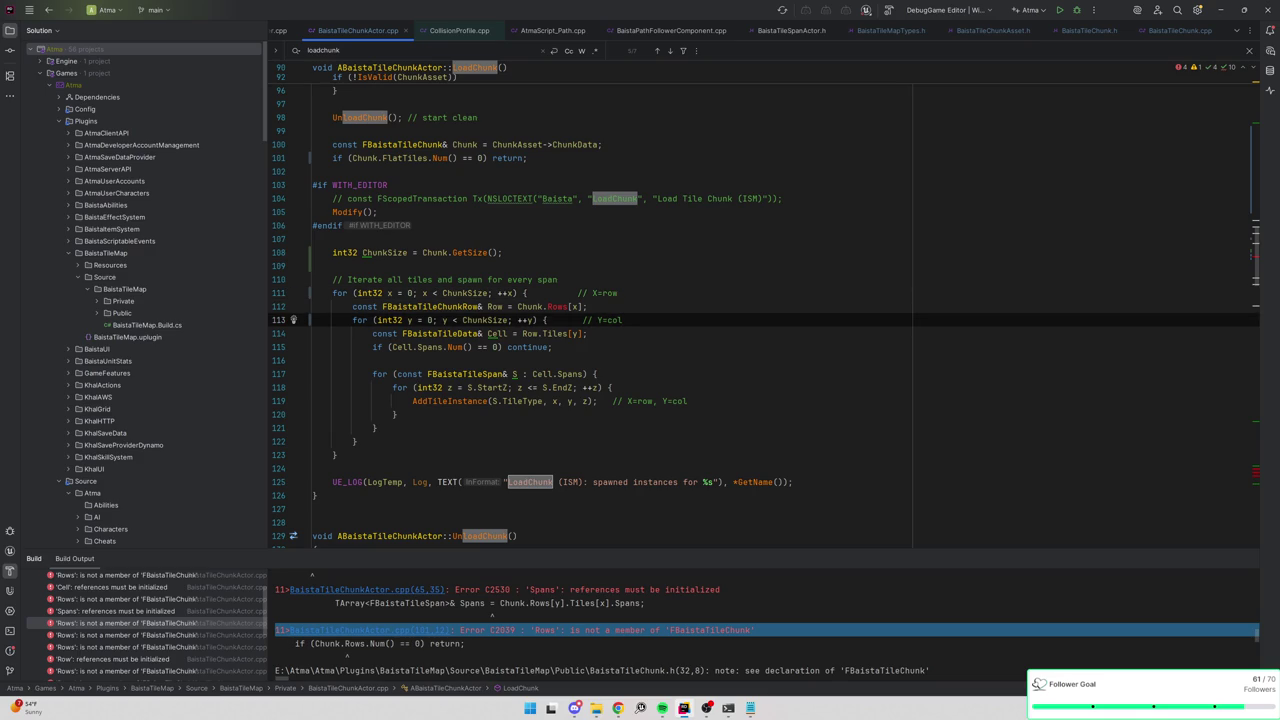
pyautogui.press('Return')
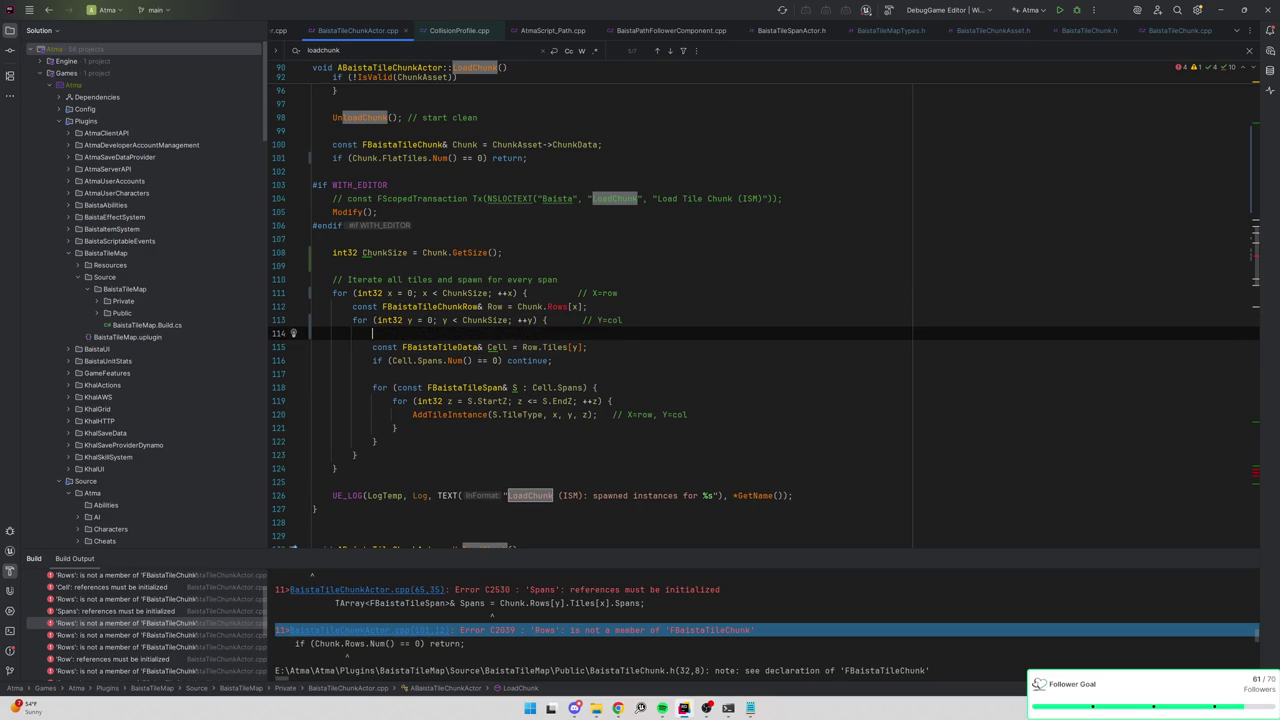
pyautogui.write('const FBaista')
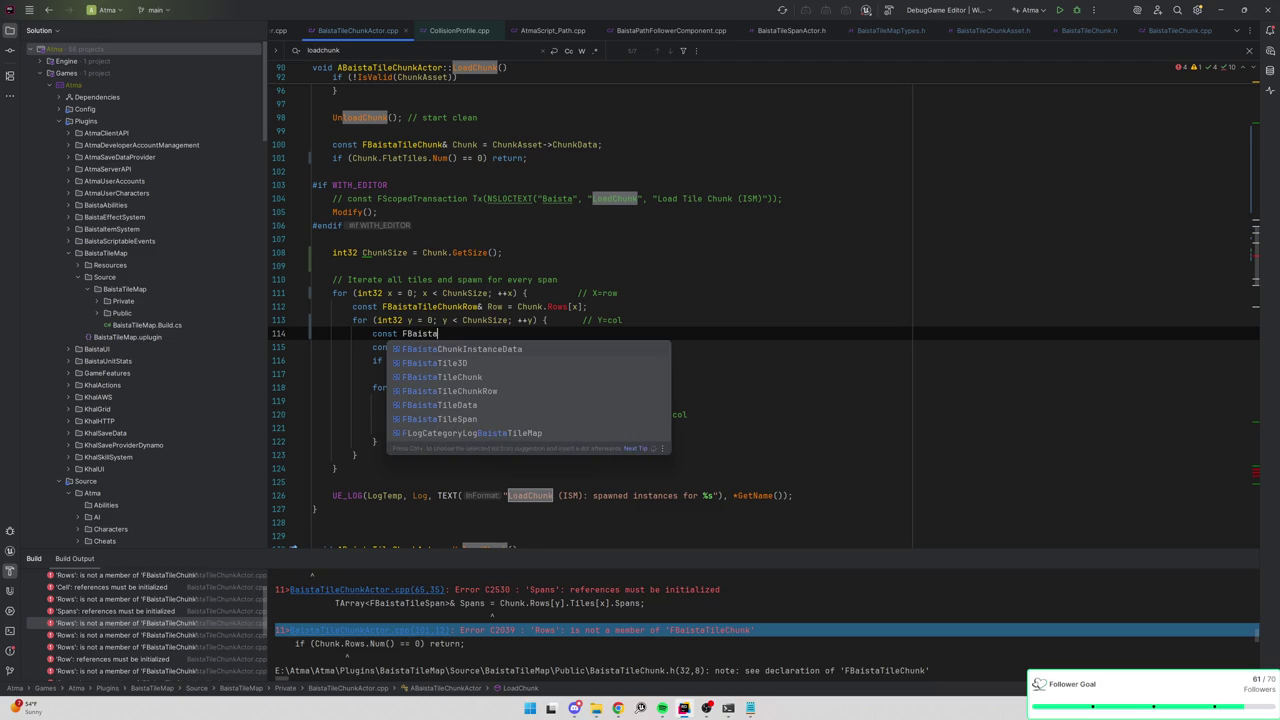
pyautogui.write('TileSpan')
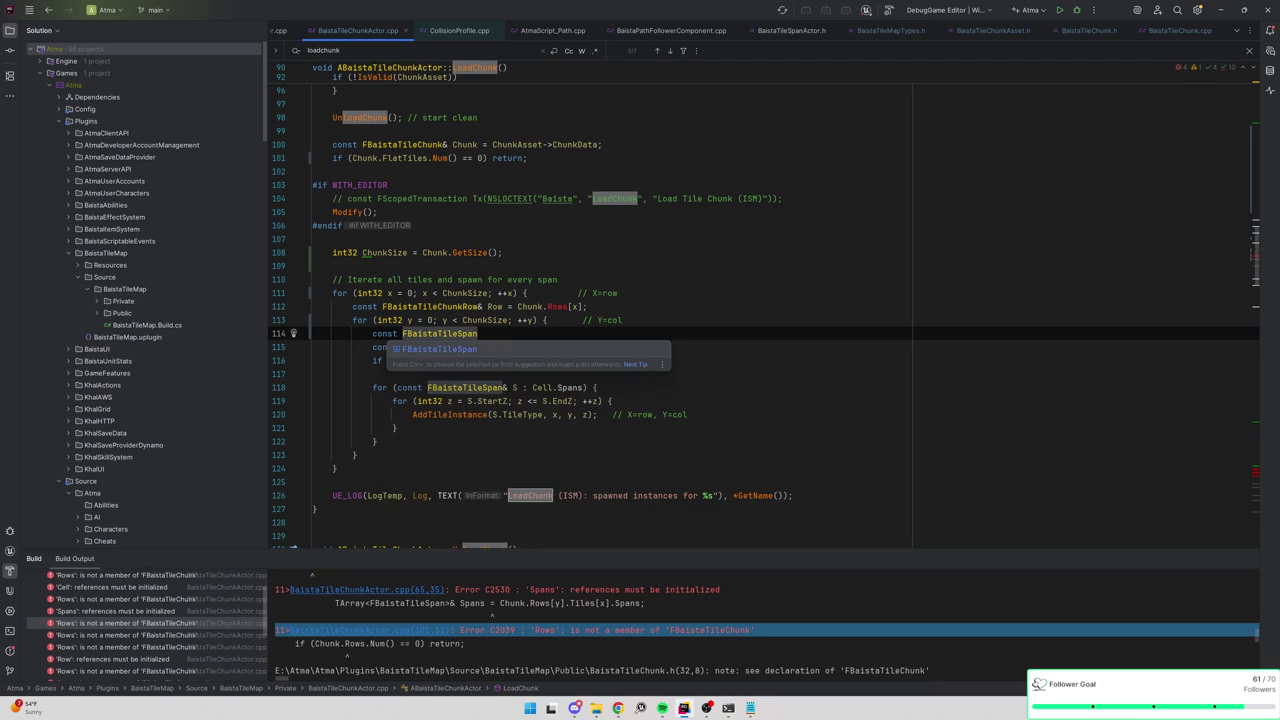
pyautogui.press('BackSpace')
pyautogui.press('BackSpace')
pyautogui.press('BackSpace')
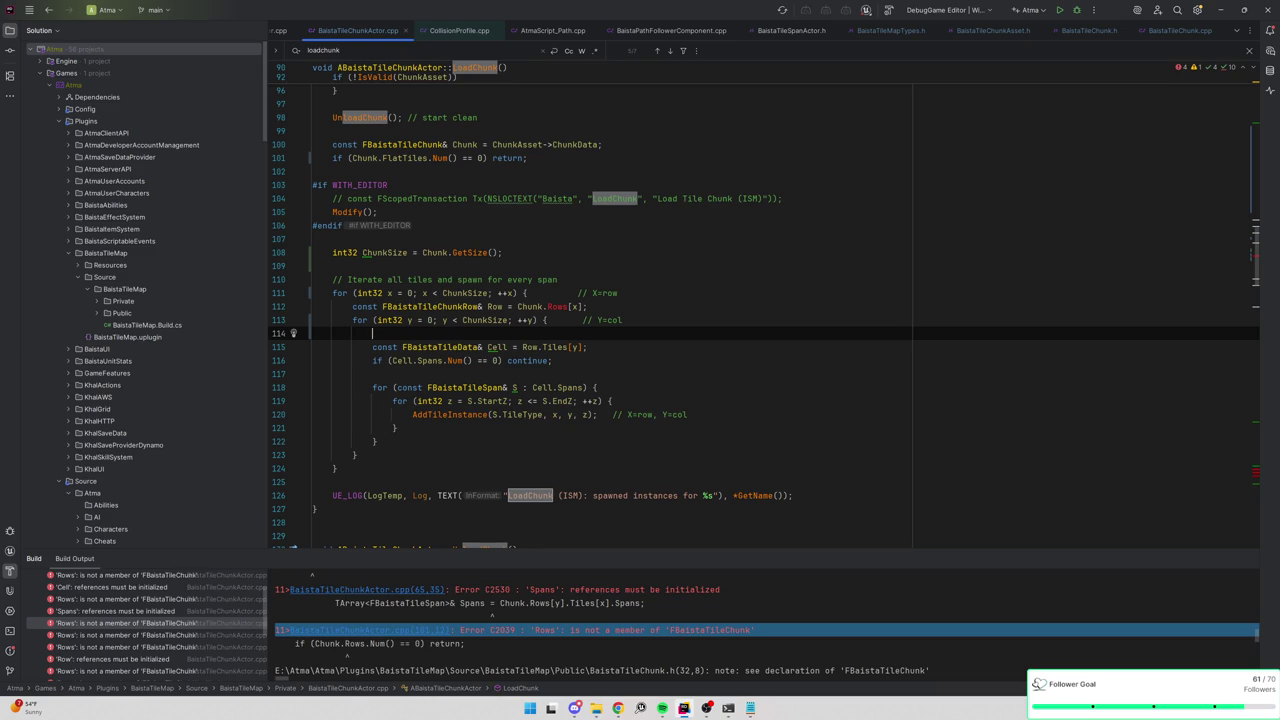
pyautogui.hotkey('shift', 'Down')
pyautogui.hotkey('shift', 'Down')
pyautogui.hotkey('shift', 'Down')
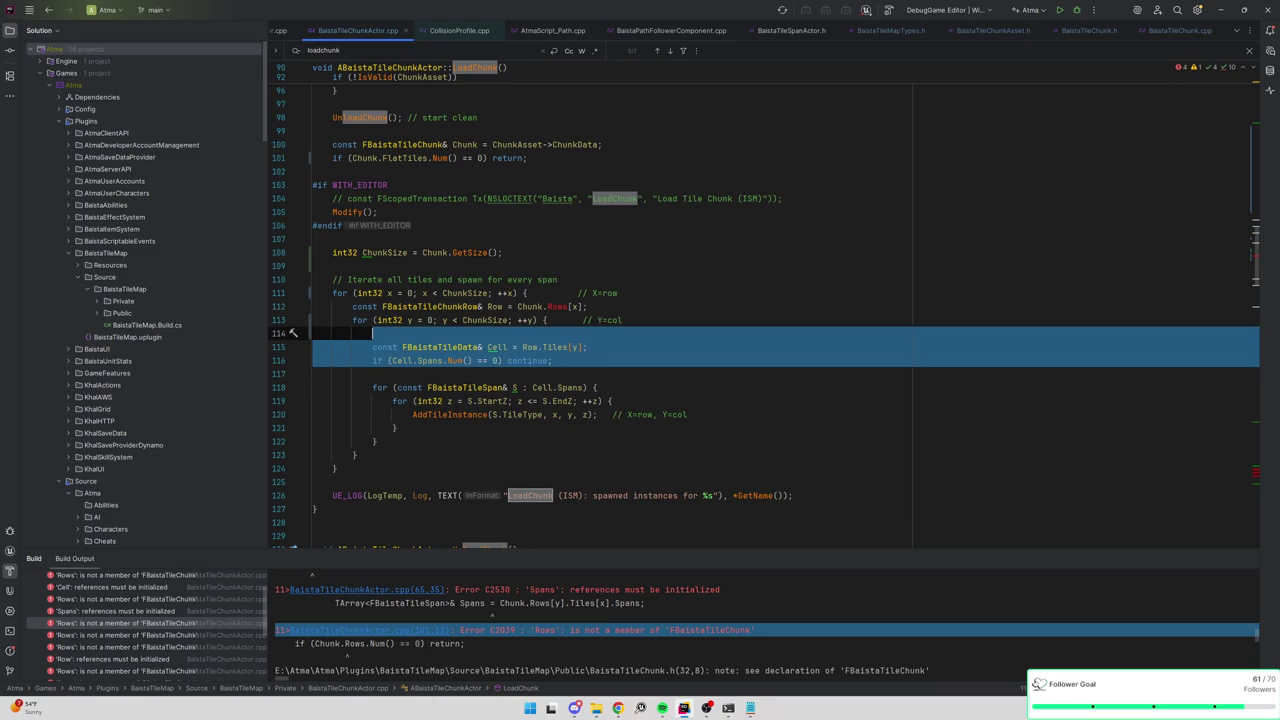
pyautogui.click(573, 333)
pyautogui.press('Return')
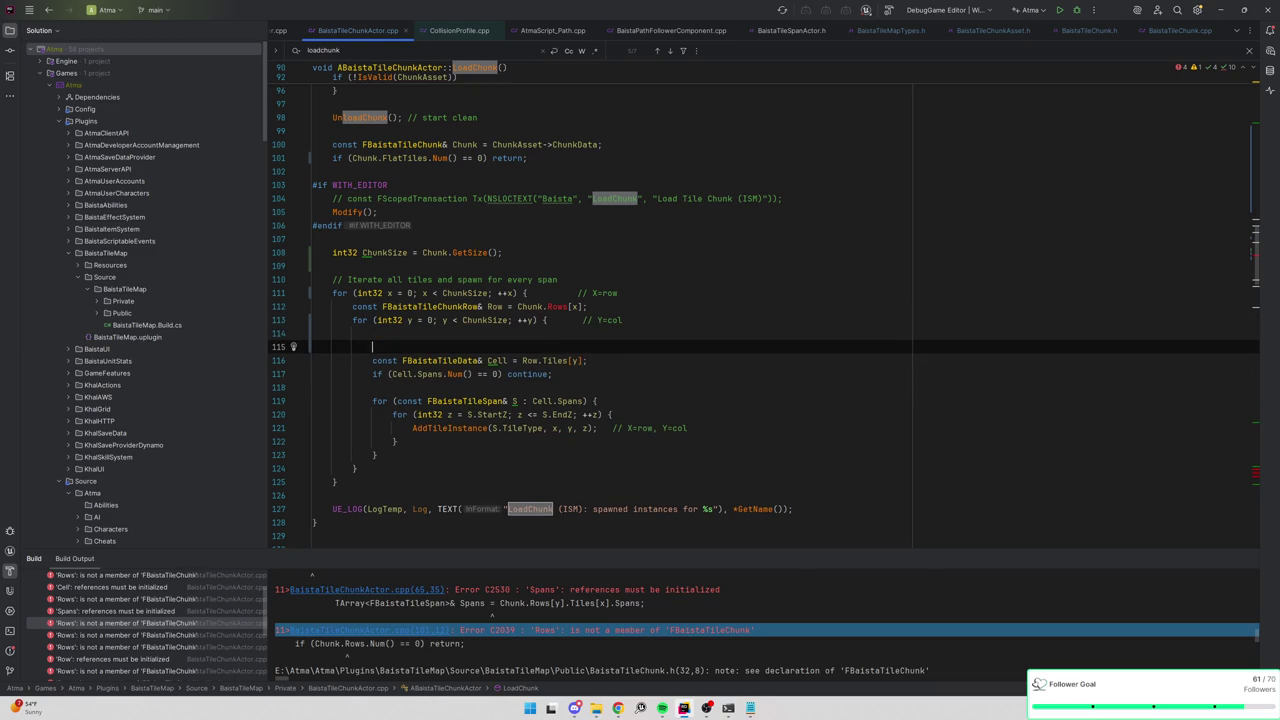
# Write line 115 as const TArray<FBaistaTileSpan>* Spans = Chunk.GetSpans, replacing the FlatTiles access.
pyautogui.write('const TArray')
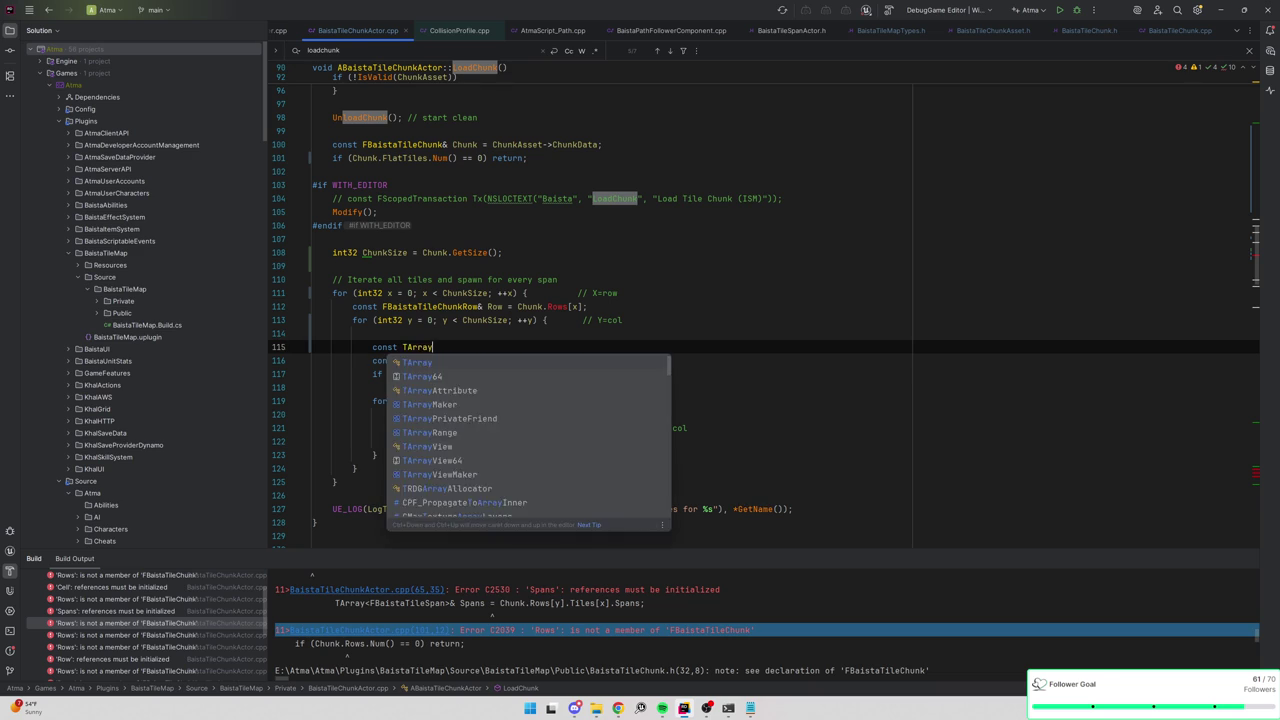
pyautogui.write('<FBaistaTileSp')
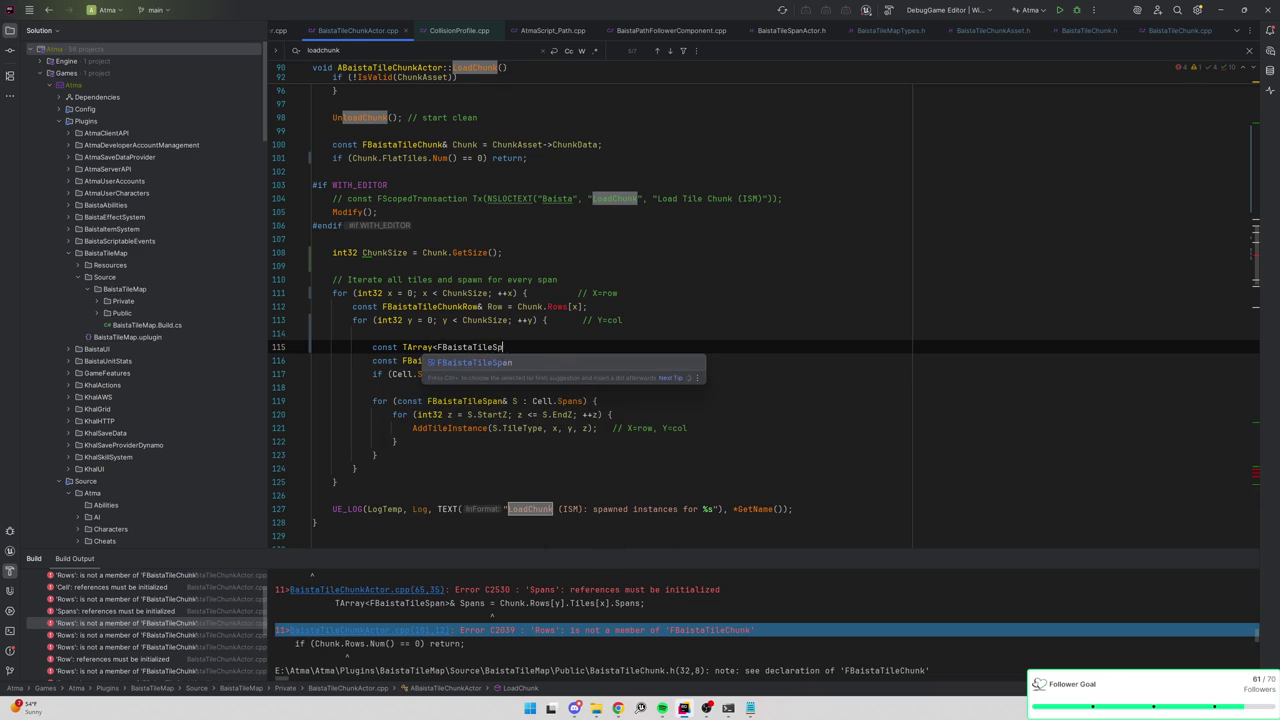
pyautogui.write('an>* Spans = ')
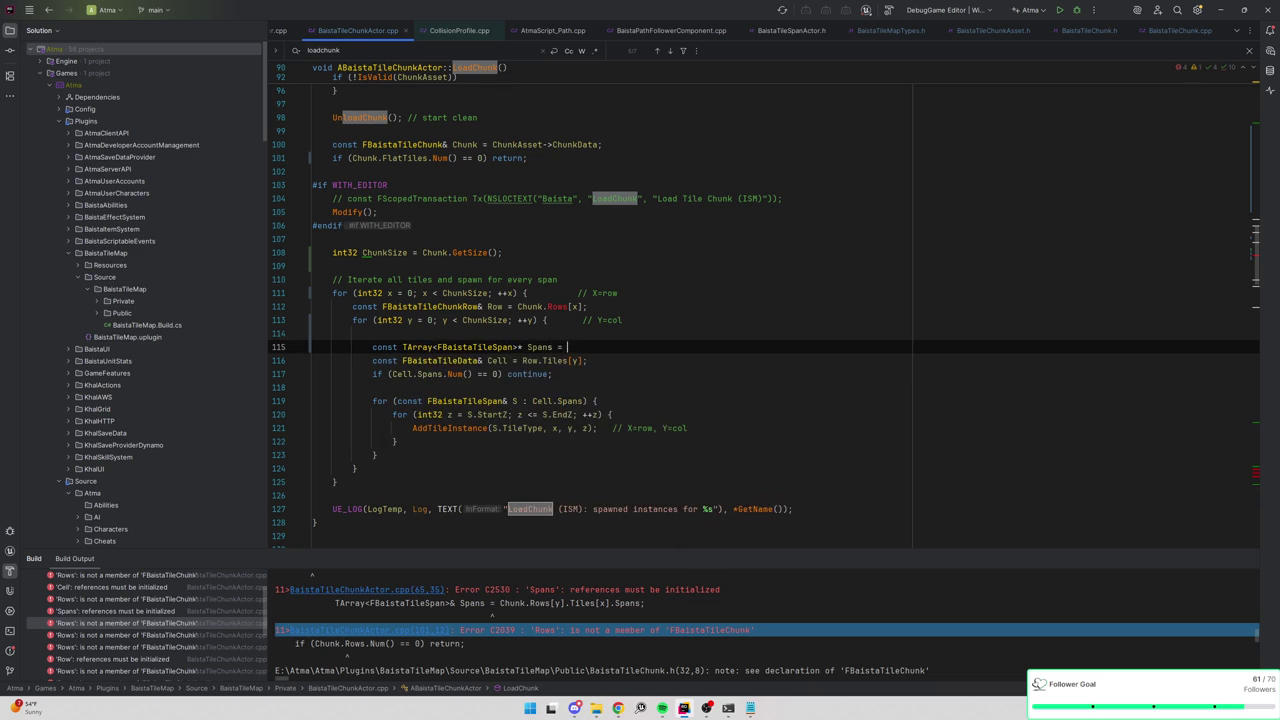
pyautogui.write('Chunk')
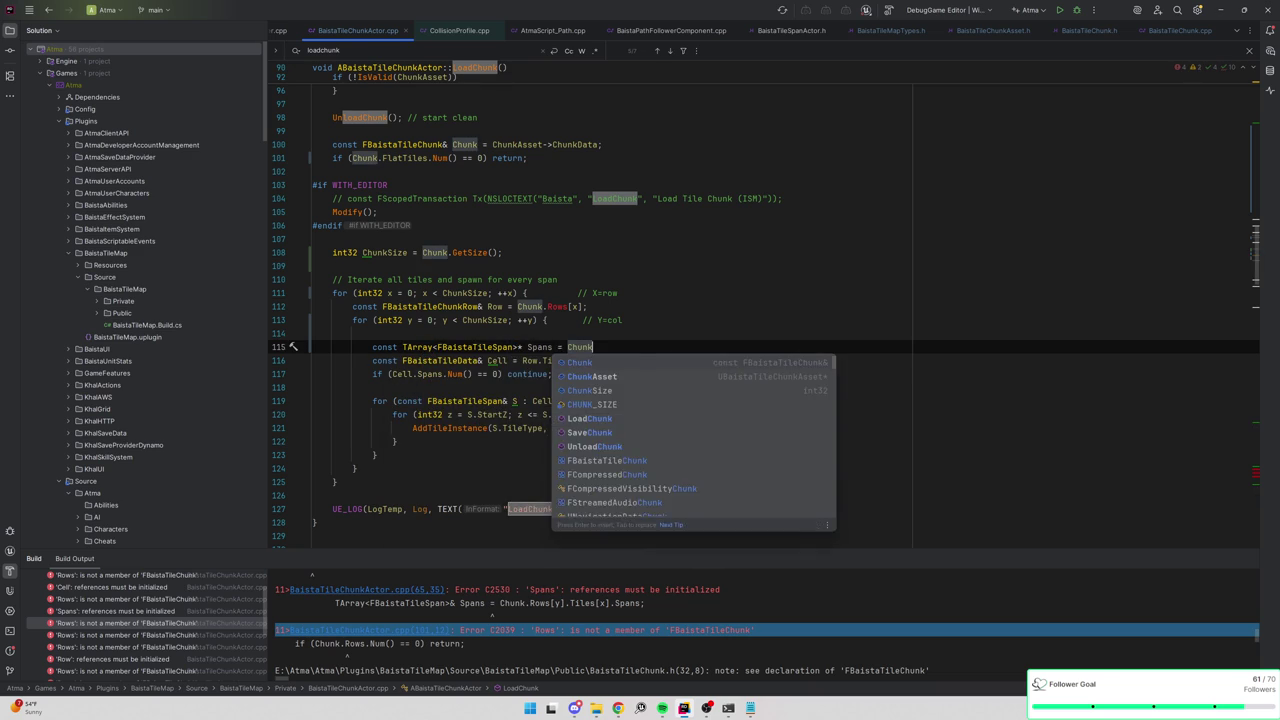
pyautogui.write('.')
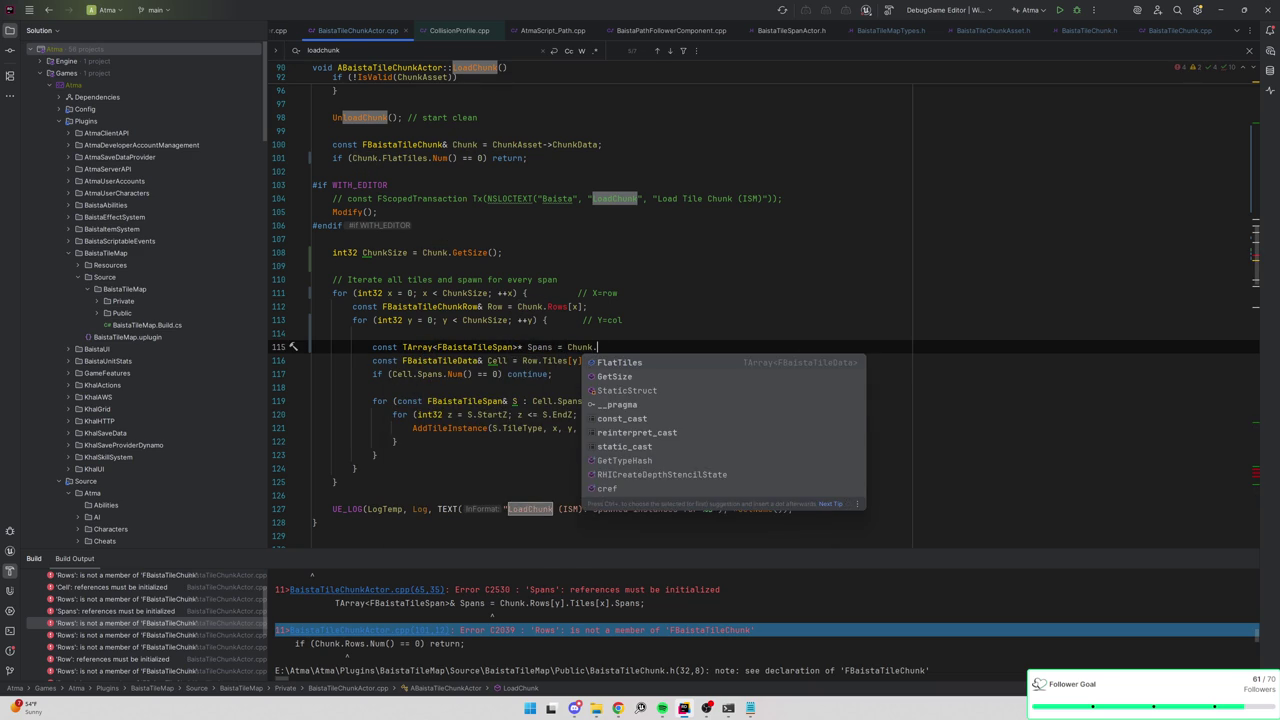
pyautogui.write('GetS')
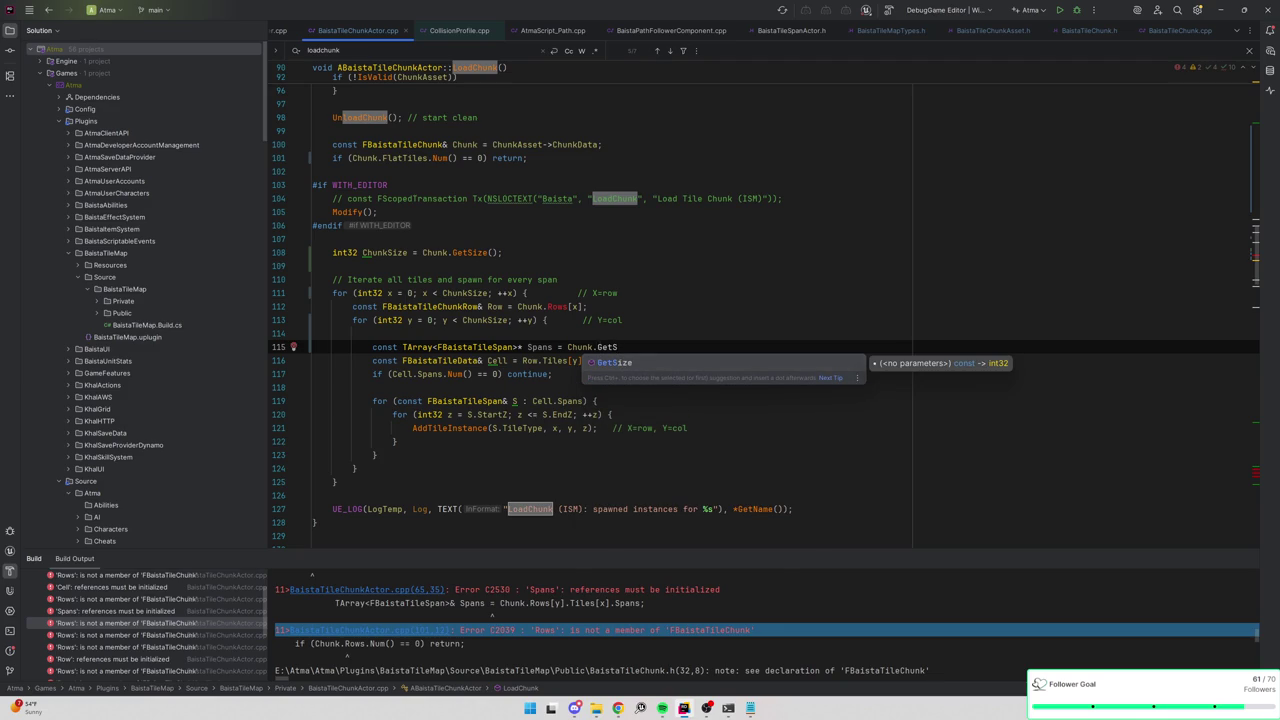
pyautogui.press('Escape')
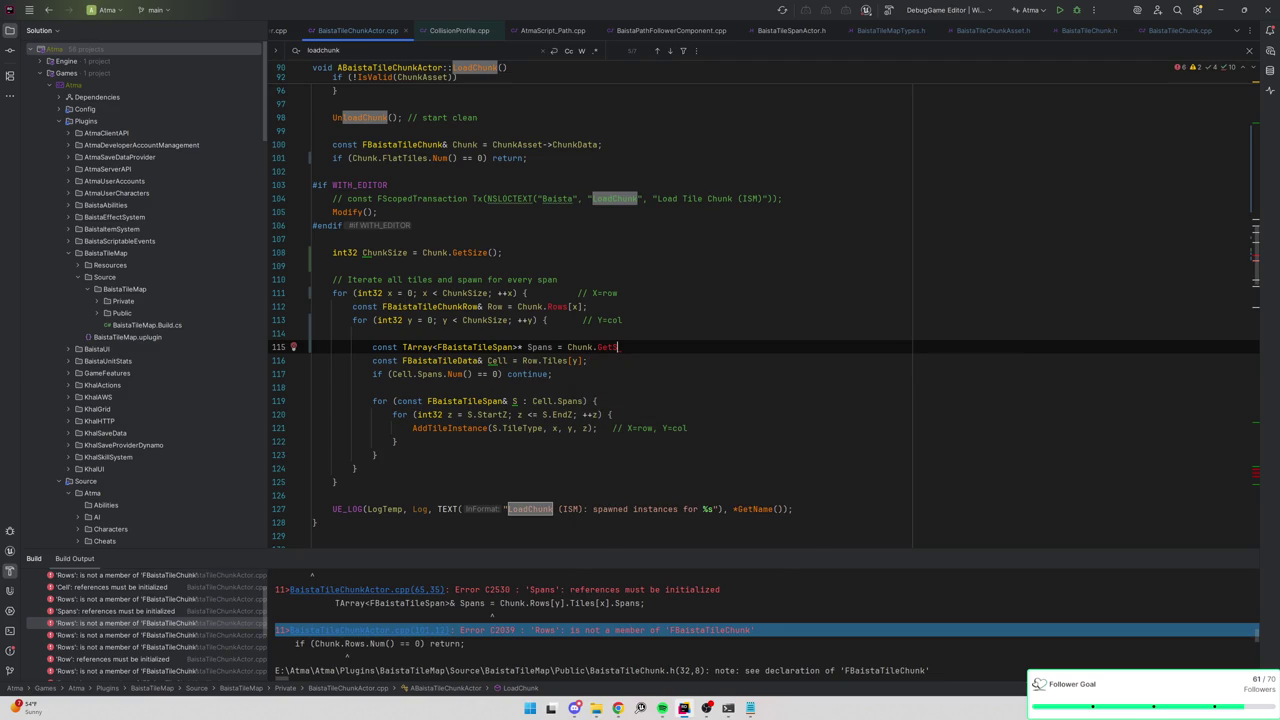
pyautogui.press('BackSpace')
pyautogui.press('BackSpace')
pyautogui.press('BackSpace')
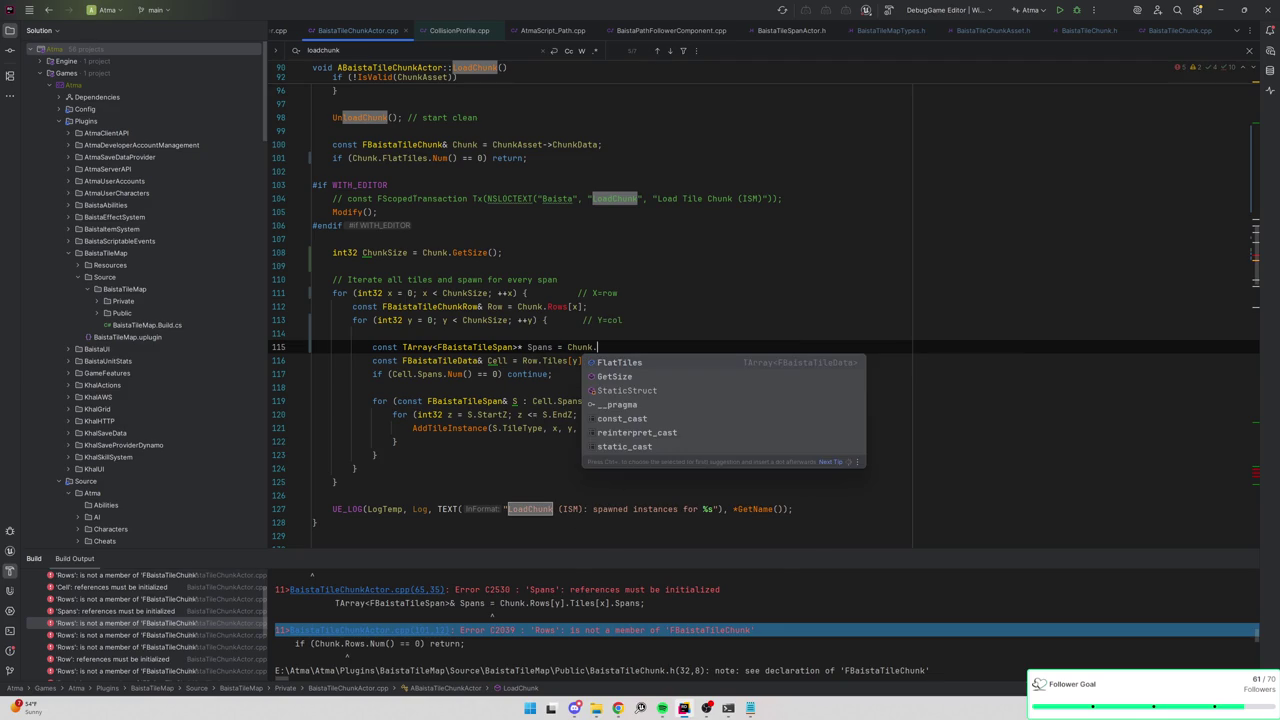
pyautogui.press('Return')
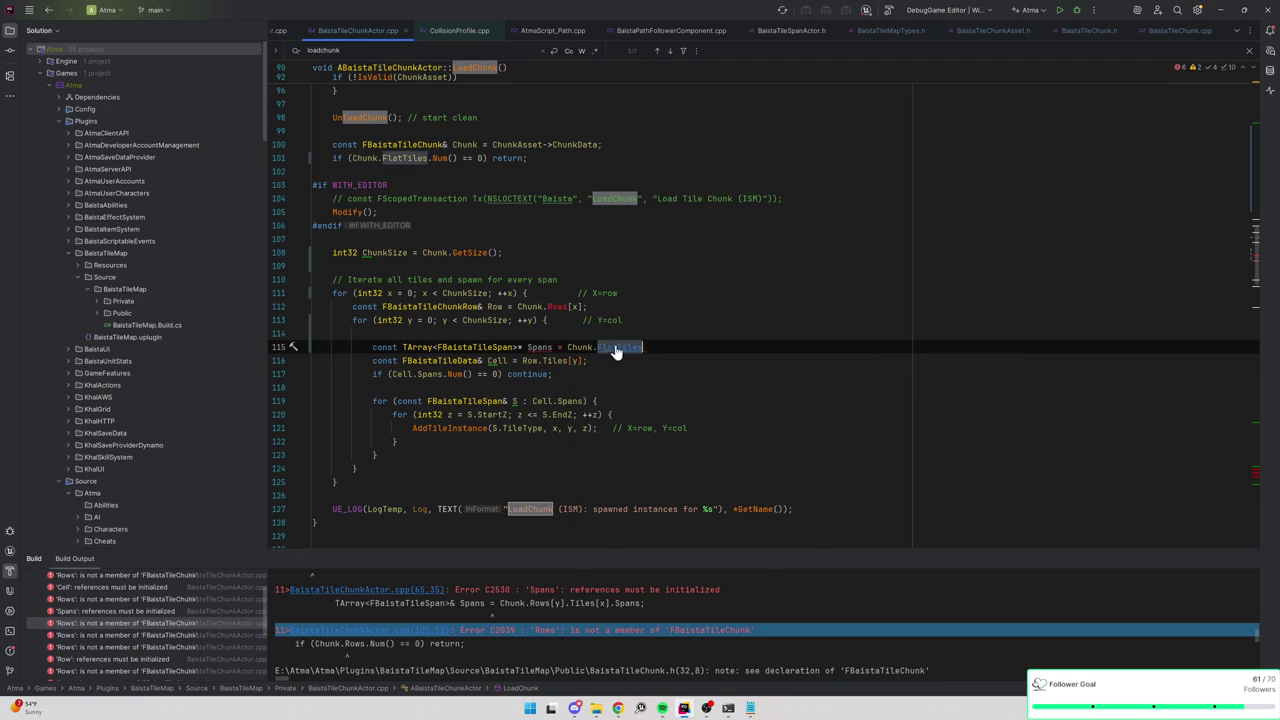
pyautogui.keyDown('ctrl'); pyautogui.click(610, 347); pyautogui.keyUp('ctrl')
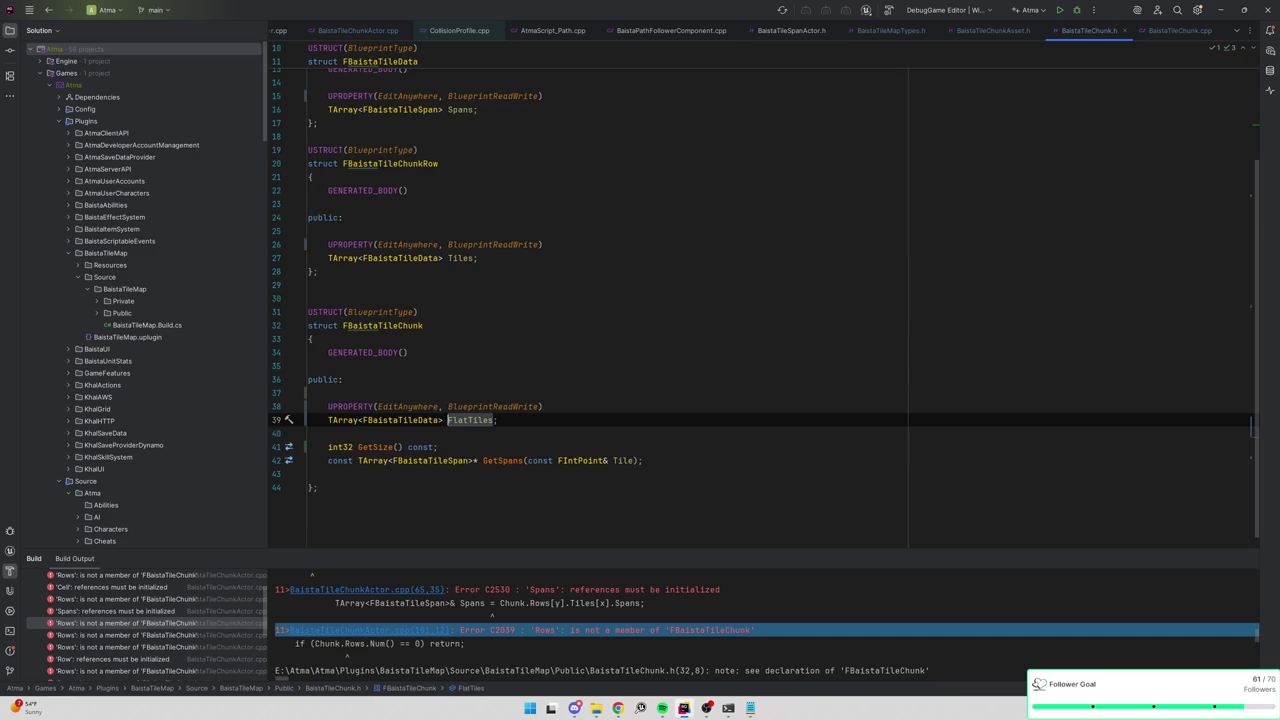
pyautogui.hotkey('ctrl', '-')
pyautogui.hotkey('ctrl', 'BackSpace')
pyautogui.write('Get')
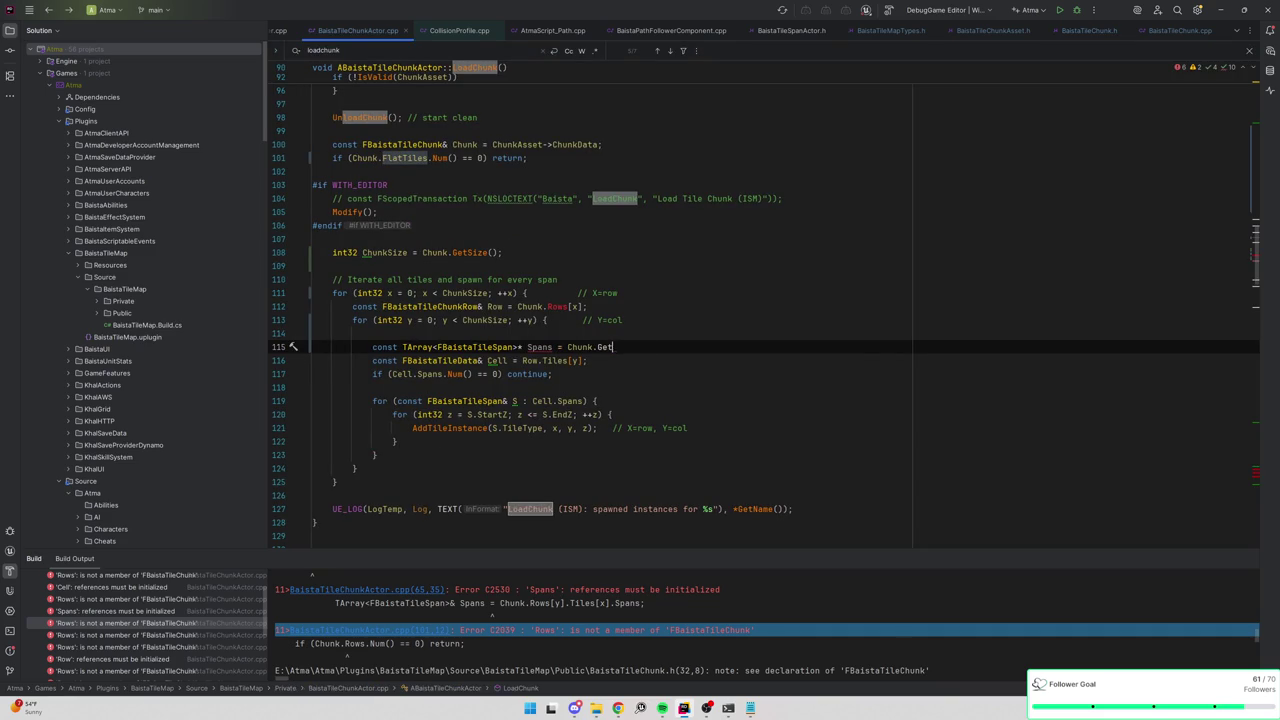
pyautogui.write('Spans')
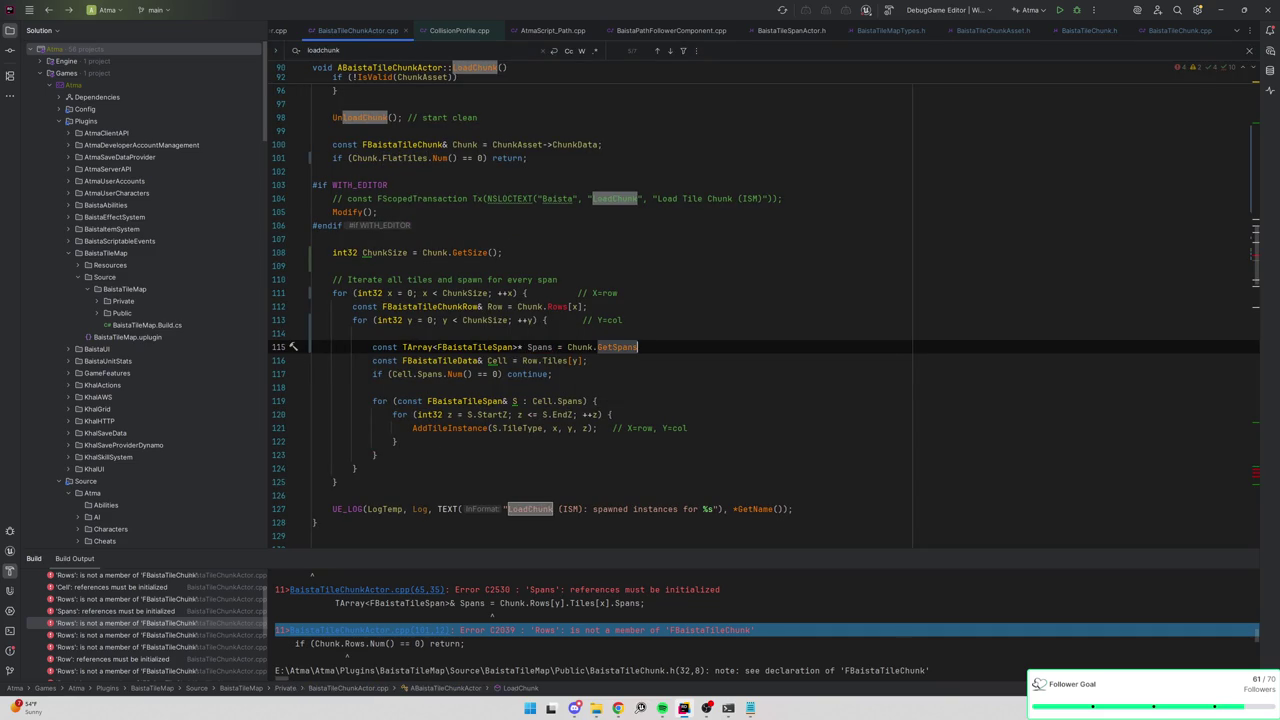
pyautogui.keyDown('ctrl'); pyautogui.click(620, 347); pyautogui.keyUp('ctrl')
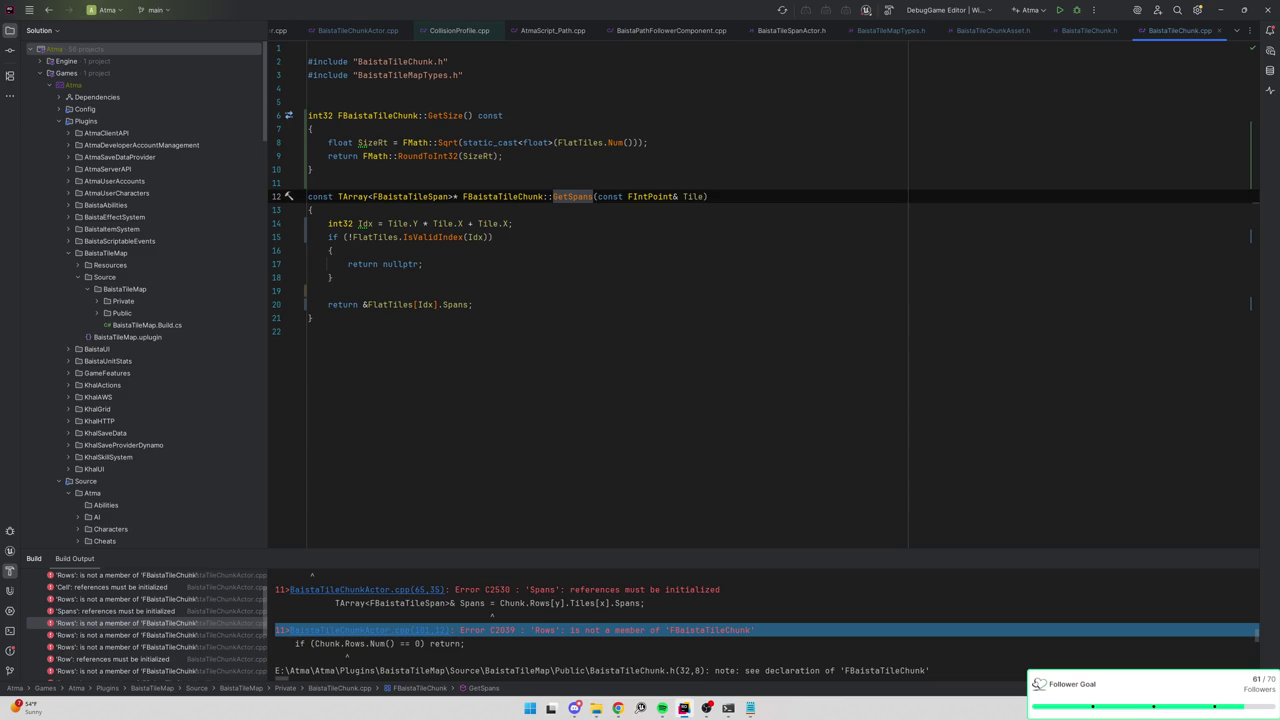
# Complete the call as Chunk.GetSpans(FIntPoint(x, y)); in LoadChunk.
pyautogui.hotkey('ctrl', '-')
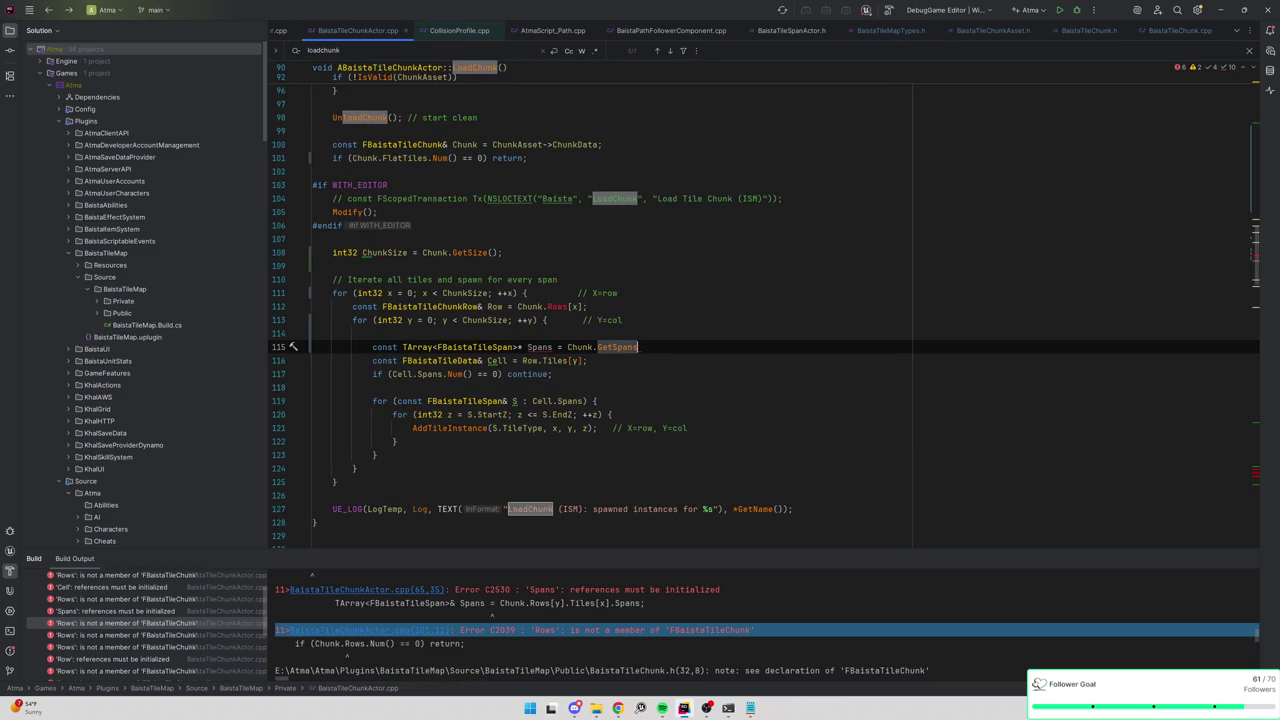
pyautogui.write('(')
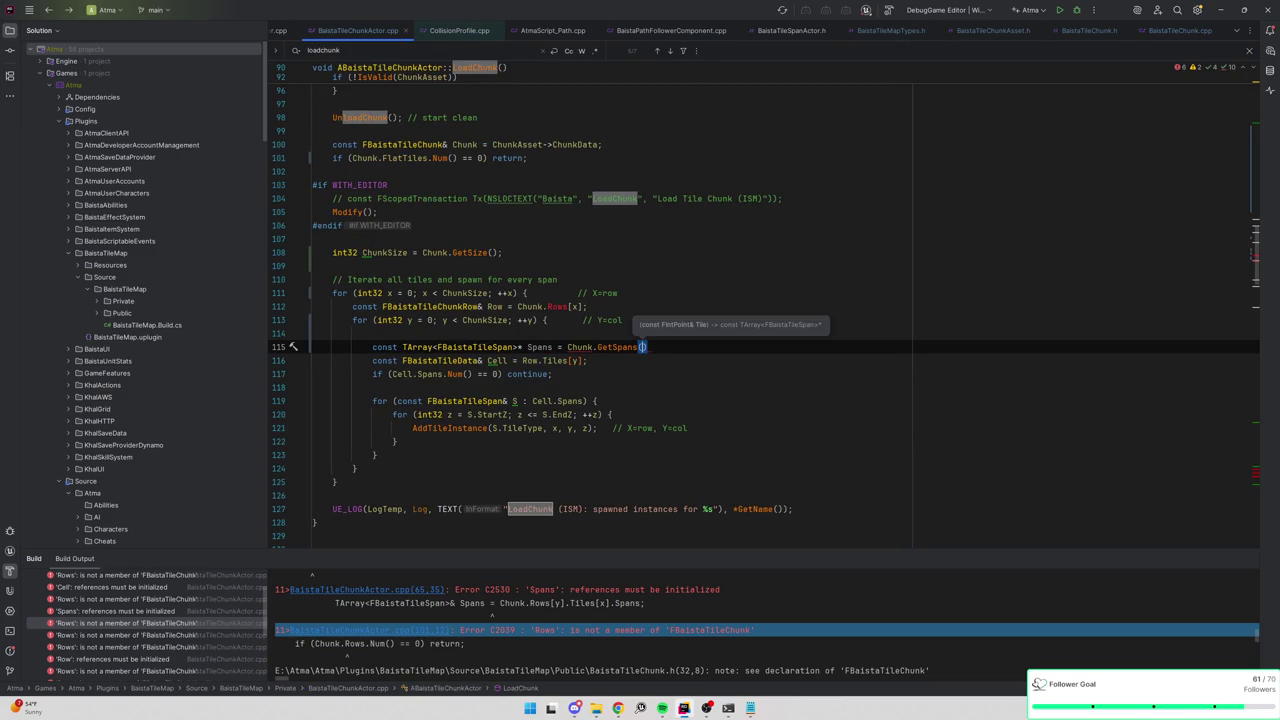
pyautogui.write('FIntPoint(')
pyautogui.write('x, y));')
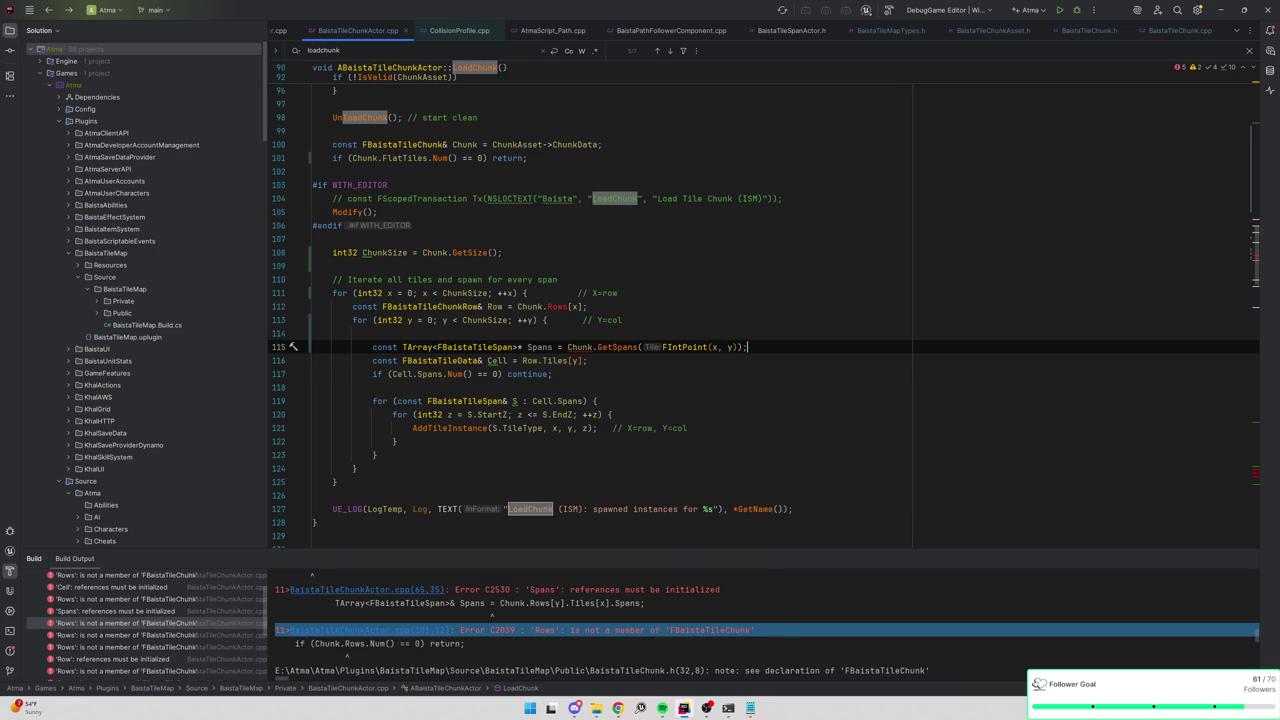
pyautogui.press('Return')
pyautogui.scroll(4, 764, 390)
pyautogui.scroll(-1, 580, 475)
pyautogui.scroll(3, 585, 470)
pyautogui.scroll(-3, 585, 470)
# Mark the GetSpans declaration const in BaistaTileChunk.h.
pyautogui.click(585, 470)
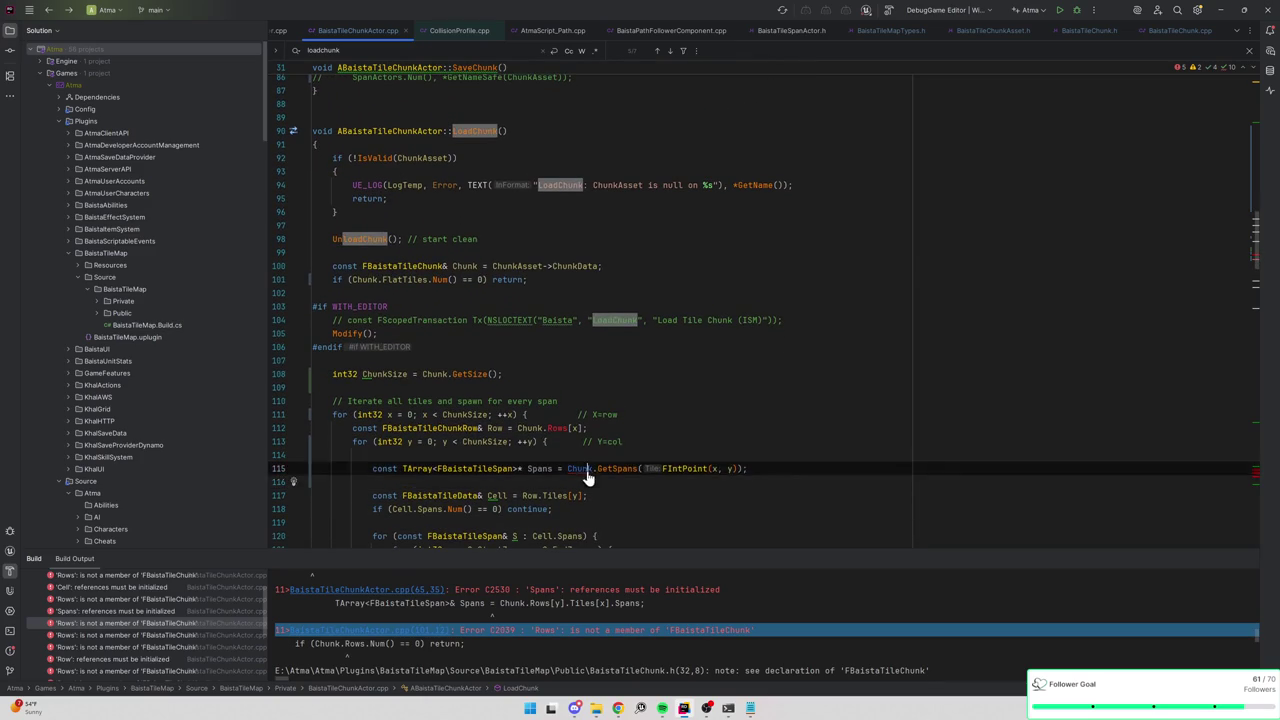
pyautogui.keyDown('ctrl'); pyautogui.click(585, 470); pyautogui.keyUp('ctrl')
pyautogui.keyDown('ctrl'); pyautogui.click(620, 470); pyautogui.keyUp('ctrl')
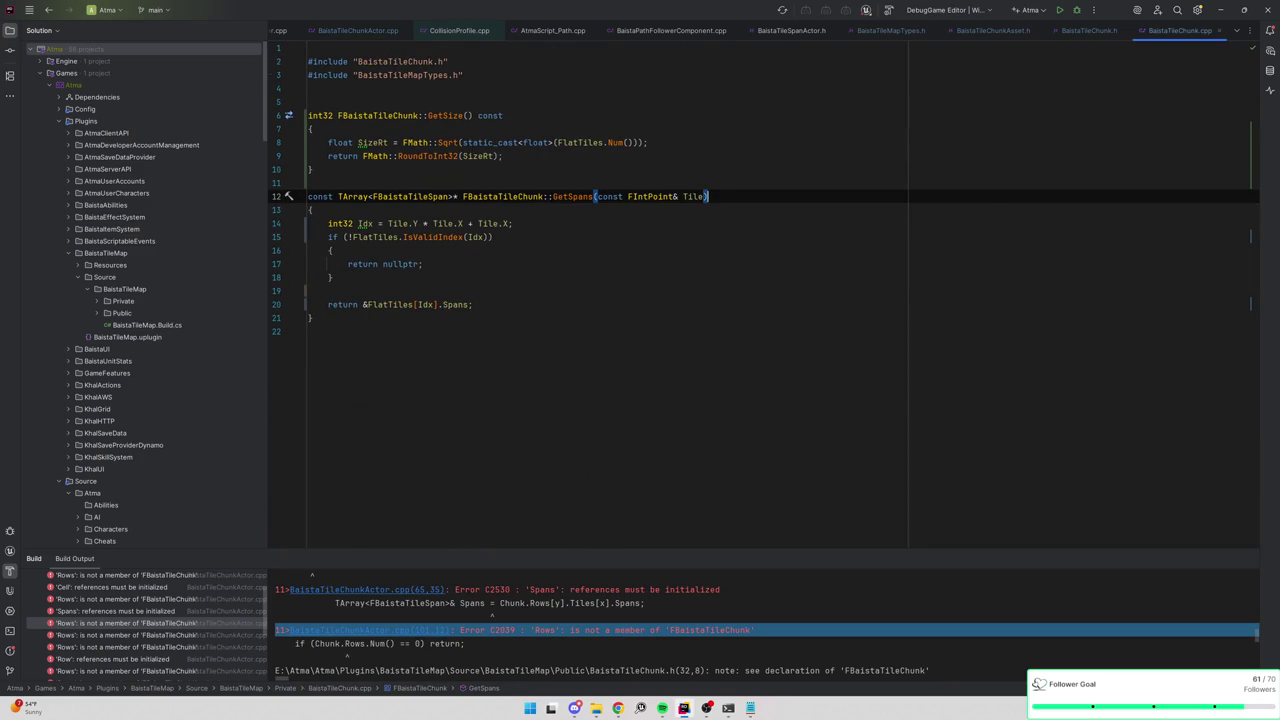
pyautogui.hotkey('ctrl', 'alt', 'Home')
pyautogui.press('Return')
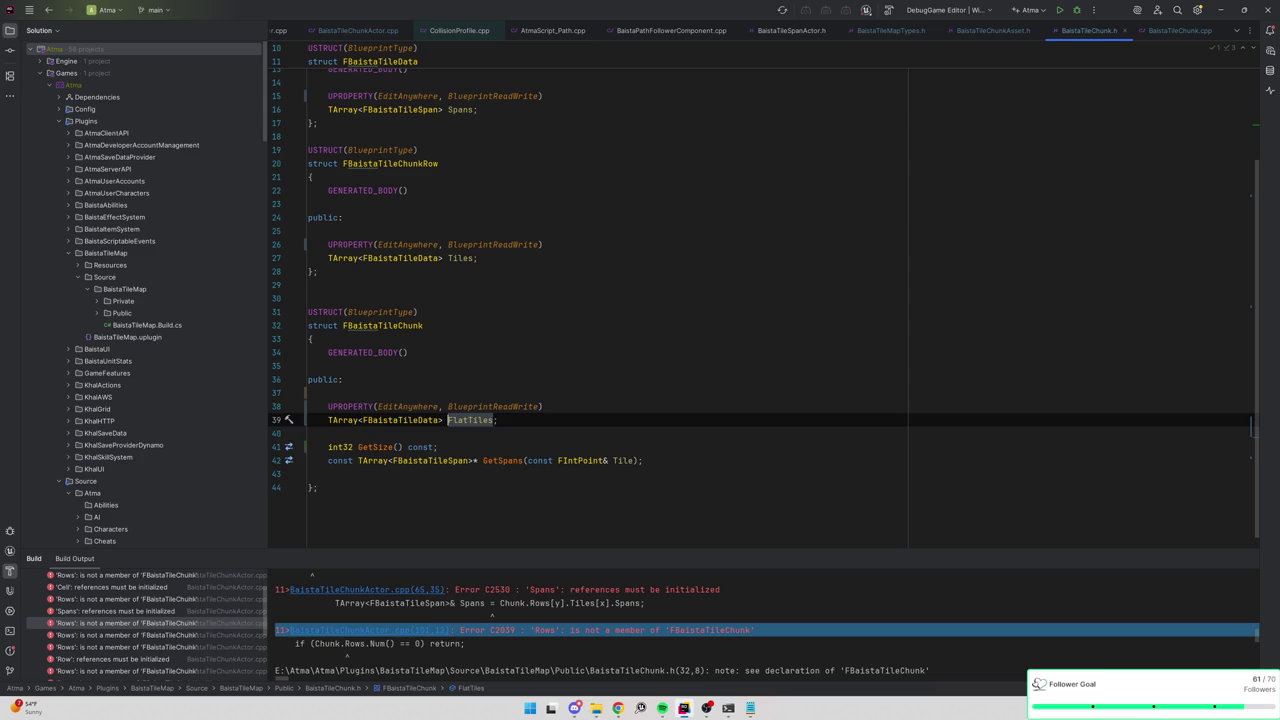
pyautogui.click(637, 460)
pyautogui.write('const')
pyautogui.hotkey('ctrl', 'alt', 'Left')
pyautogui.hotkey('ctrl', 'alt', 'Left')
pyautogui.hotkey('ctrl', 'alt', 'Left')
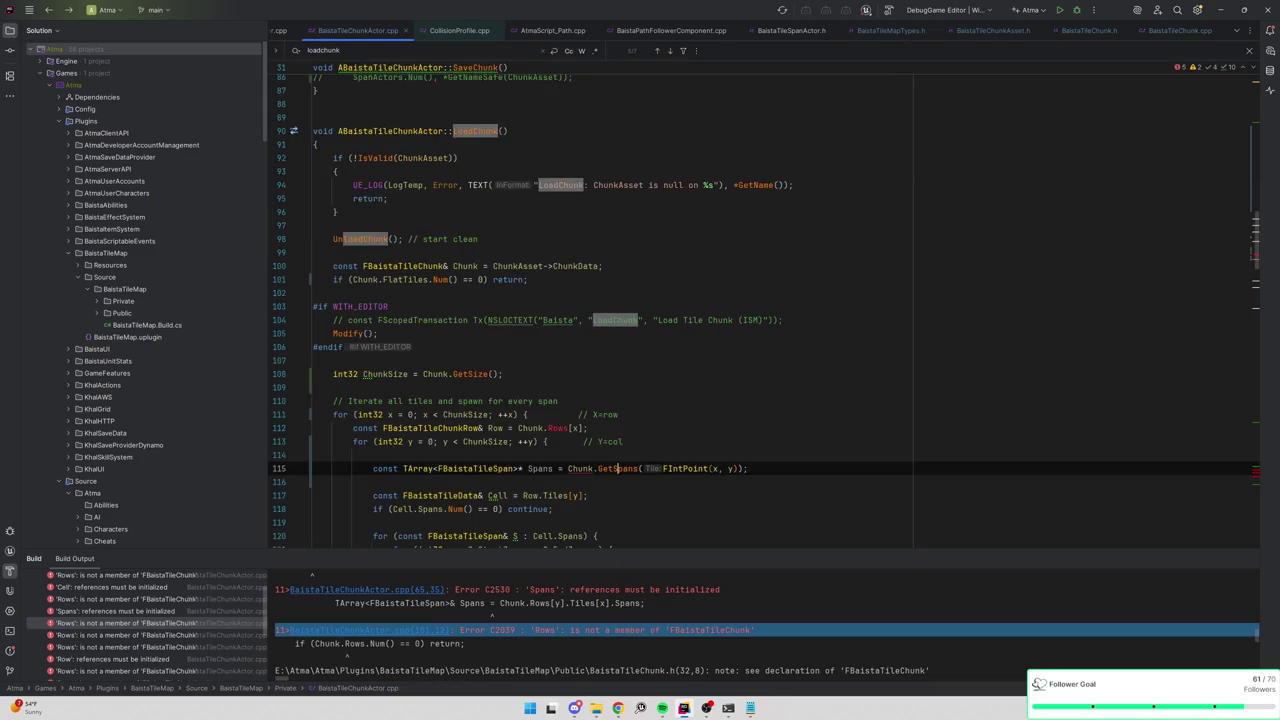
pyautogui.press('Return')
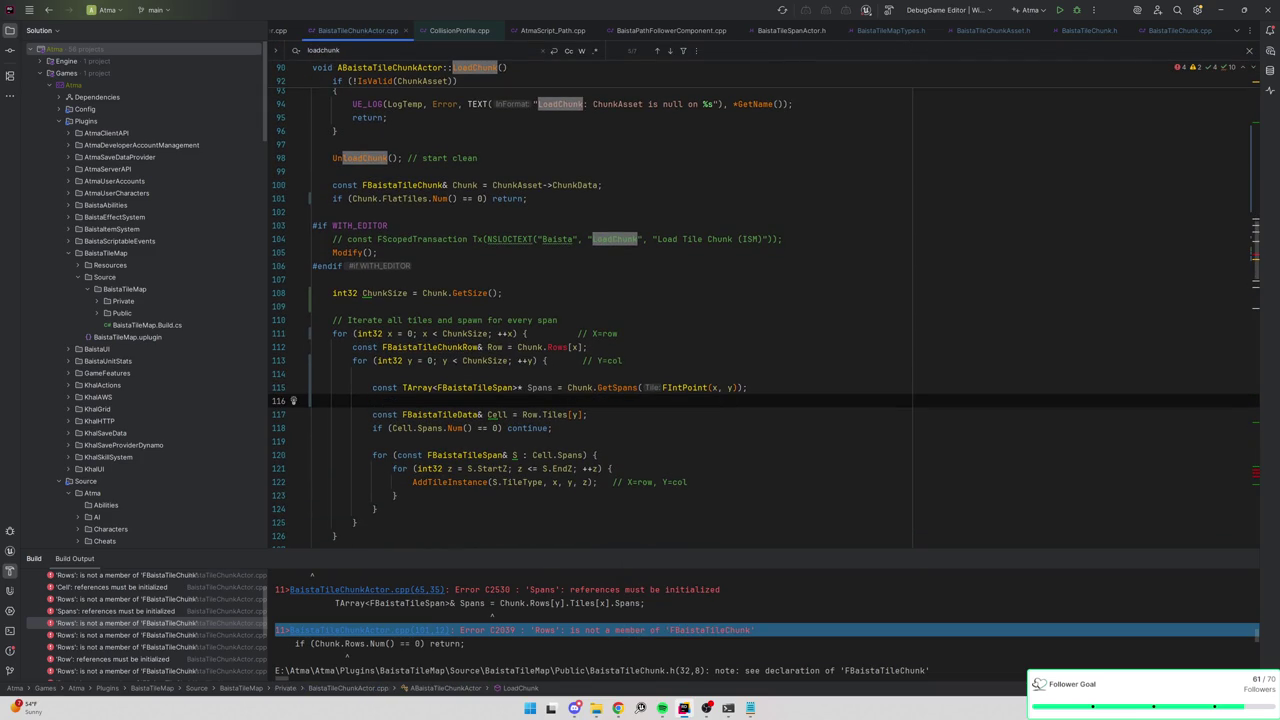
# Add if (Spans == nullptr) { return; } with the comment 'Add water instance might be more appropriate?'.
pyautogui.write('if (')
pyautogui.write('Spans == nu')
pyautogui.write('l')
pyautogui.press('Return')
pyautogui.press('Return')
pyautogui.write('{')
pyautogui.press('Return')
pyautogui.write('return;')
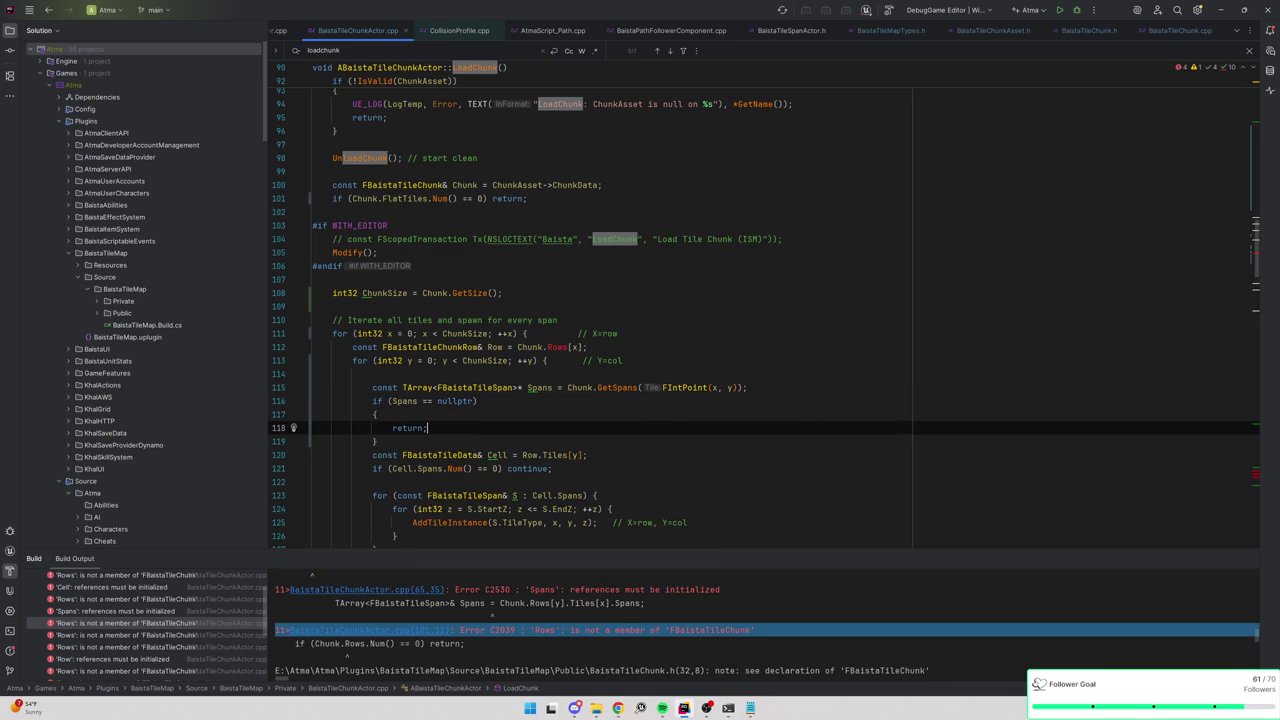
pyautogui.press('Down')
pyautogui.press('Return')
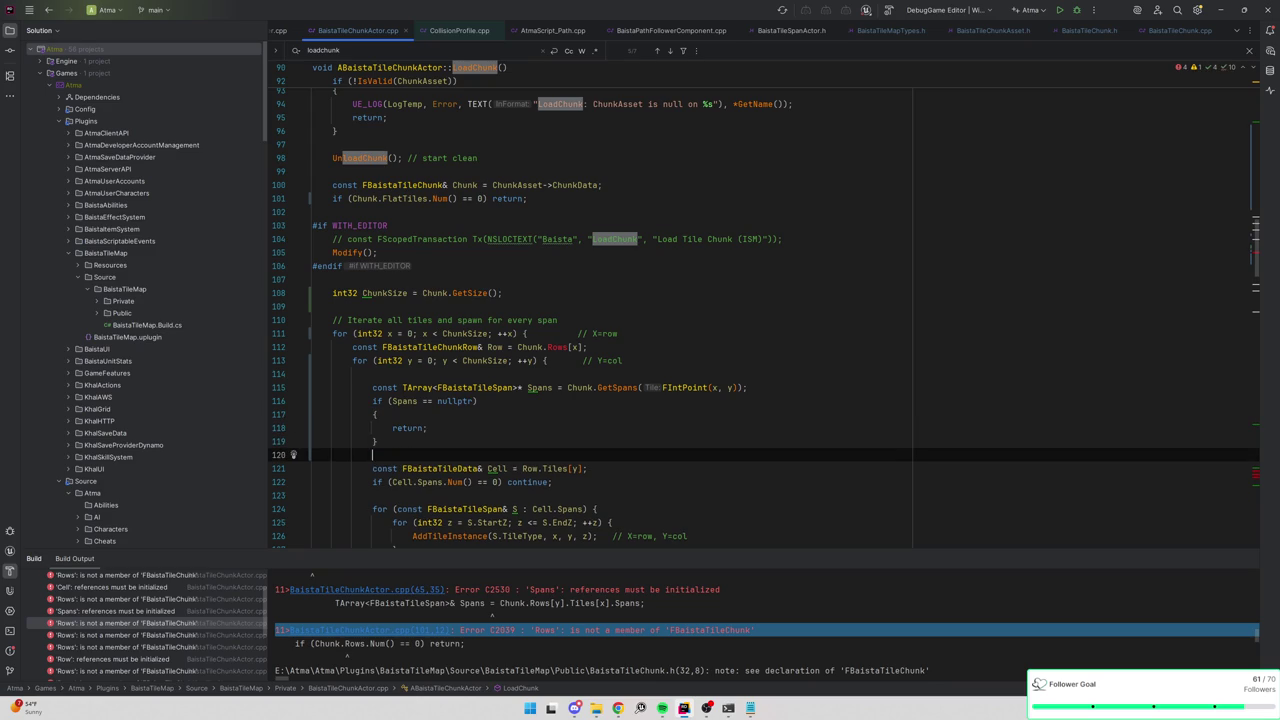
pyautogui.scroll(-1, 764, 312)
pyautogui.press('Up')
pyautogui.press('Up')
pyautogui.press('Up')
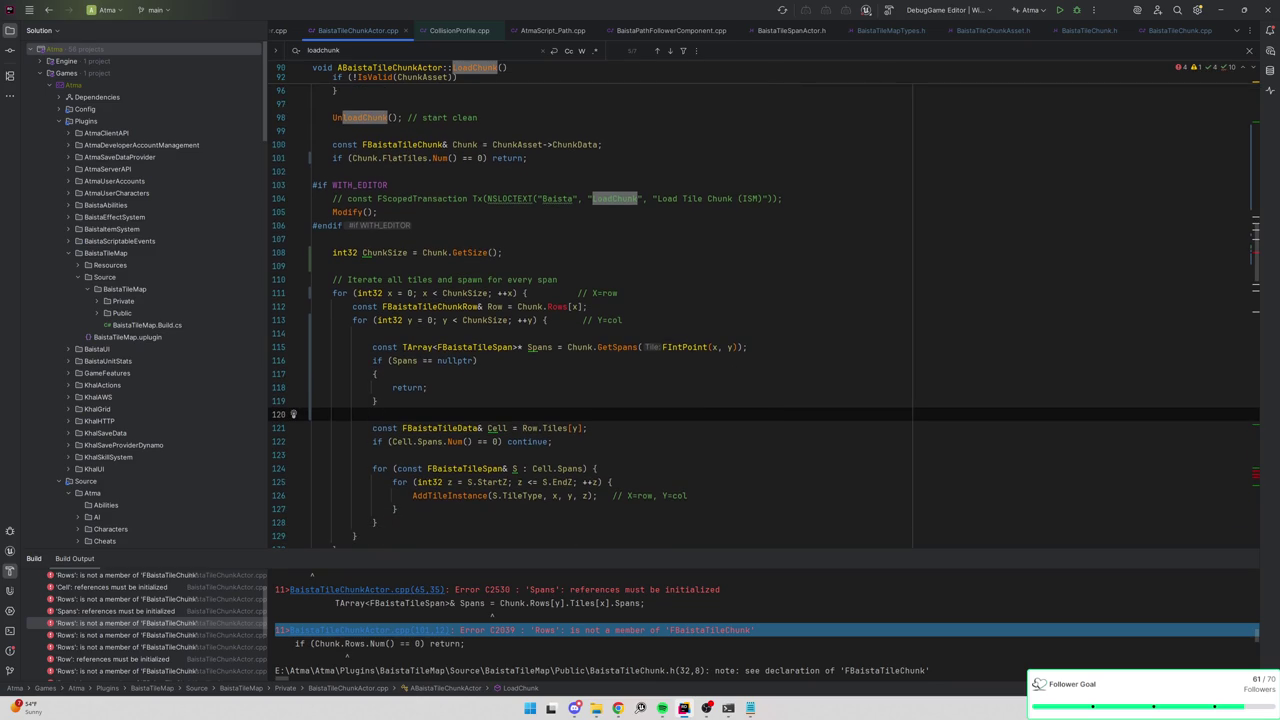
pyautogui.press('Return')
pyautogui.write('// Load water might be ap')
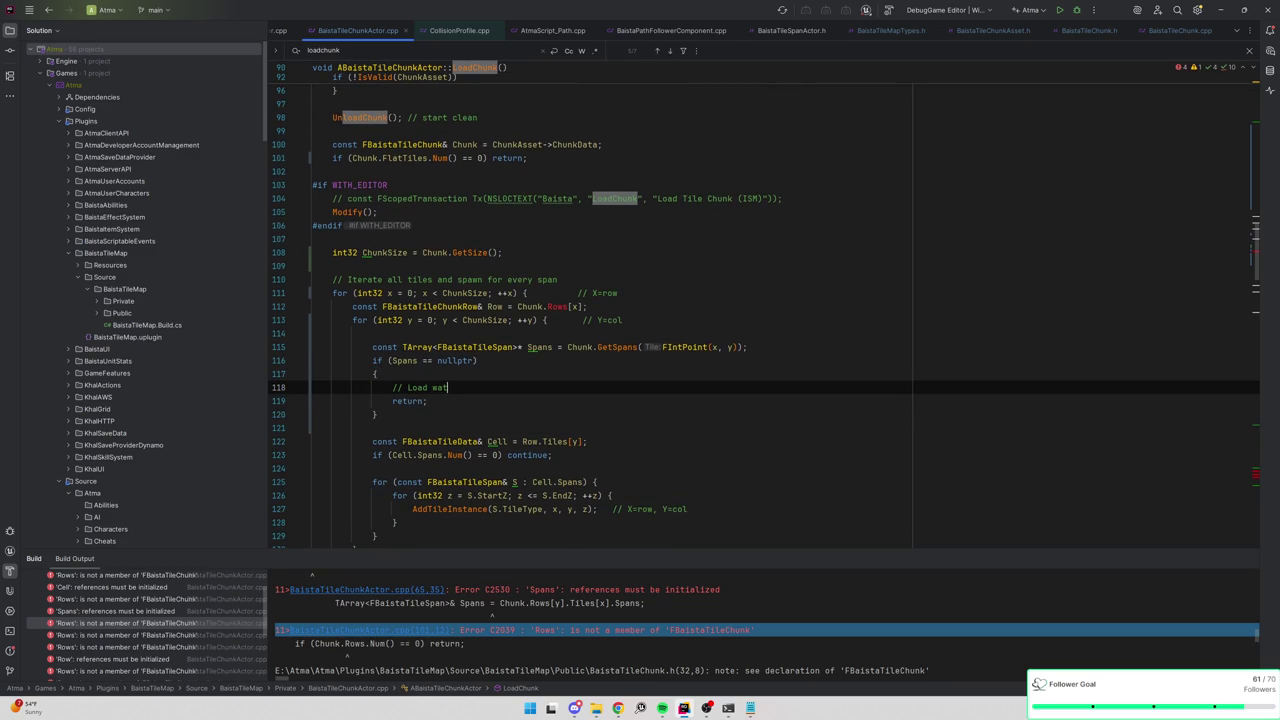
pyautogui.press('BackSpace')
pyautogui.press('BackSpace')
pyautogui.press('BackSpace')
pyautogui.press('BackSpace')
pyautogui.press('BackSpace')
pyautogui.write('Add water instan')
pyautogui.write('ce might be more appro')
pyautogui.write('priate?')
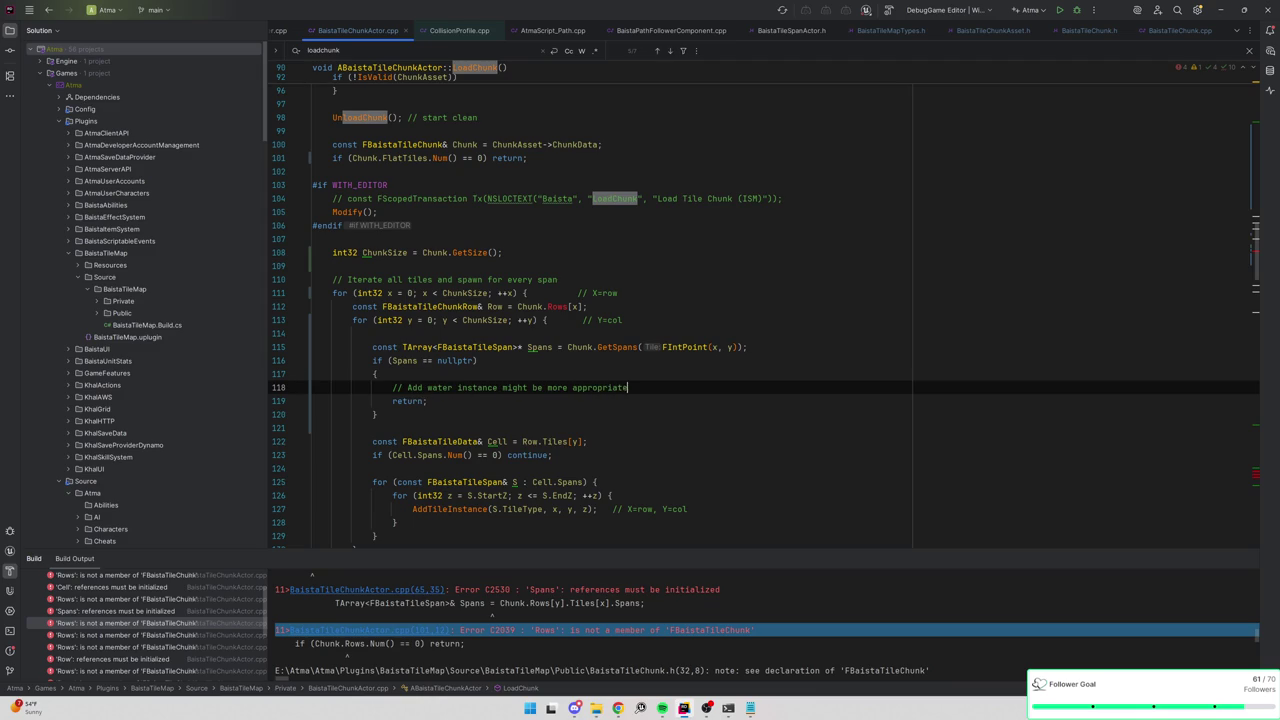
# Delete the Cell declaration and continue check, and loop over Spans instead of Cell.Spans.
pyautogui.press('Down')
pyautogui.press('Down')
pyautogui.press('Down')
pyautogui.hotkey('shift', 'Down')
pyautogui.hotkey('shift', 'Down')
pyautogui.hotkey('shift', 'Down')
pyautogui.press('BackSpace')
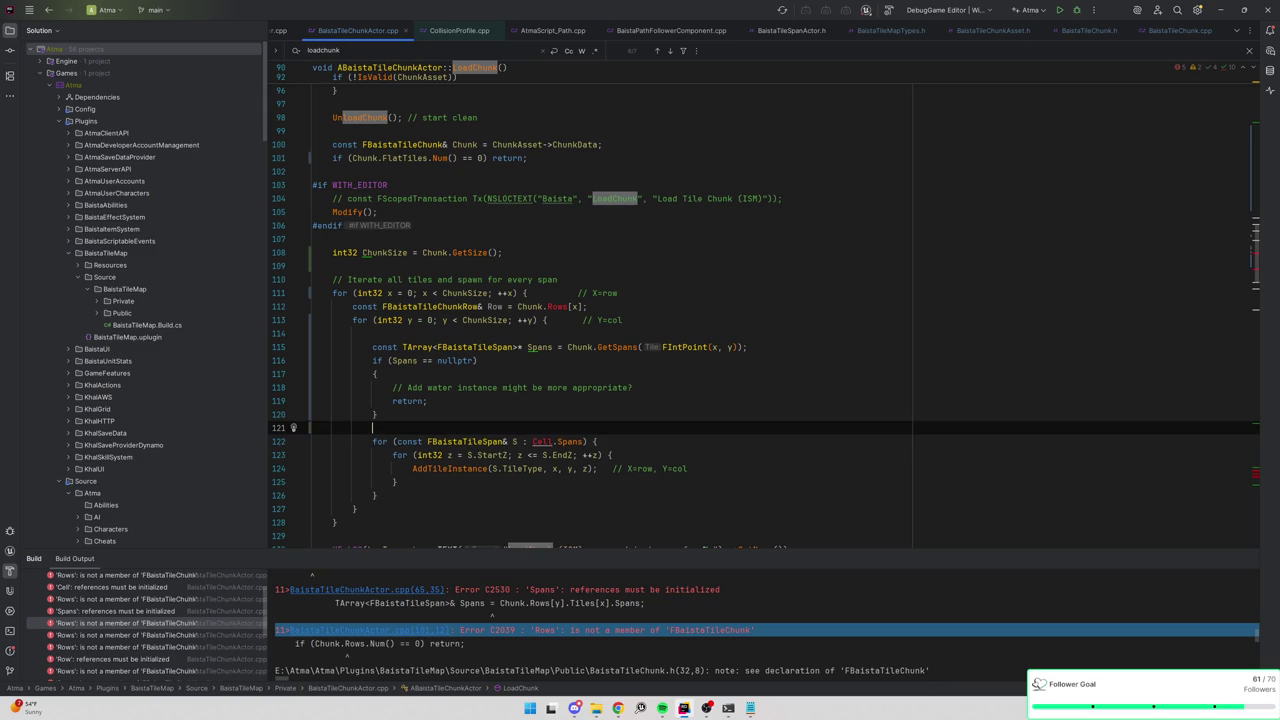
pyautogui.moveTo(532, 441); pyautogui.dragTo(584, 441)
pyautogui.press('BackSpace')
pyautogui.write('Spans')
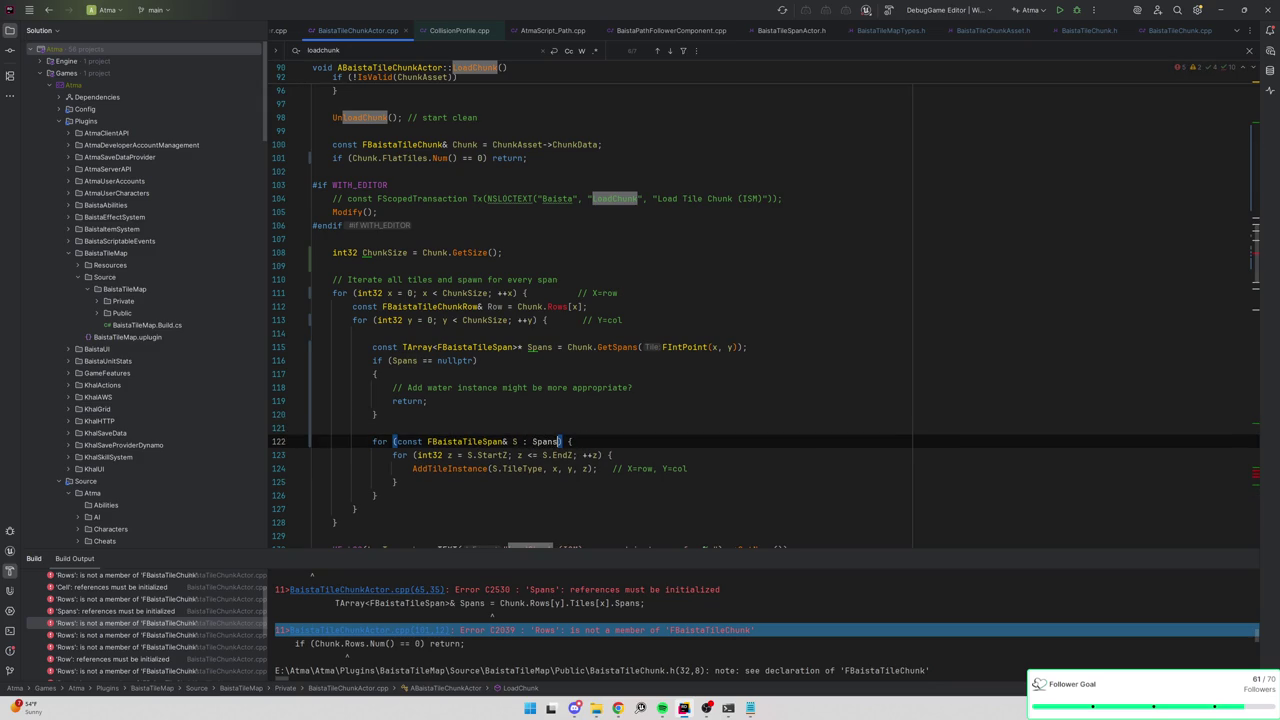
pyautogui.click(372, 427)
pyautogui.scroll(-3, 764, 307)
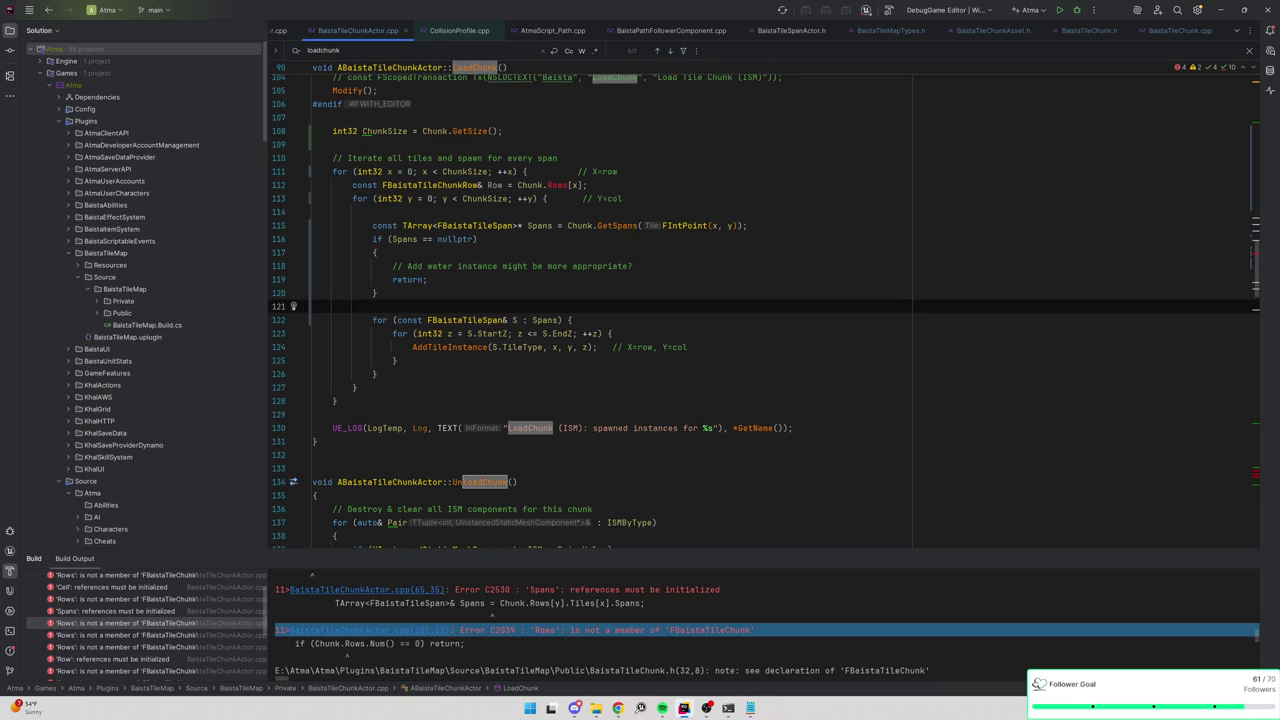
pyautogui.scroll(2, 764, 307)
pyautogui.click(1077, 10)
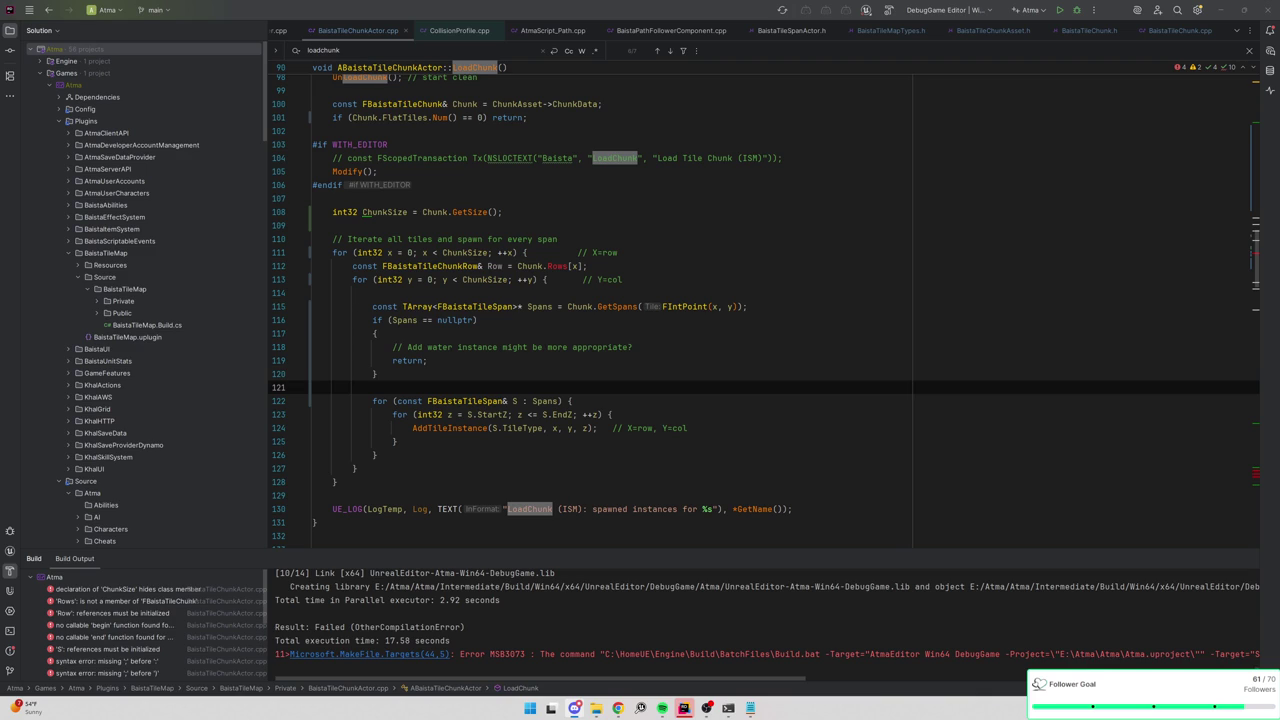
# Jump from the build output to the first compile error's source line.
pyautogui.doubleClick(140, 590)
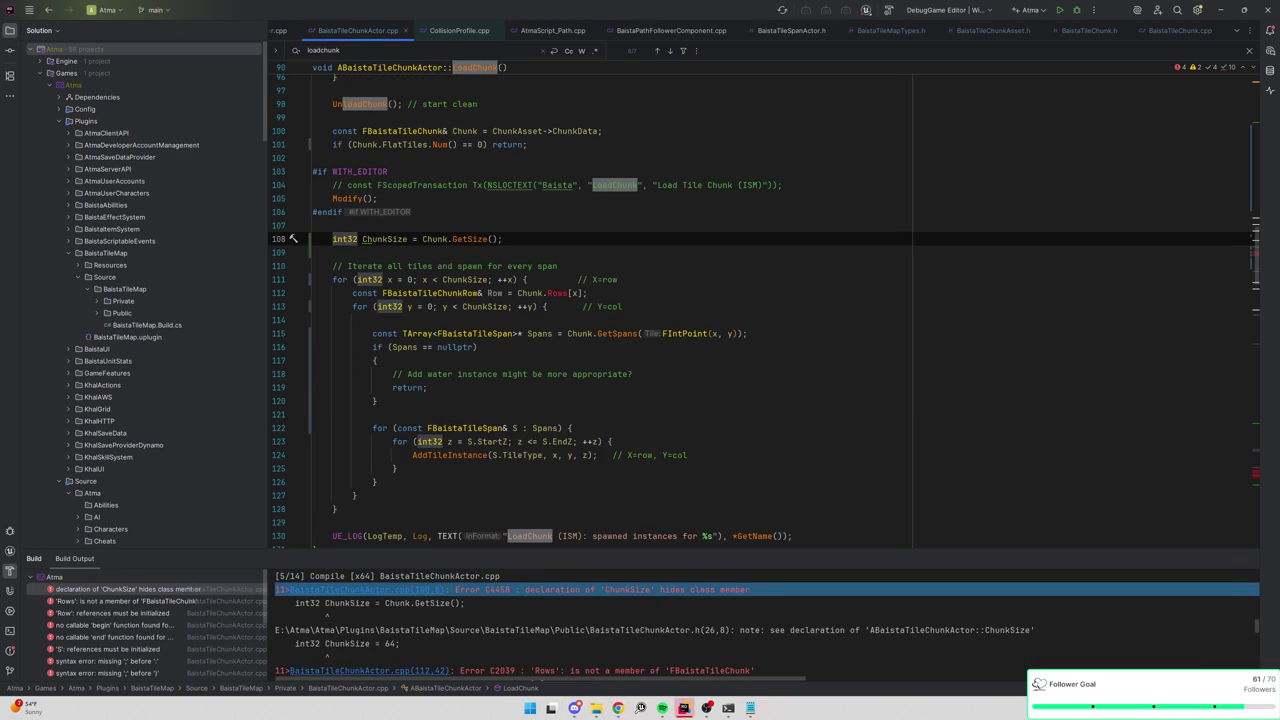
# Rename LoadChunk's local ChunkSize variable to Size.
pyautogui.scroll(5, 764, 311)
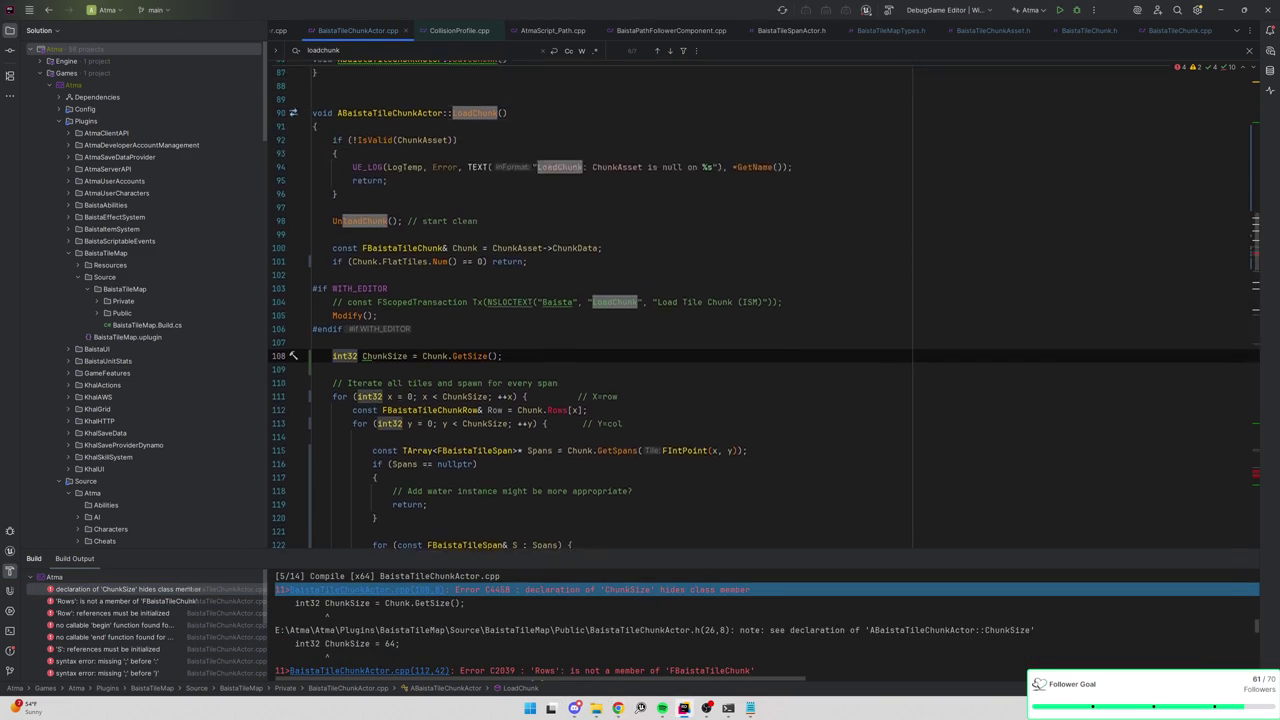
pyautogui.scroll(-2, 764, 302)
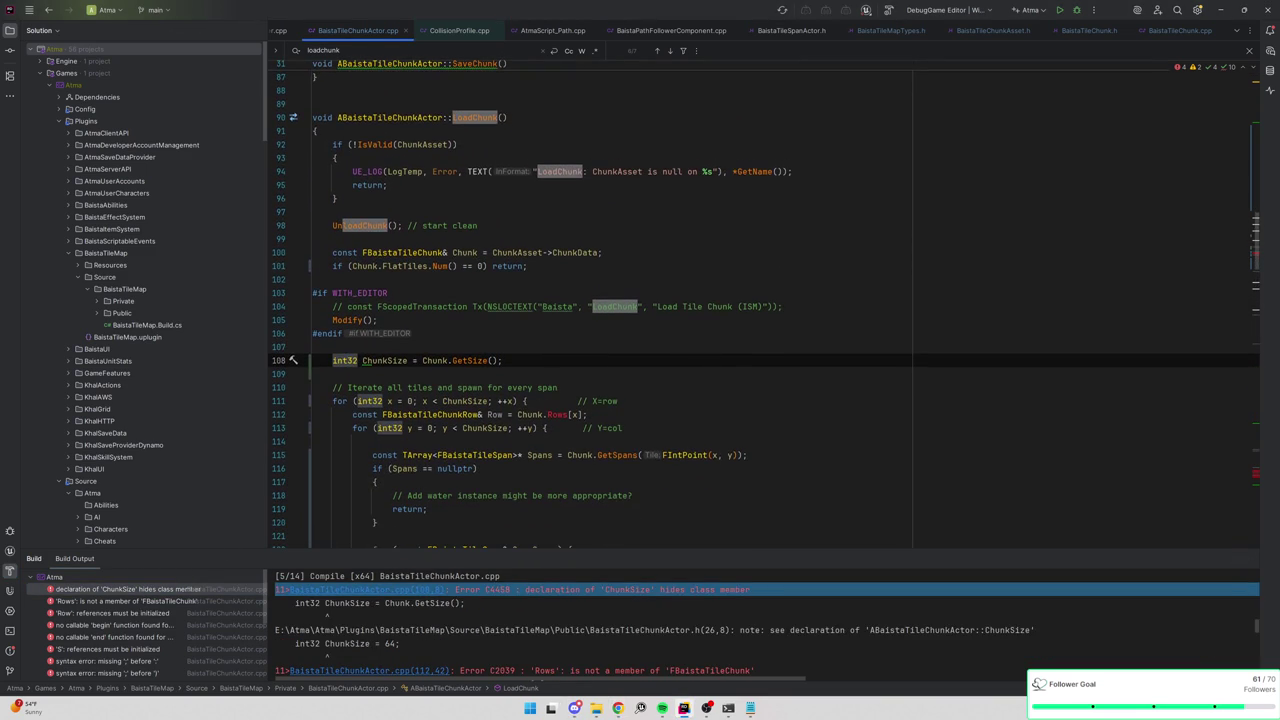
pyautogui.doubleClick(384, 360)
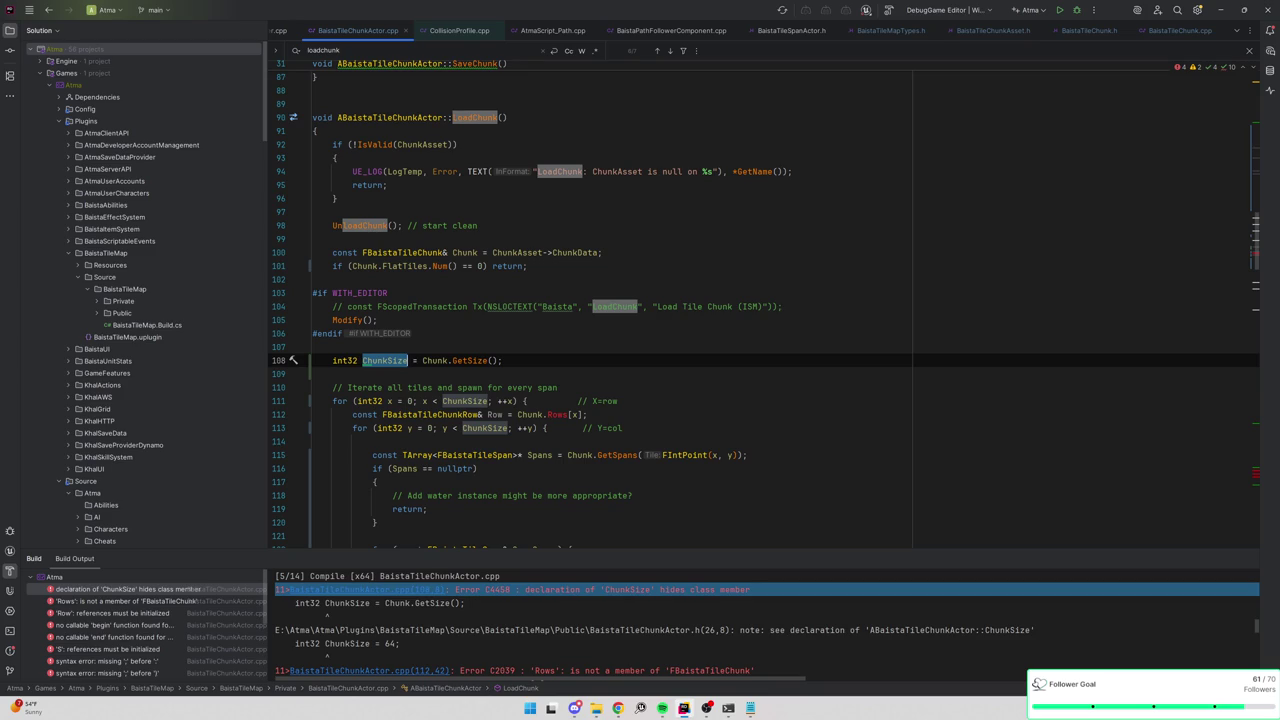
pyautogui.write('Size')
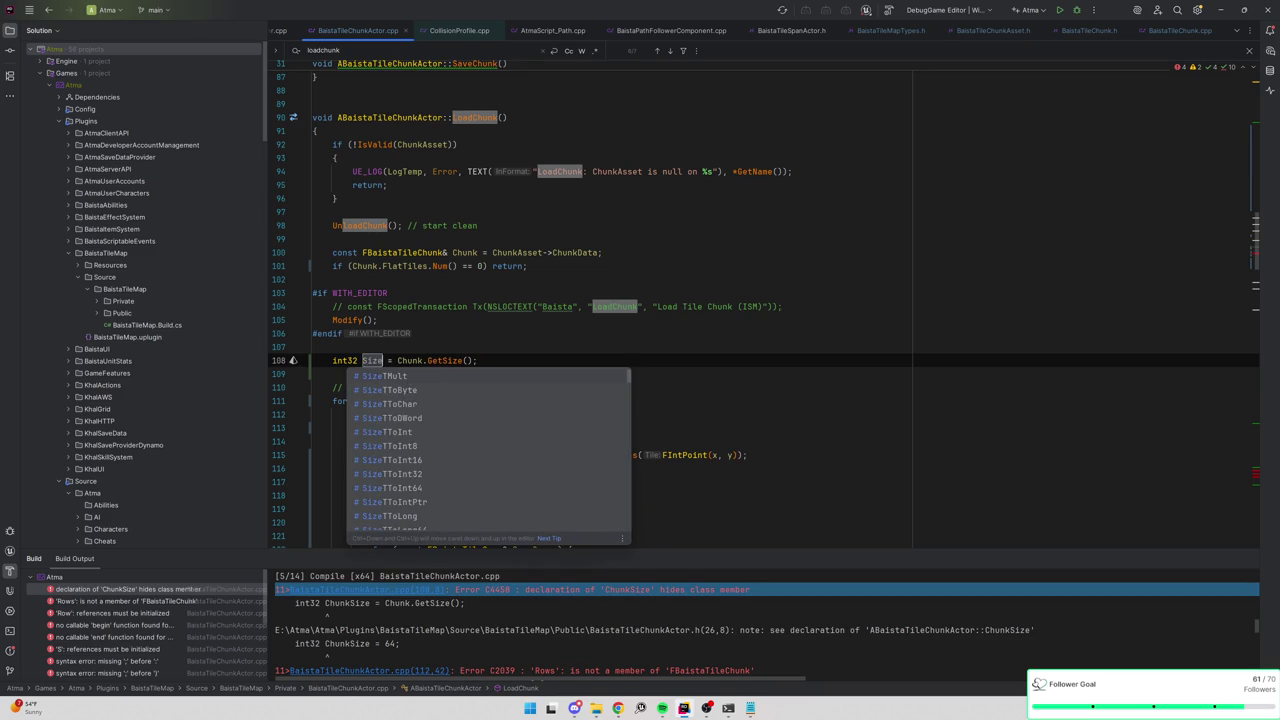
pyautogui.press('Escape')
pyautogui.hotkey('ctrl', 'shift', 'Left')
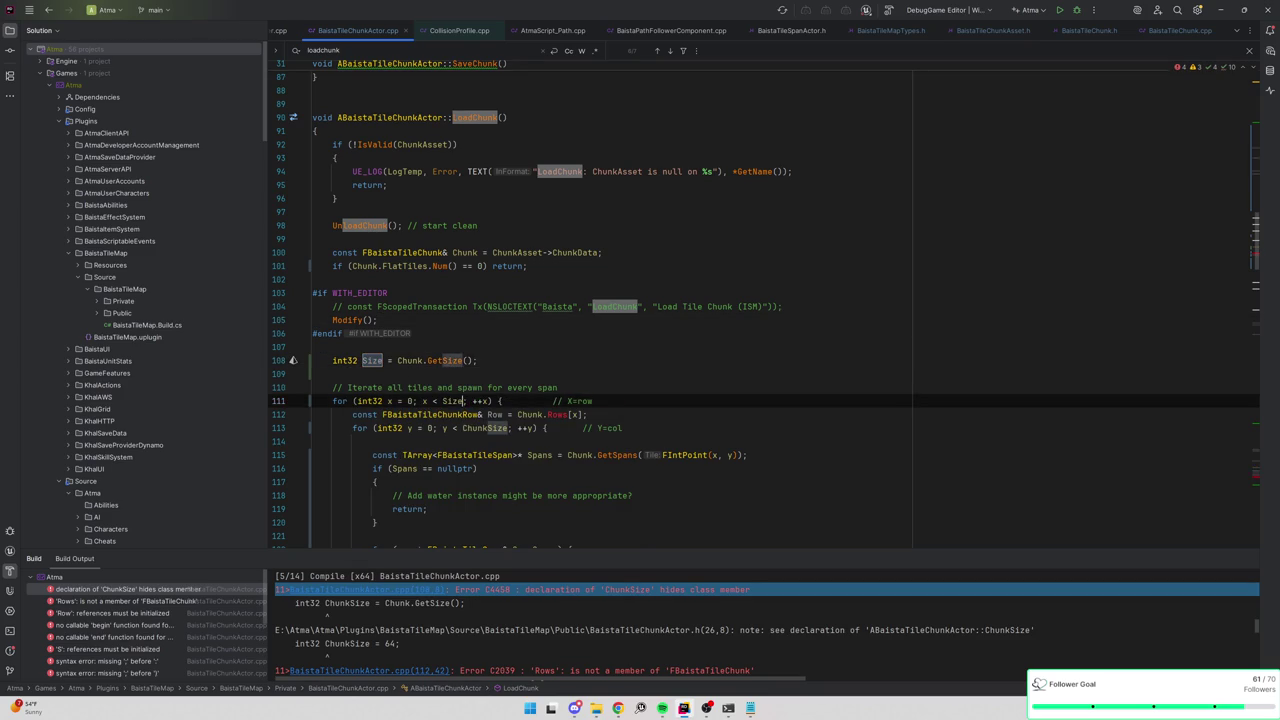
pyautogui.click(593, 401)
# Comment out the Rows-based body of InitChunkArrays.
pyautogui.scroll(-3, 760, 310)
pyautogui.scroll(-1, 150, 620)
pyautogui.click(165, 647)
pyautogui.doubleClick(165, 647)
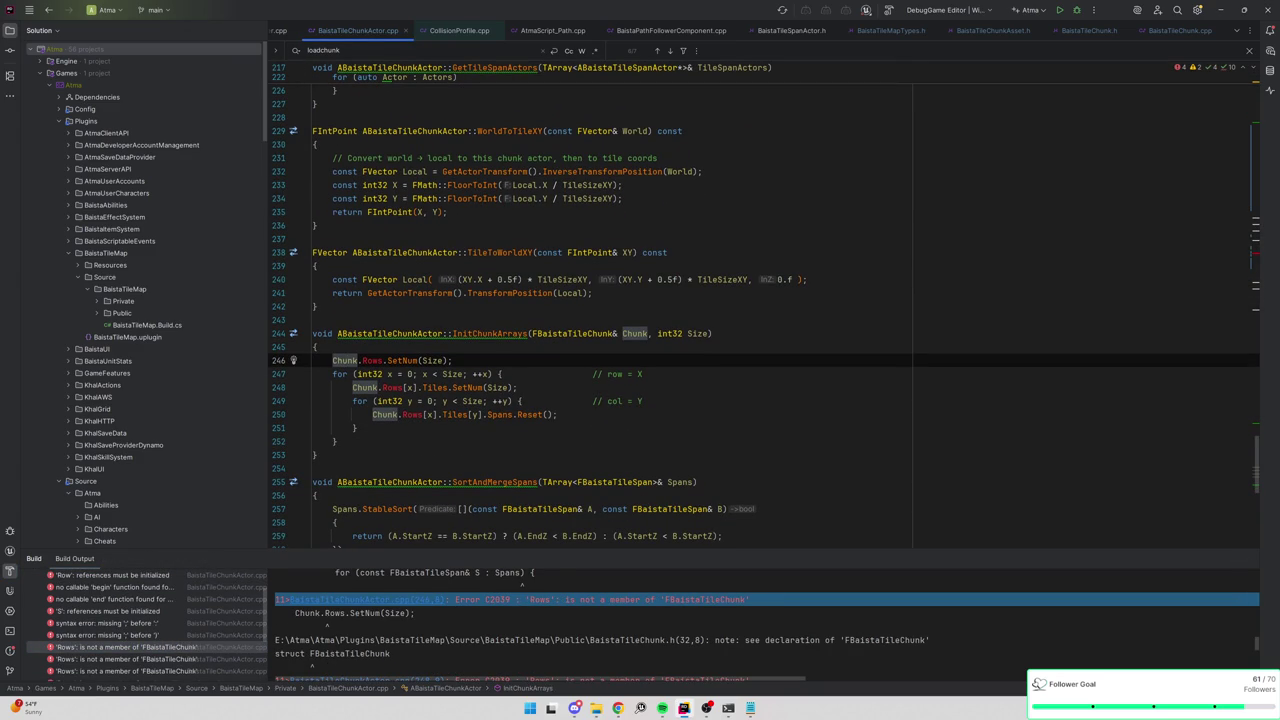
pyautogui.click(333, 374)
pyautogui.hotkey('ctrl', '/')
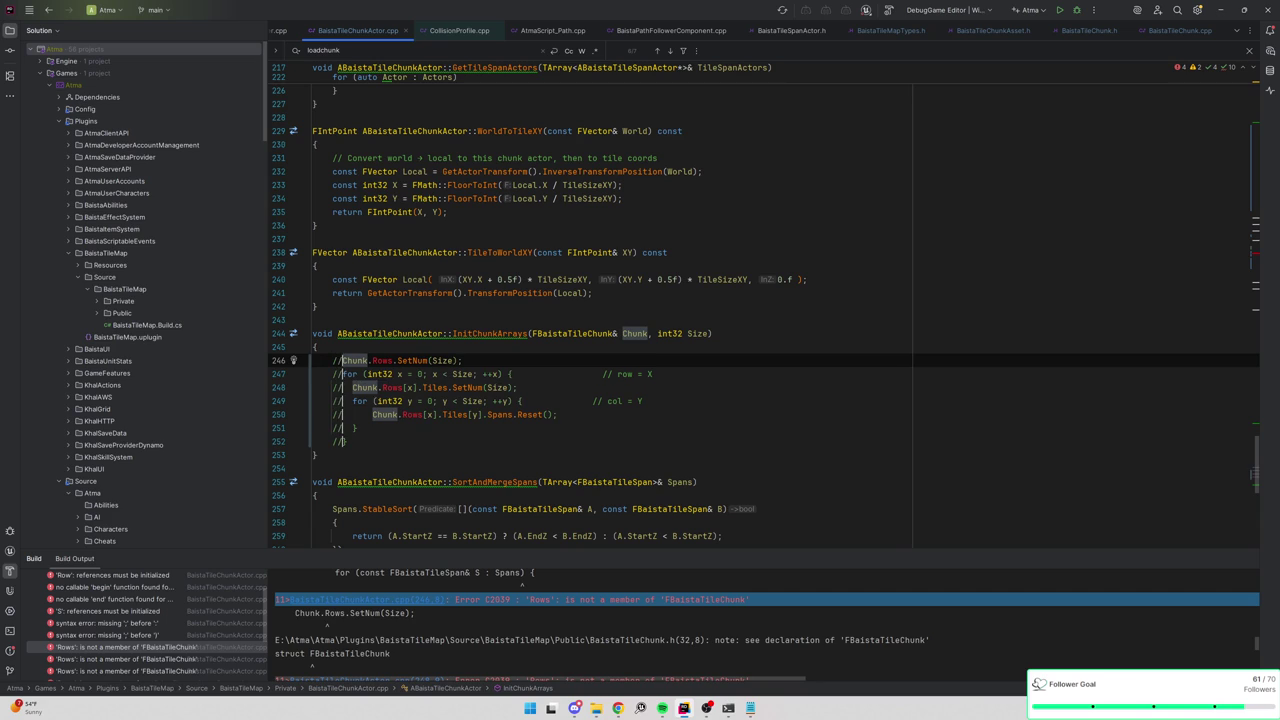
# Review the remaining 'Rows' and uninitialized 'S' reference errors in the build output.
pyautogui.click(146, 659)
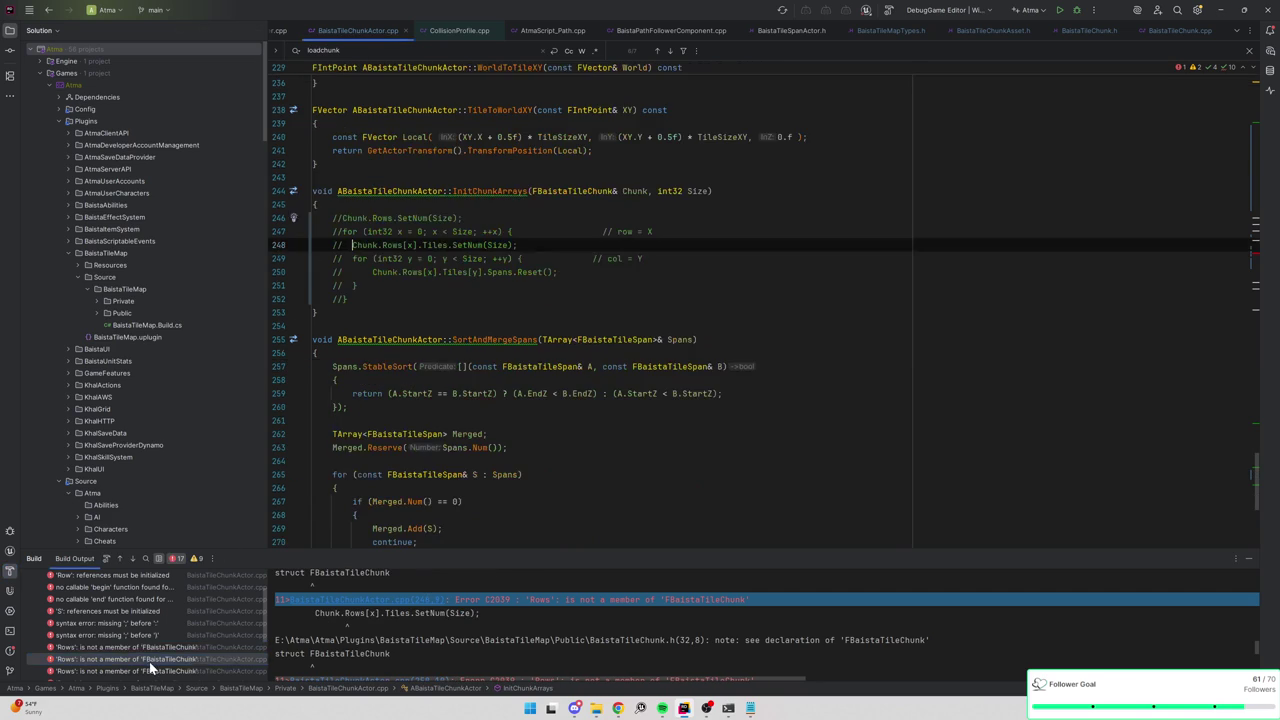
pyautogui.scroll(-2, 160, 652)
pyautogui.scroll(1, 169, 614)
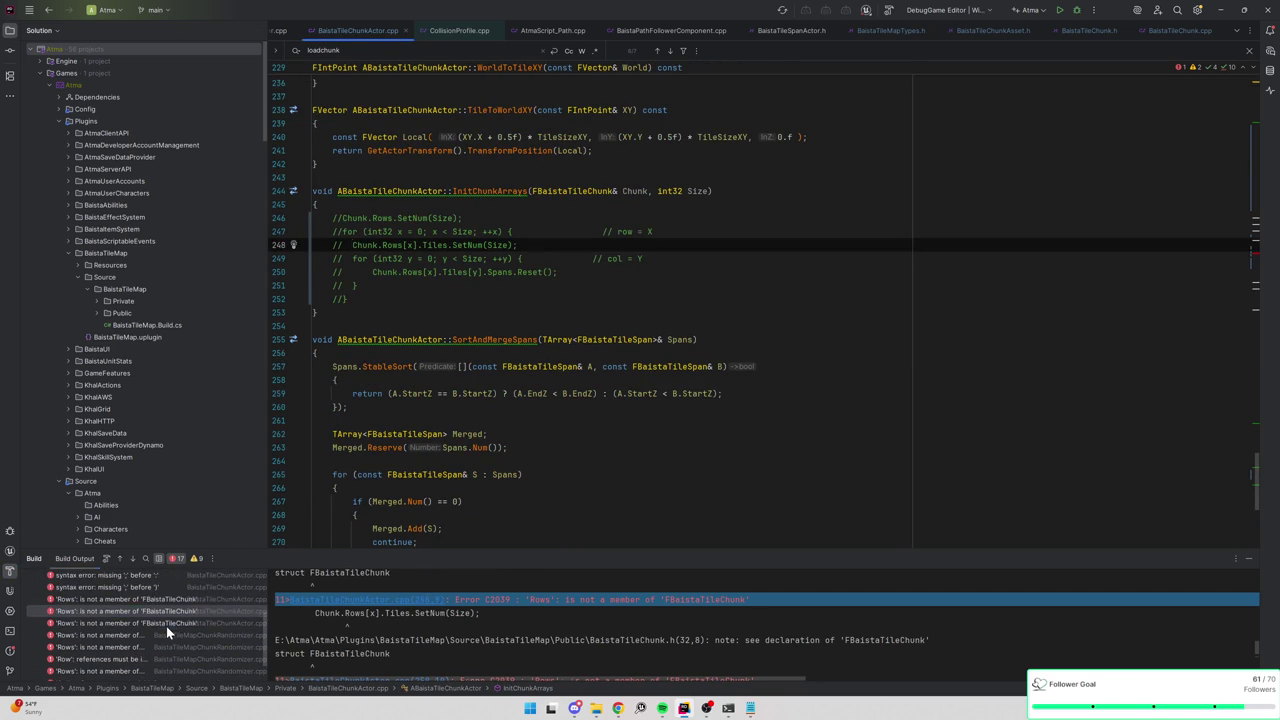
pyautogui.click(166, 626)
pyautogui.scroll(2, 175, 596)
pyautogui.click(175, 596)
pyautogui.scroll(2, 175, 596)
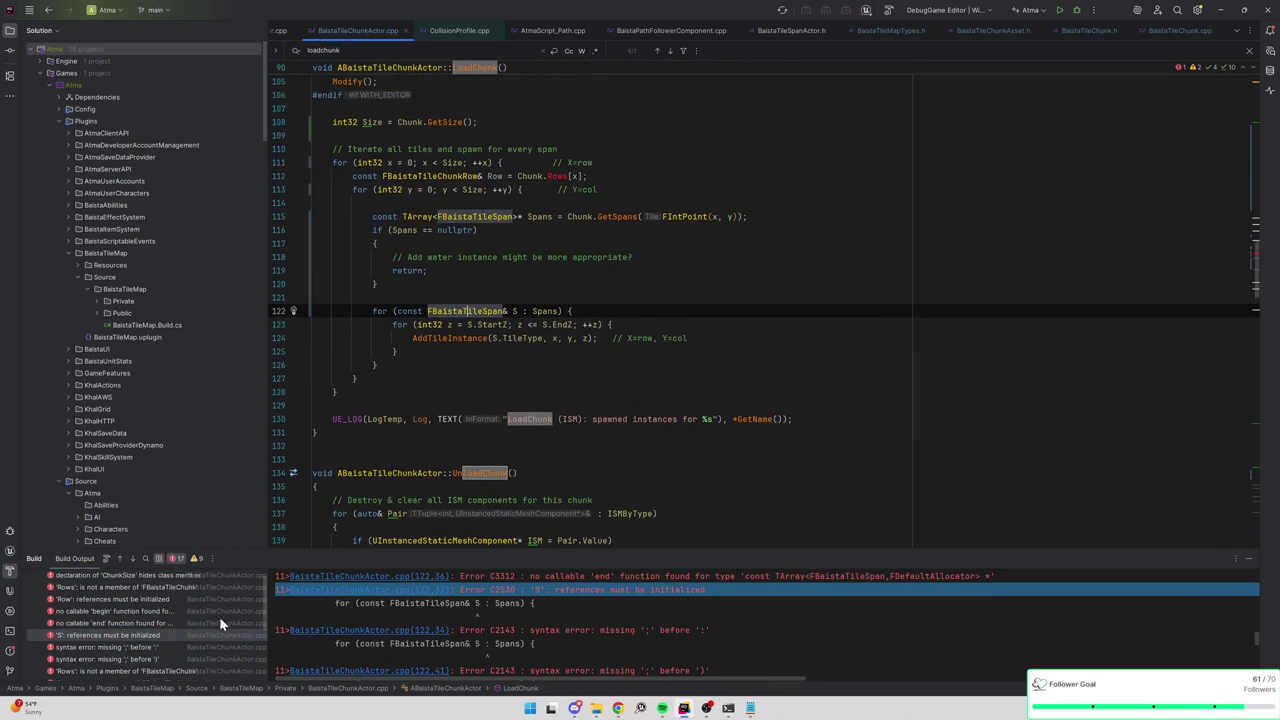
# Rebuild, then delete LoadChunk's Chunk.Rows declaration line and its leftover blank line.
pyautogui.click(168, 611)
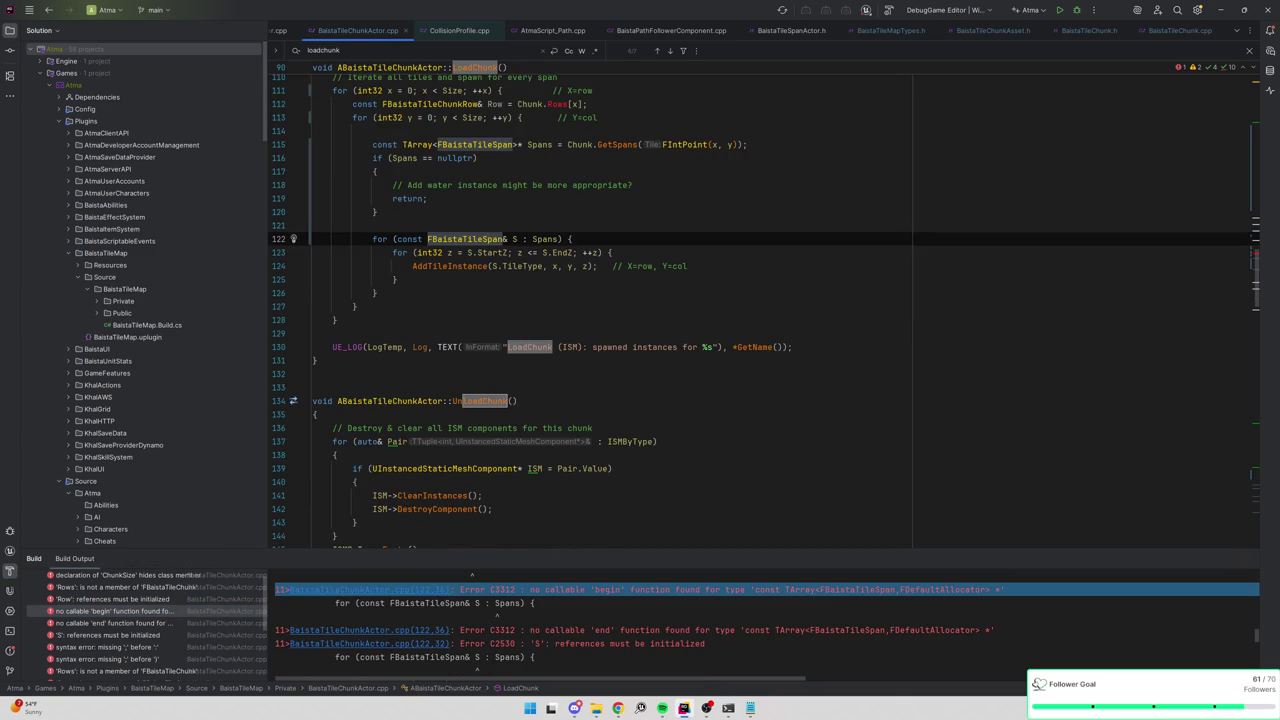
pyautogui.click(1077, 10)
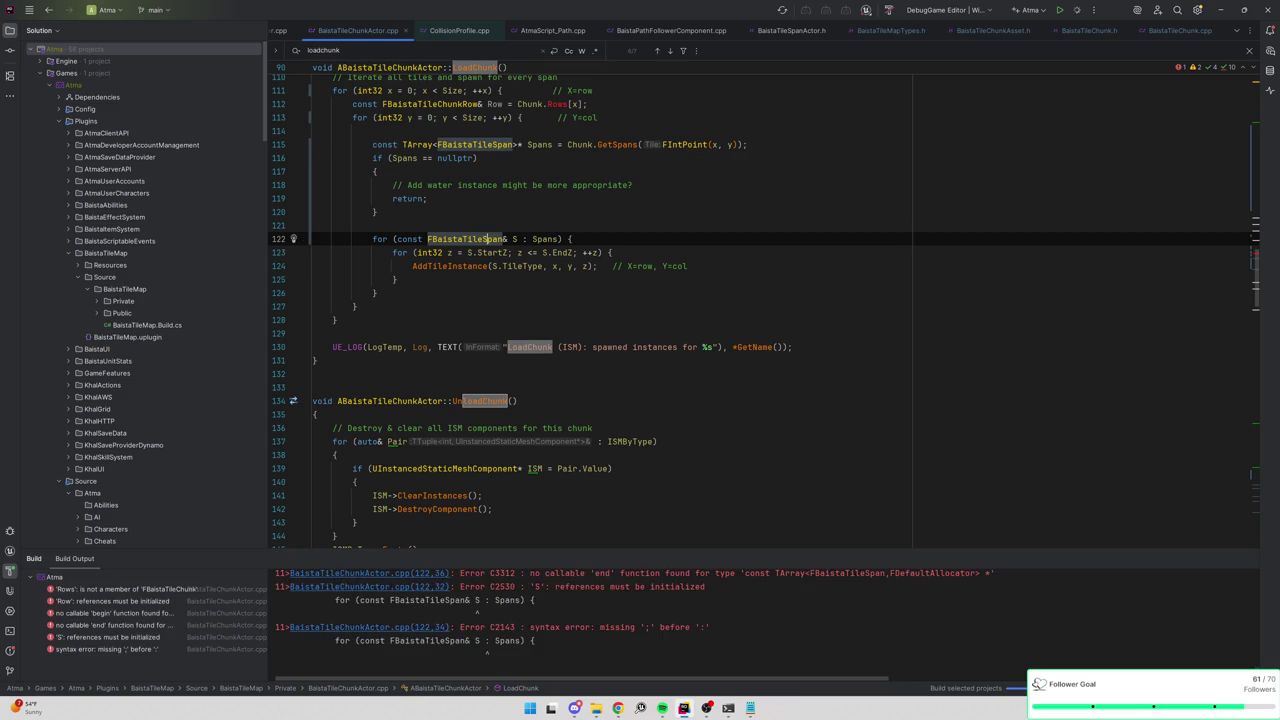
pyautogui.doubleClick(172, 589)
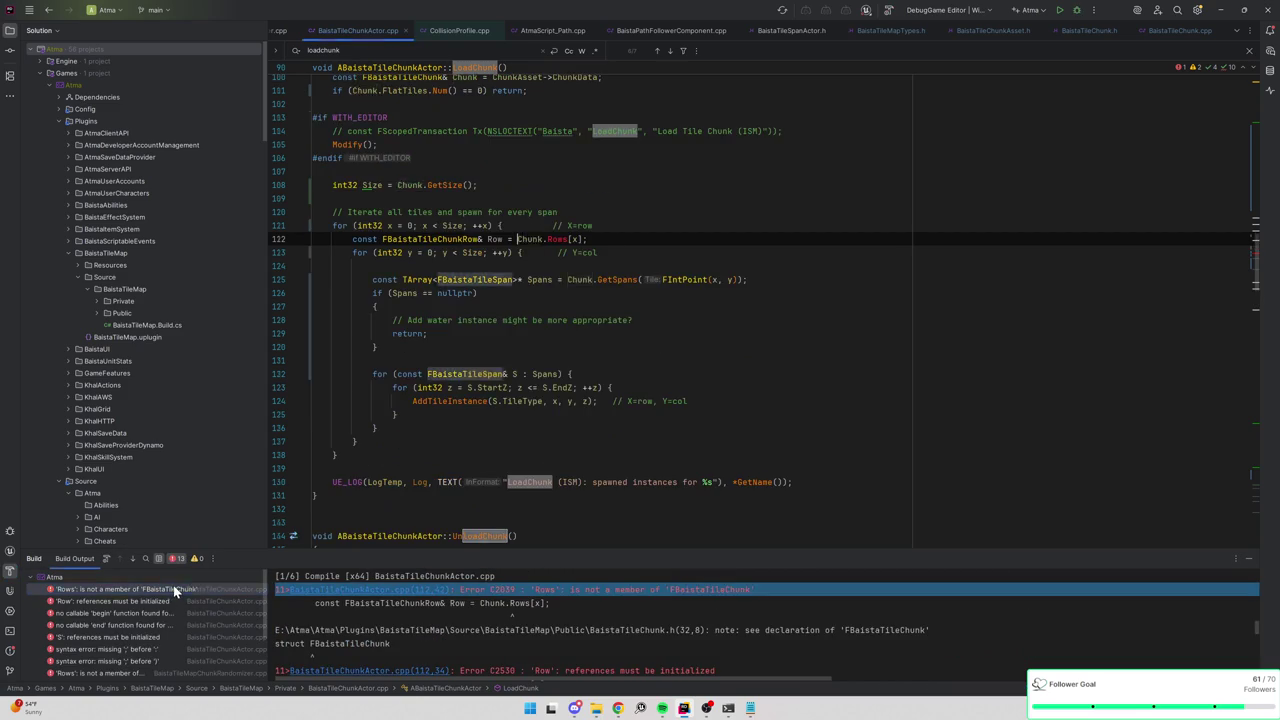
pyautogui.scroll(4, 540, 530)
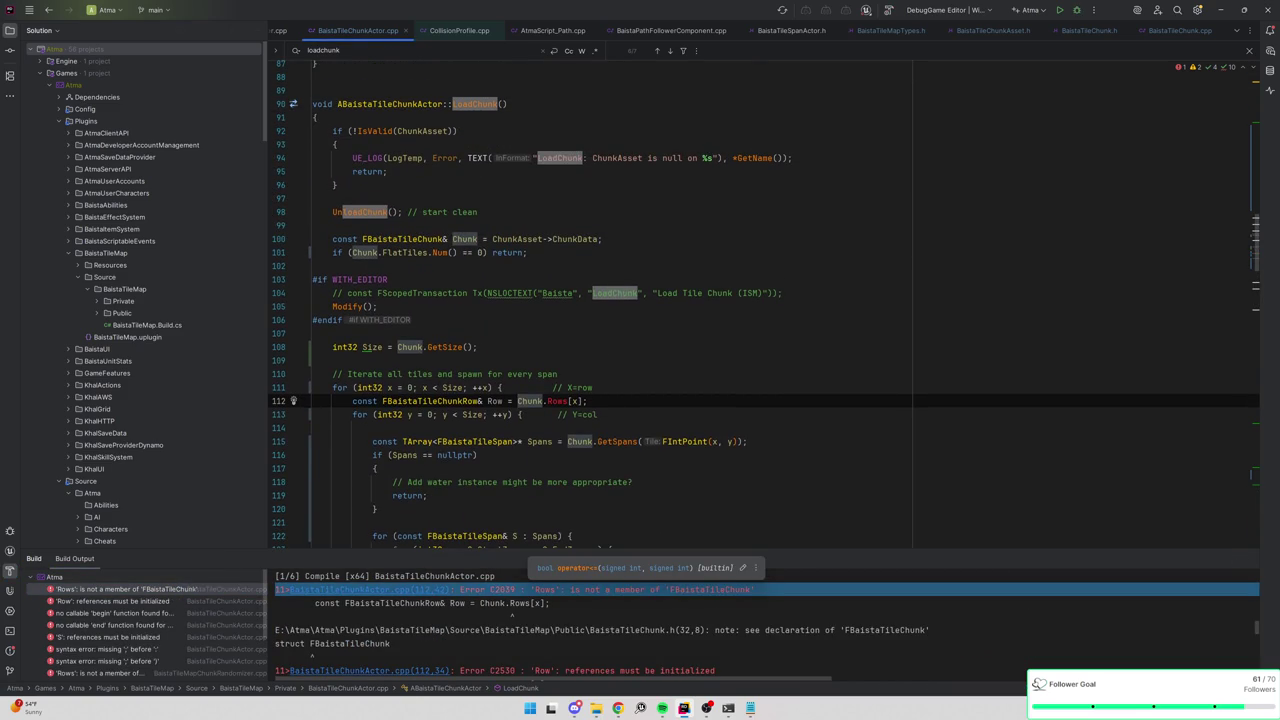
pyautogui.scroll(-1, 540, 530)
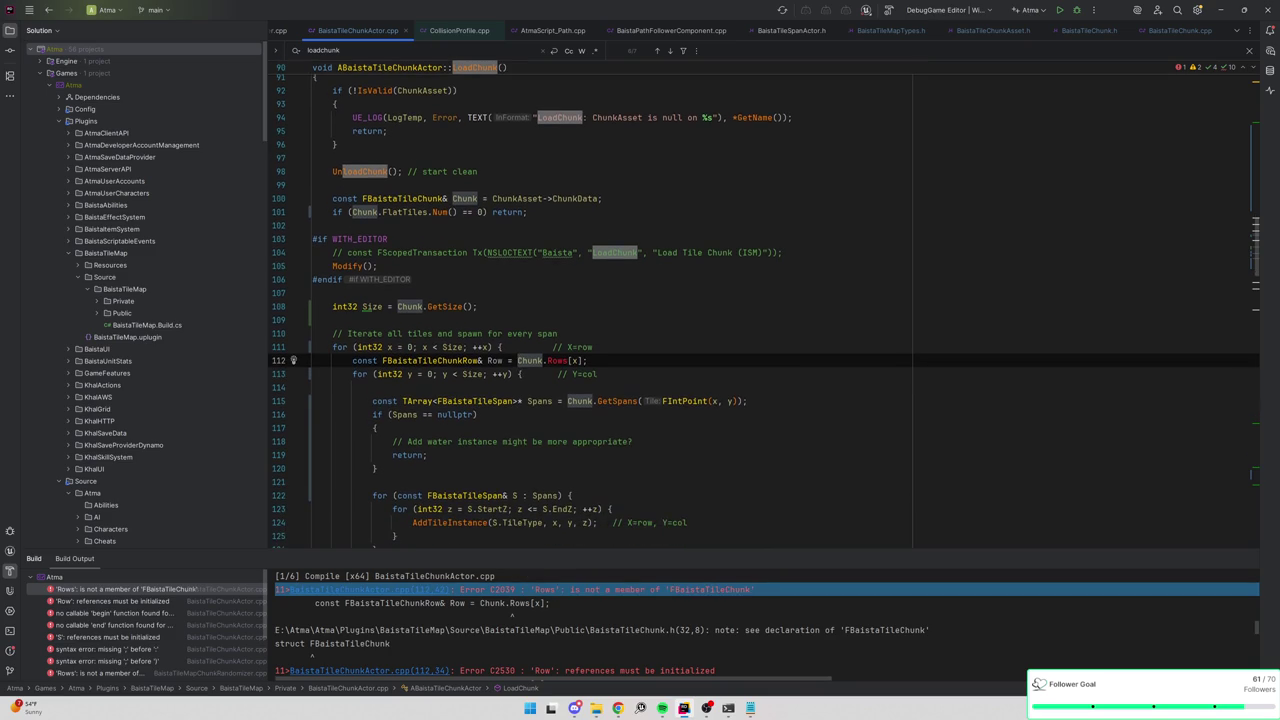
pyautogui.moveTo(562, 361)
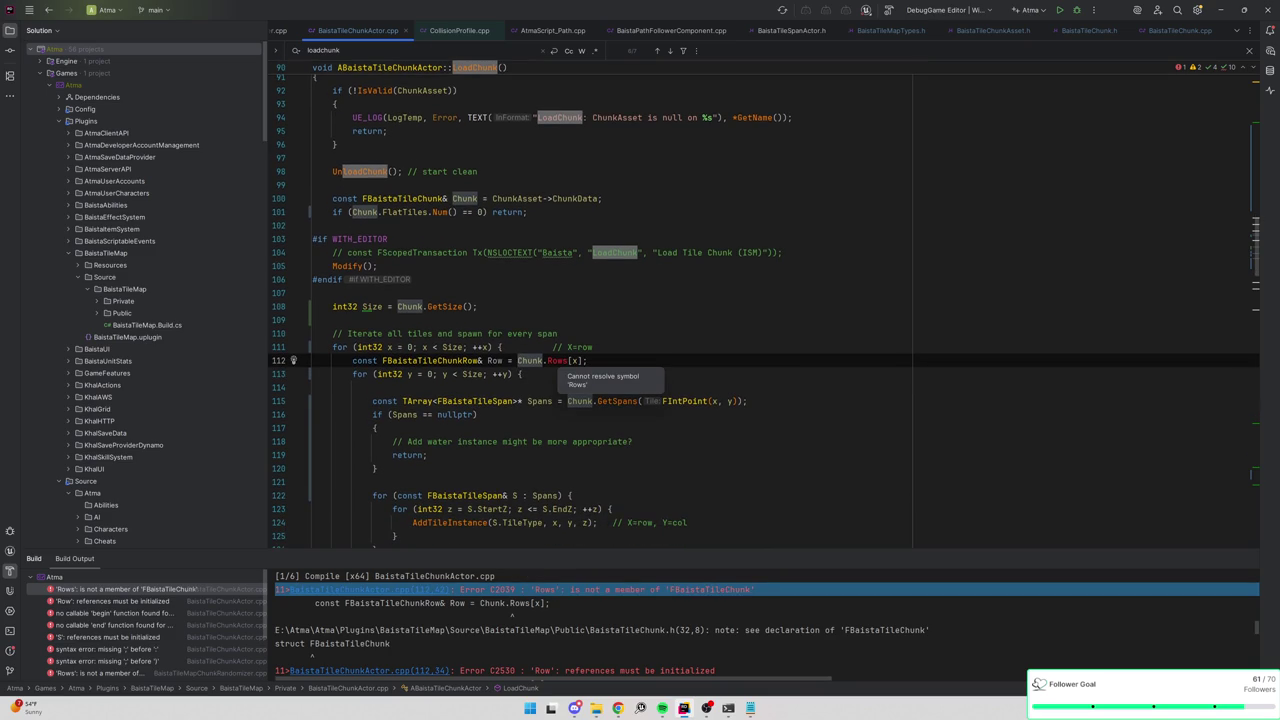
pyautogui.moveTo(587, 360); pyautogui.dragTo(595, 347)
pyautogui.press('BackSpace')
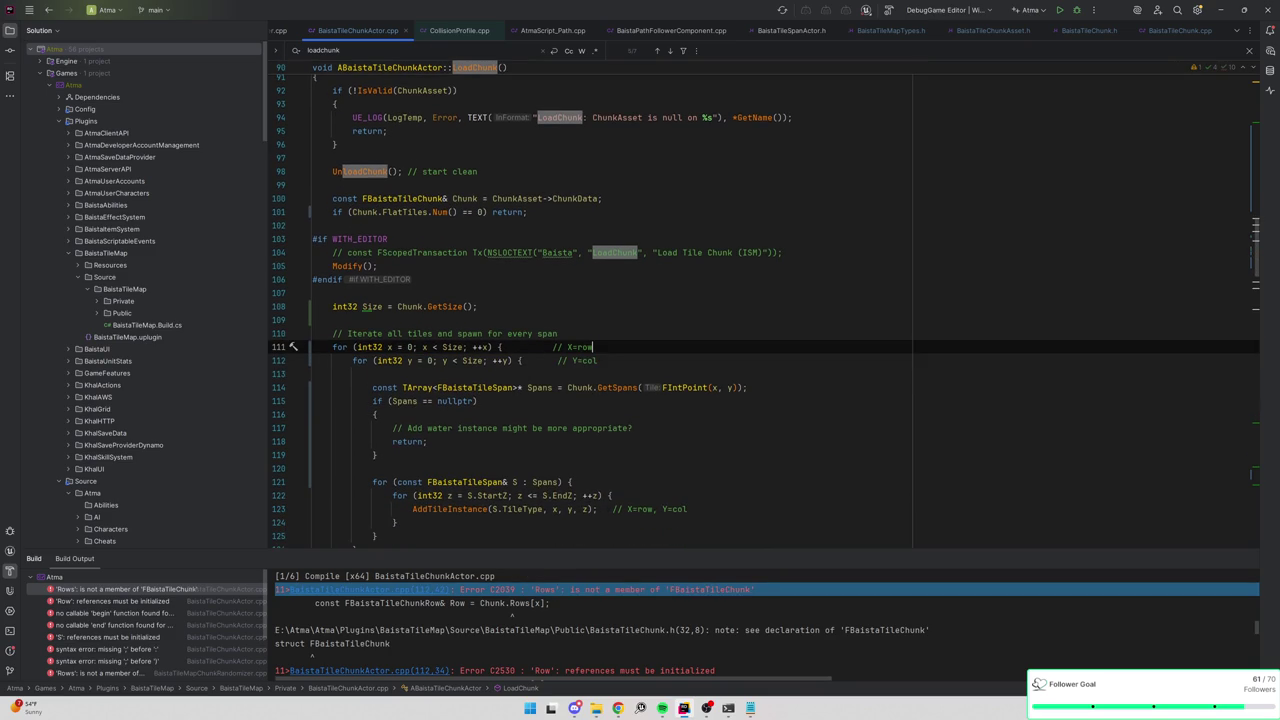
pyautogui.press('Down')
pyautogui.press('End')
pyautogui.hotkey('shift', 'Down')
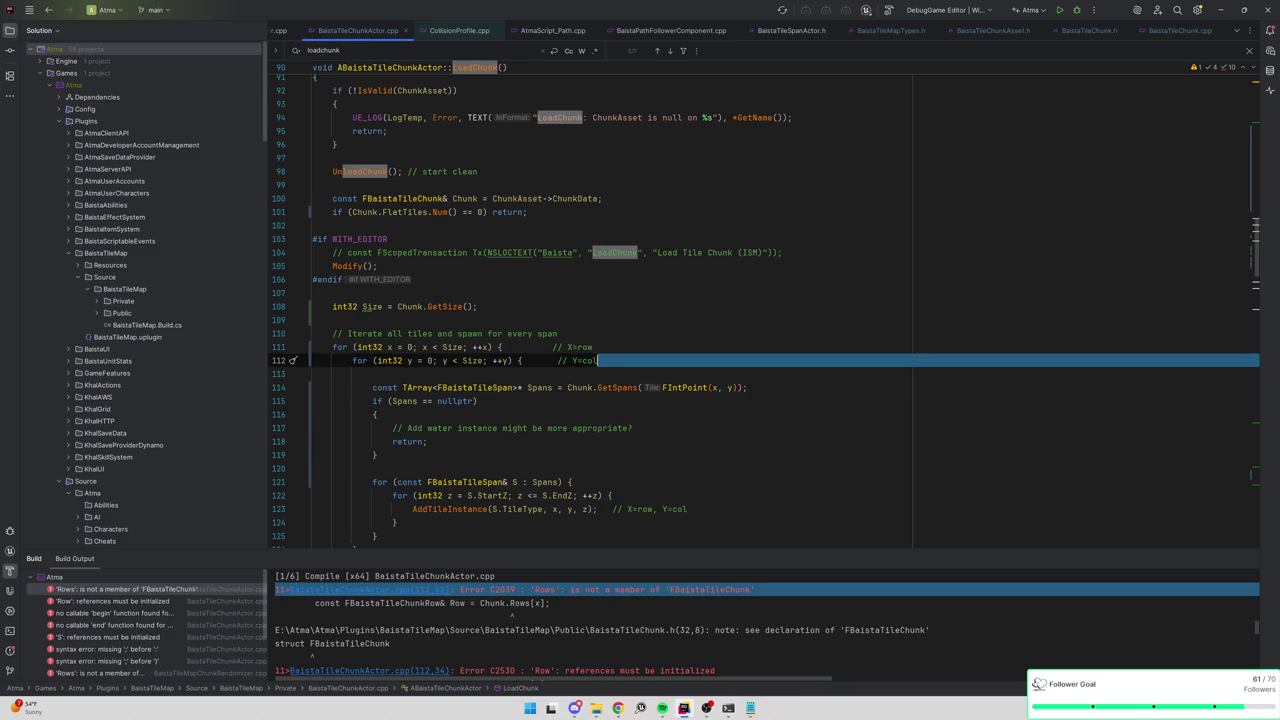
pyautogui.press('BackSpace')
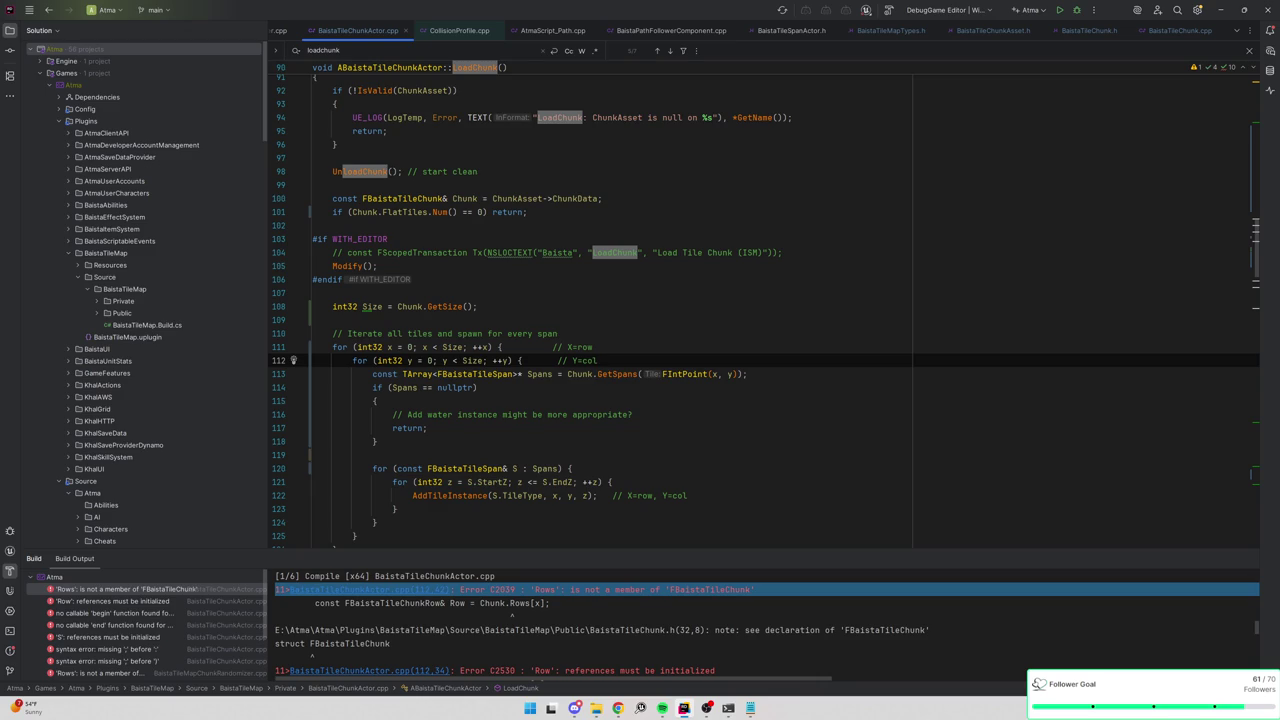
# Relabel the coordinate comments so X reads col and Y reads row.
pyautogui.press('Up')
pyautogui.hotkey('ctrl', 'shift', 'Left')
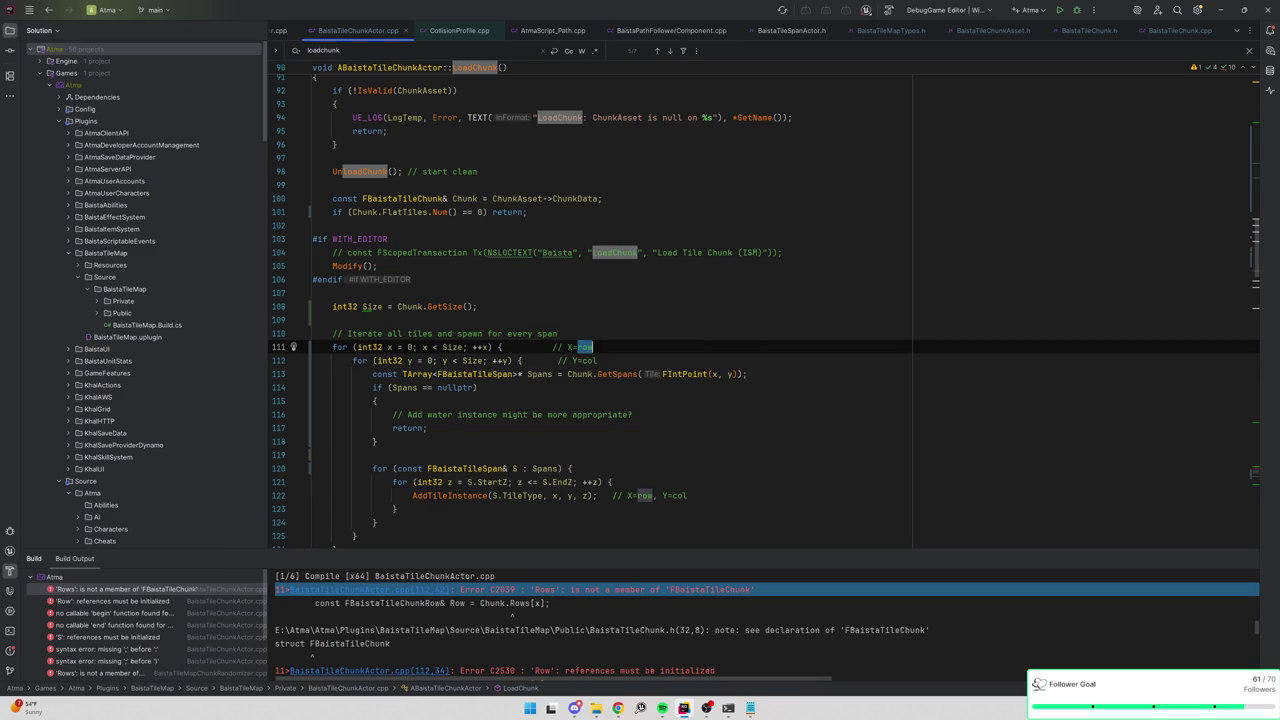
pyautogui.click(130, 603)
pyautogui.hotkey('ctrl', '-')
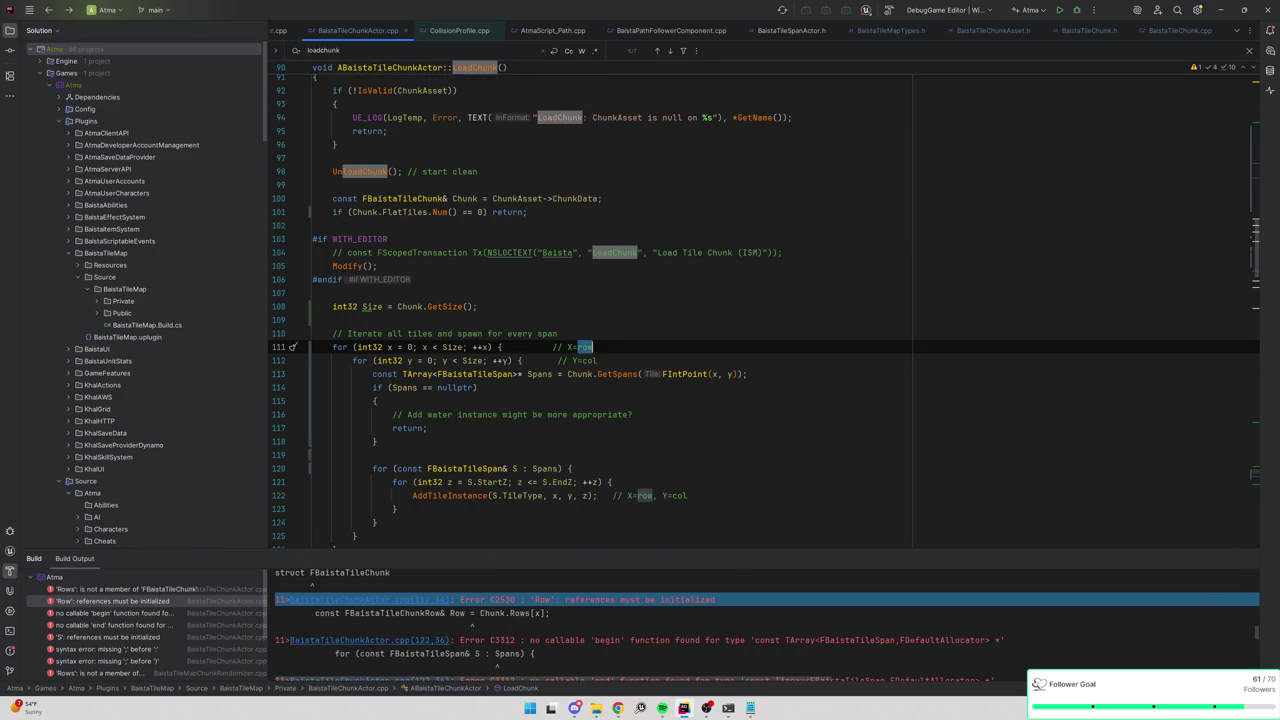
pyautogui.write('col')
pyautogui.press('Down')
pyautogui.press('BackSpace')
pyautogui.press('BackSpace')
pyautogui.press('BackSpace')
pyautogui.write('row')
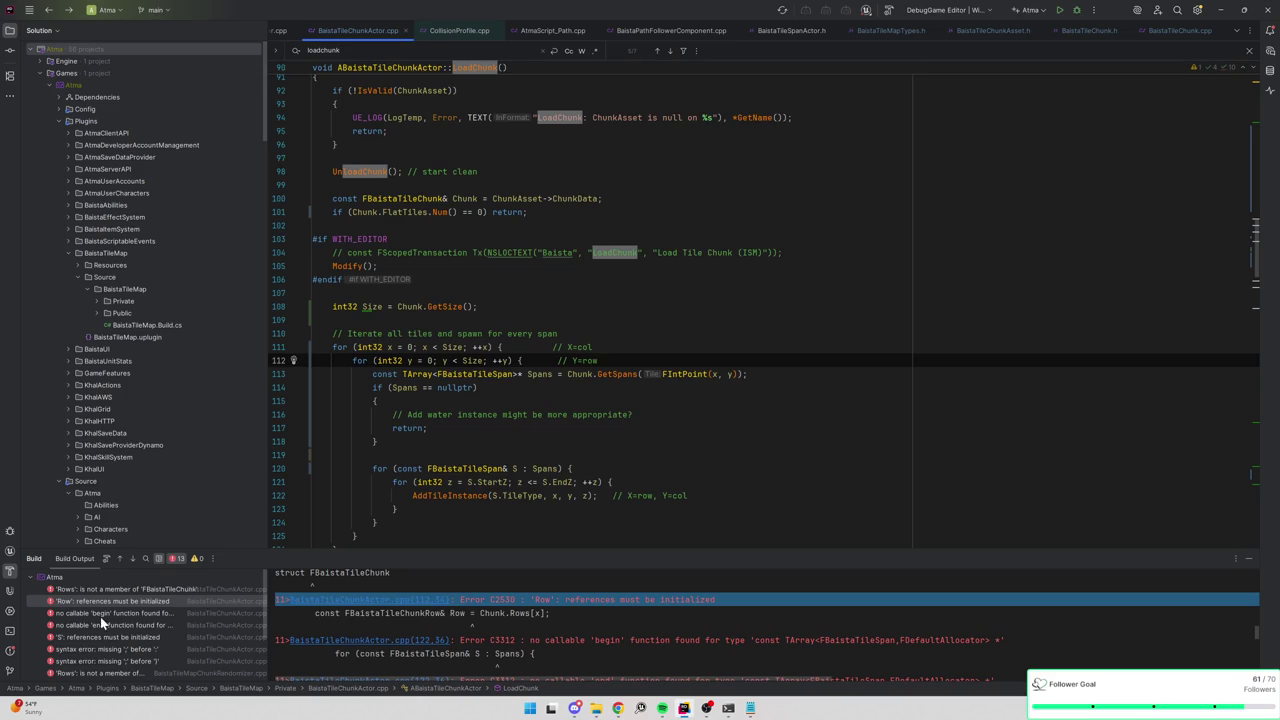
# Dereference Spans as *Spans in the span loop, then open the Randomizer's 'Row' error.
pyautogui.doubleClick(104, 612)
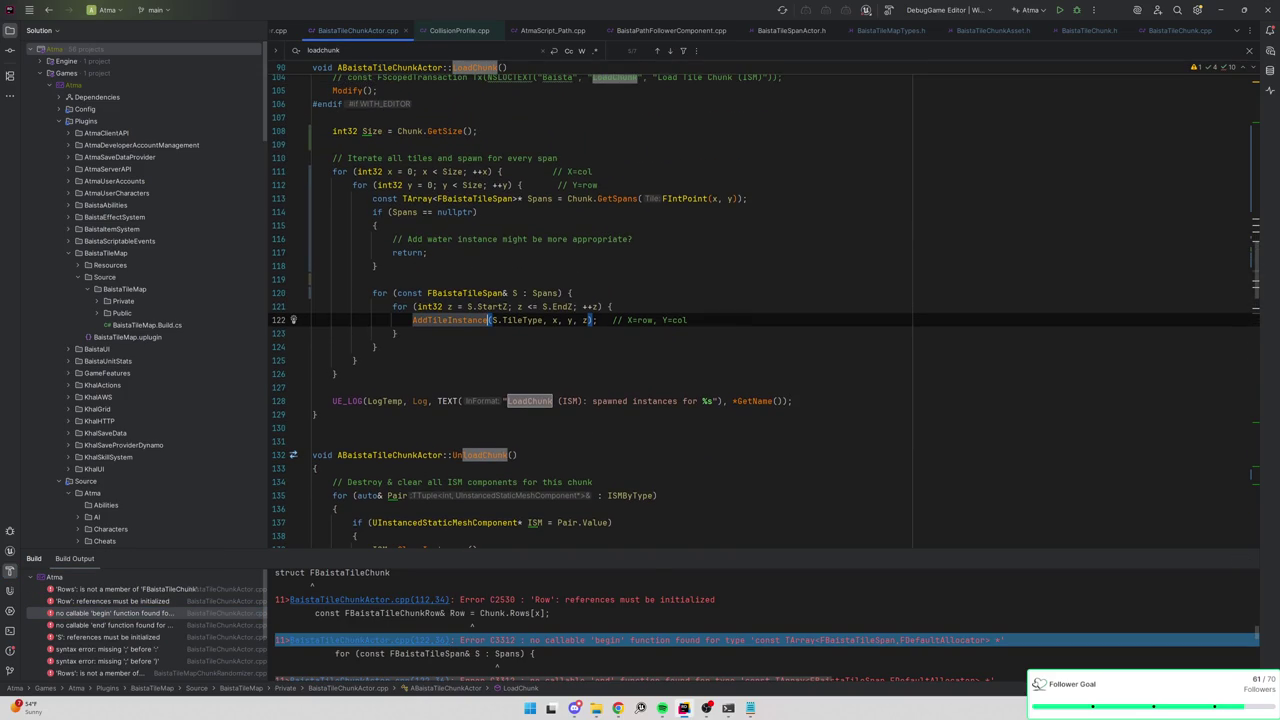
pyautogui.scroll(2, 764, 311)
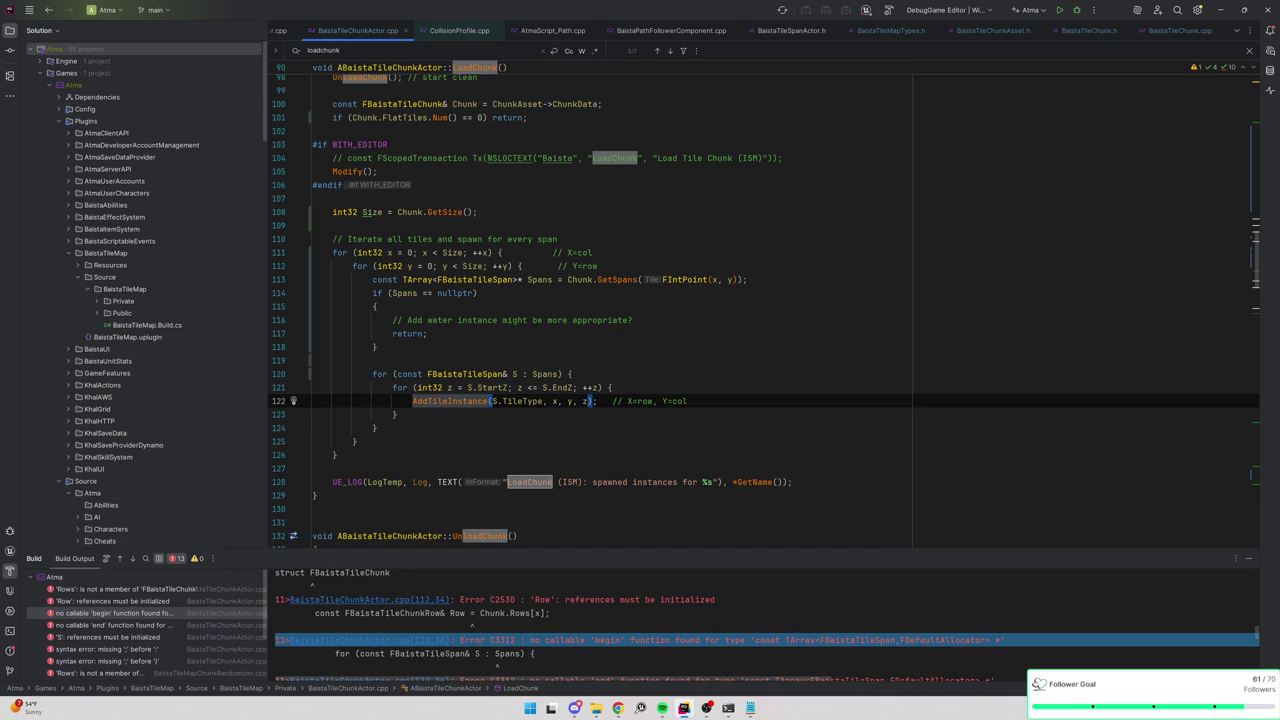
pyautogui.doubleClick(120, 614)
pyautogui.write('*')
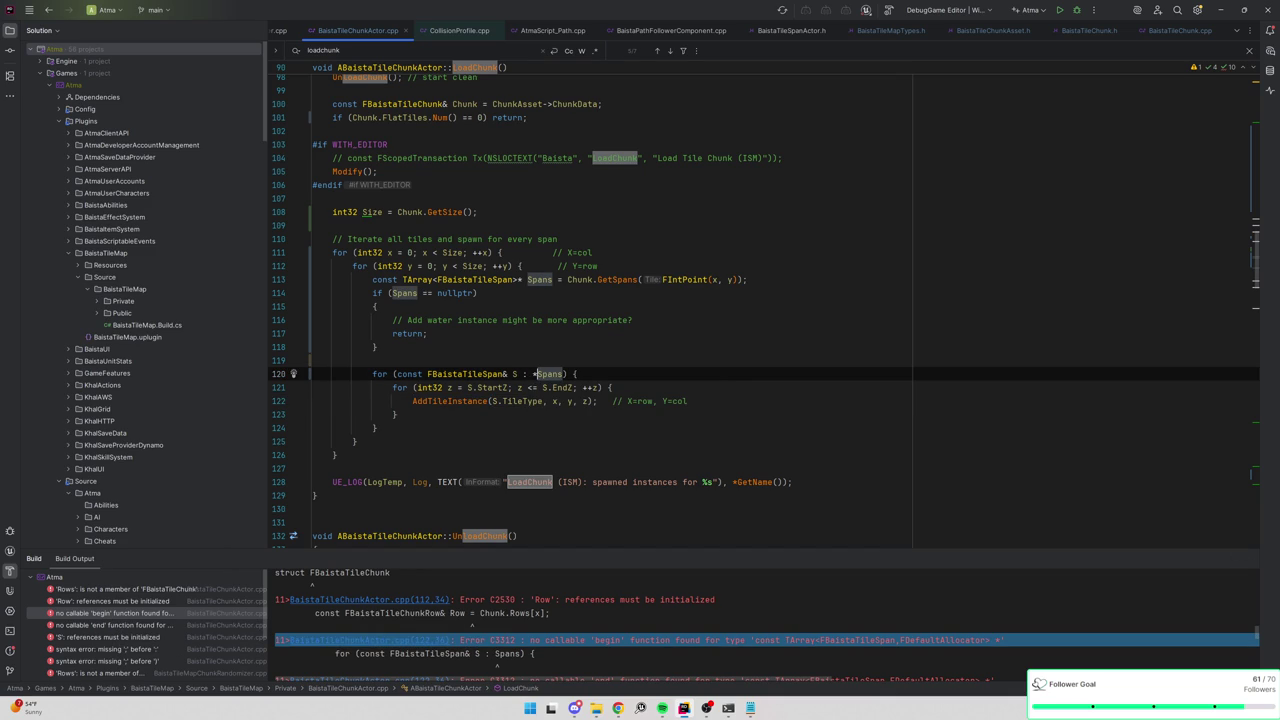
pyautogui.scroll(-2, 166, 628)
pyautogui.doubleClick(166, 628)
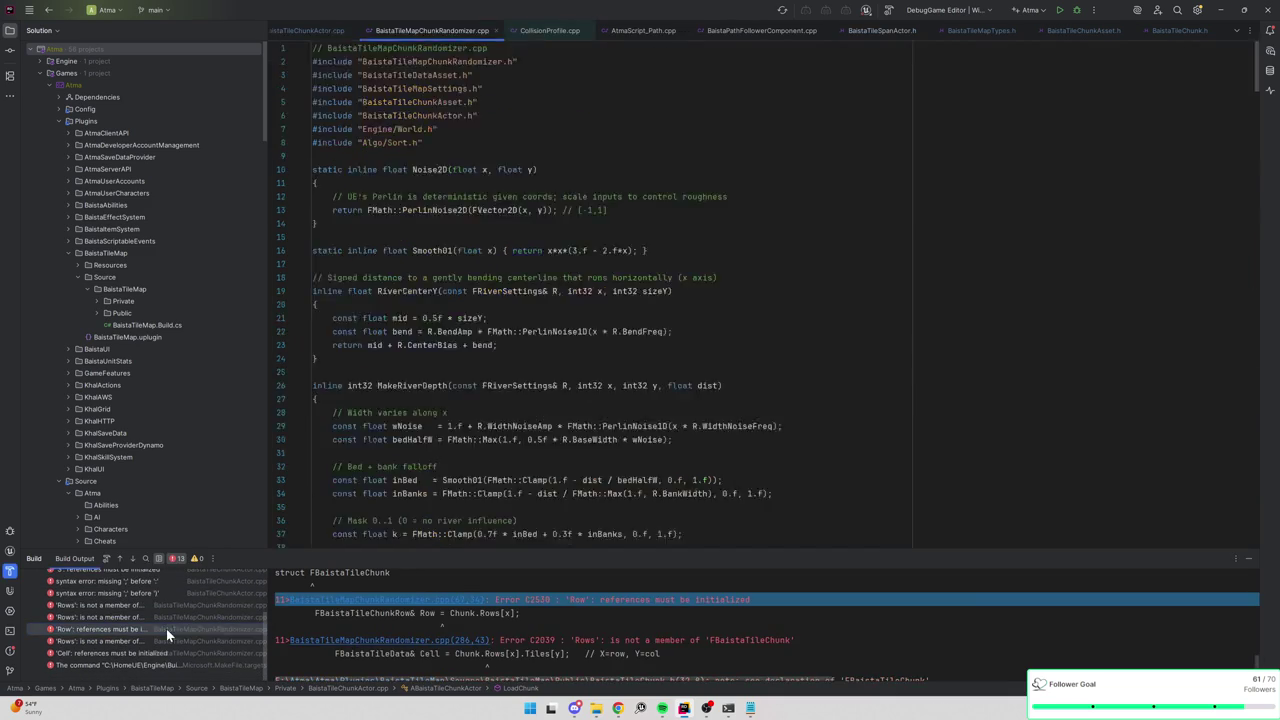
# Comment out the Chunk.Rows array-setup lines in EnsureChunkArrays.
pyautogui.doubleClick(175, 604)
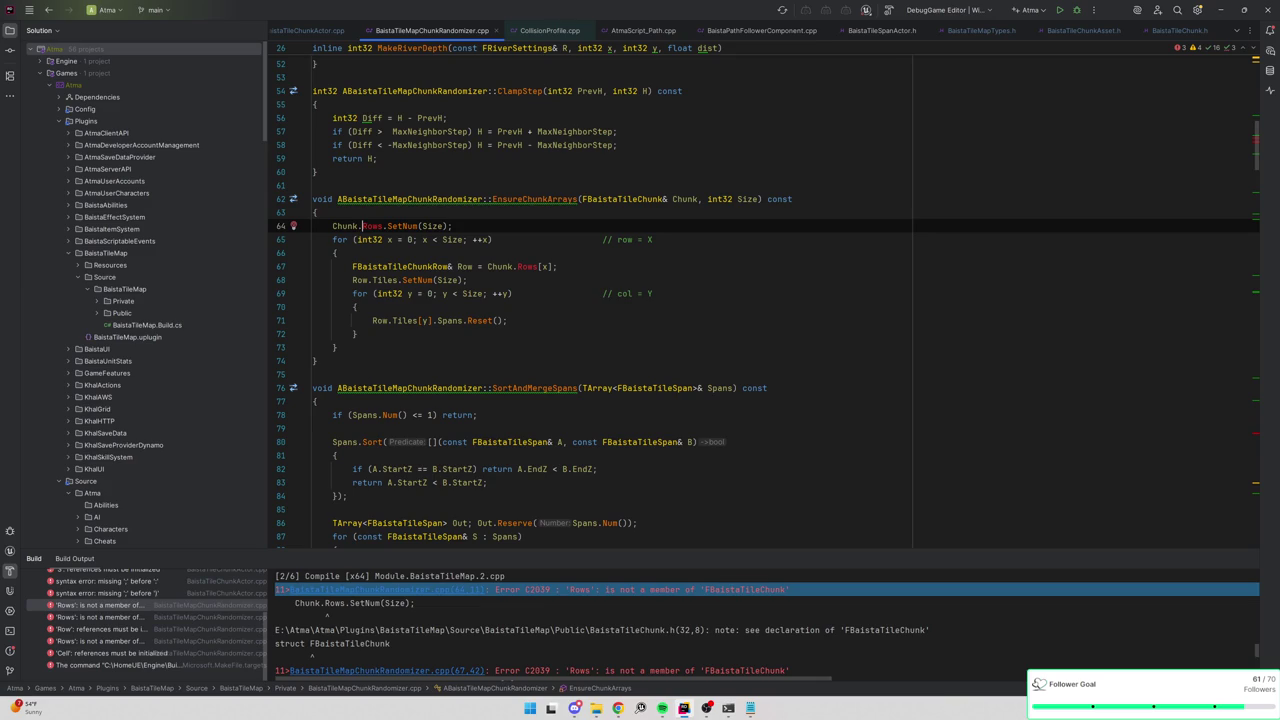
pyautogui.click(332, 225)
pyautogui.hotkey('shift', 'Down')
pyautogui.hotkey('shift', 'Down')
pyautogui.hotkey('shift', 'Down')
pyautogui.hotkey('ctrl', '/')
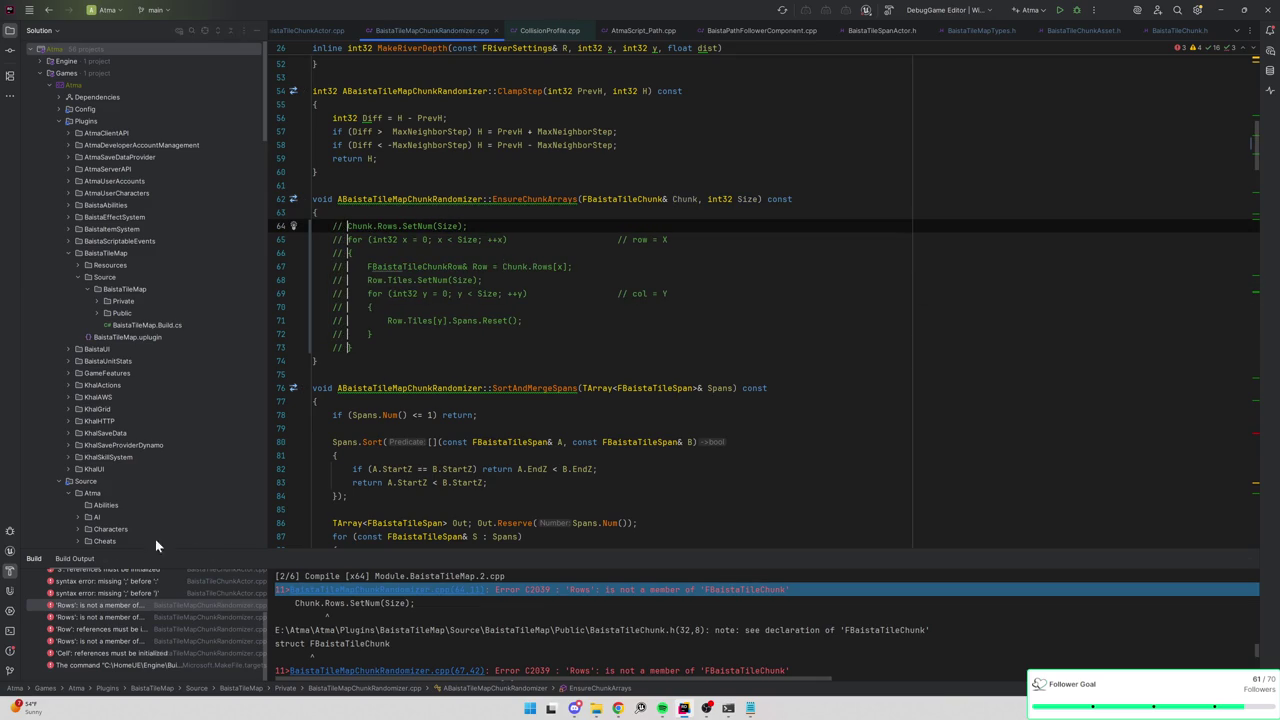
# Comment out the Rows-based body of RandomizeChunk and rebuild the project.
pyautogui.click(137, 617)
pyautogui.click(138, 640)
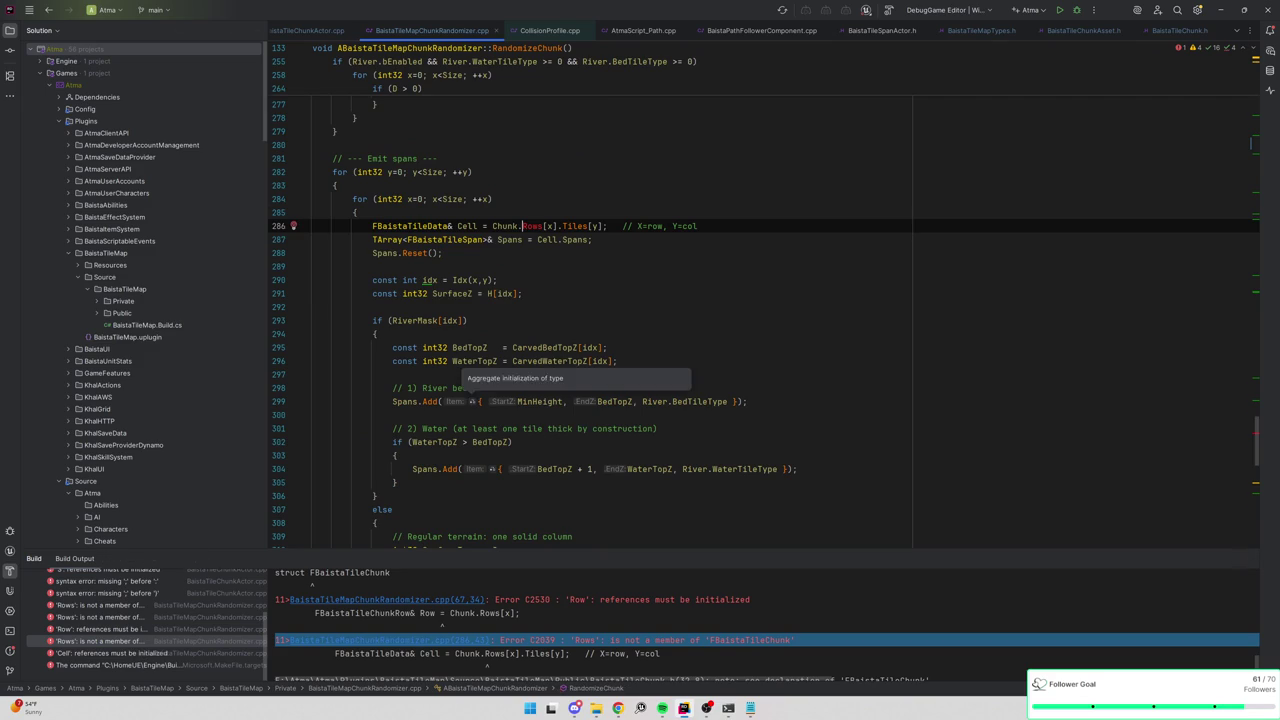
pyautogui.scroll(-5, 560, 370)
pyautogui.scroll(-5, 332, 212)
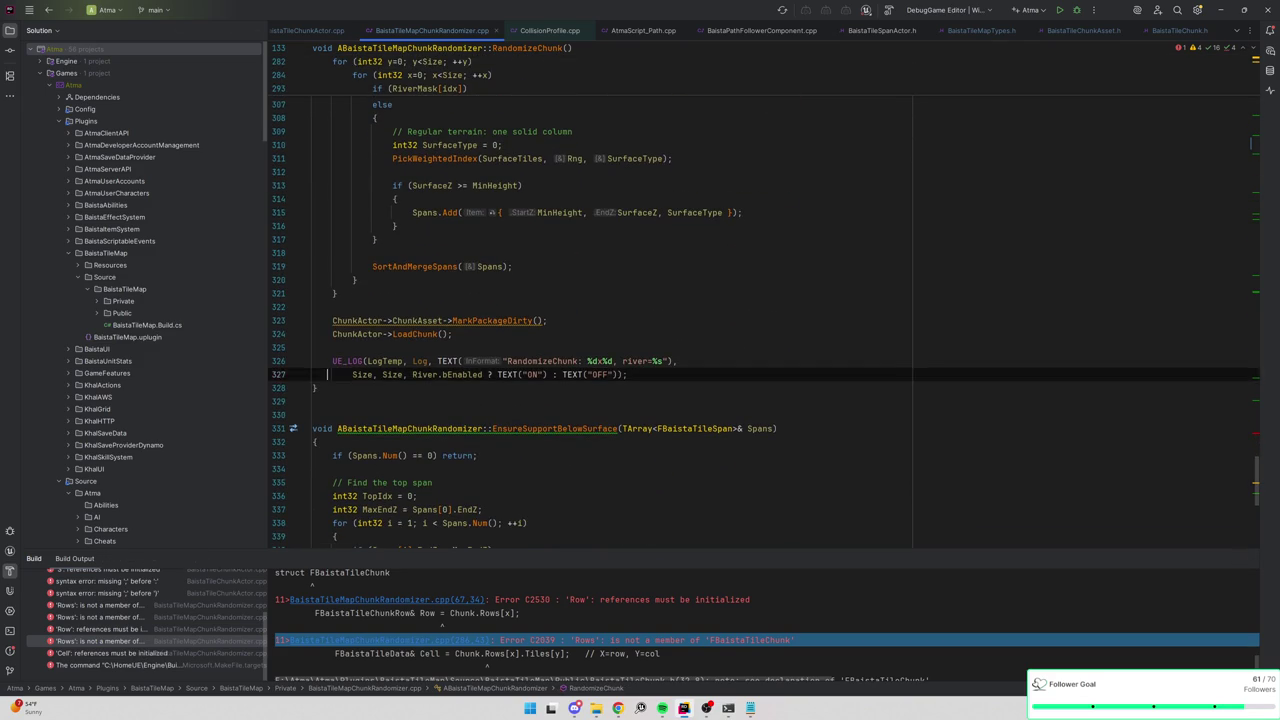
pyautogui.hotkey('ctrl', 'w')
pyautogui.hotkey('ctrl', 'w')
pyautogui.hotkey('ctrl', 'w')
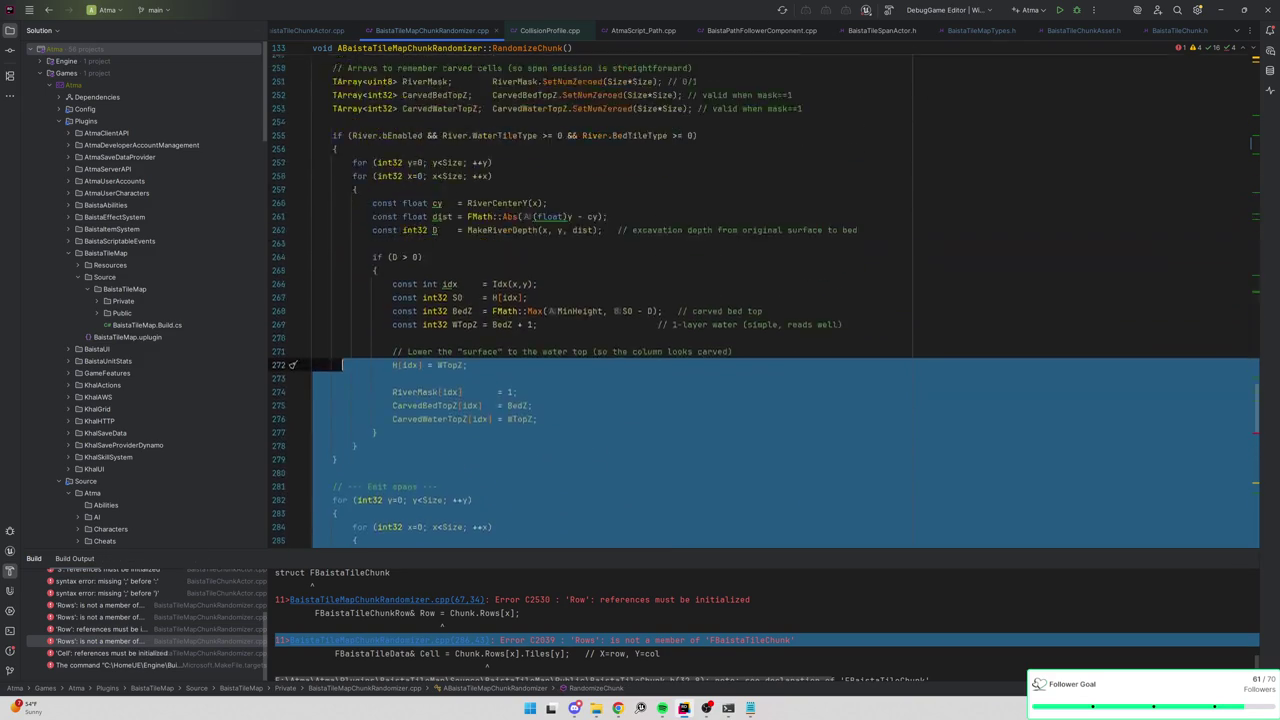
pyautogui.hotkey('ctrl', 'w')
pyautogui.hotkey('ctrl', 'w')
pyautogui.hotkey('ctrl', 'w')
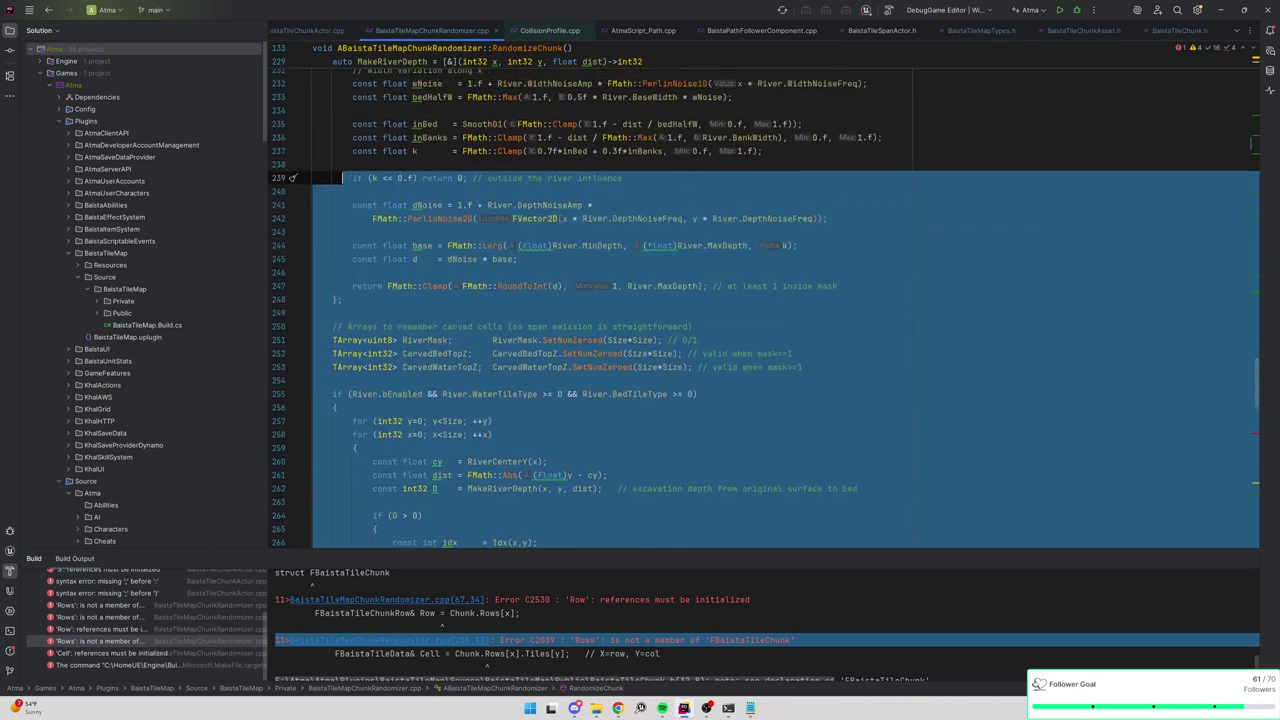
pyautogui.hotkey('ctrl', 'w')
pyautogui.hotkey('ctrl', 'w')
pyautogui.hotkey('ctrl', 'w')
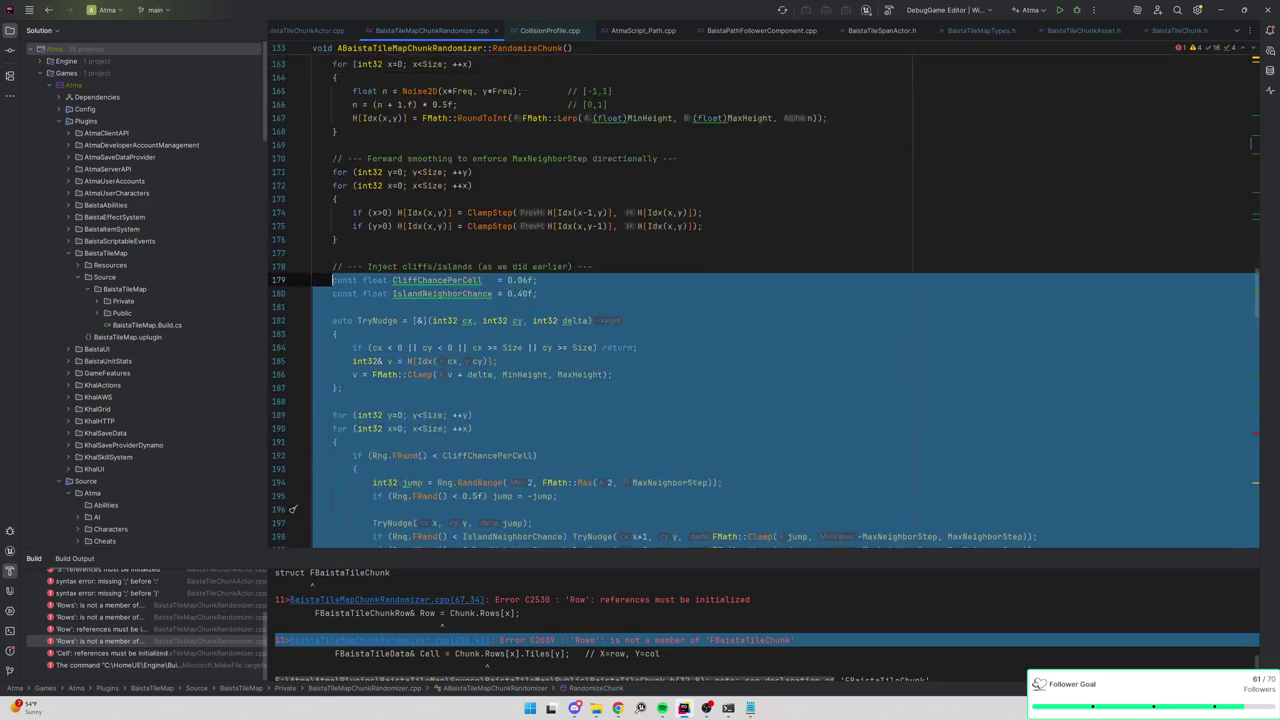
pyautogui.hotkey('ctrl', 'w')
pyautogui.hotkey('ctrl', 'w')
pyautogui.hotkey('ctrl', 'w')
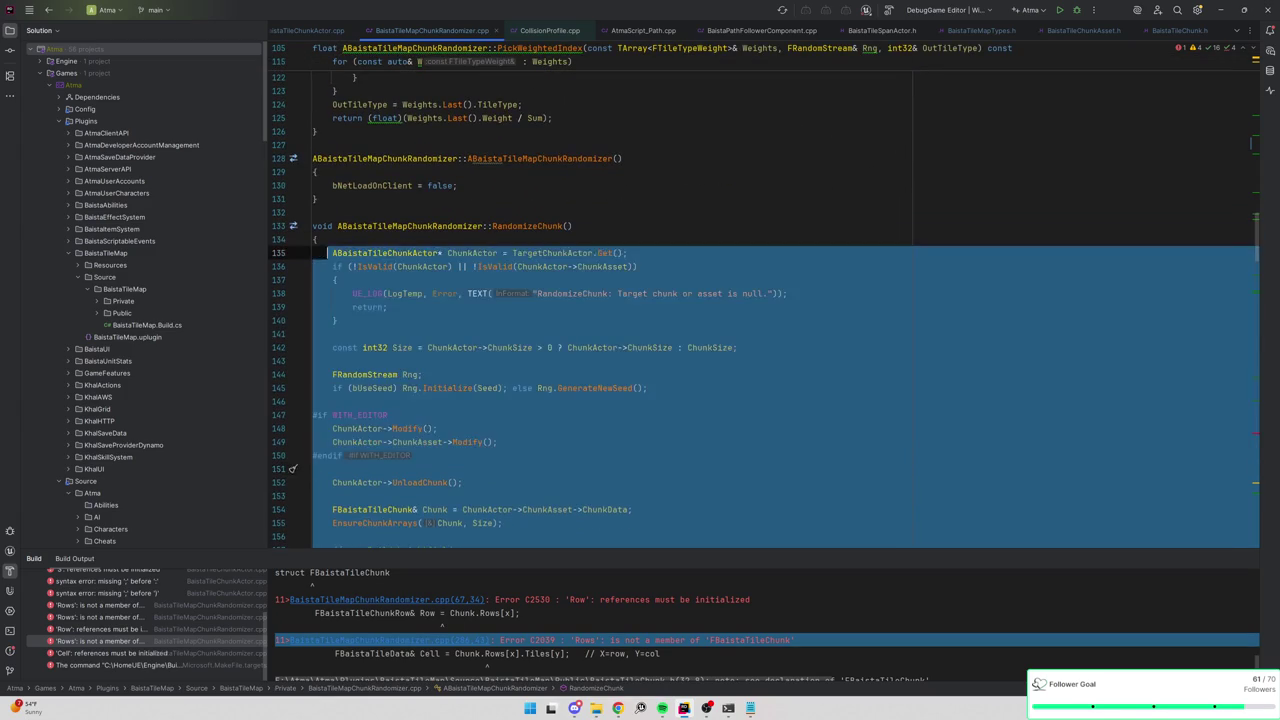
pyautogui.press('Escape')
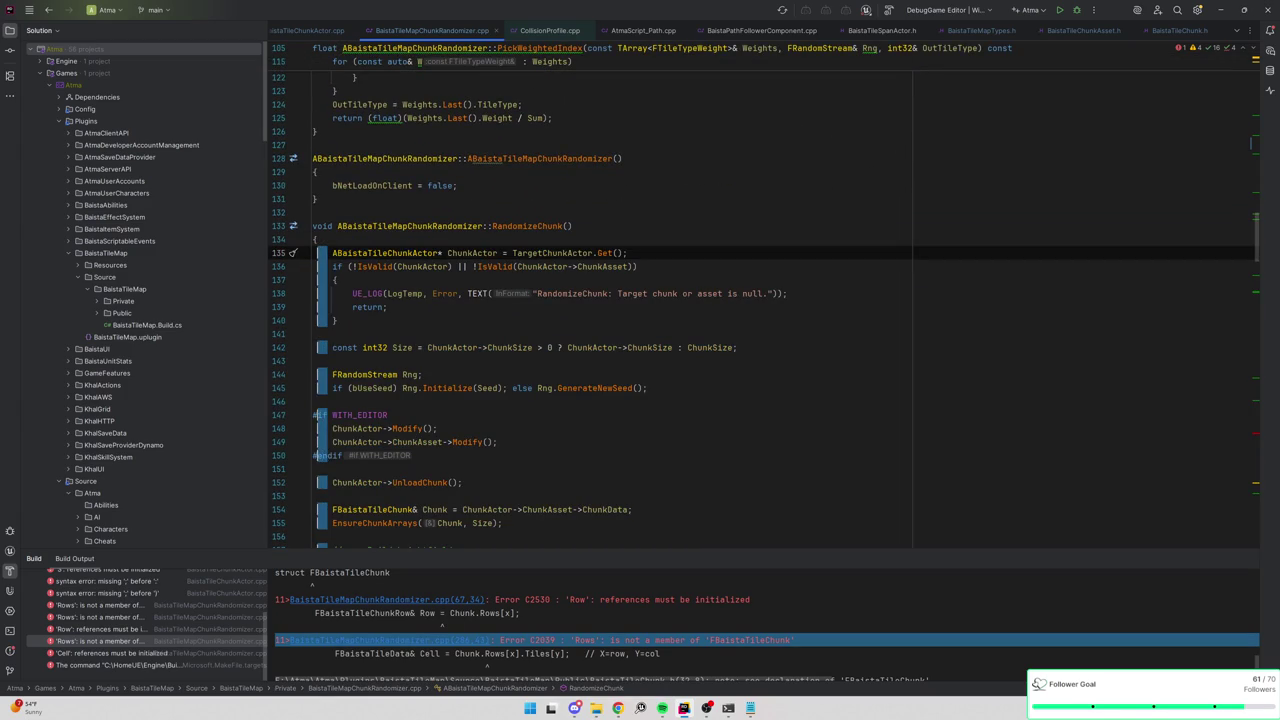
pyautogui.hotkey('shift', 'pagedown')
pyautogui.hotkey('shift', 'pagedown')
pyautogui.hotkey('shift', 'pagedown')
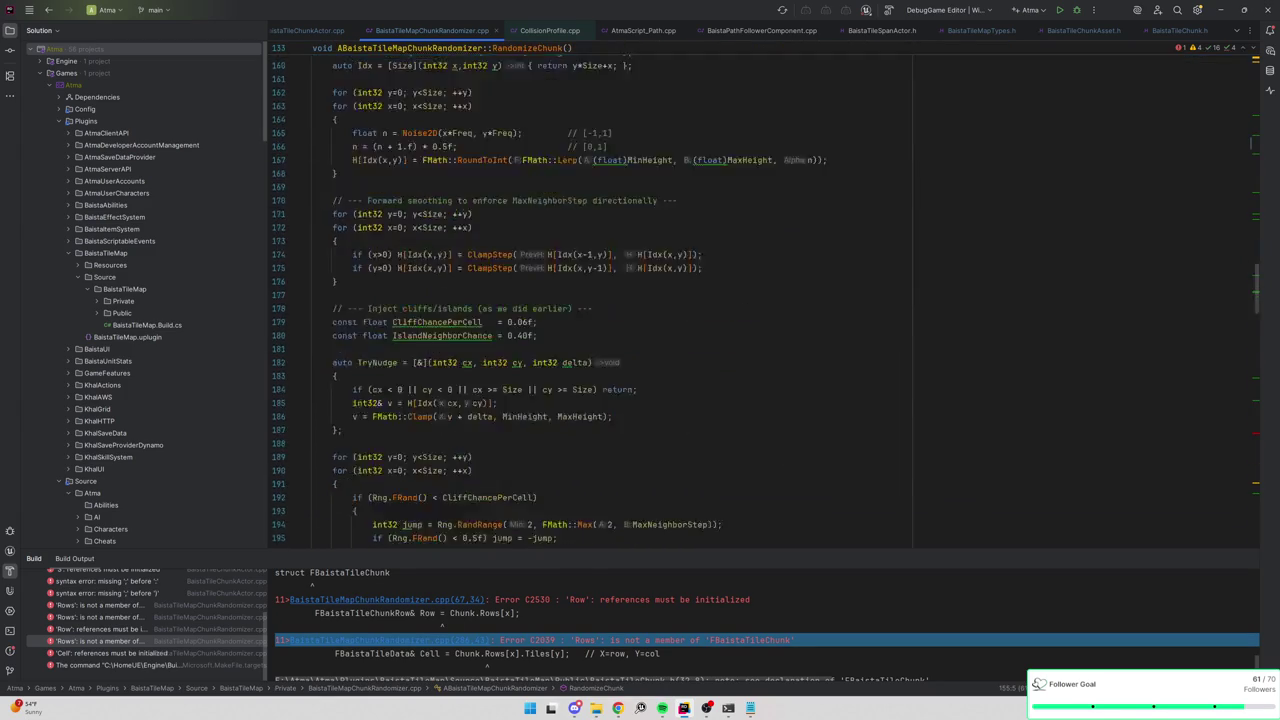
pyautogui.hotkey('shift', 'pagedown')
pyautogui.hotkey('shift', 'pagedown')
pyautogui.hotkey('shift', 'pagedown')
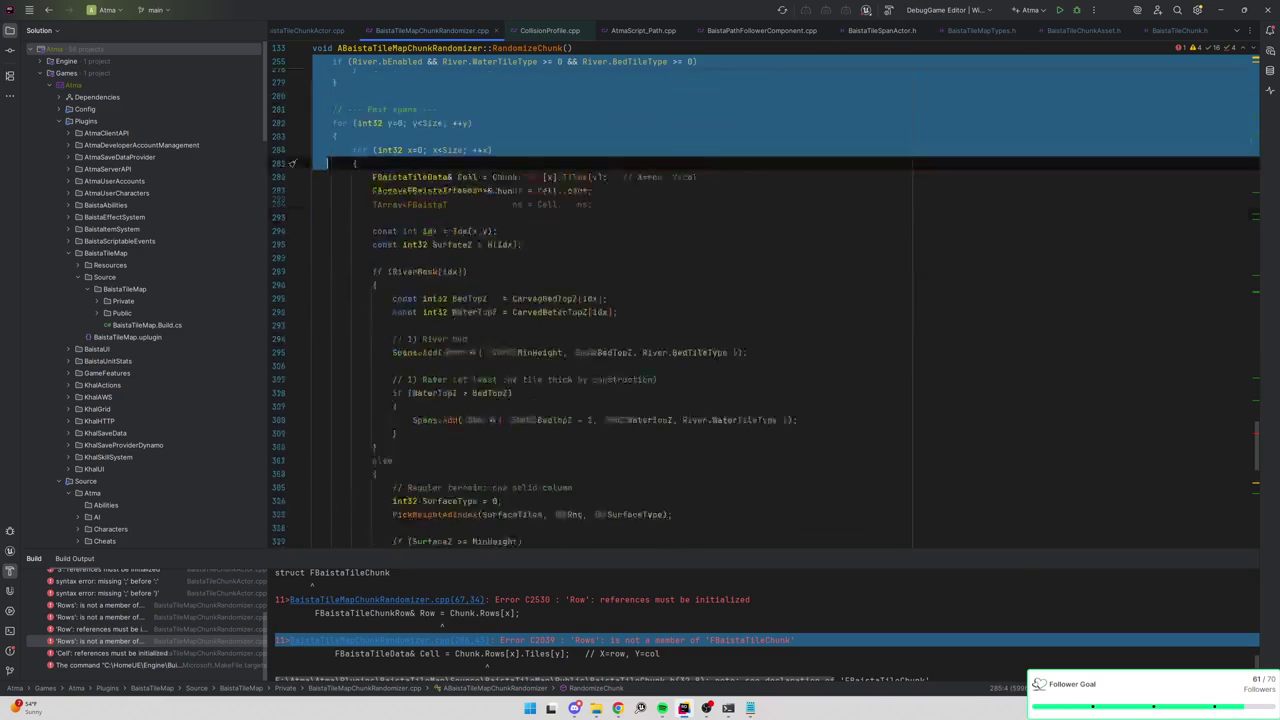
pyautogui.press('Up')
pyautogui.press('Up')
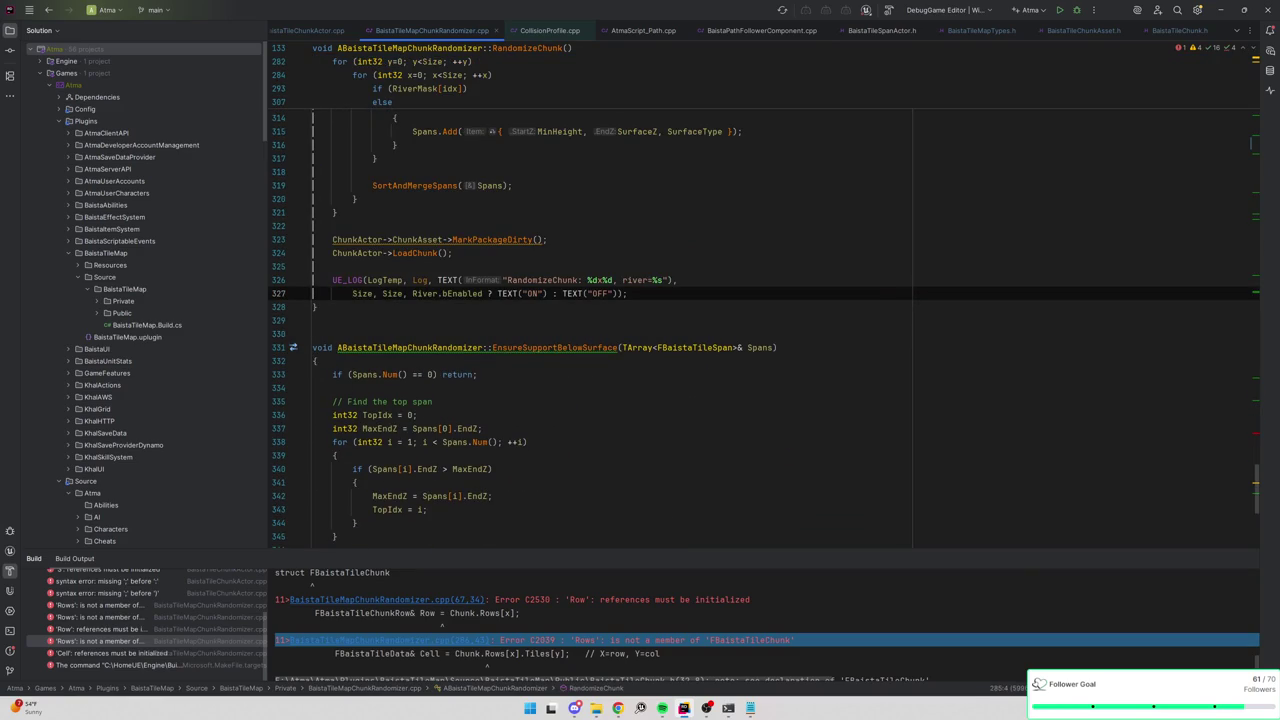
pyautogui.hotkey('ctrl', '/')
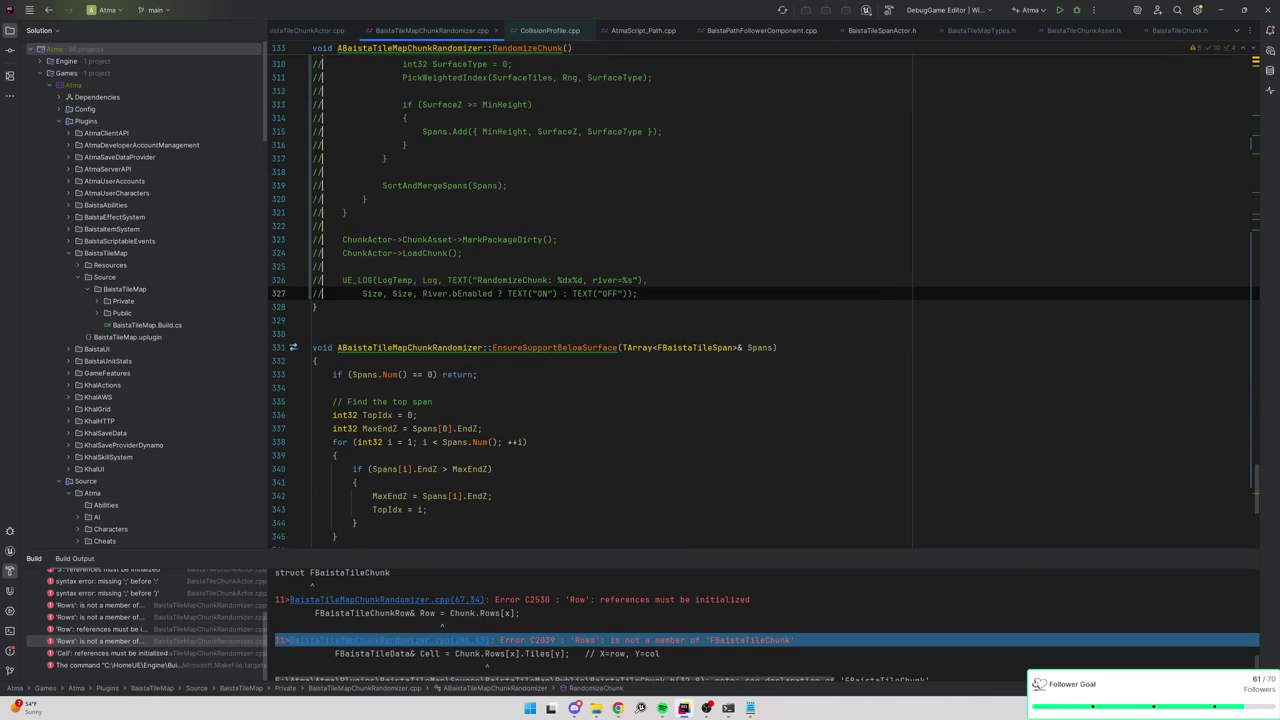
pyautogui.click(1078, 11)
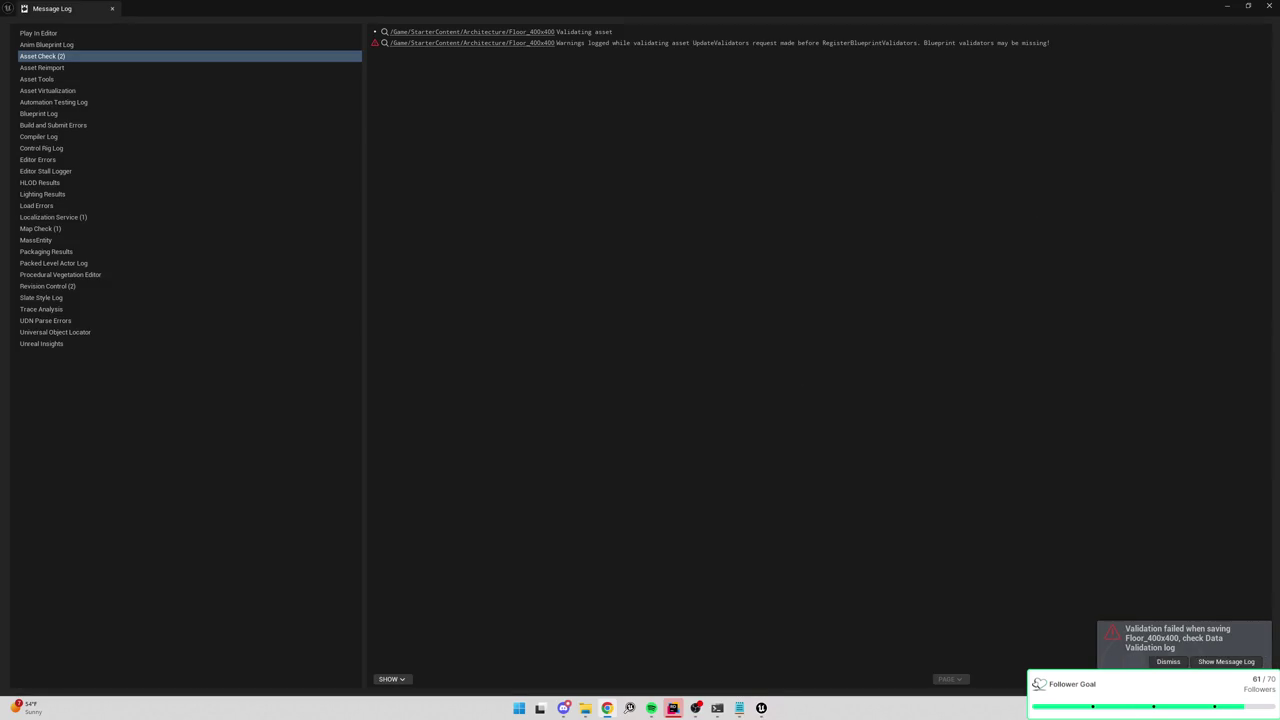
# Close the Message Log window to return to the MAP_Empty_WP level viewport.
pyautogui.click(1269, 6)
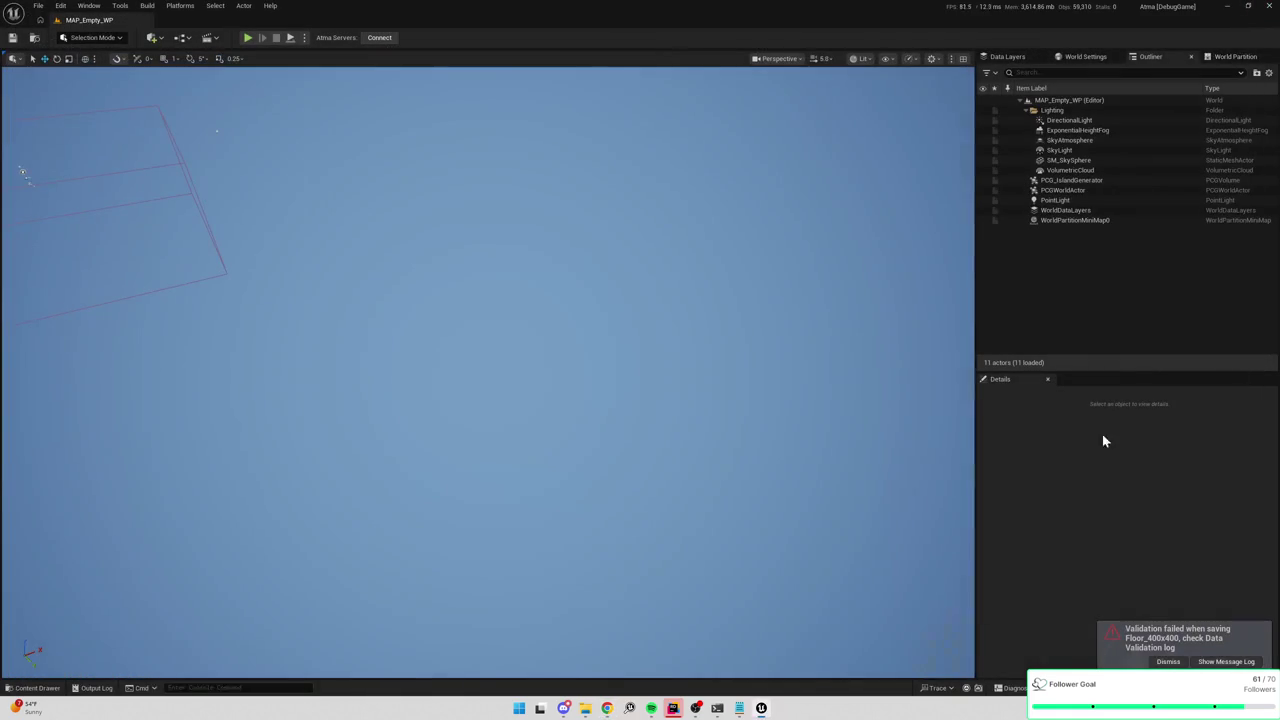
# Search the Content Browser for 'pcg' and open the PCGE_WriteIslandToAsset blueprint.
pyautogui.hotkey('ctrl', 'space')
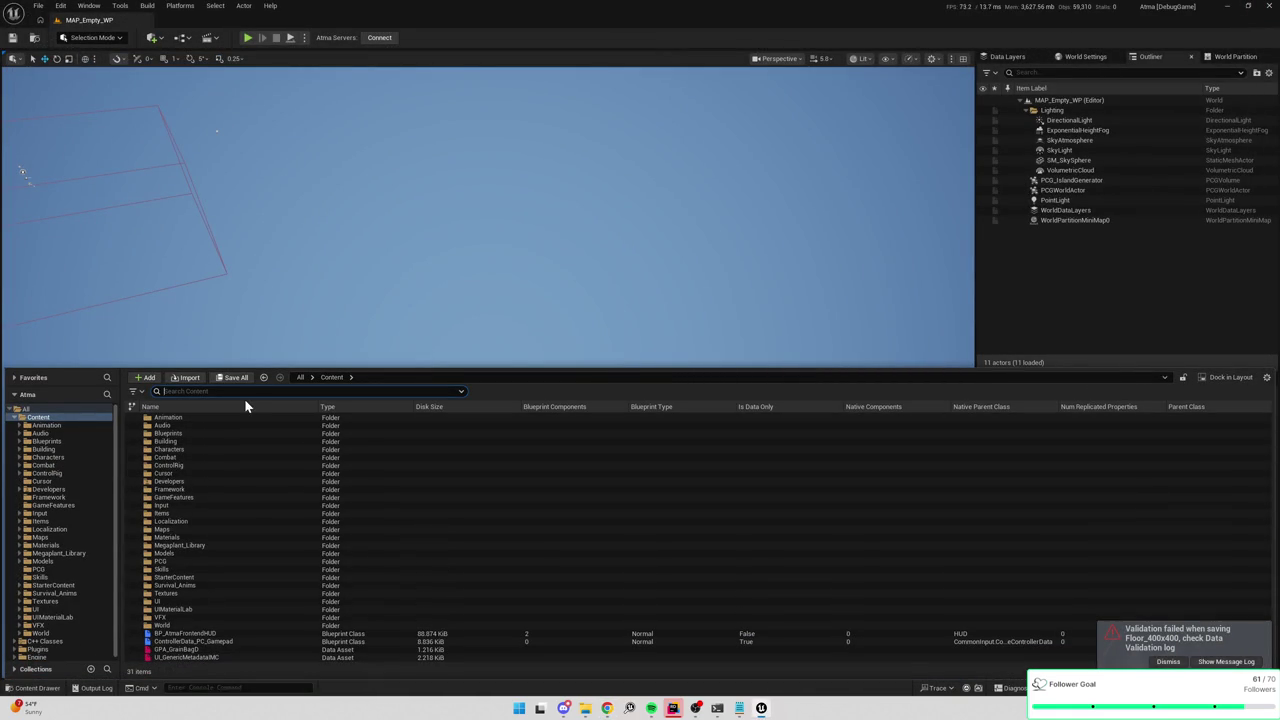
pyautogui.write('pcg')
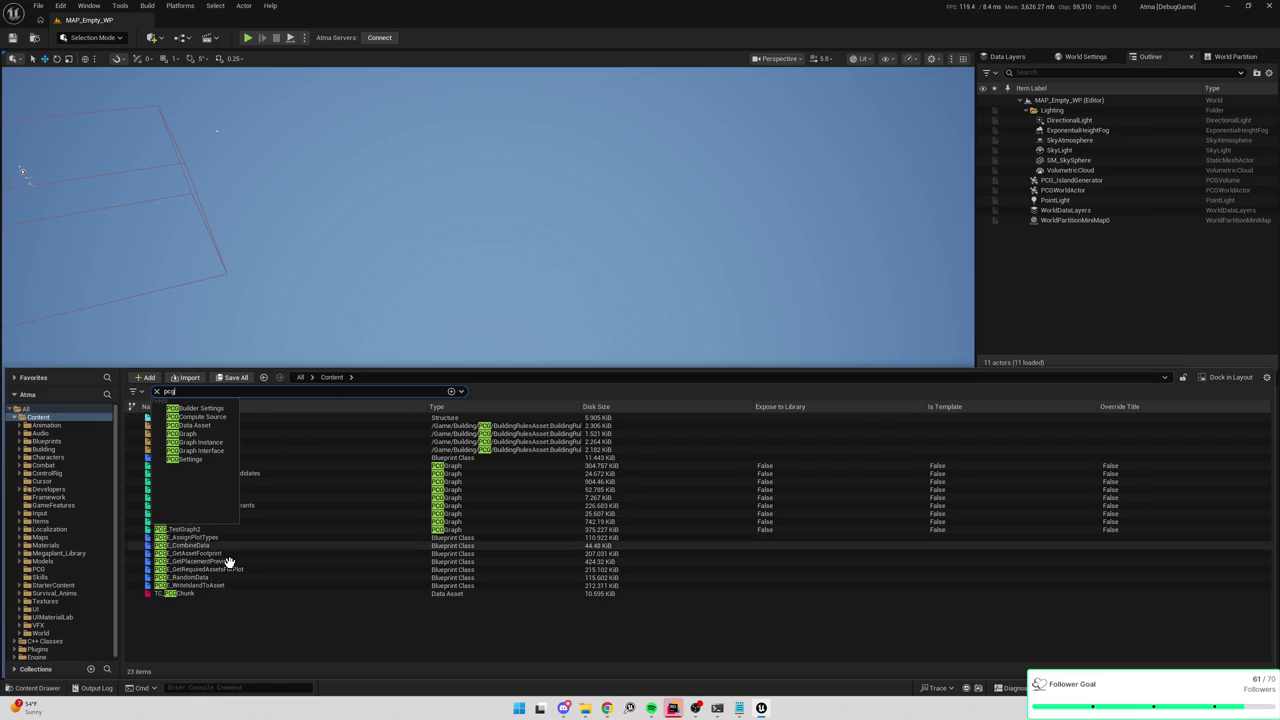
pyautogui.press('Escape')
pyautogui.doubleClick(212, 585)
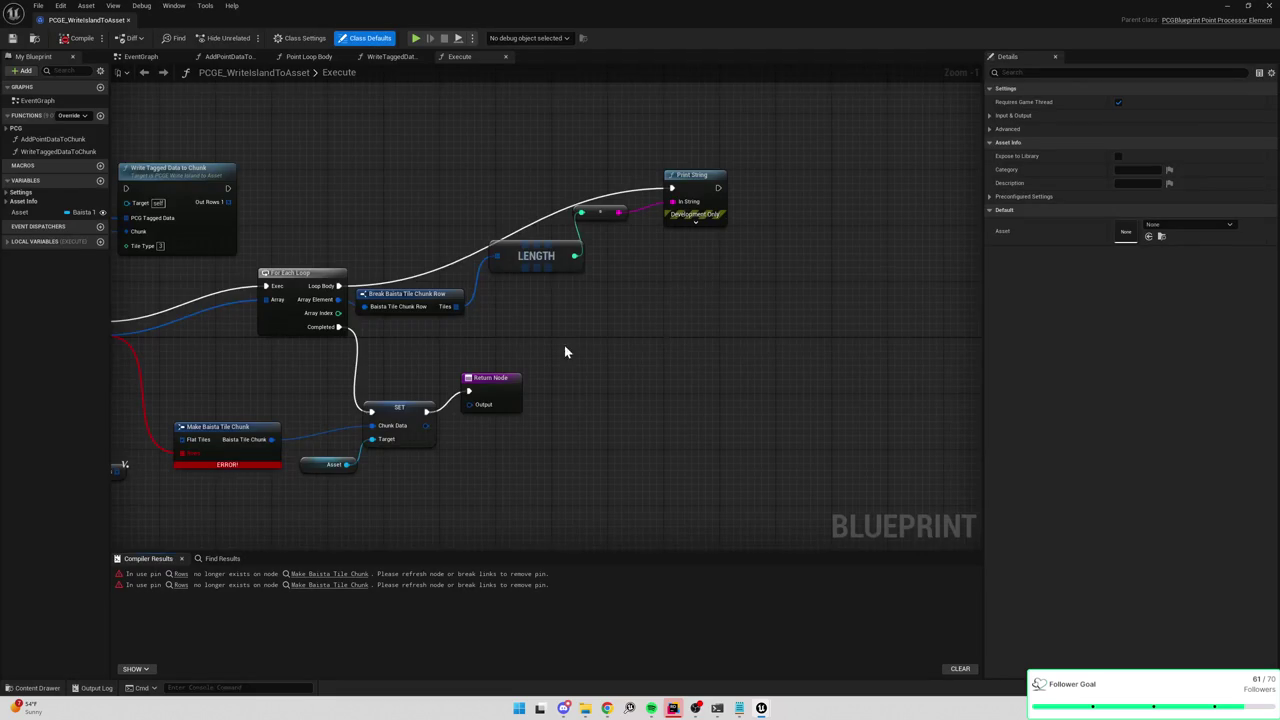
# Delete the Make Baista Tile Chunk node and the stray Chunk Rows getter from Execute.
pyautogui.moveTo(564, 352); pyautogui.dragTo(853, 281)
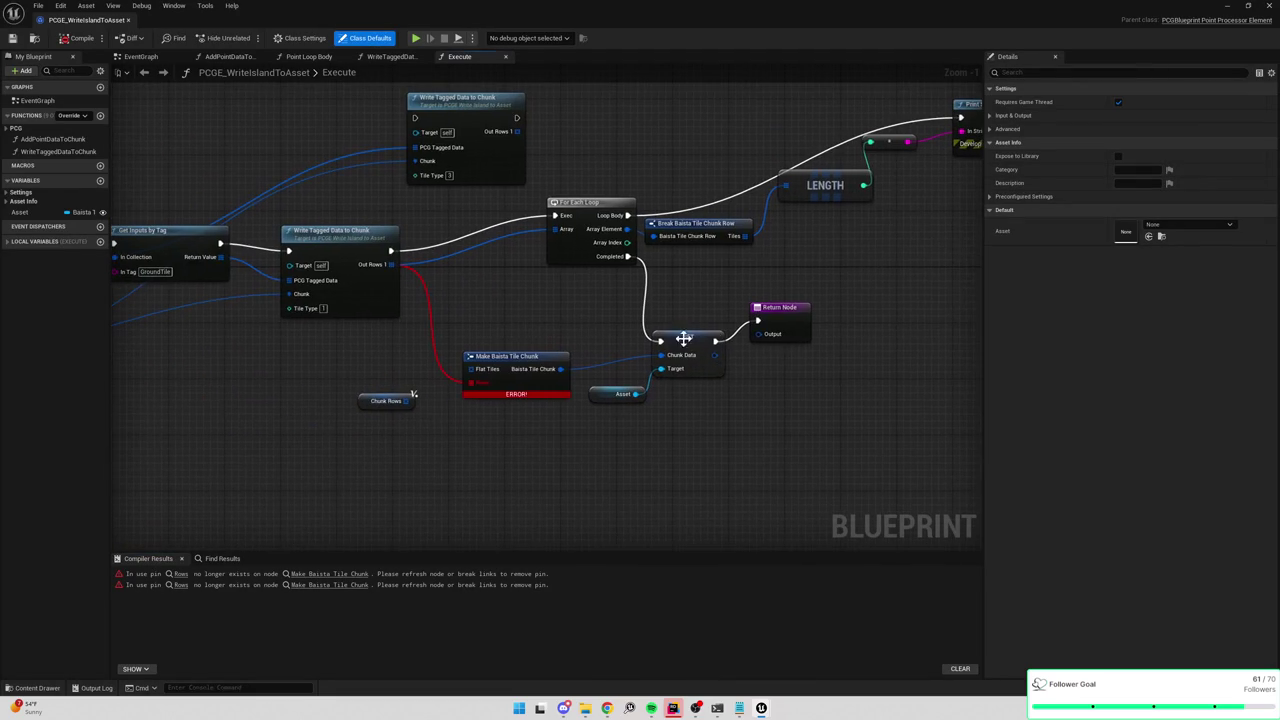
pyautogui.click(505, 342)
pyautogui.moveTo(508, 457); pyautogui.dragTo(683, 423)
pyautogui.press('Delete')
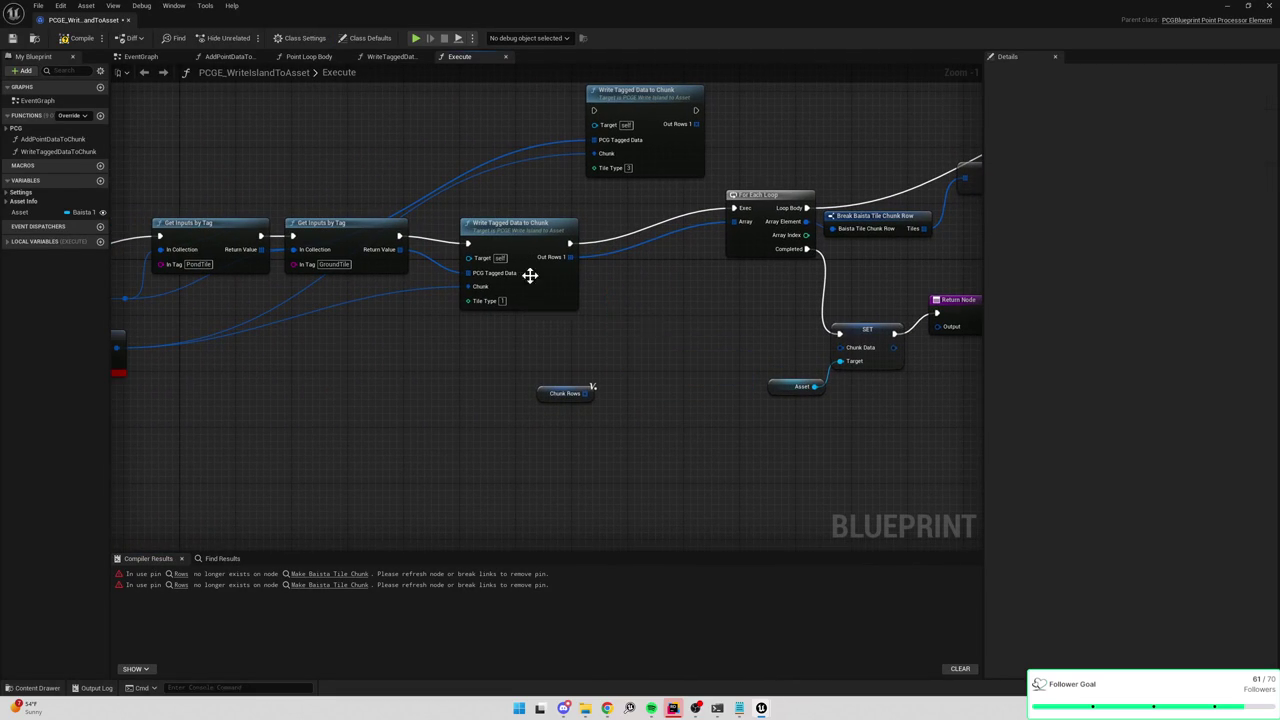
pyautogui.moveTo(488, 349); pyautogui.dragTo(774, 433)
pyautogui.click(565, 393)
pyautogui.press('Delete')
# Retype the ChunkRows local variable to a single Baista Tile Chunk struct value.
pyautogui.click(7, 244)
pyautogui.click(30, 255)
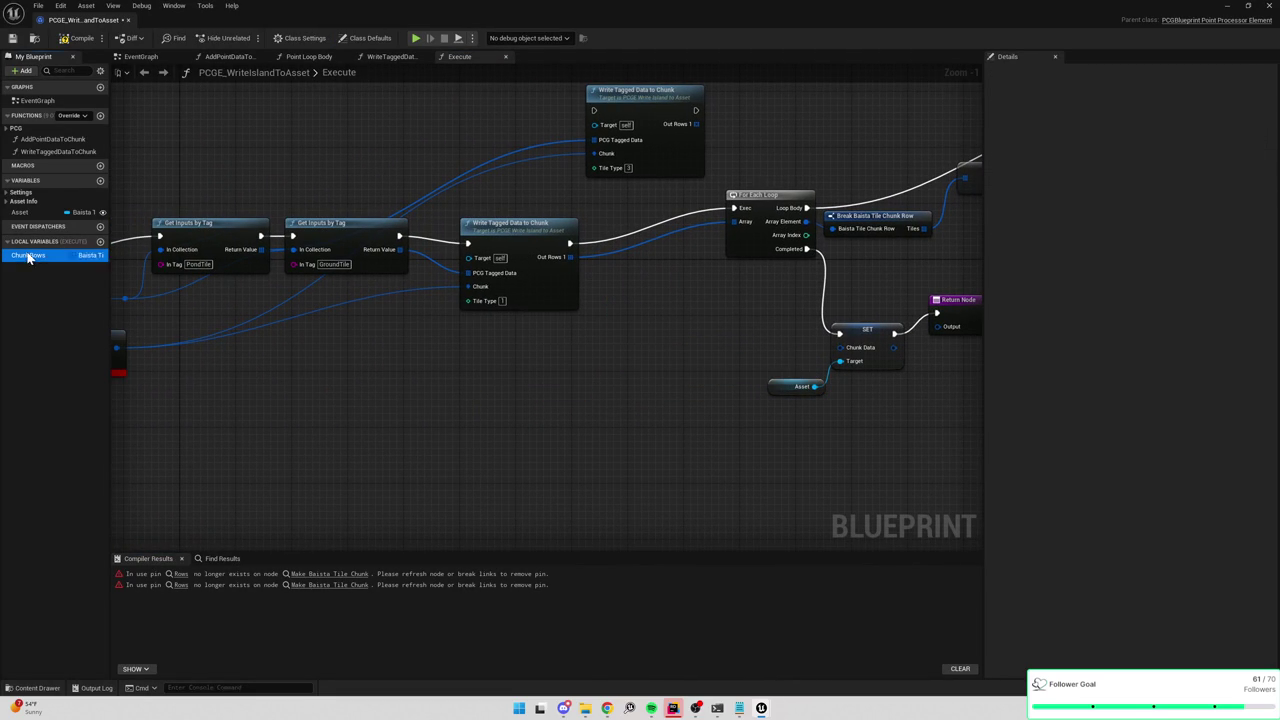
pyautogui.click(88, 257)
pyautogui.click(88, 257)
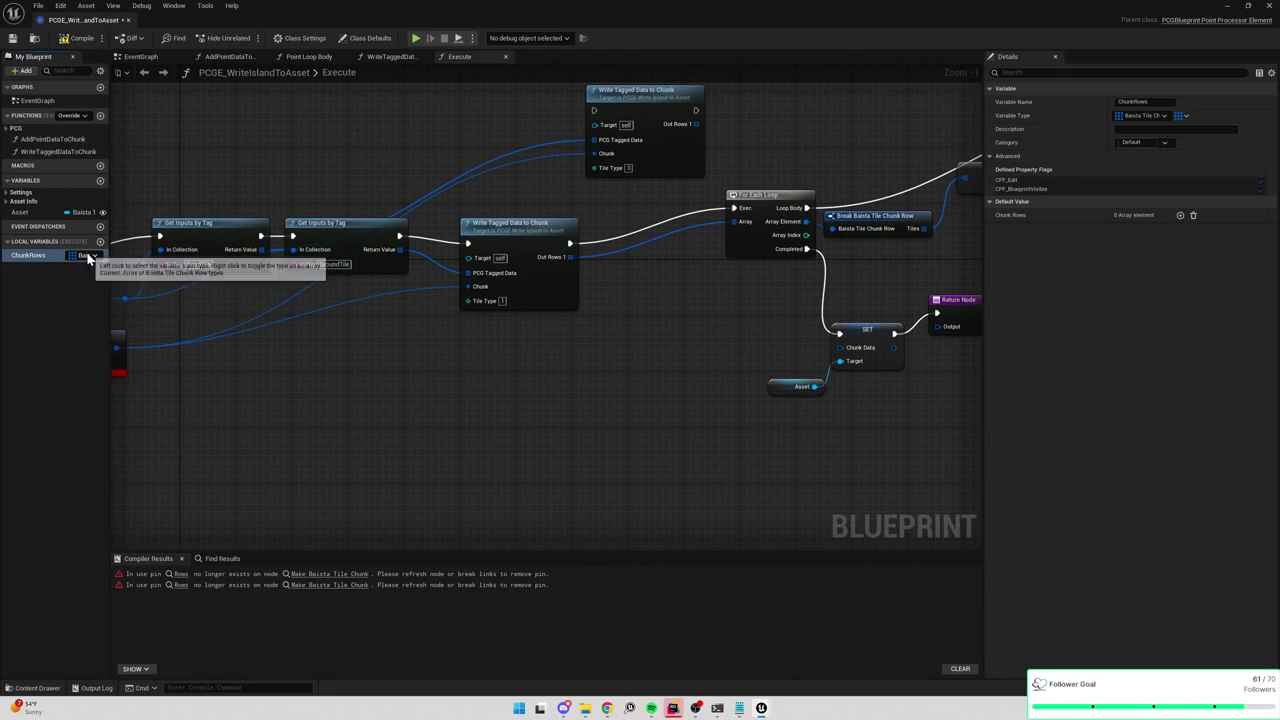
pyautogui.click(1160, 116)
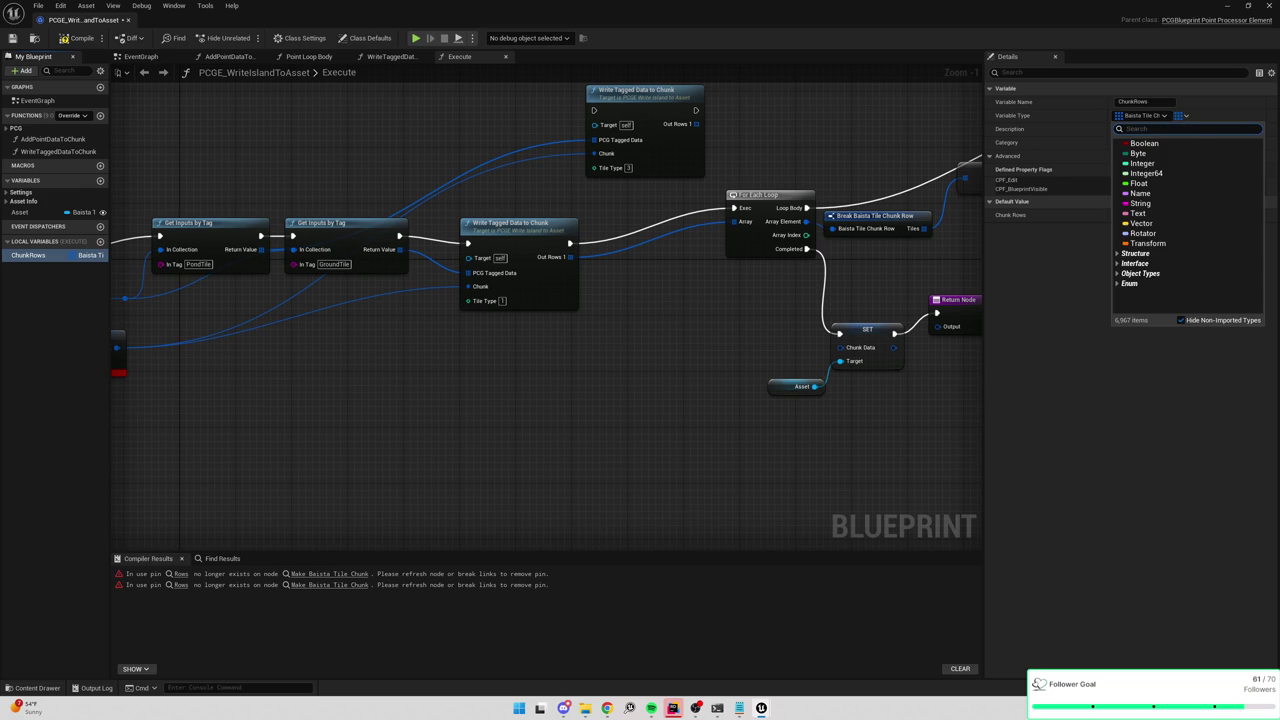
pyautogui.write('baista')
pyautogui.press('BackSpace')
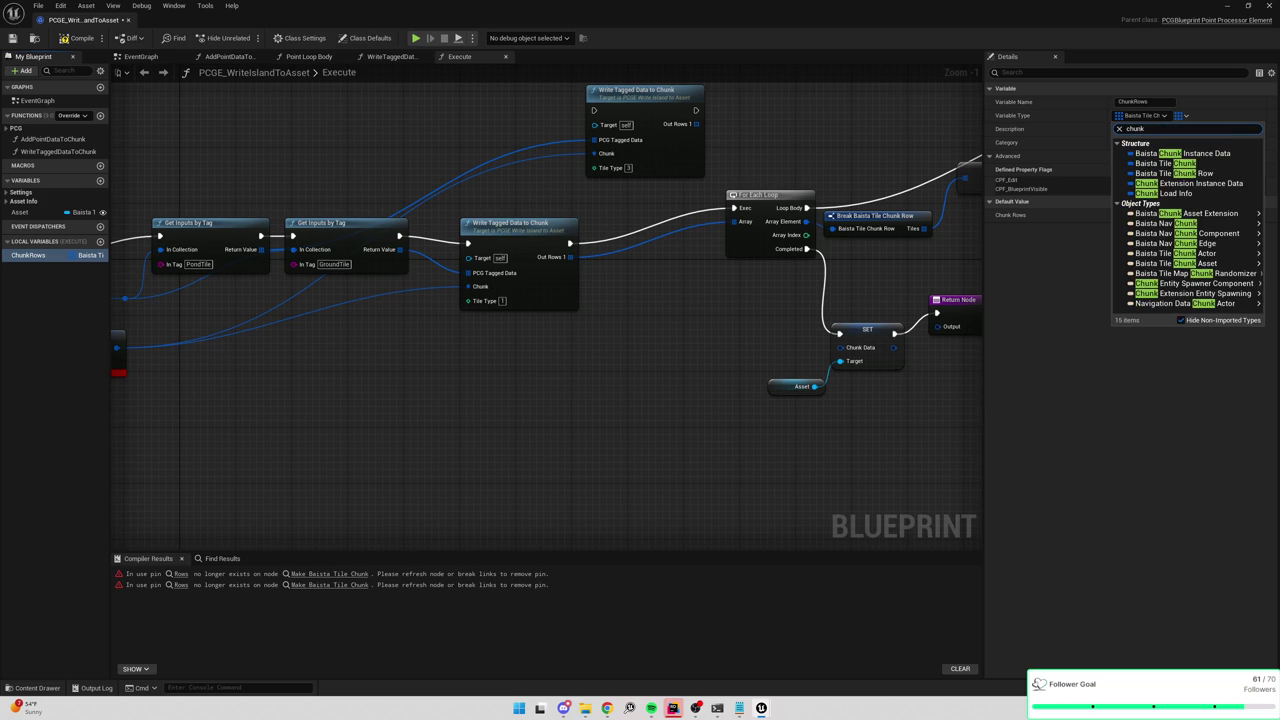
pyautogui.click(1160, 163)
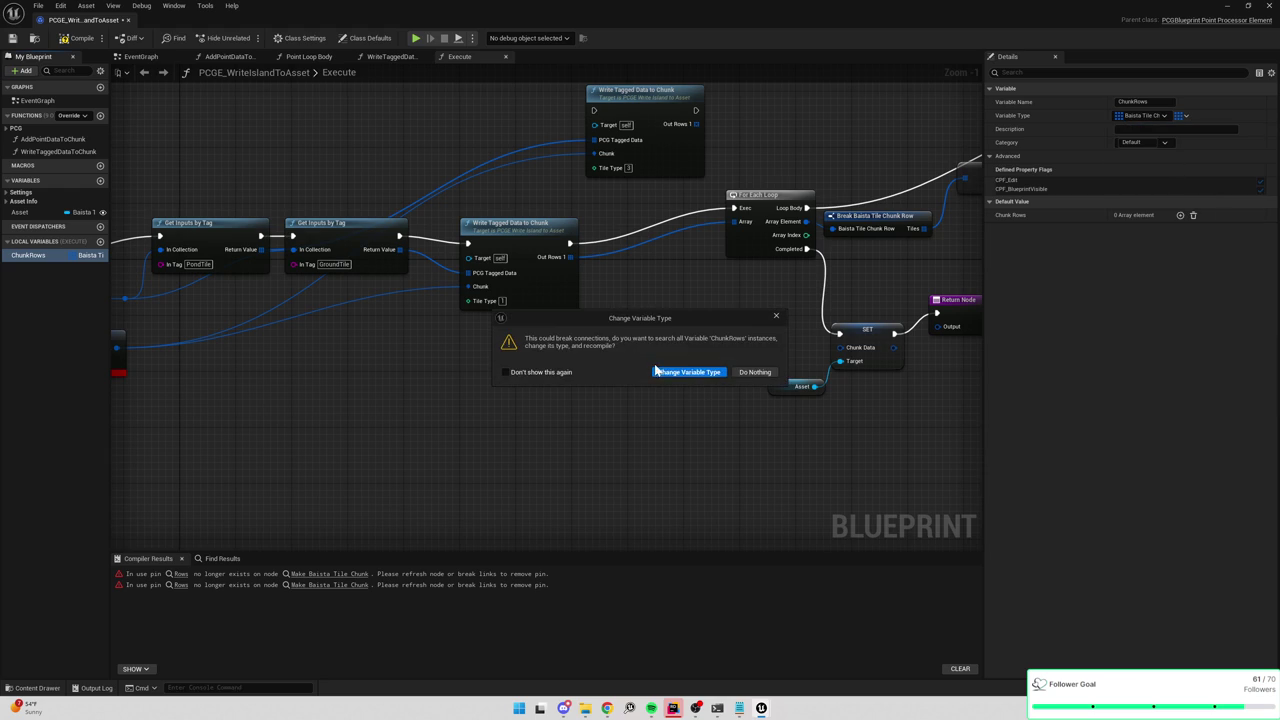
pyautogui.click(686, 373)
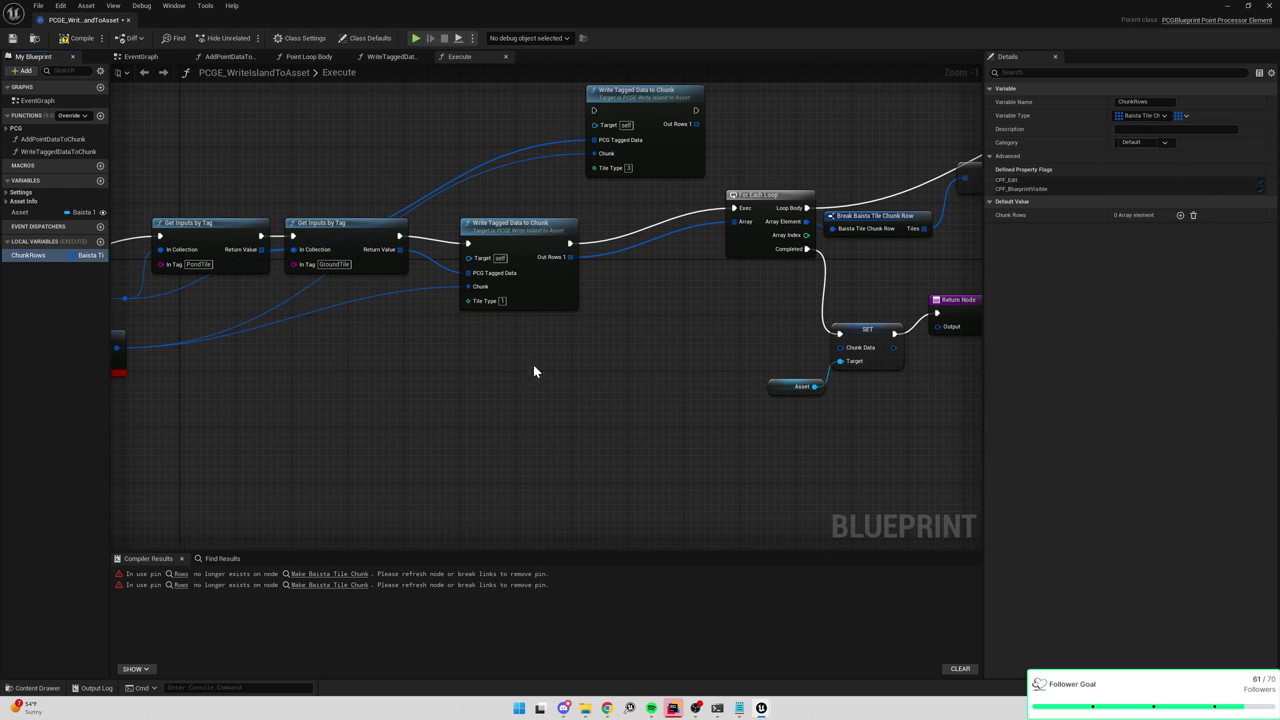
pyautogui.moveTo(534, 371); pyautogui.dragTo(586, 363)
pyautogui.click(40, 255)
pyautogui.click(1181, 115)
pyautogui.click(1165, 130)
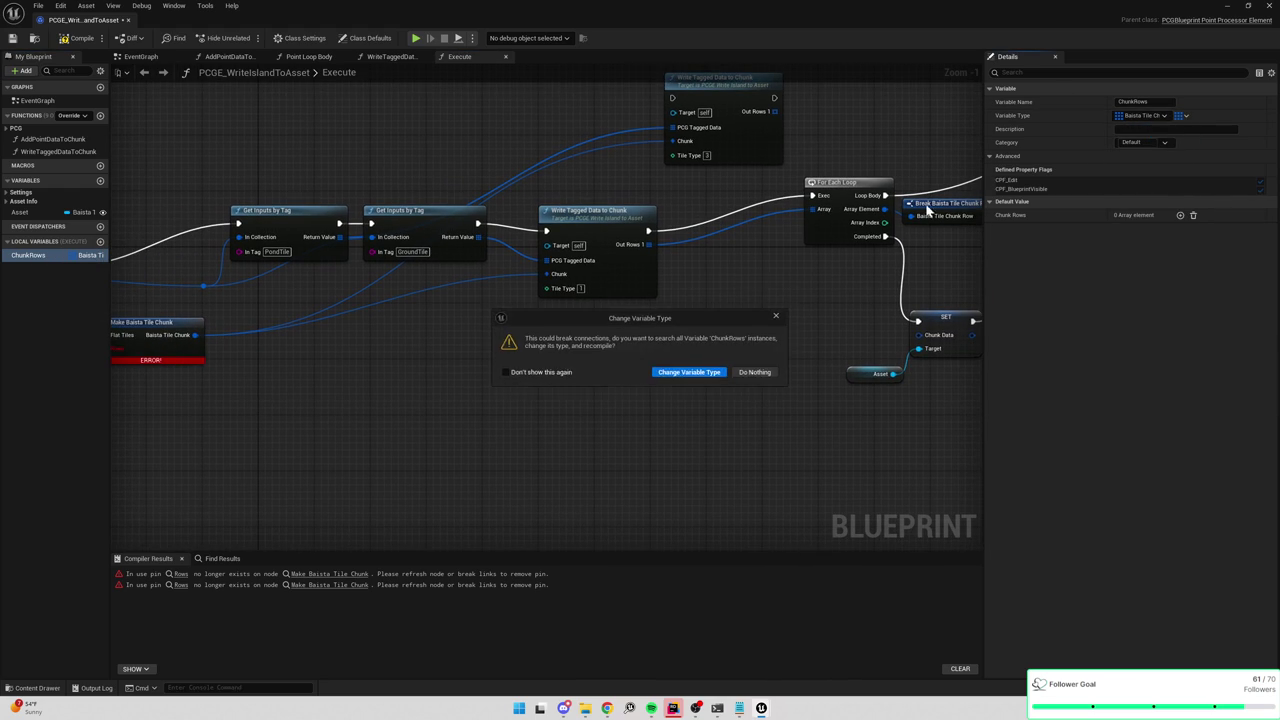
pyautogui.click(697, 373)
# Add a ChunkRows getter feeding a new Break Baista Tile Chunk node.
pyautogui.moveTo(100, 257); pyautogui.dragTo(417, 357)
pyautogui.write('tile')
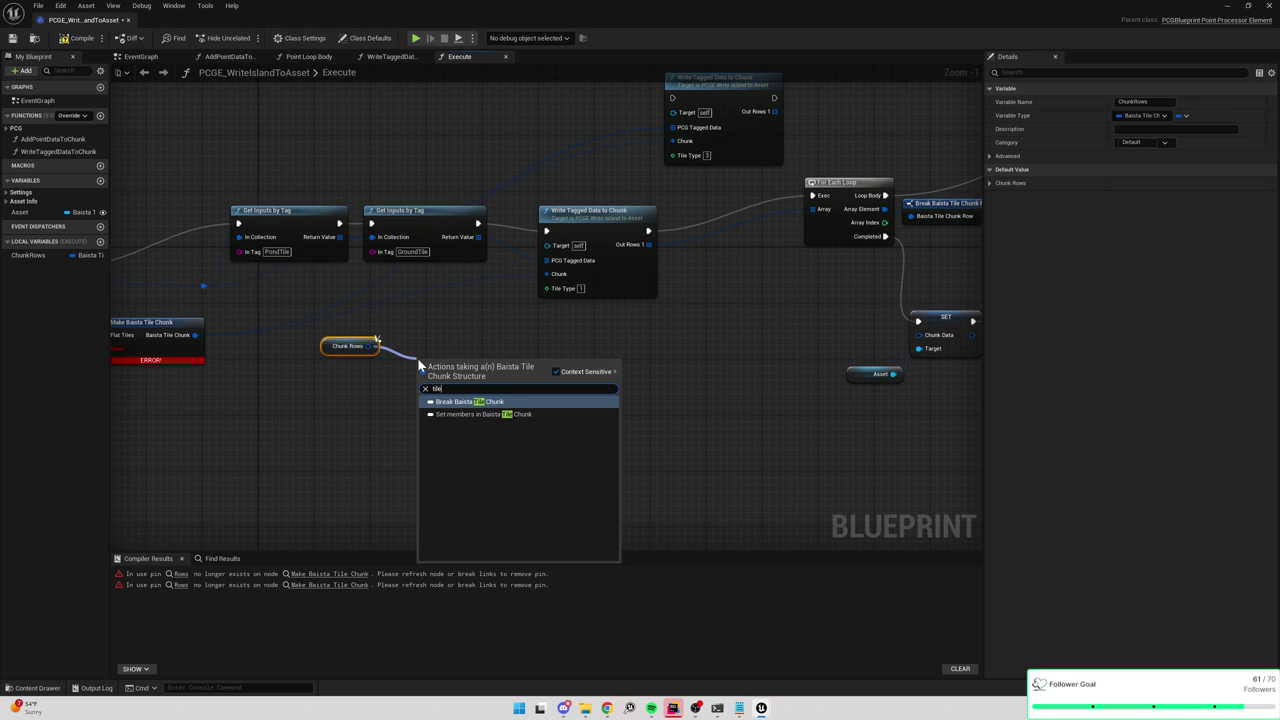
pyautogui.press('BackSpace')
pyautogui.press('BackSpace')
pyautogui.press('BackSpace')
pyautogui.write('tile')
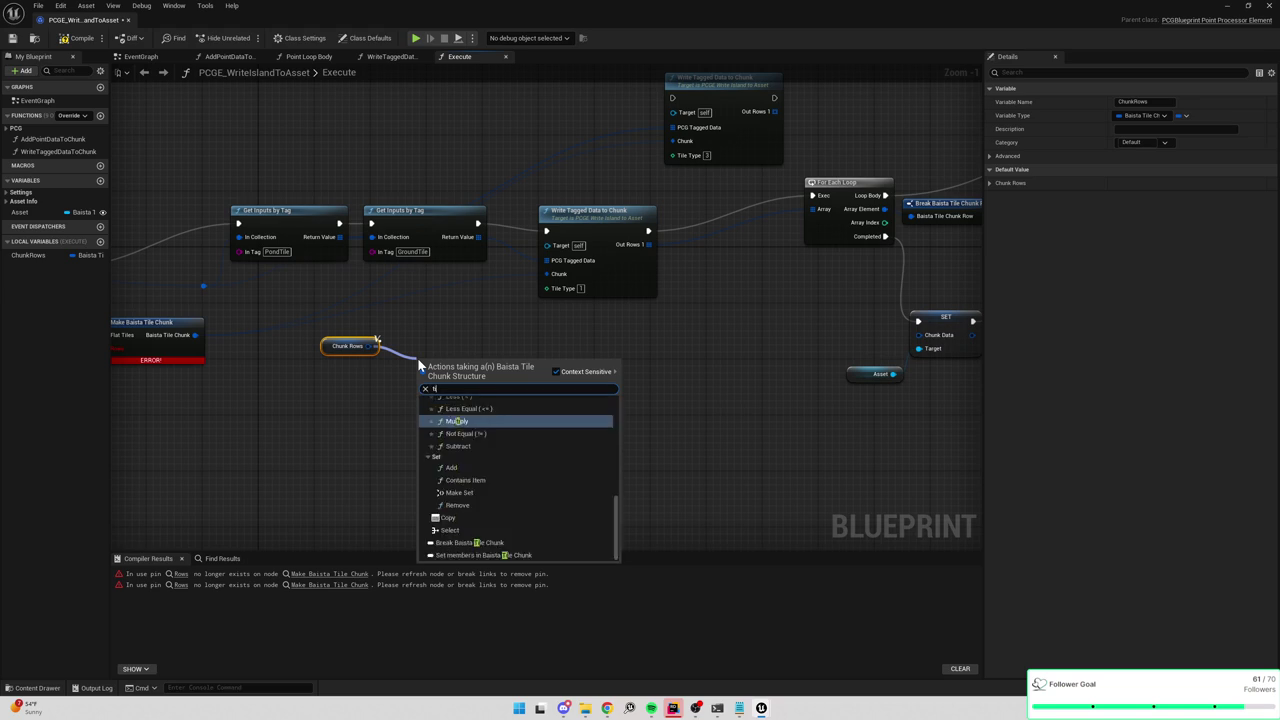
pyautogui.press('Return')
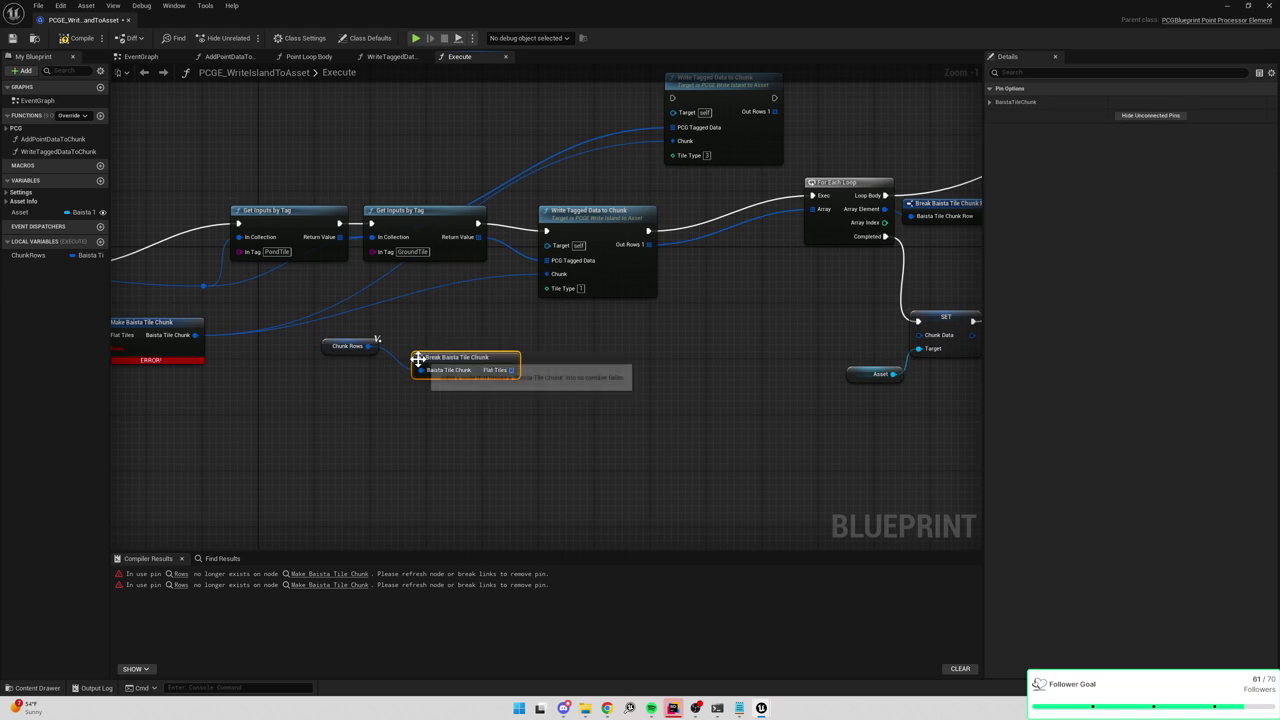
# Retype ChunkRows as an array of the Baista tile-data struct.
pyautogui.click(45, 257)
pyautogui.click(86, 257)
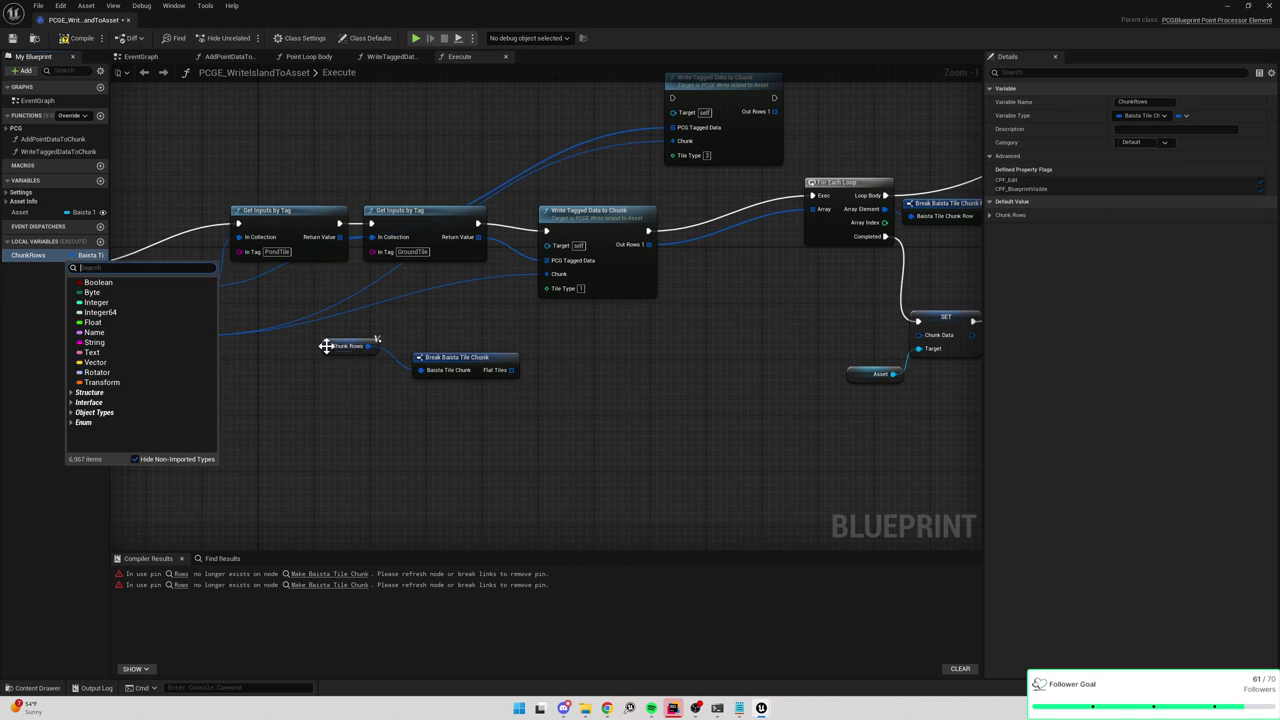
pyautogui.scroll(3, 160, 370)
pyautogui.moveTo(166, 362)
pyautogui.scroll(-1, 166, 370)
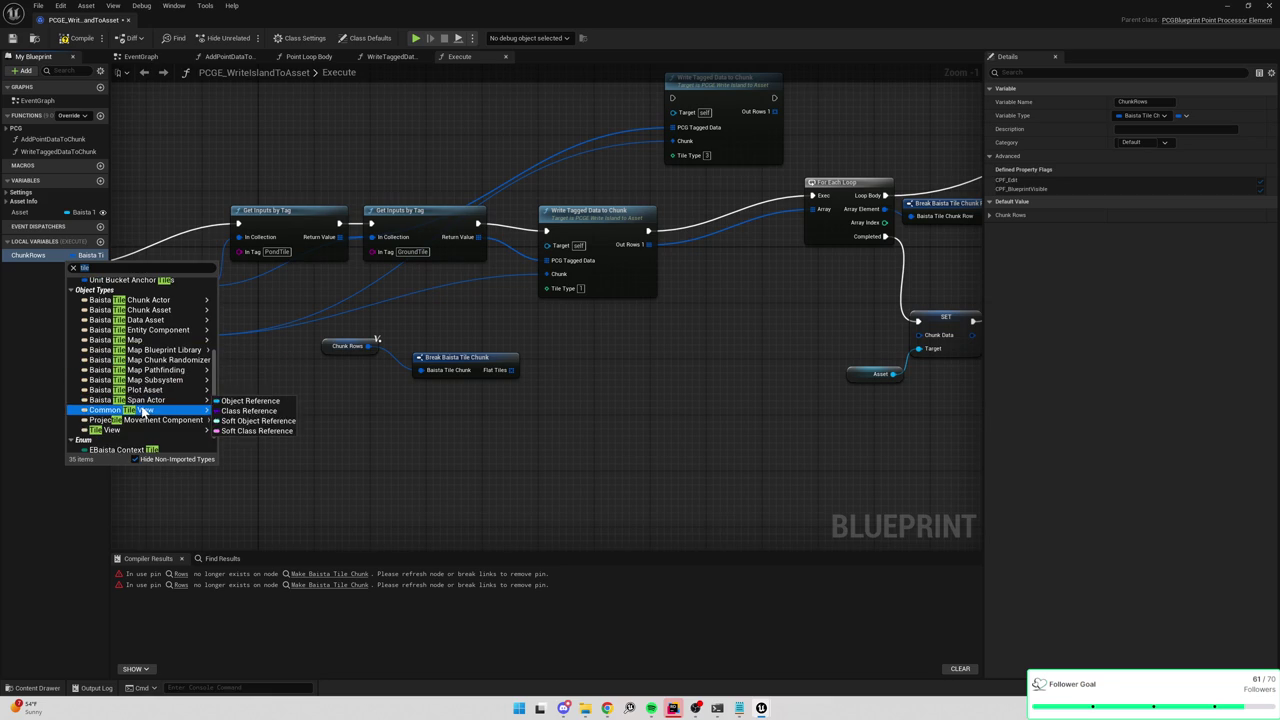
pyautogui.moveTo(147, 402)
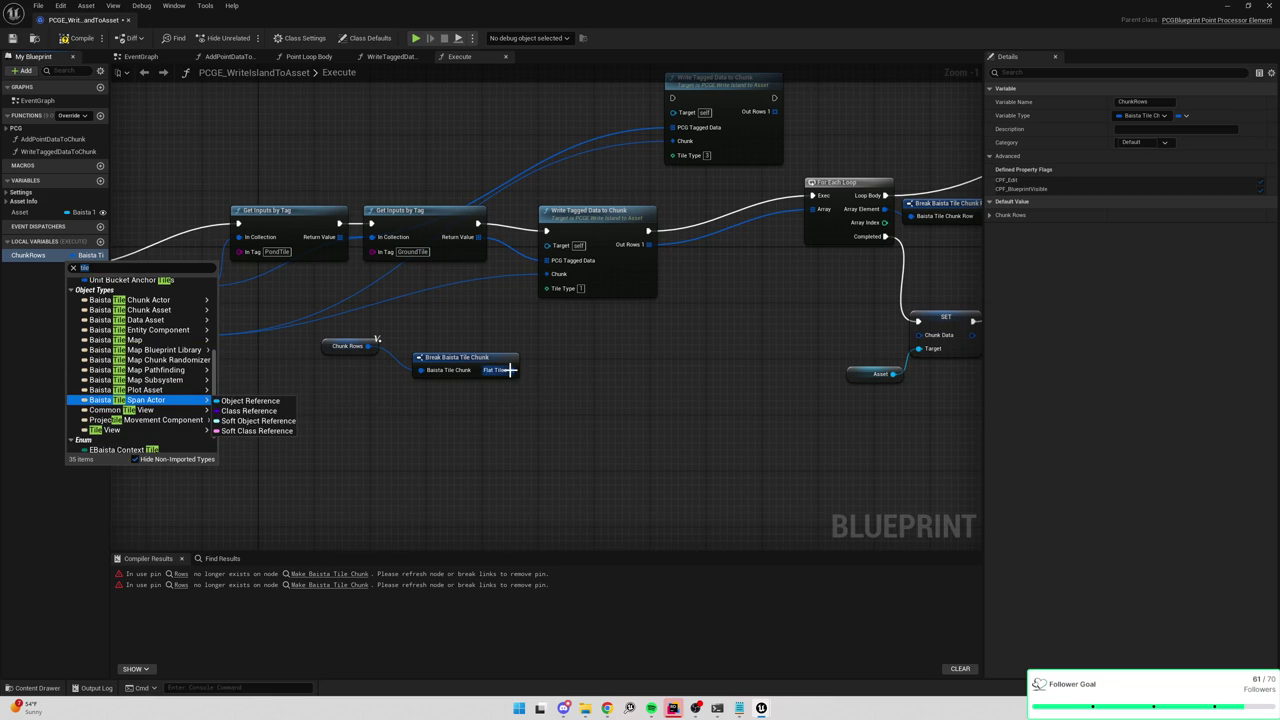
pyautogui.click(86, 256)
pyautogui.click(86, 256)
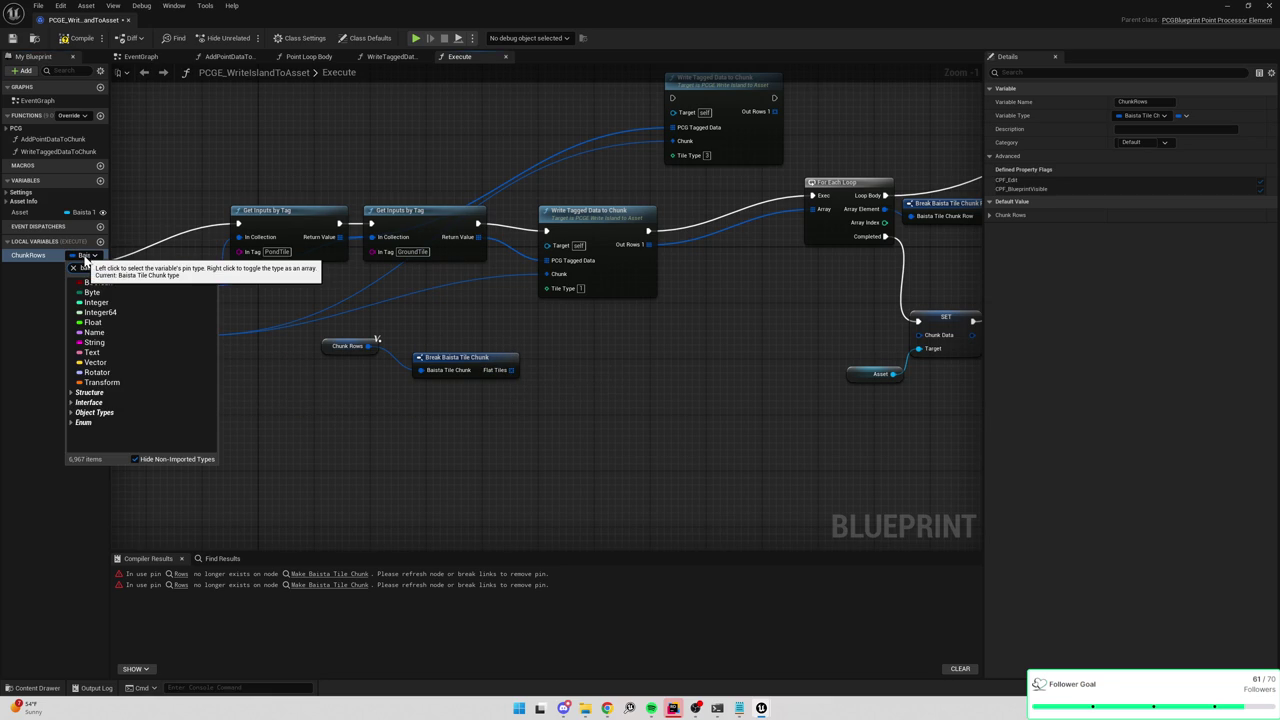
pyautogui.write('chunk')
pyautogui.click(150, 298)
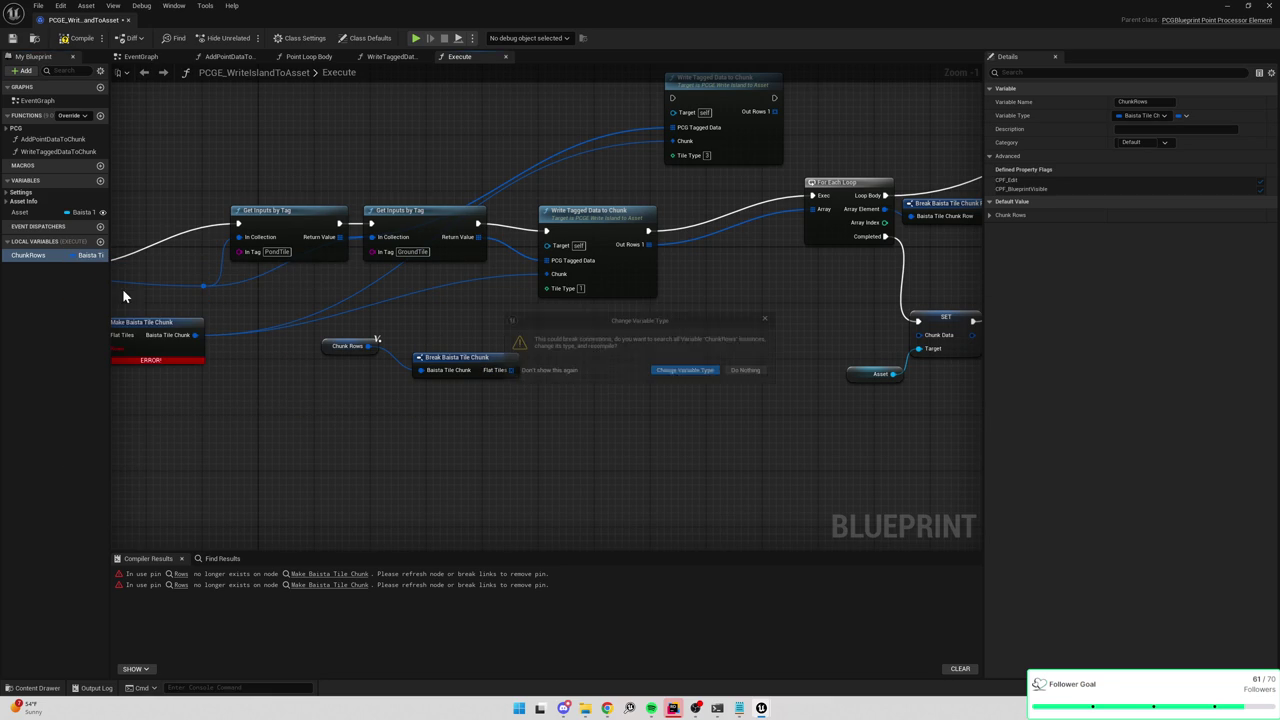
pyautogui.click(692, 372)
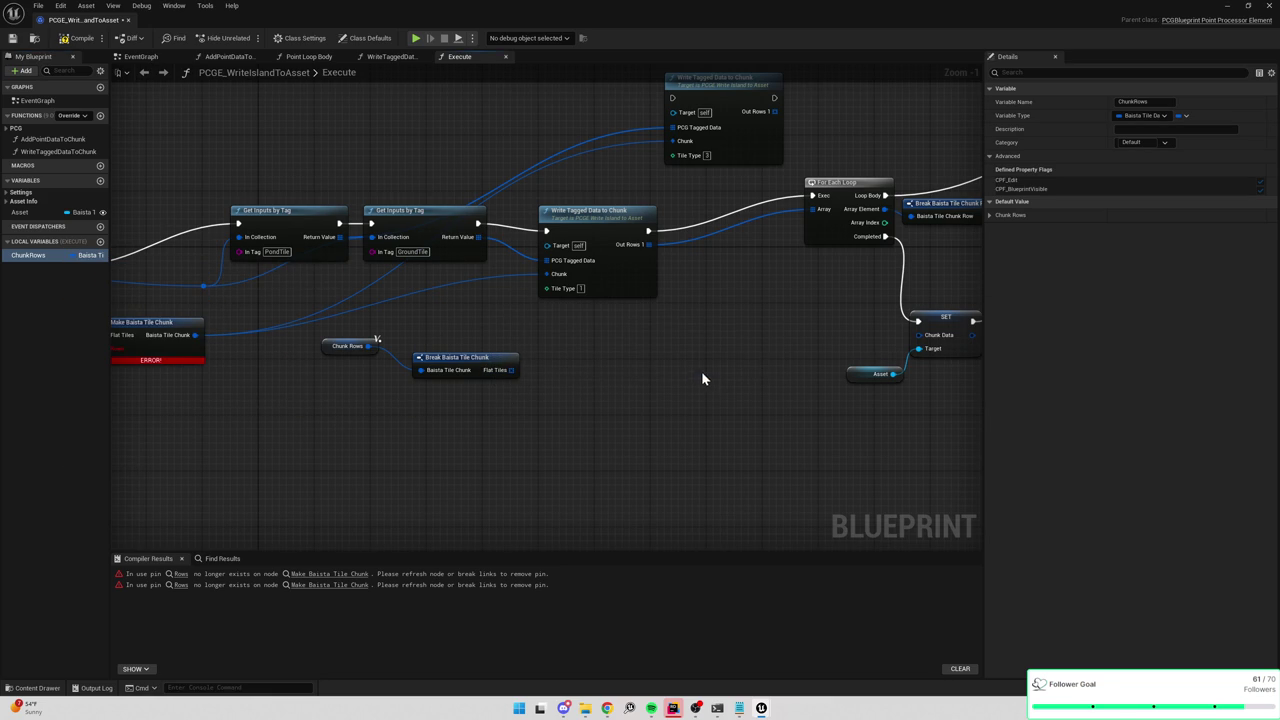
pyautogui.click(1182, 118)
pyautogui.click(1180, 140)
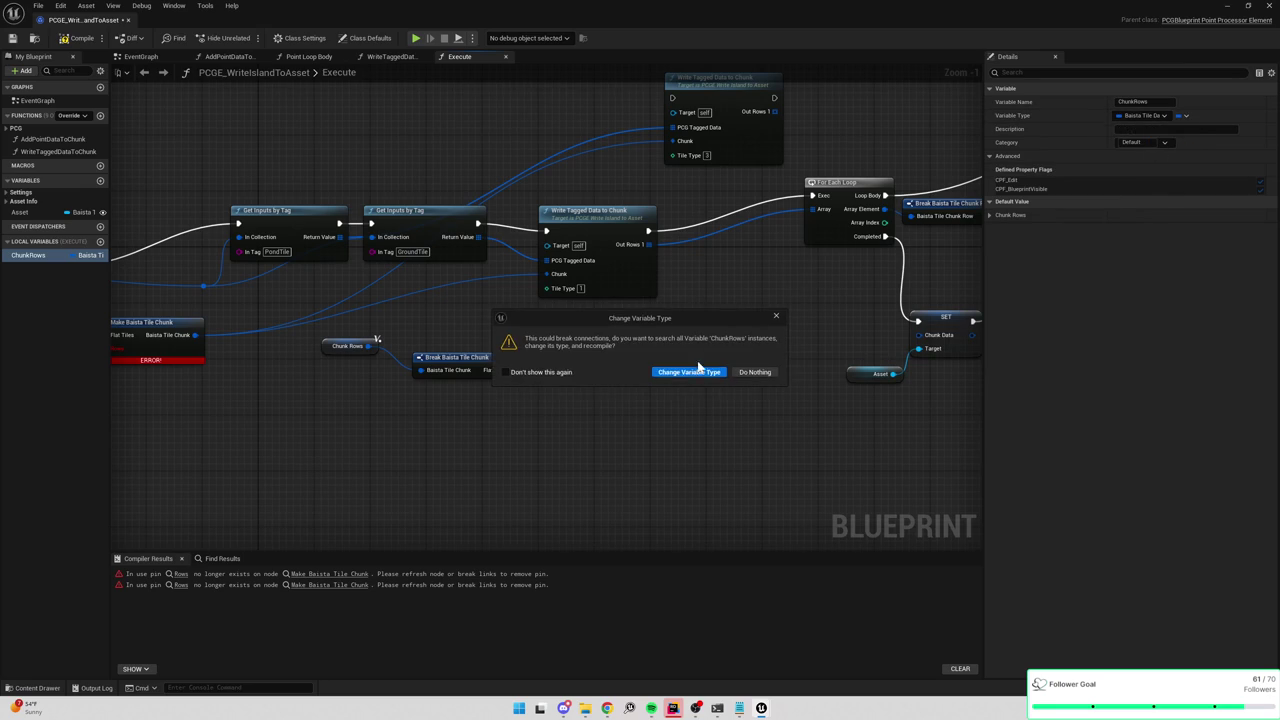
pyautogui.click(692, 372)
pyautogui.moveTo(563, 374); pyautogui.dragTo(855, 362)
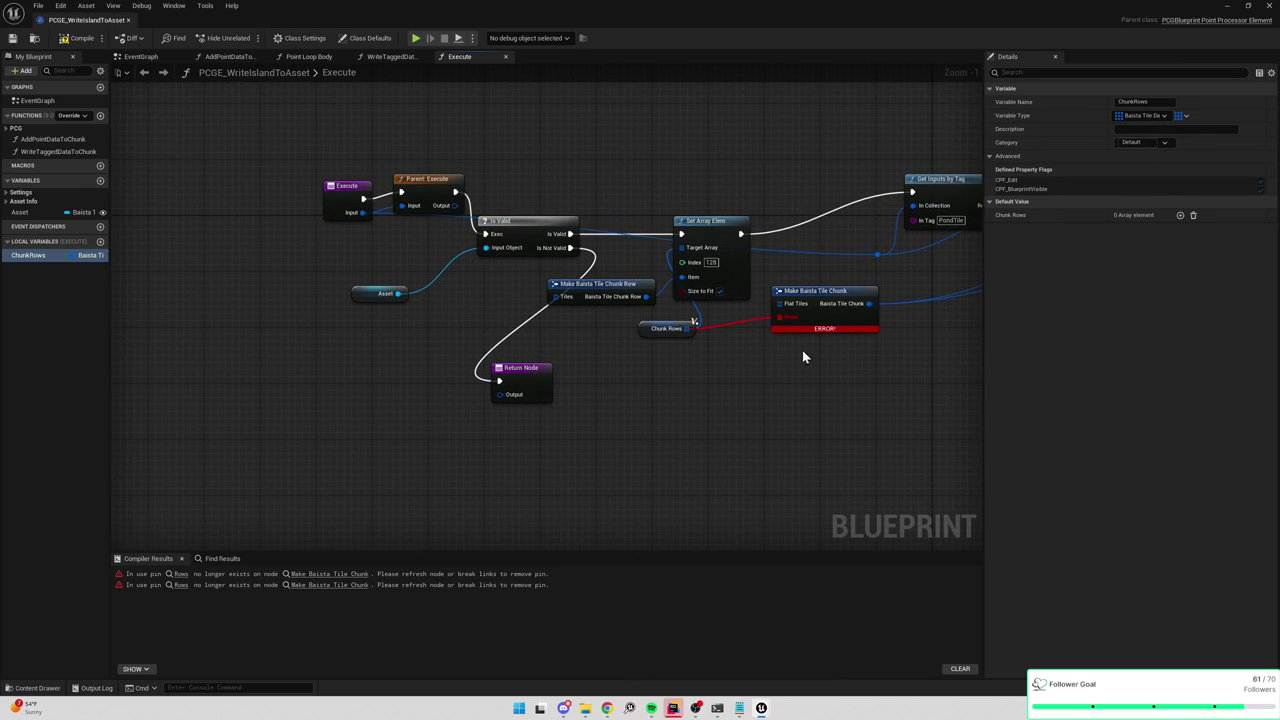
# Delete the errored Make Baista Tile Chunk node and rename ChunkRows to Tiles.
pyautogui.click(829, 303)
pyautogui.press('Delete')
pyautogui.moveTo(666, 333); pyautogui.dragTo(612, 356)
pyautogui.click(15, 256)
pyautogui.click(14, 256)
pyautogui.write('Ti')
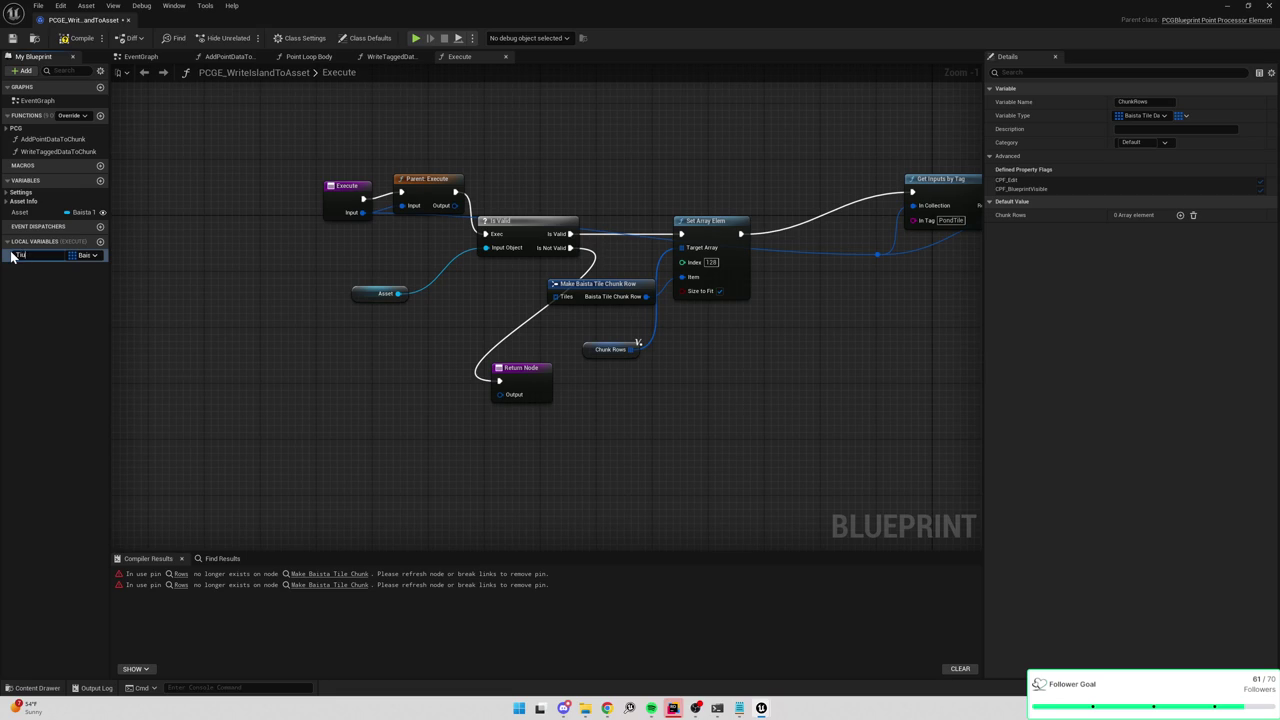
pyautogui.write('les')
pyautogui.press('Return')
# Wire Tiles into Set Array Elem's Target Array, drop the Row node, set Index 16384.
pyautogui.scroll(1, 736, 336)
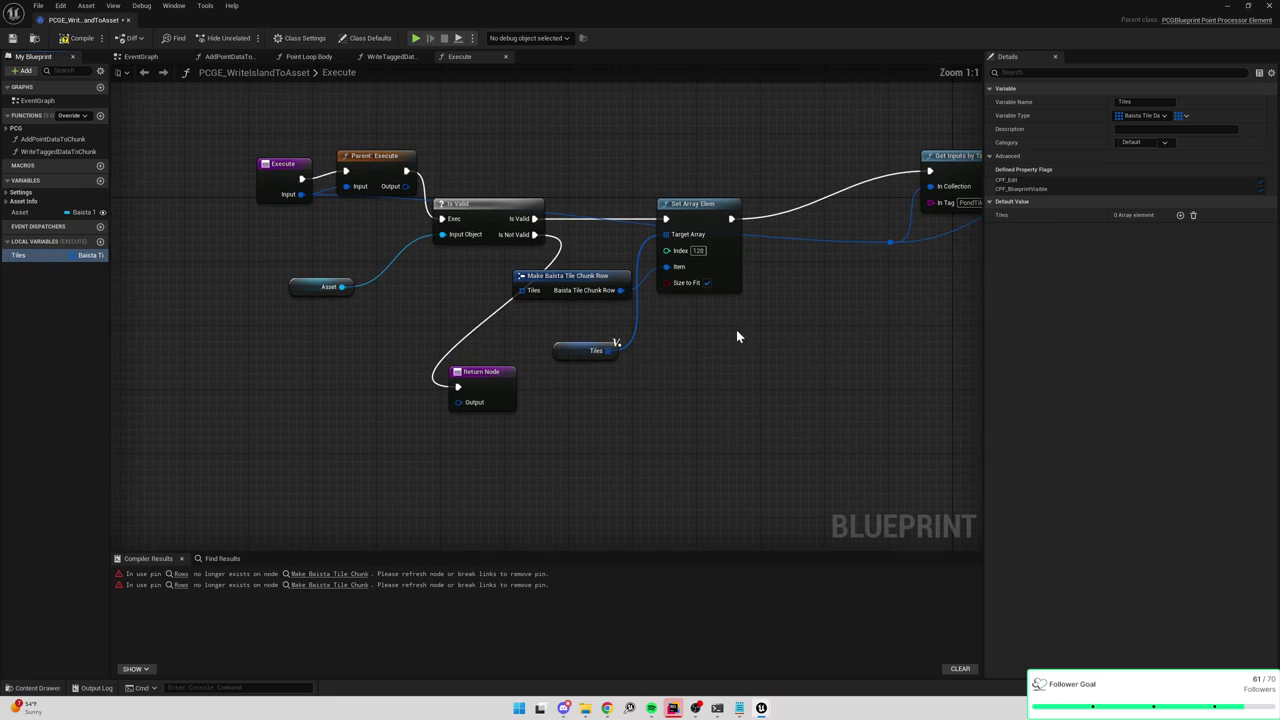
pyautogui.moveTo(613, 350); pyautogui.dragTo(672, 353)
pyautogui.write('write')
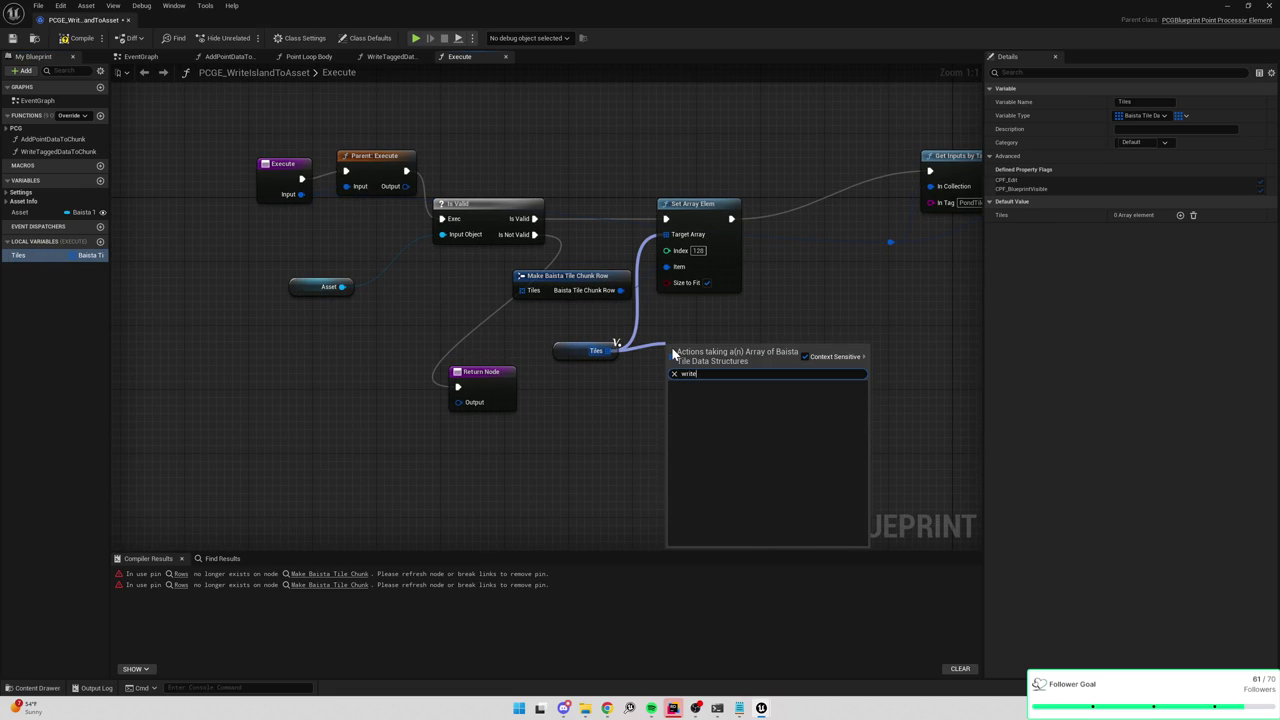
pyautogui.press('BackSpace')
pyautogui.press('BackSpace')
pyautogui.press('BackSpace')
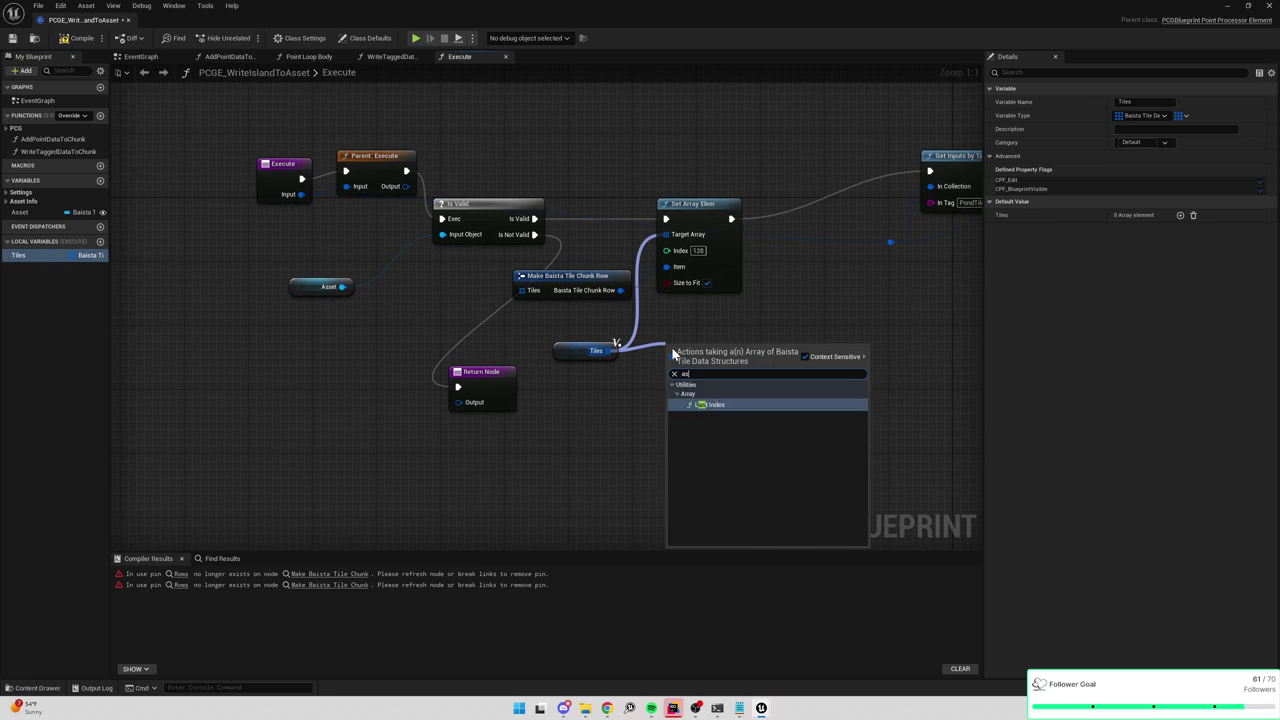
pyautogui.press('Escape')
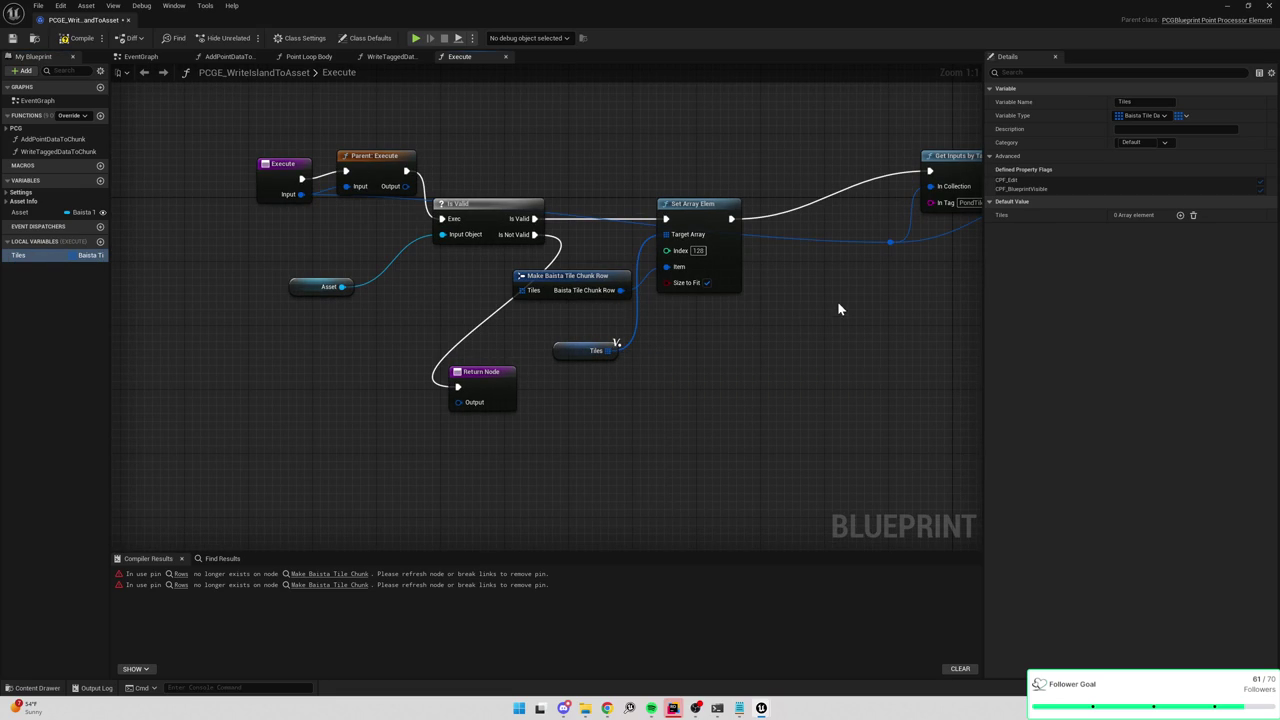
pyautogui.moveTo(607, 350); pyautogui.dragTo(666, 234)
pyautogui.click(592, 282)
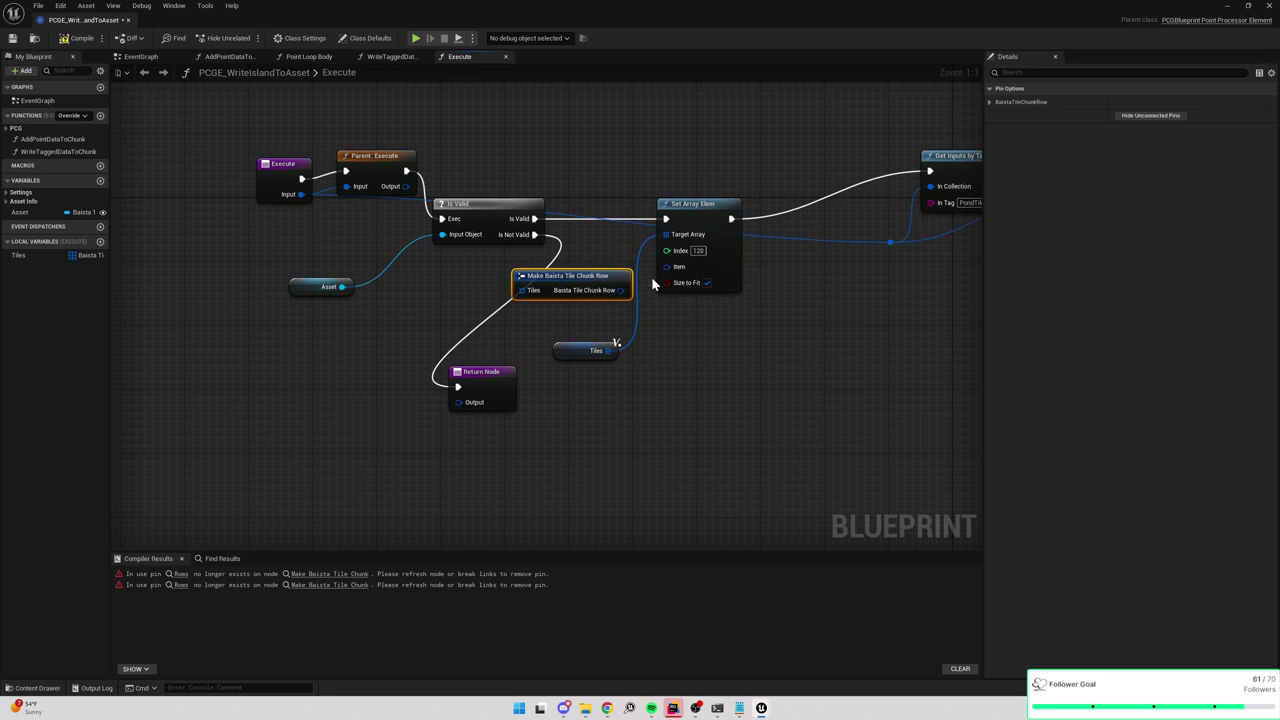
pyautogui.press('Delete')
pyautogui.click(694, 251)
pyautogui.write('+')
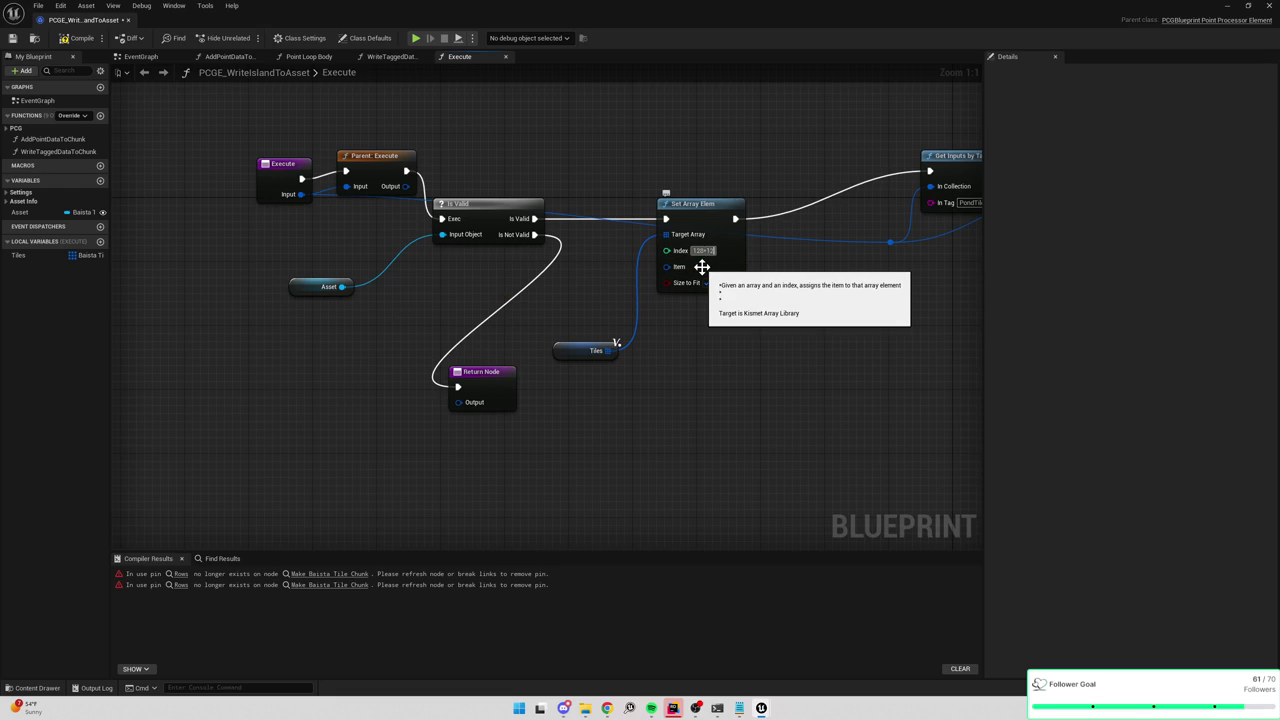
pyautogui.write('28')
pyautogui.press('Return')
# Delete the Tiles and Break Baista Tile Chunk nodes.
pyautogui.moveTo(573, 354); pyautogui.dragTo(597, 283)
pyautogui.moveTo(677, 297)
pyautogui.mouseDown()
pyautogui.moveTo(444, 320)
pyautogui.moveTo(415, 357)
pyautogui.moveTo(681, 433)
pyautogui.mouseUp()
pyautogui.press('Delete')
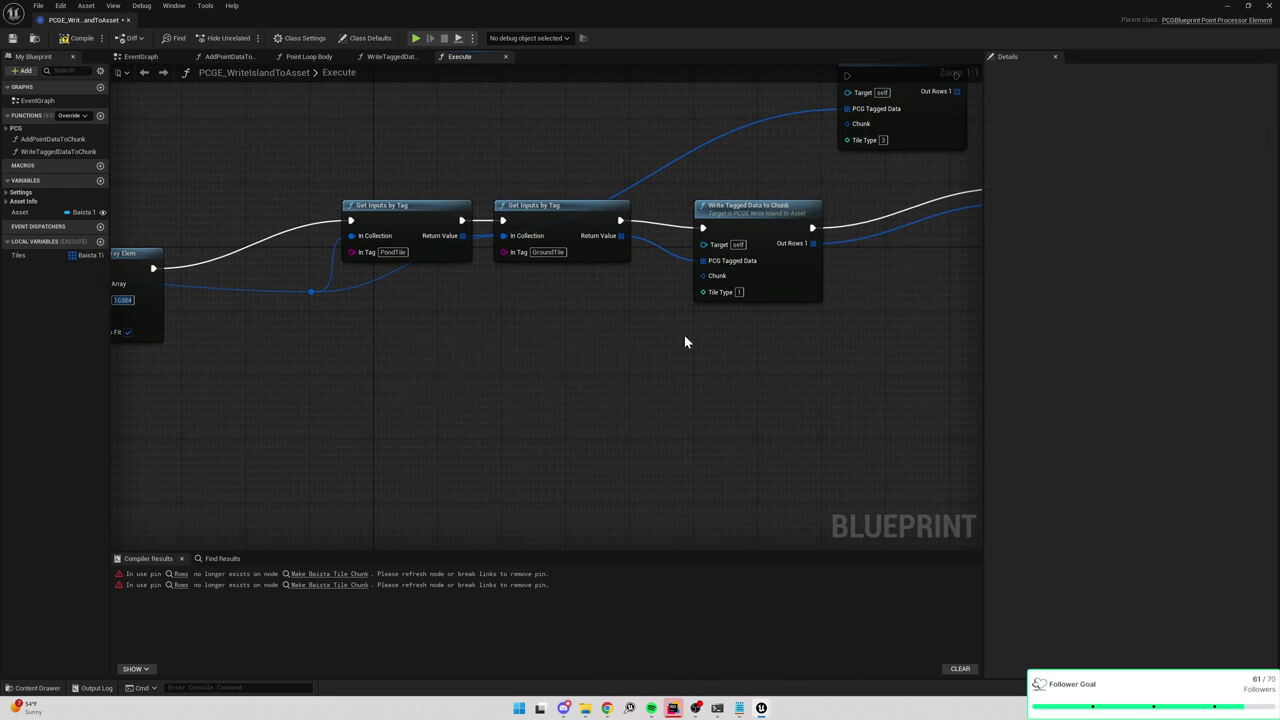
pyautogui.scroll(-3, 740, 331)
pyautogui.scroll(3, 757, 289)
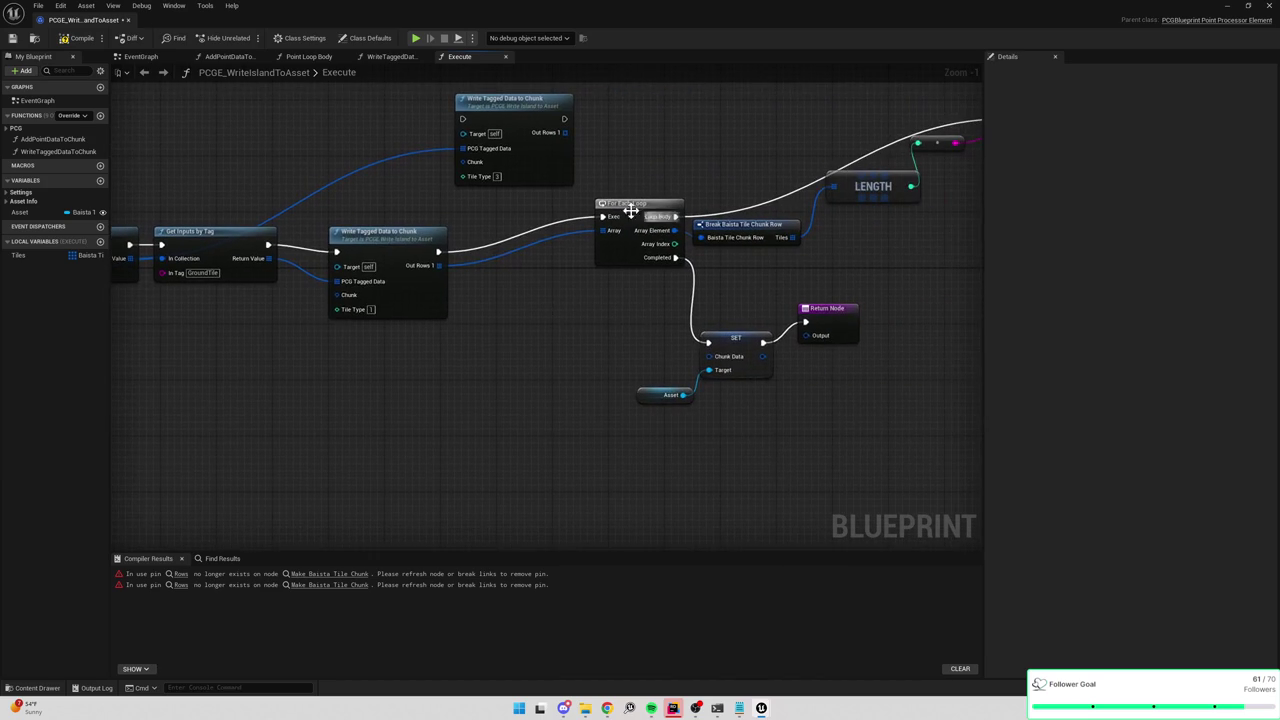
# In WriteTaggedDataToChunk, delete the Get Rows, Set Array Elem, GET and Break row nodes.
pyautogui.doubleClick(425, 298)
pyautogui.click(360, 426)
pyautogui.moveTo(443, 420)
pyautogui.mouseDown()
pyautogui.moveTo(607, 356)
pyautogui.moveTo(505, 370)
pyautogui.mouseUp()
pyautogui.moveTo(612, 181); pyautogui.dragTo(890, 427)
pyautogui.press('Delete')
pyautogui.click(557, 331)
pyautogui.press('Delete')
# Add a new Tiles blueprint variable and place its getter in the Execute graph.
pyautogui.doubleClick(514, 217)
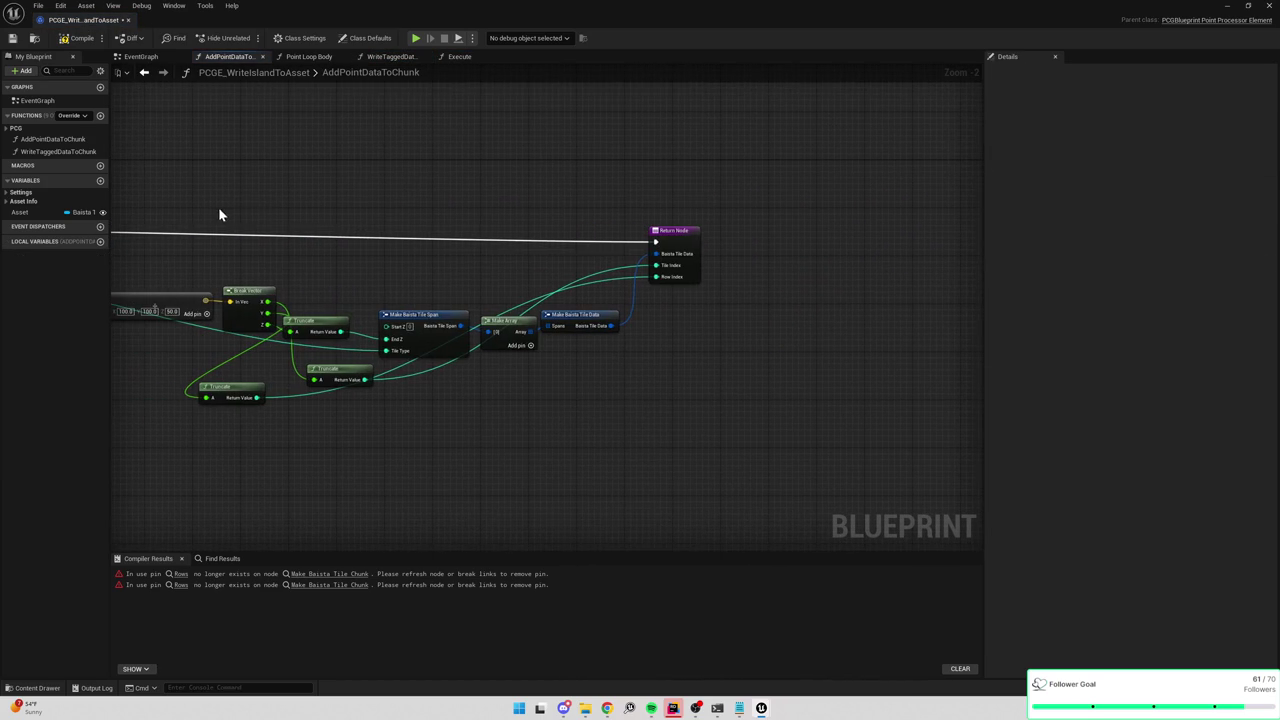
pyautogui.click(459, 56)
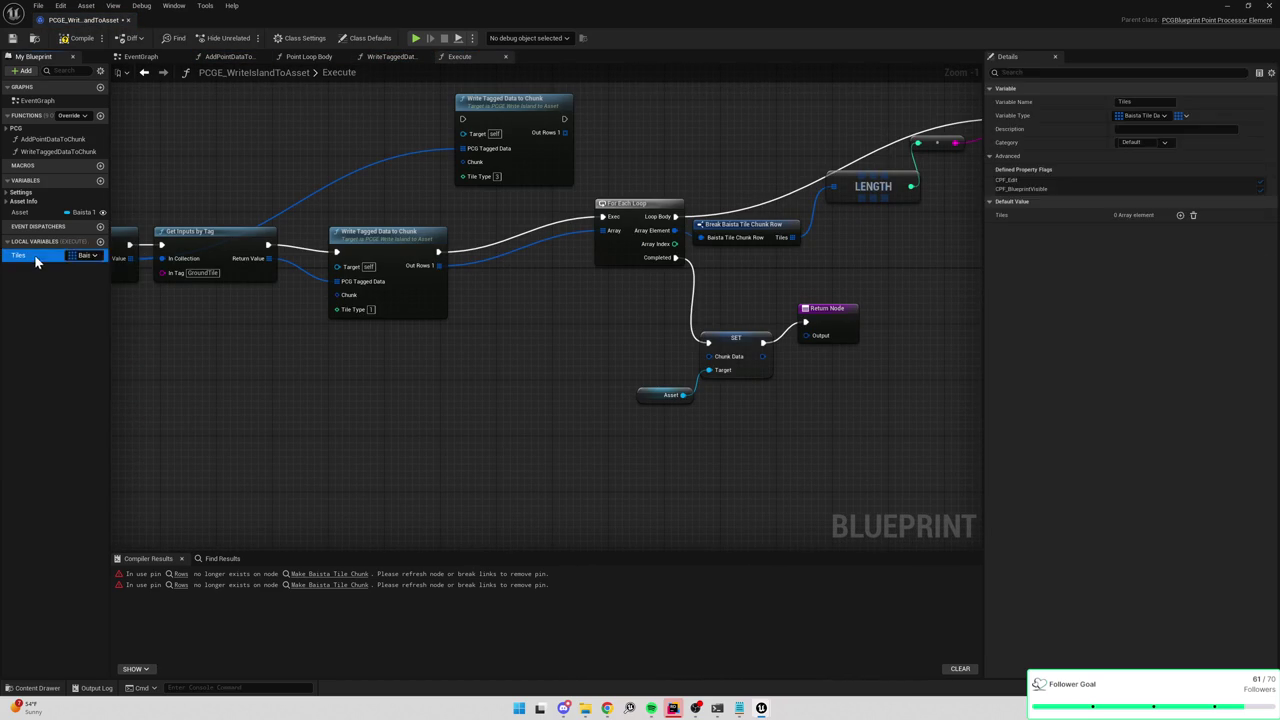
pyautogui.click(104, 180)
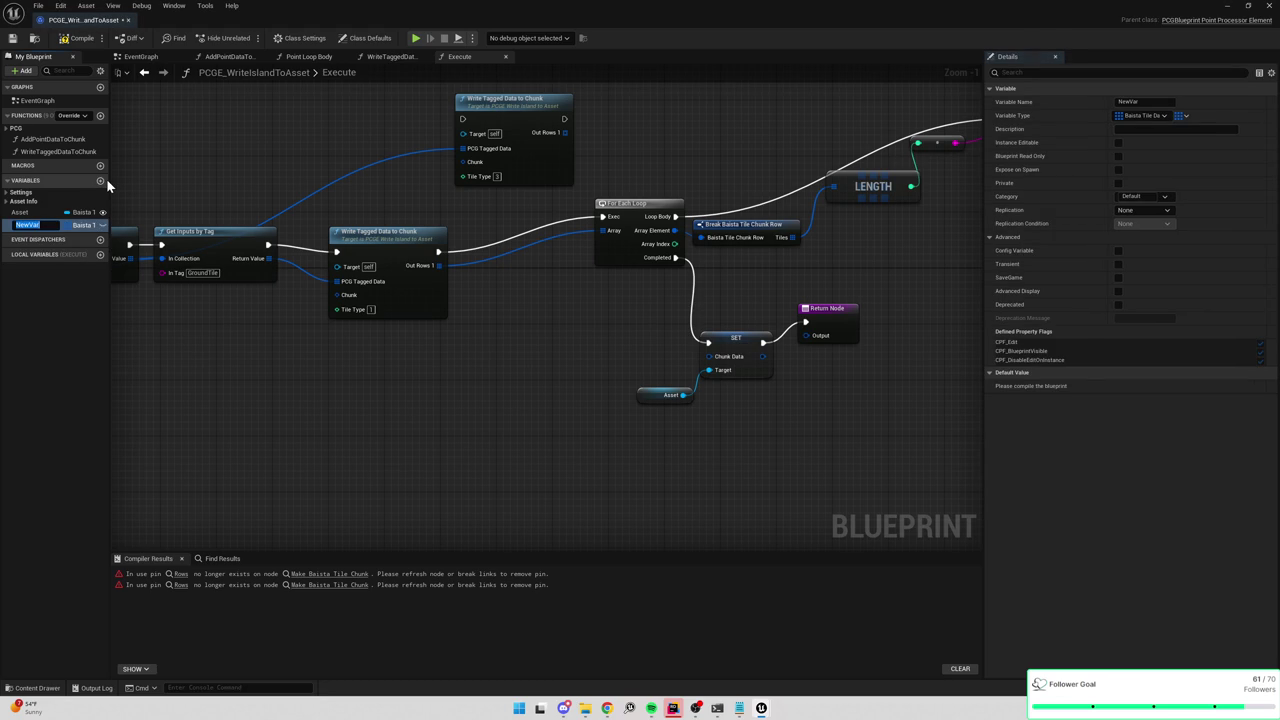
pyautogui.write('Tiles')
pyautogui.press('Return')
pyautogui.moveTo(1049, 150)
pyautogui.mouseDown()
pyautogui.moveTo(896, 319)
pyautogui.moveTo(550, 320)
pyautogui.mouseUp()
pyautogui.moveTo(18, 225)
pyautogui.mouseDown()
pyautogui.moveTo(585, 326)
pyautogui.moveTo(668, 262)
pyautogui.moveTo(656, 251)
pyautogui.mouseUp()
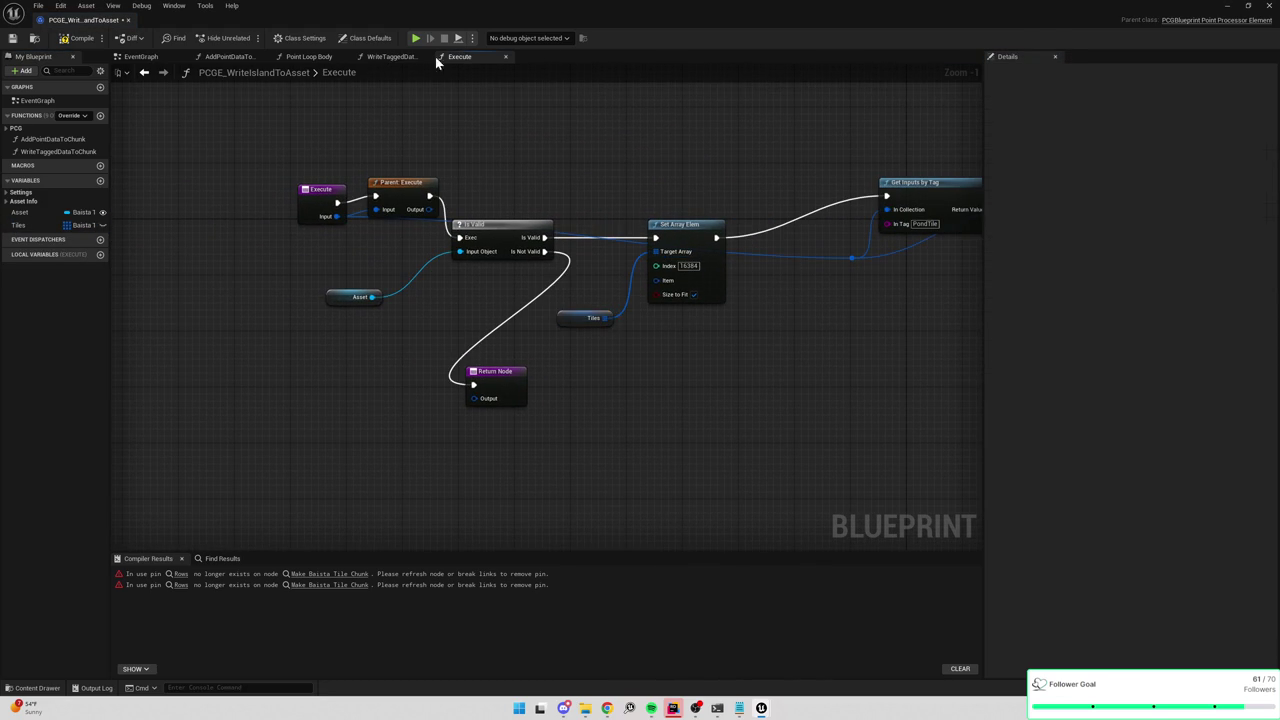
pyautogui.click(392, 56)
pyautogui.scroll(2, 752, 209)
pyautogui.doubleClick(650, 205)
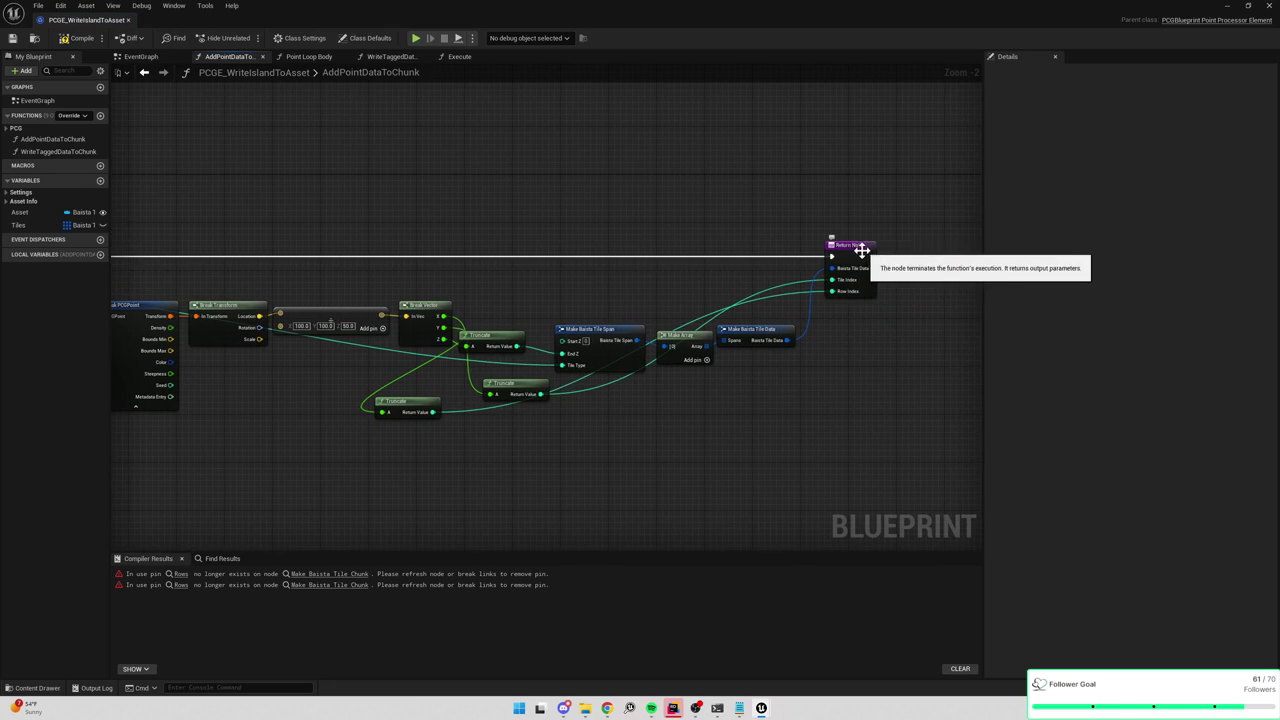
# Add a Set Array Elem on Tiles in AddPointDataToChunk, with the tile data as Item.
pyautogui.moveTo(850, 245); pyautogui.dragTo(927, 199)
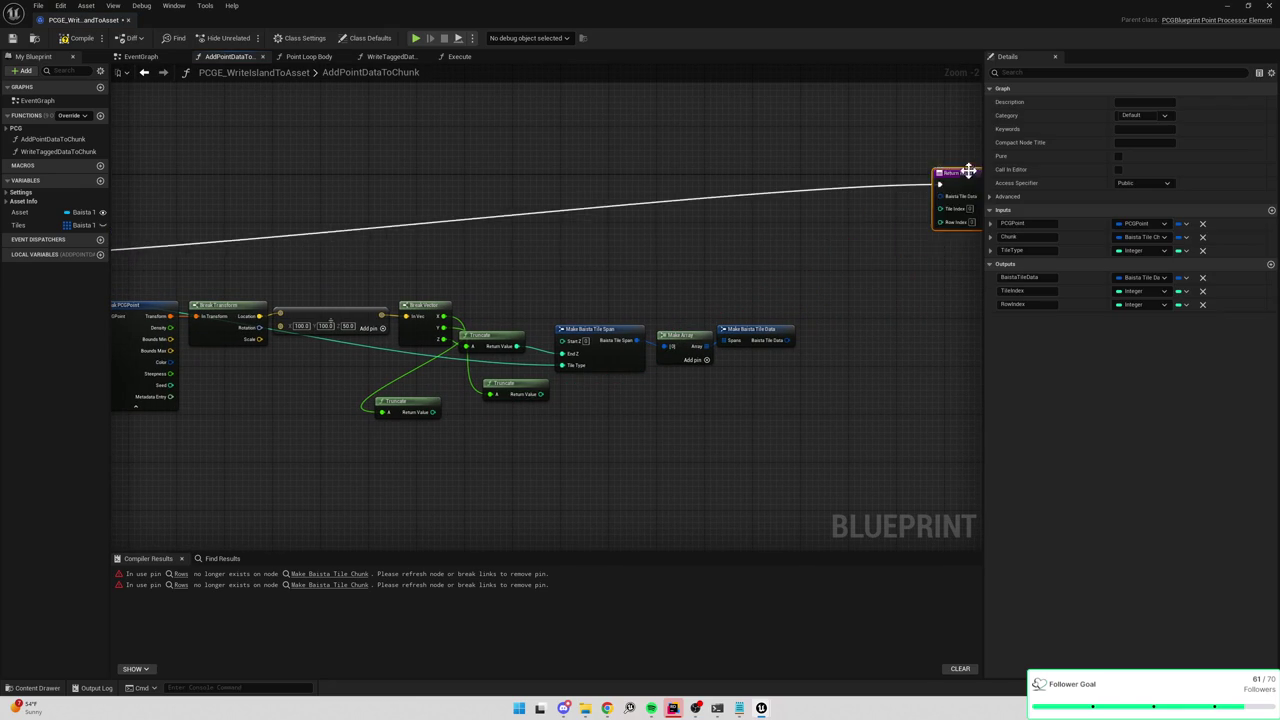
pyautogui.moveTo(100, 228)
pyautogui.mouseDown()
pyautogui.moveTo(657, 280)
pyautogui.moveTo(794, 331)
pyautogui.moveTo(903, 298)
pyautogui.moveTo(877, 254)
pyautogui.mouseUp()
pyautogui.write('set arr')
pyautogui.press('Return')
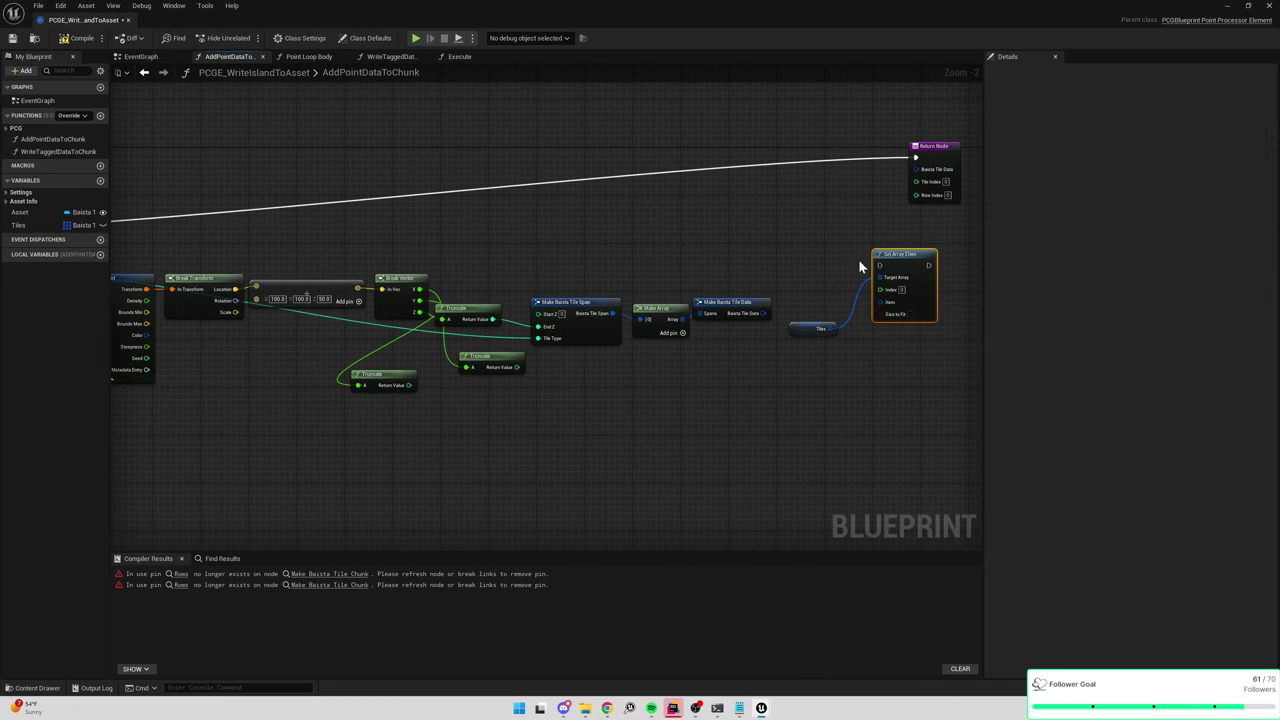
pyautogui.scroll(3, 811, 271)
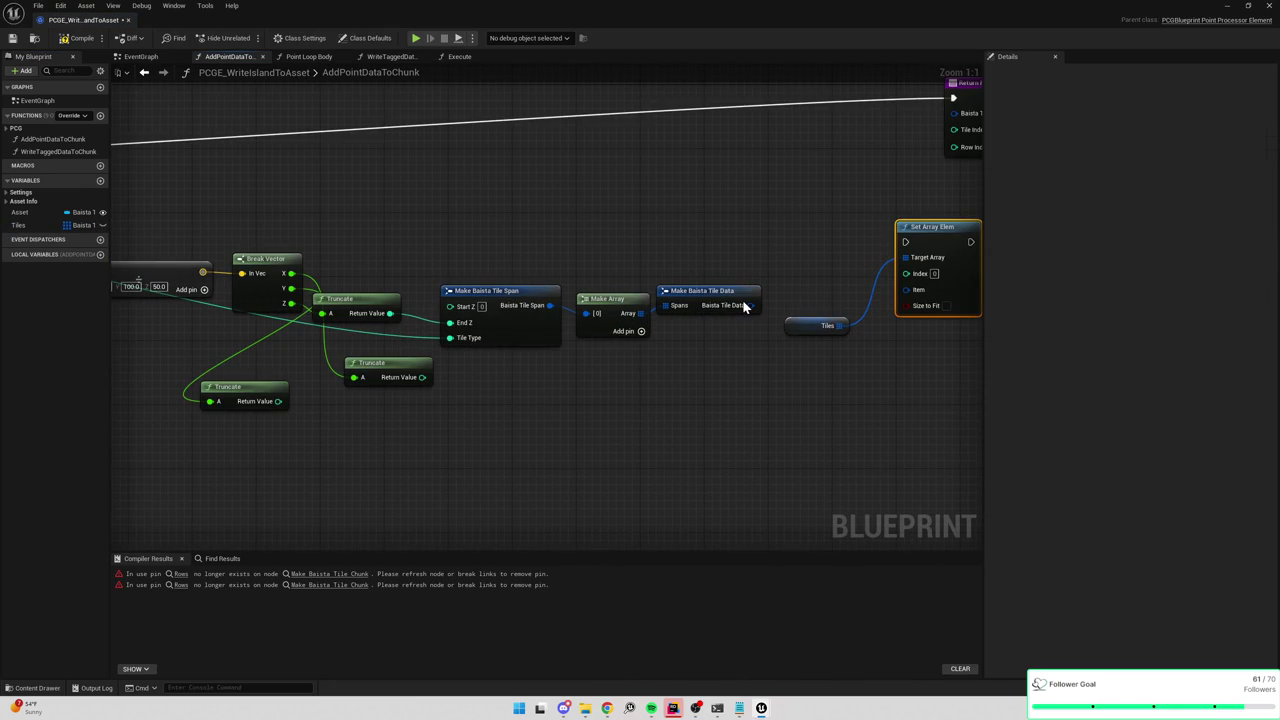
pyautogui.moveTo(748, 306); pyautogui.dragTo(906, 289)
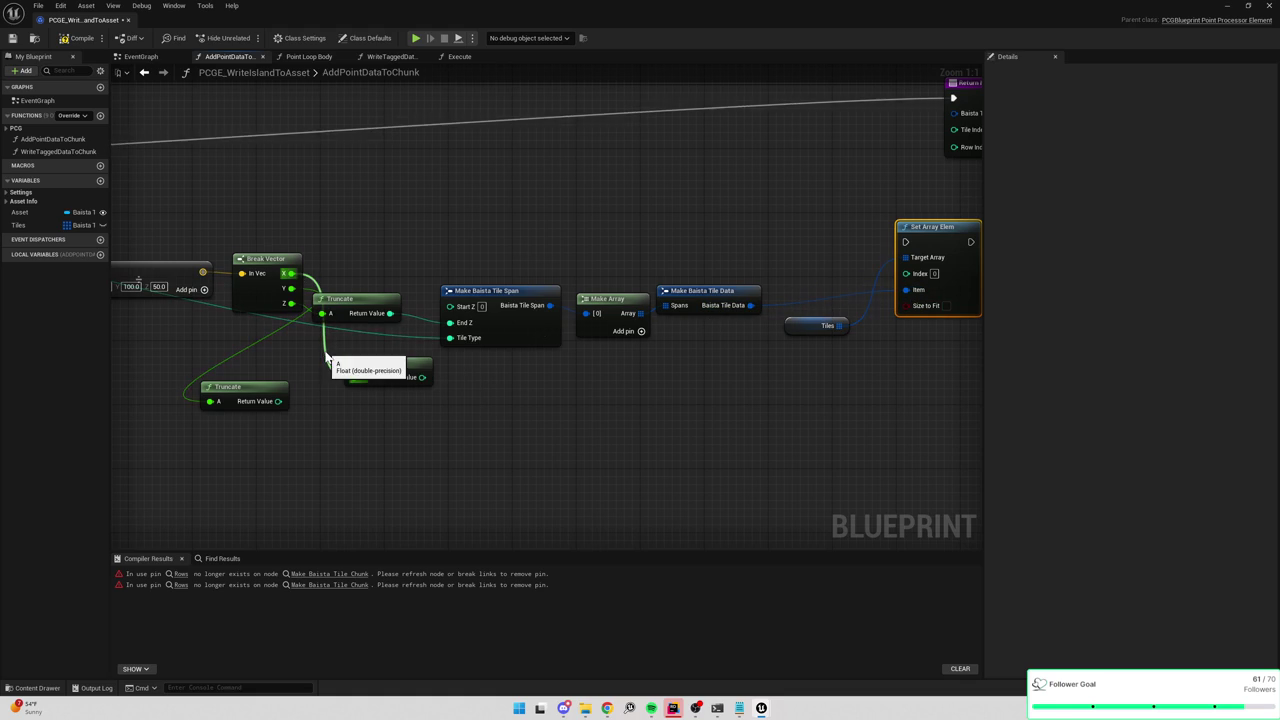
# Compute the Index as the two Truncates multiplied plus the middle Truncate value.
pyautogui.moveTo(422, 377)
pyautogui.mouseDown()
pyautogui.moveTo(560, 383)
pyautogui.moveTo(912, 292)
pyautogui.moveTo(548, 385)
pyautogui.mouseUp()
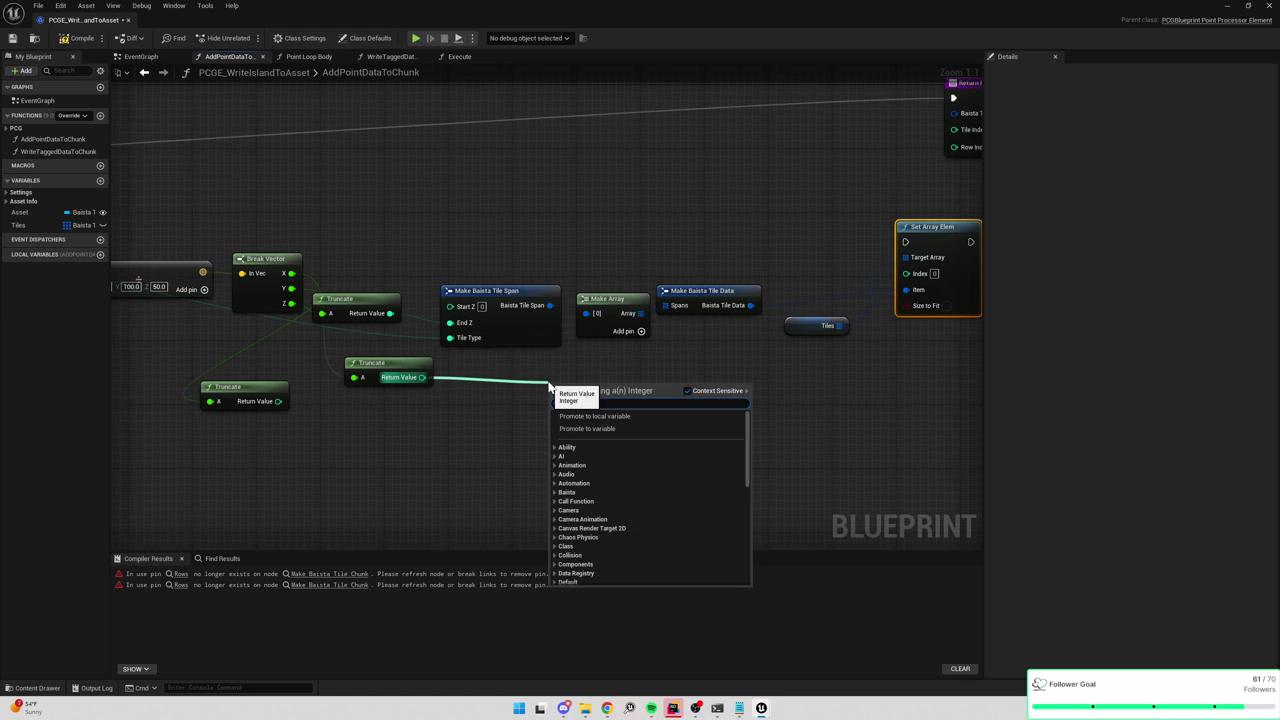
pyautogui.write('*')
pyautogui.press('Return')
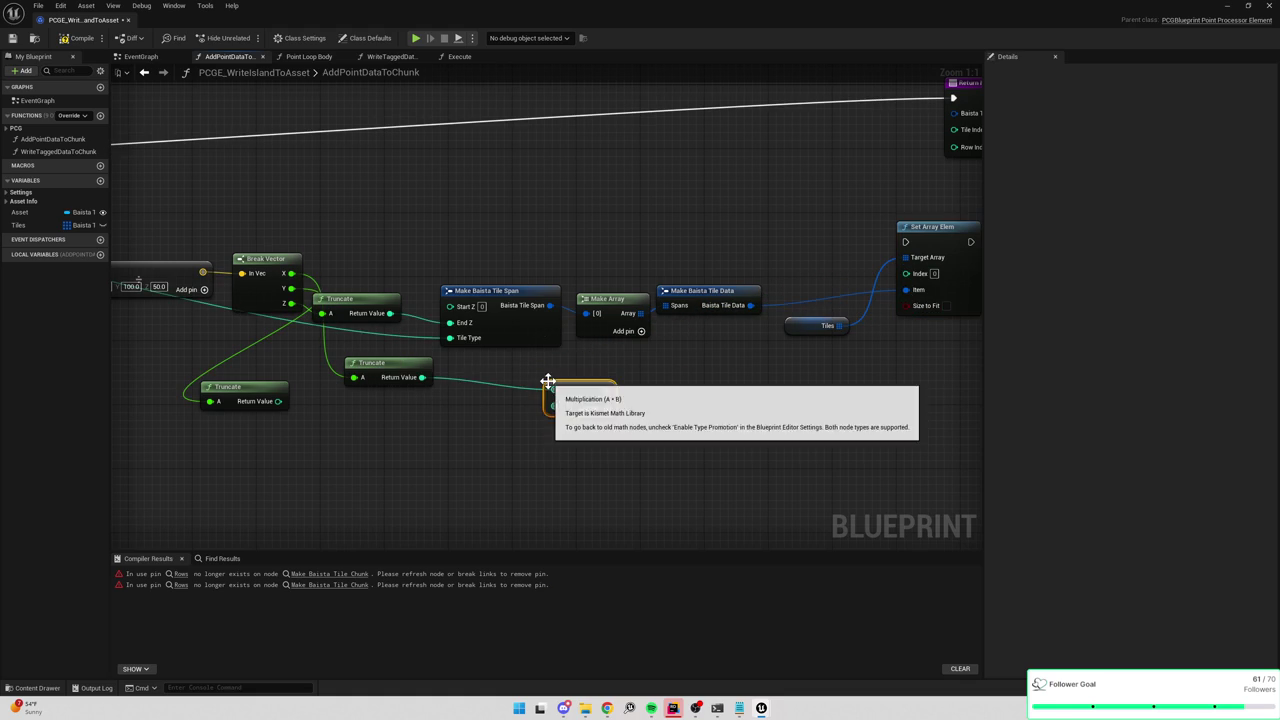
pyautogui.moveTo(277, 401); pyautogui.dragTo(677, 404)
pyautogui.write('+')
pyautogui.press('Return')
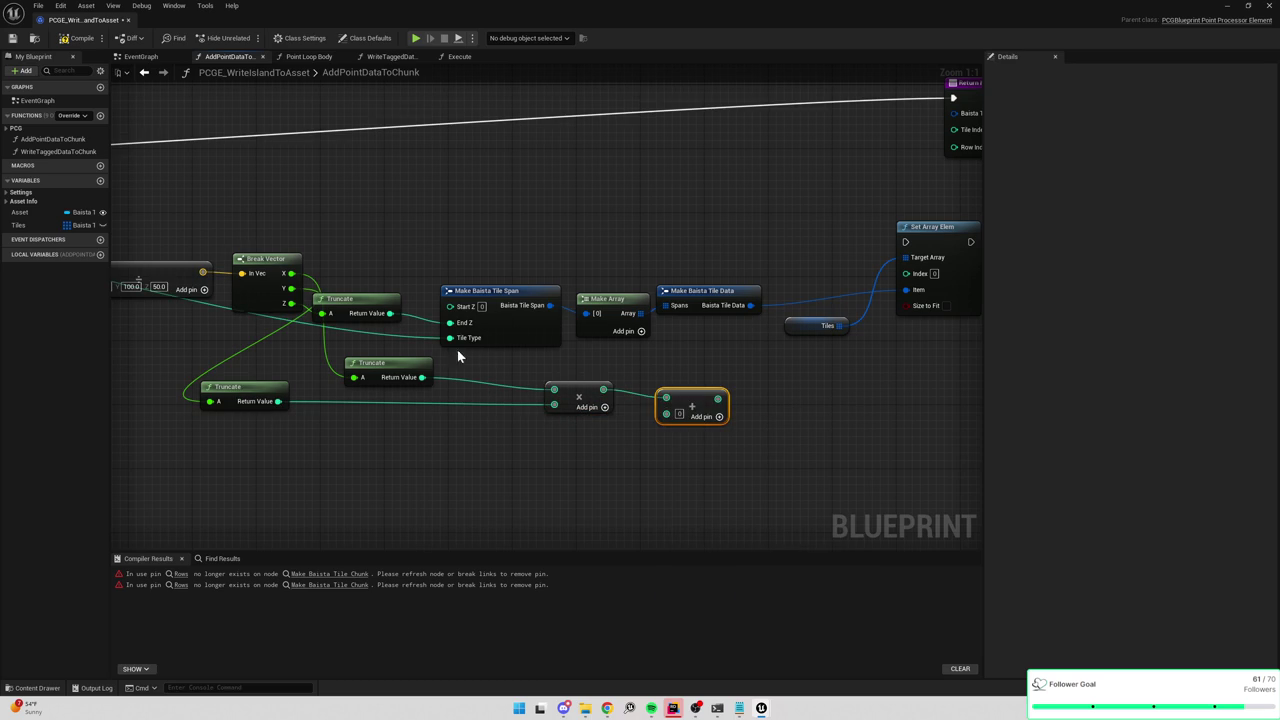
pyautogui.moveTo(422, 377); pyautogui.dragTo(677, 424)
pyautogui.moveTo(716, 402); pyautogui.dragTo(906, 273)
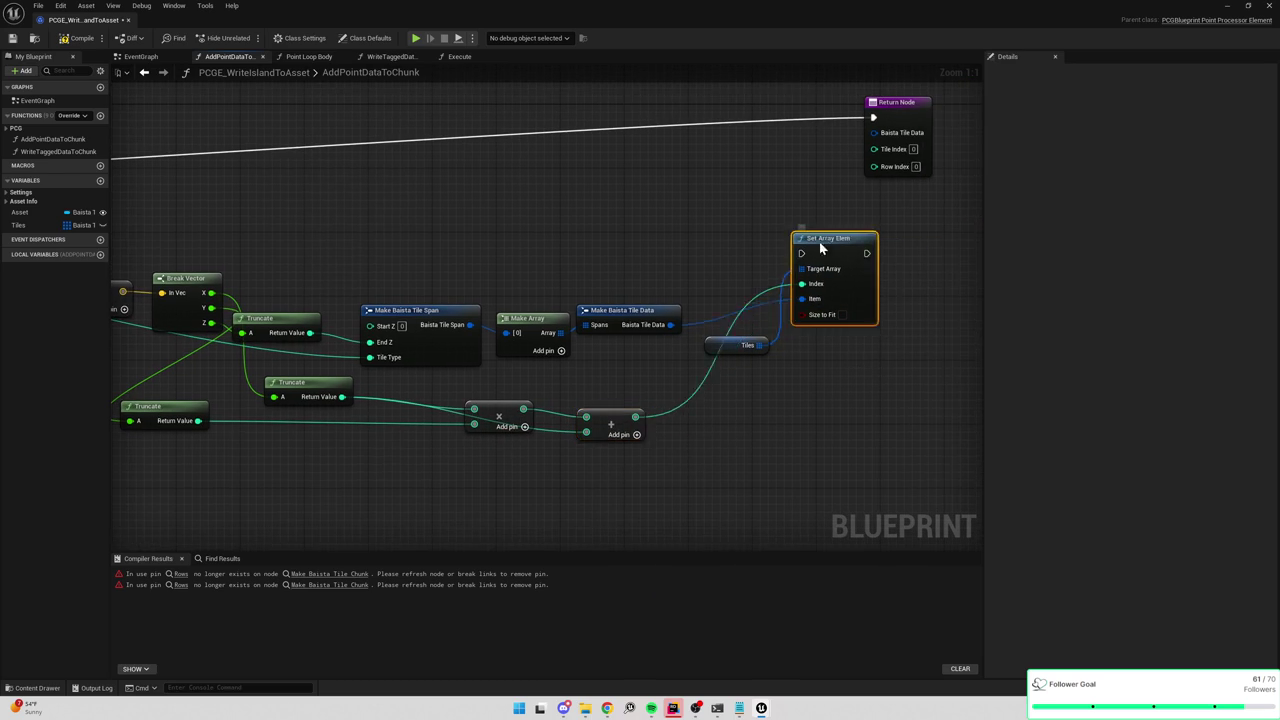
# Route the function's execution through Set Array Elem to the return node.
pyautogui.scroll(-3, 857, 262)
pyautogui.moveTo(905, 152); pyautogui.dragTo(975, 236)
pyautogui.moveTo(853, 243)
pyautogui.mouseDown()
pyautogui.moveTo(937, 237)
pyautogui.moveTo(240, 258)
pyautogui.moveTo(300, 222)
pyautogui.mouseUp()
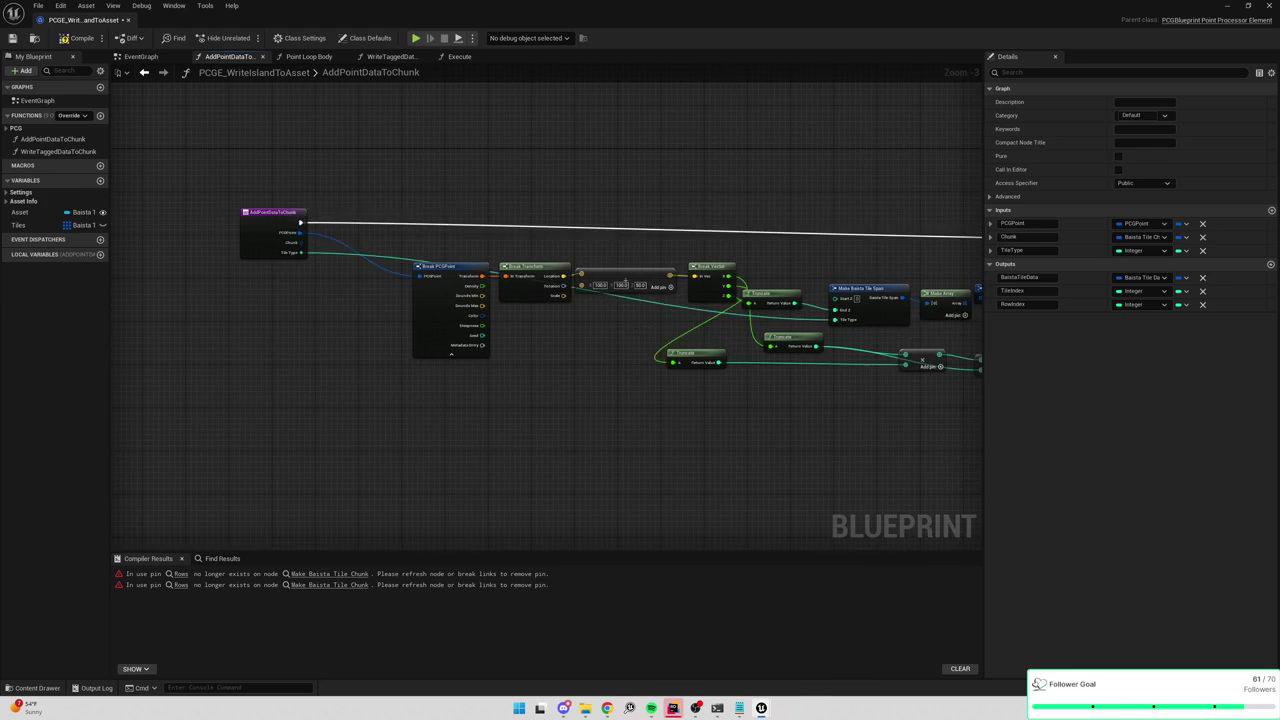
pyautogui.moveTo(709, 204); pyautogui.dragTo(542, 211)
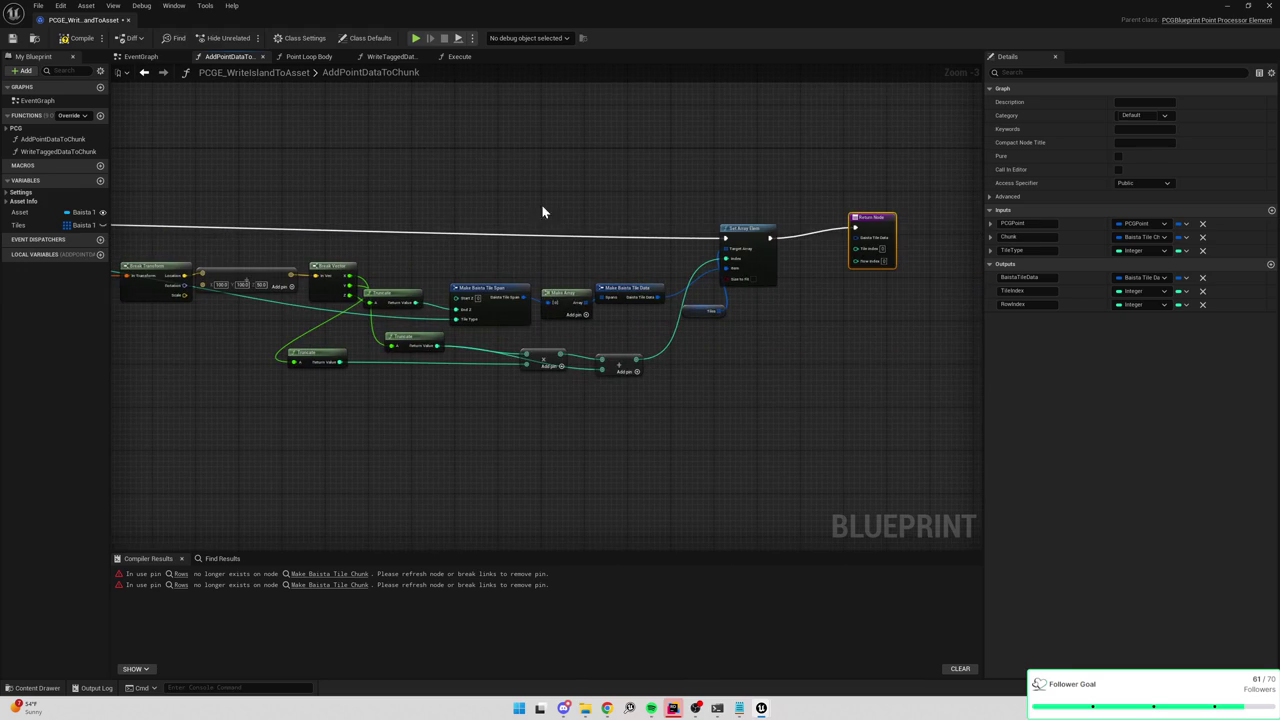
# Remove the BaistaTileData, TileIndex and RowIndex outputs and compile the blueprint.
pyautogui.click(1202, 277)
pyautogui.click(1203, 279)
pyautogui.click(1202, 277)
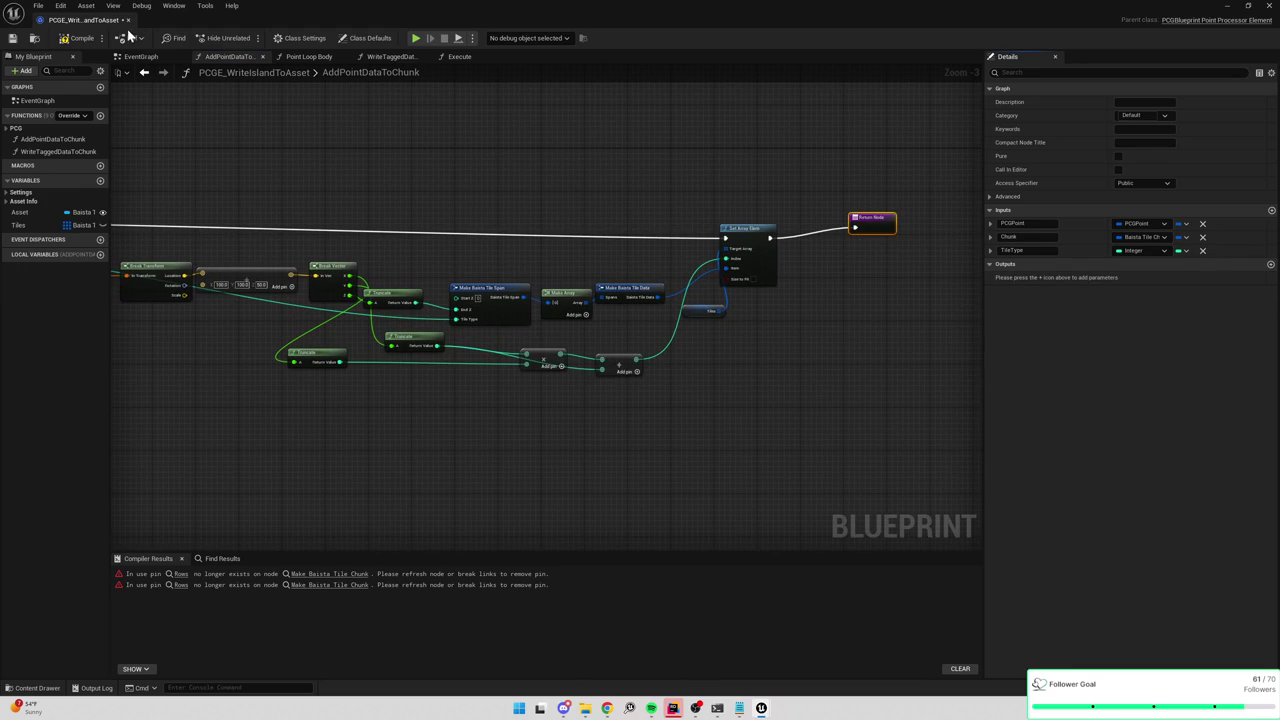
pyautogui.click(412, 56)
pyautogui.scroll(-3, 693, 177)
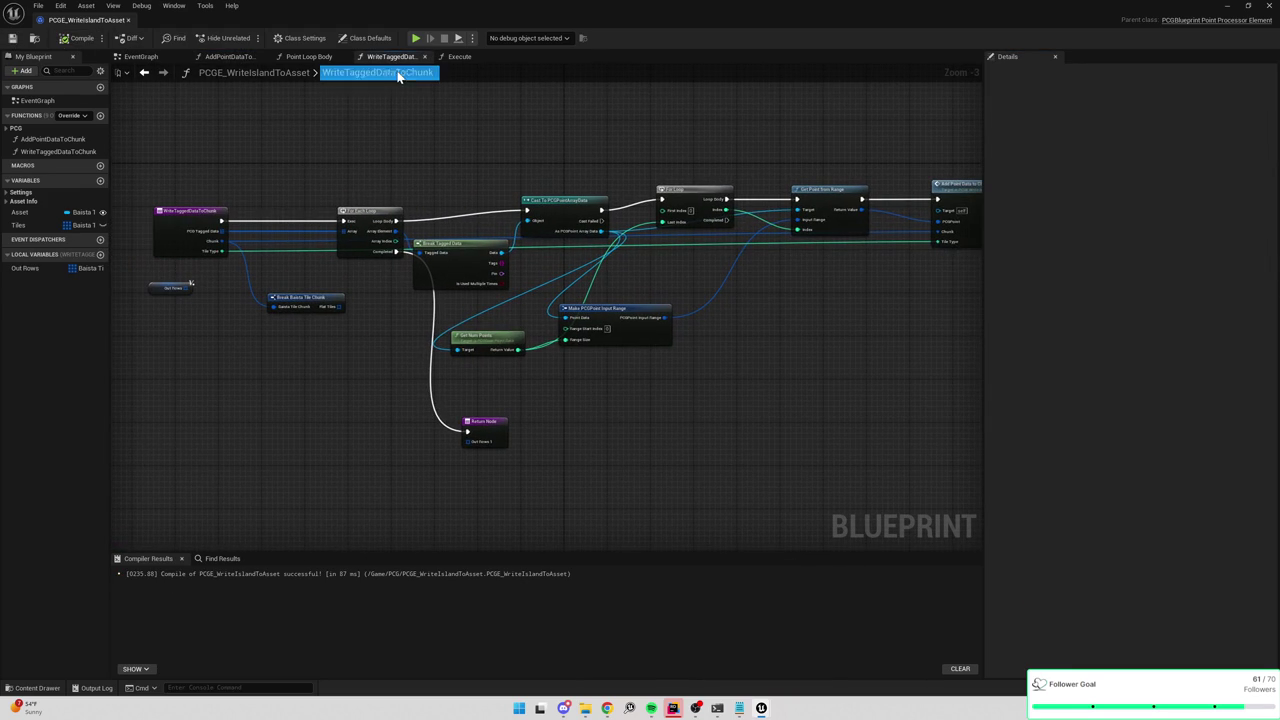
# Remove the Chunk input from the AddPointDataToChunk function and recompile.
pyautogui.scroll(1, 299, 340)
pyautogui.click(265, 305)
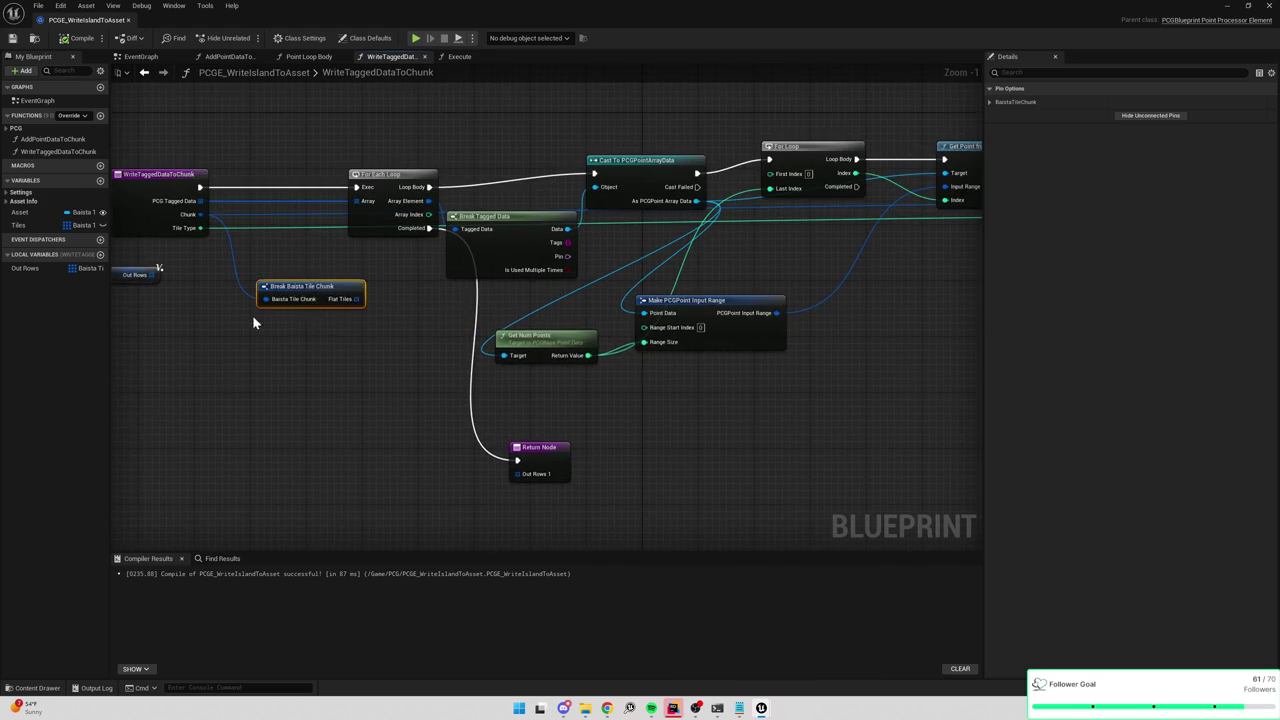
pyautogui.moveTo(263, 312); pyautogui.dragTo(398, 328)
pyautogui.scroll(1, 398, 328)
pyautogui.click(523, 319)
pyautogui.moveTo(523, 319)
pyautogui.mouseDown()
pyautogui.moveTo(323, 343)
pyautogui.moveTo(113, 347)
pyautogui.mouseUp()
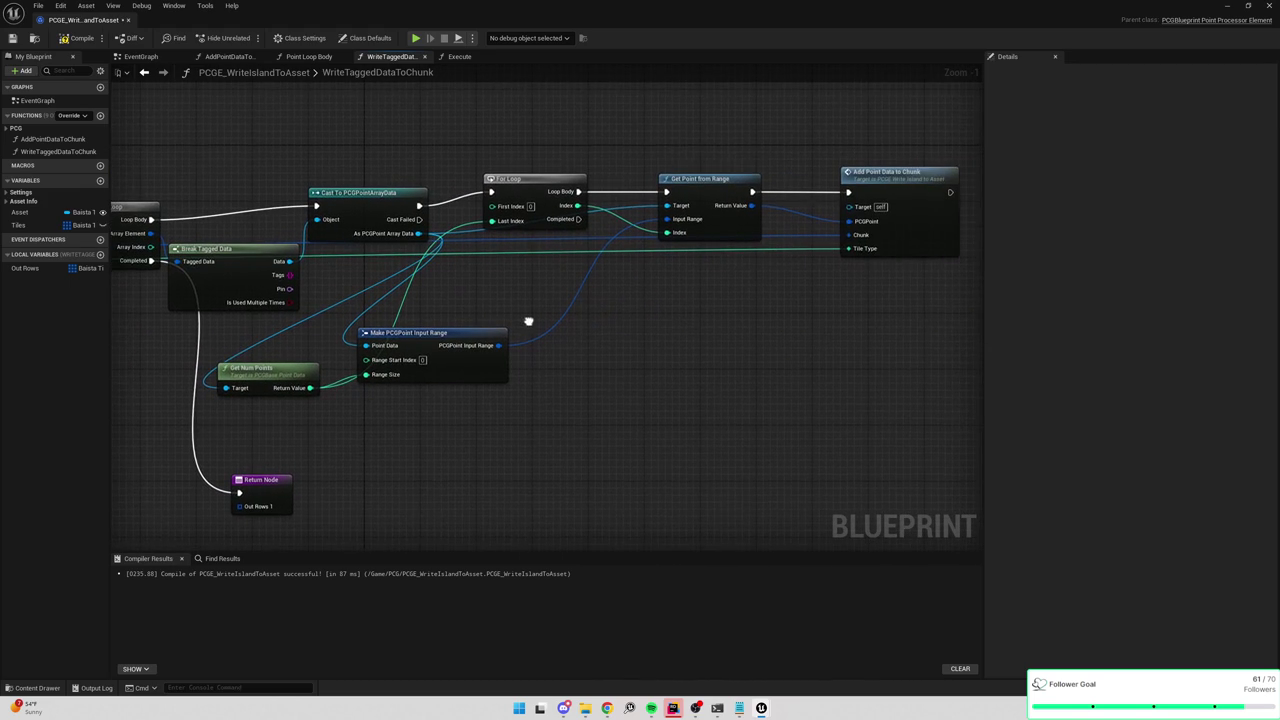
pyautogui.doubleClick(872, 170)
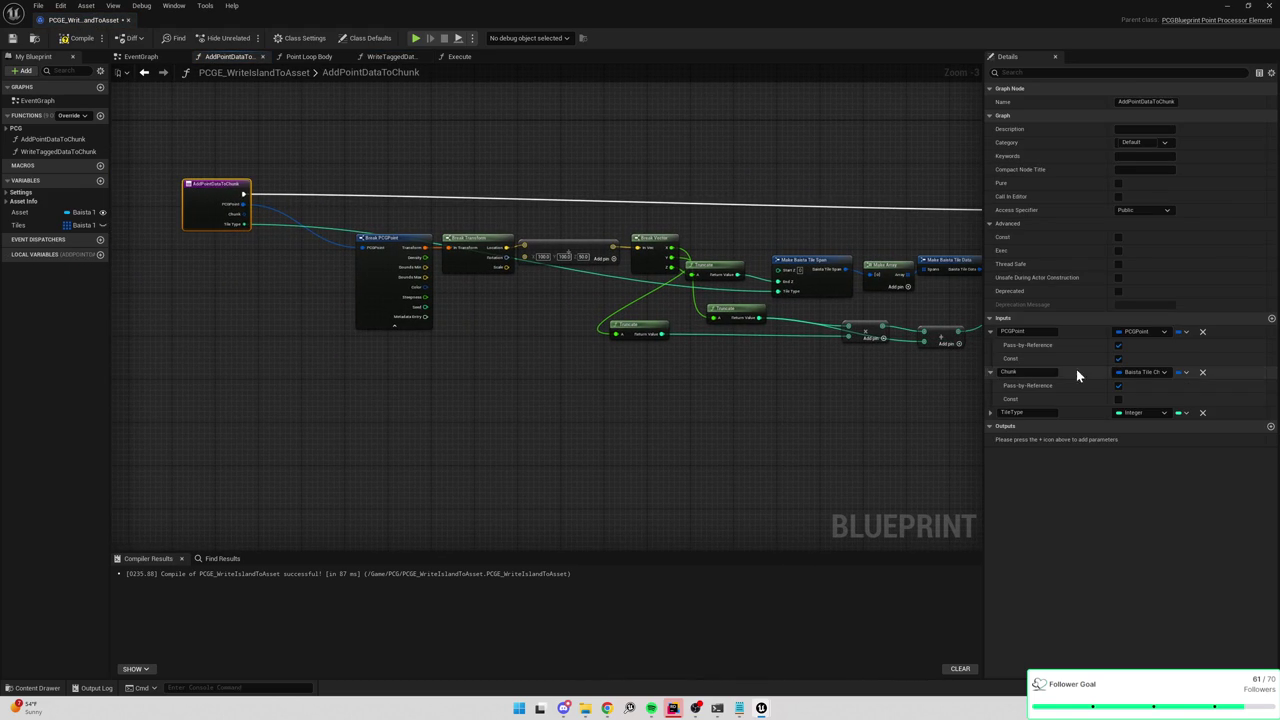
pyautogui.click(1202, 372)
pyautogui.click(78, 38)
# In WriteTaggedDataToChunk, delete the Out Rows node and its return output, then recompile.
pyautogui.click(382, 56)
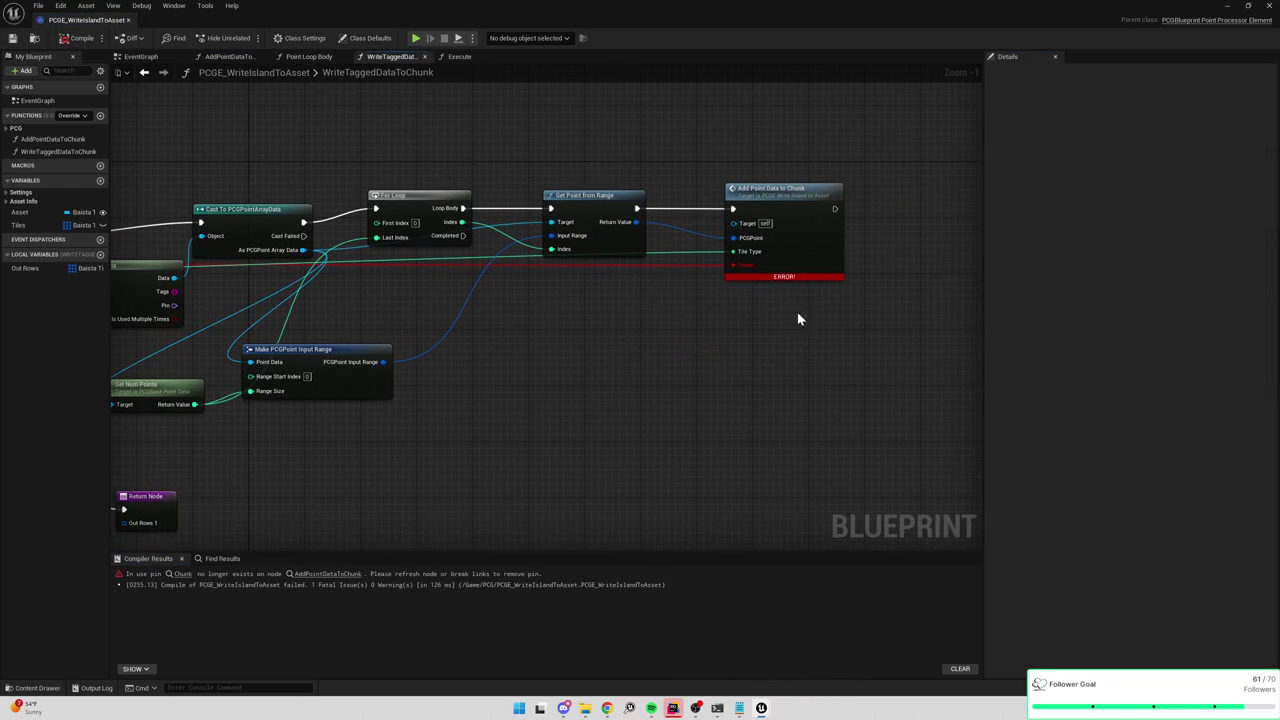
pyautogui.click(78, 38)
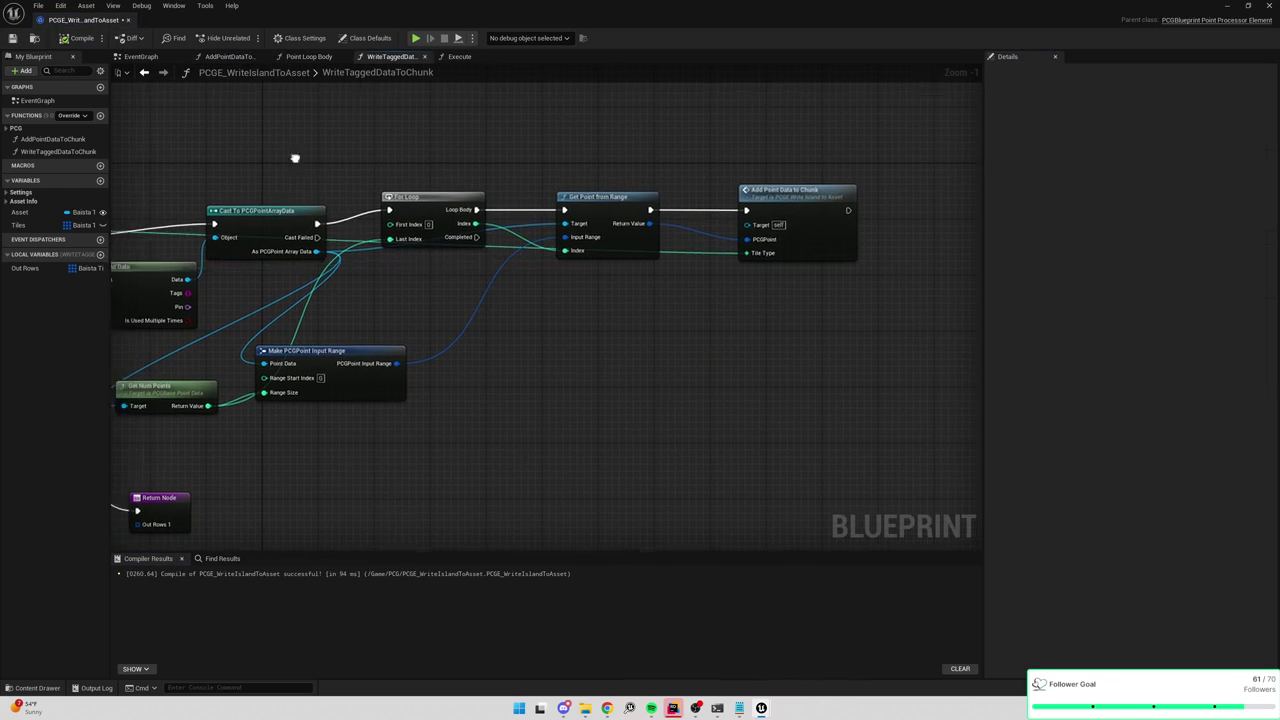
pyautogui.click(216, 259)
pyautogui.press('Delete')
pyautogui.click(613, 451)
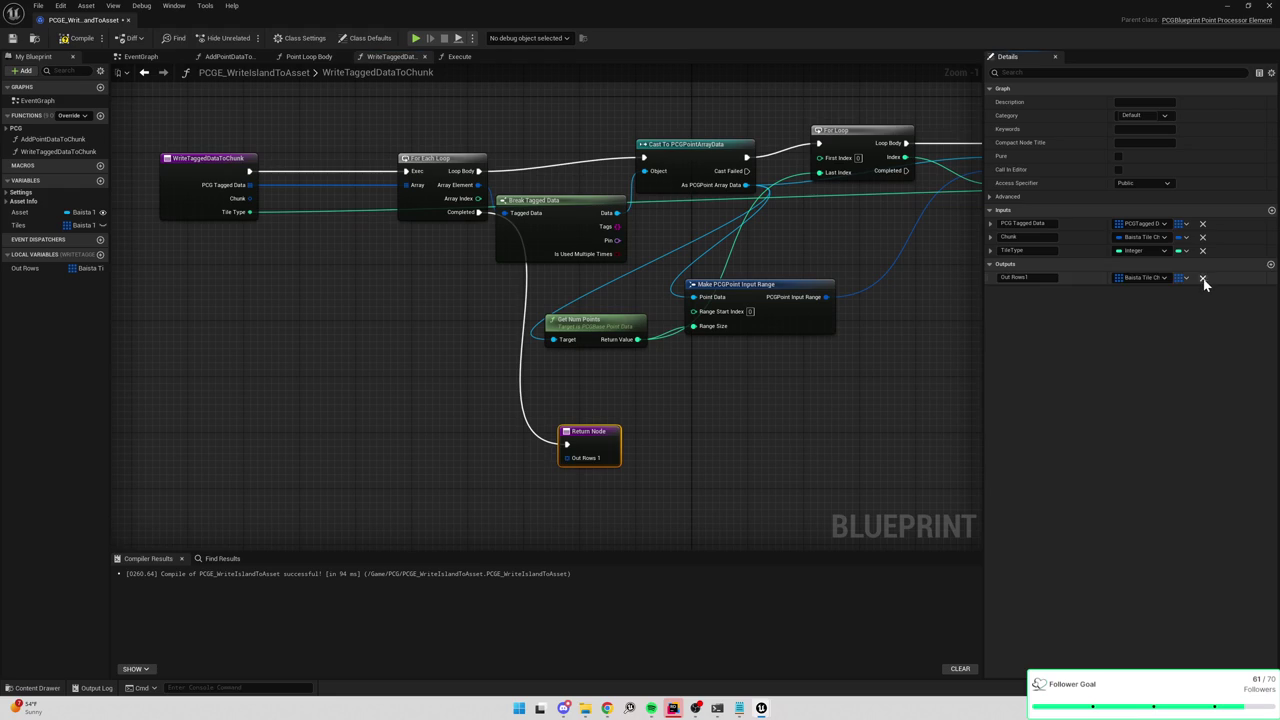
pyautogui.click(1202, 277)
pyautogui.click(80, 39)
# Switch to the Execute graph.
pyautogui.moveTo(563, 249); pyautogui.dragTo(288, 313)
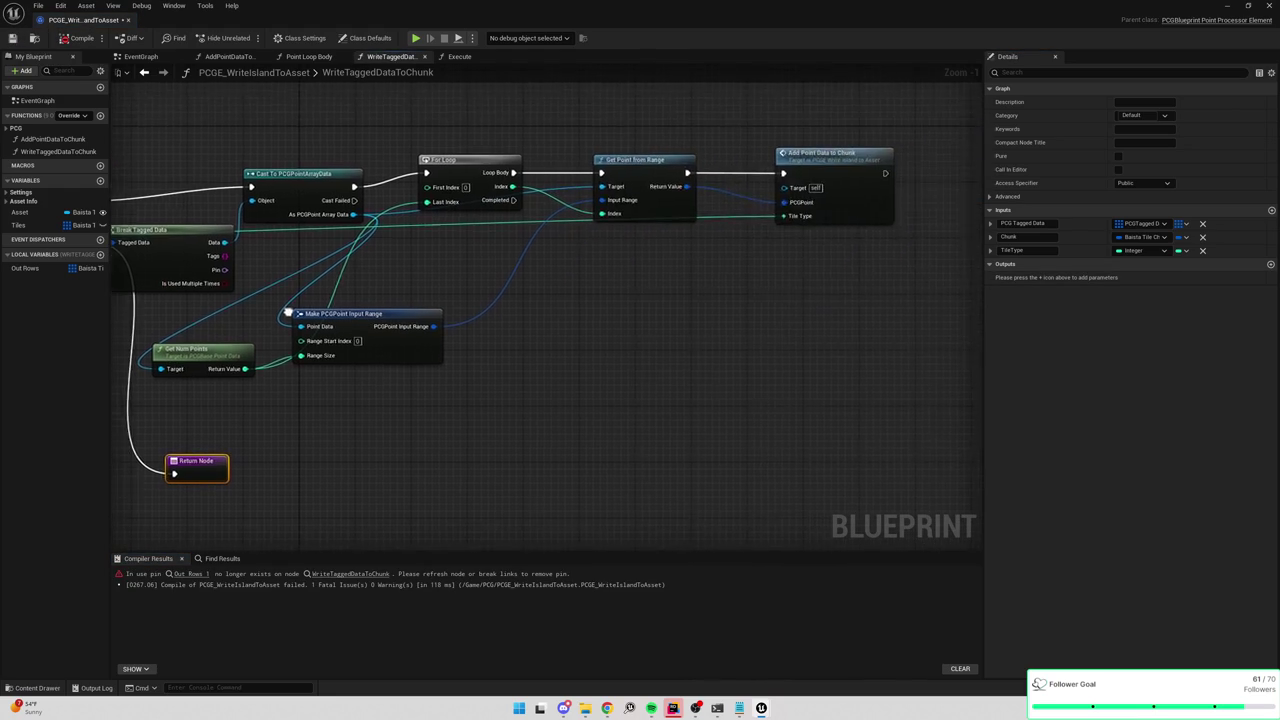
pyautogui.click(459, 56)
pyautogui.scroll(-5, 545, 253)
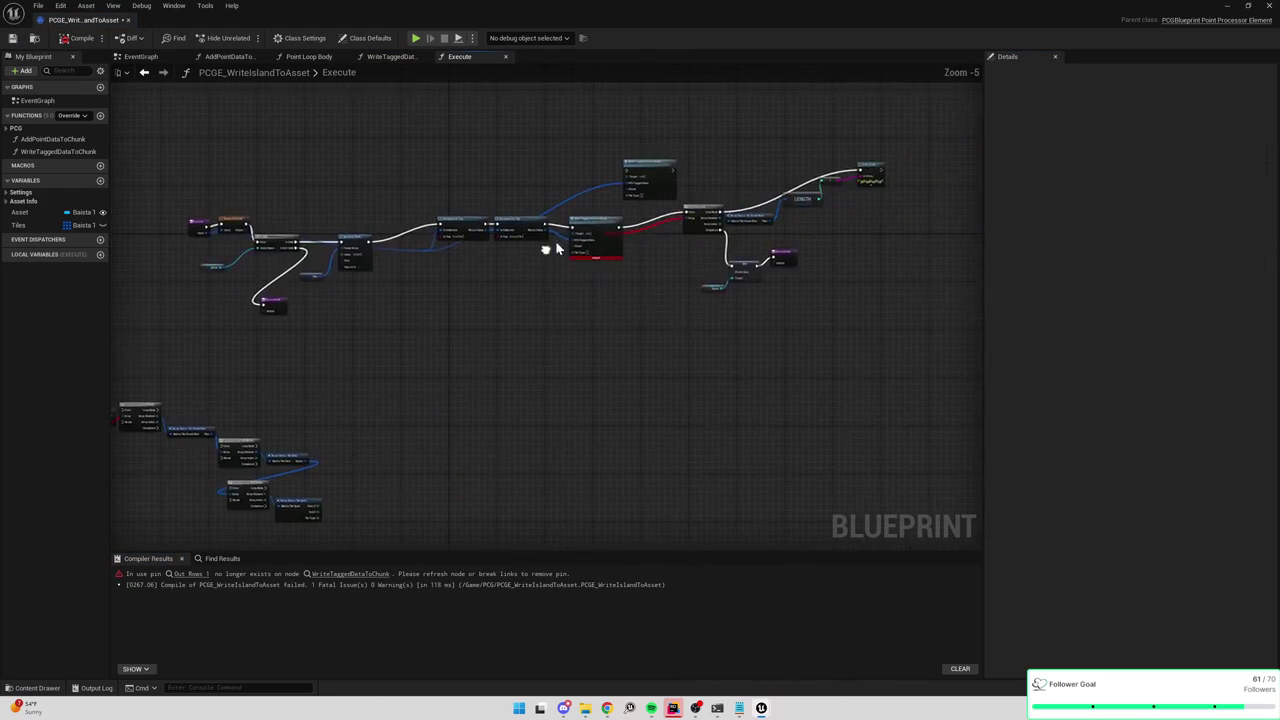
# Add a Make Baista Tile Chunk node beside SET and a Tiles getter in Execute.
pyautogui.scroll(5, 545, 253)
pyautogui.moveTo(549, 289); pyautogui.dragTo(534, 318)
pyautogui.scroll(-2, 535, 309)
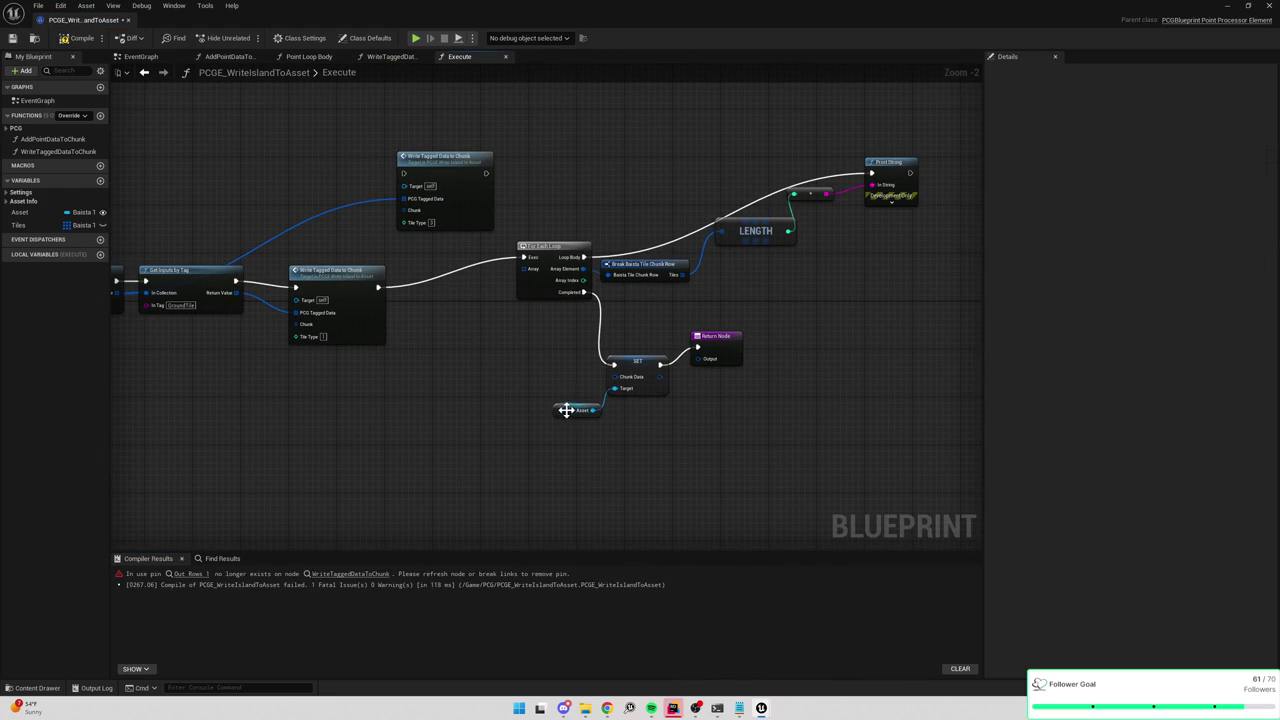
pyautogui.moveTo(565, 411); pyautogui.dragTo(572, 430)
pyautogui.rightClick(512, 414)
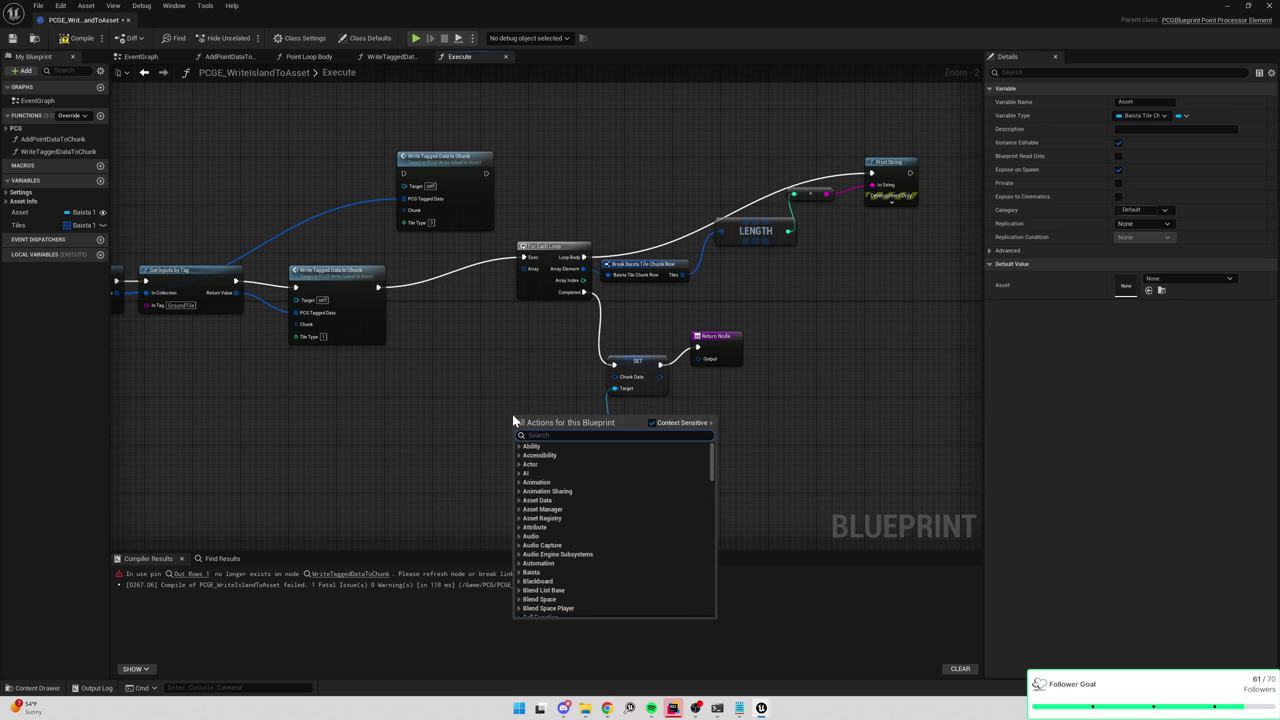
pyautogui.write('make chunk')
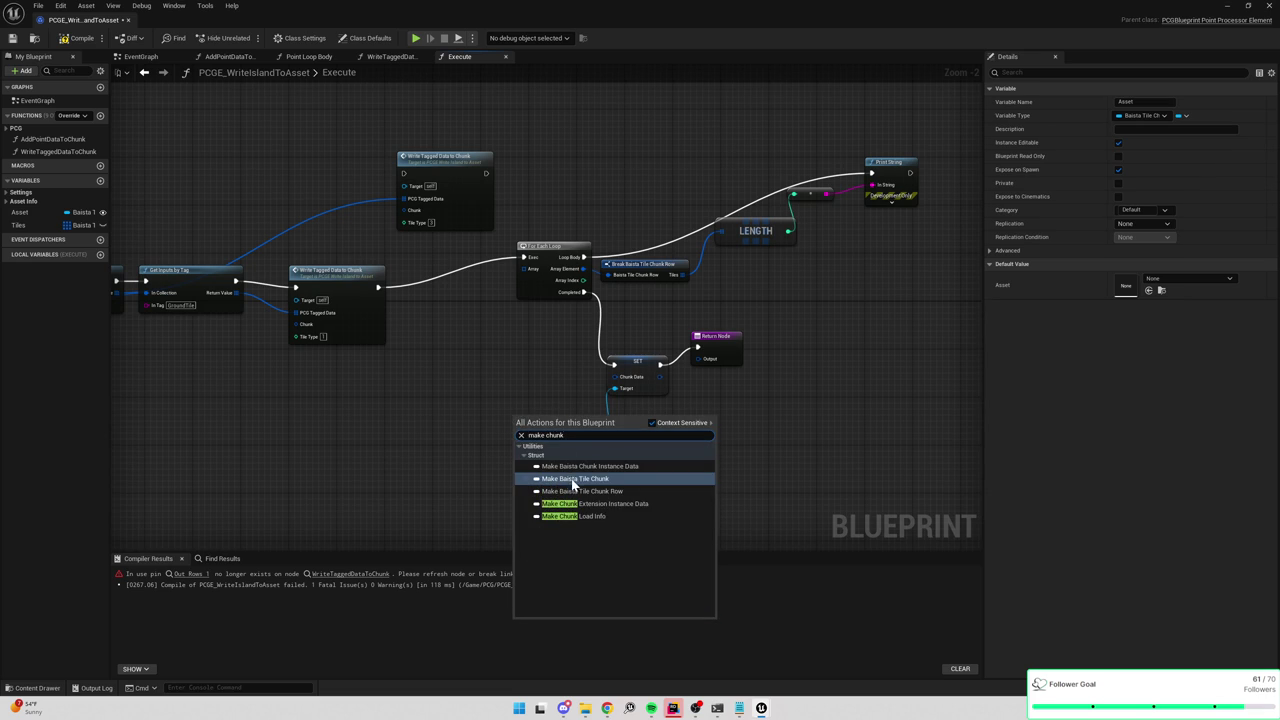
pyautogui.click(575, 478)
pyautogui.moveTo(540, 414)
pyautogui.mouseDown()
pyautogui.moveTo(452, 391)
pyautogui.moveTo(491, 394)
pyautogui.mouseUp()
pyautogui.scroll(2, 438, 432)
pyautogui.moveTo(45, 226)
pyautogui.mouseDown()
pyautogui.moveTo(491, 409)
pyautogui.moveTo(624, 362)
pyautogui.mouseUp()
# Delete the loop, Break, LENGTH and Print String nodes, wire Write Tagged Data into SET, and compile.
pyautogui.moveTo(819, 343); pyautogui.dragTo(729, 388)
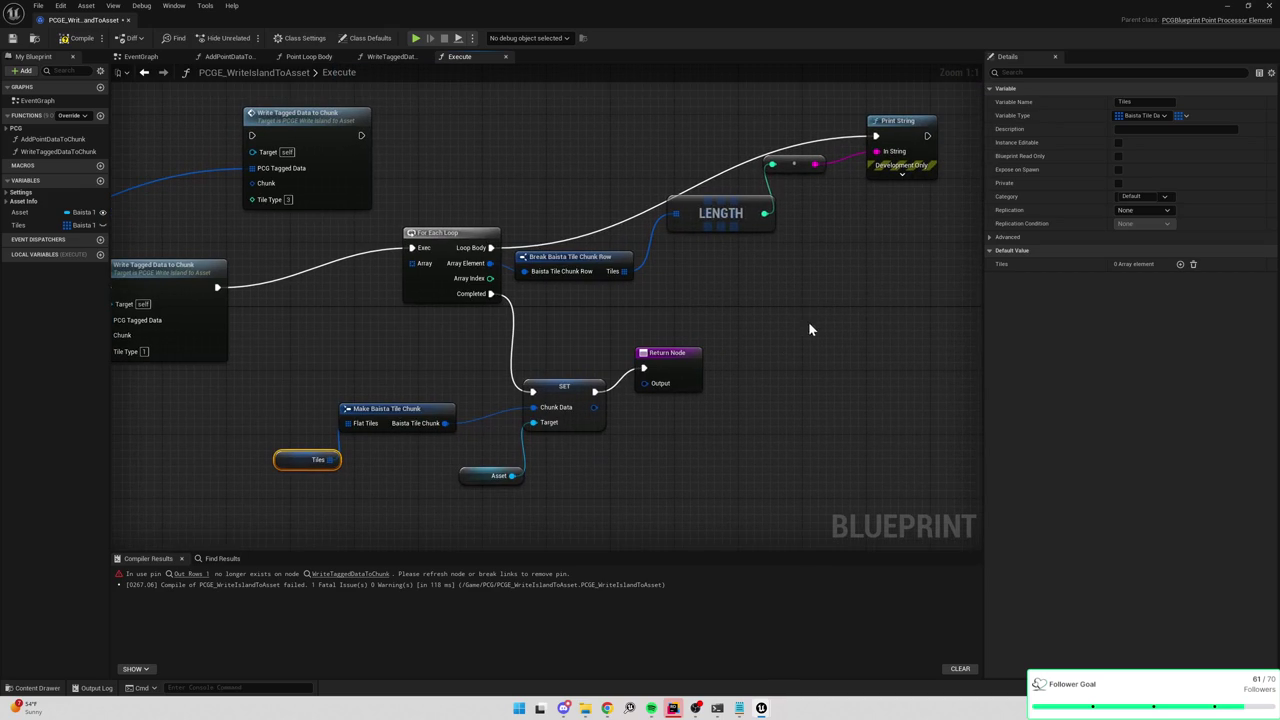
pyautogui.moveTo(460, 110); pyautogui.dragTo(940, 270)
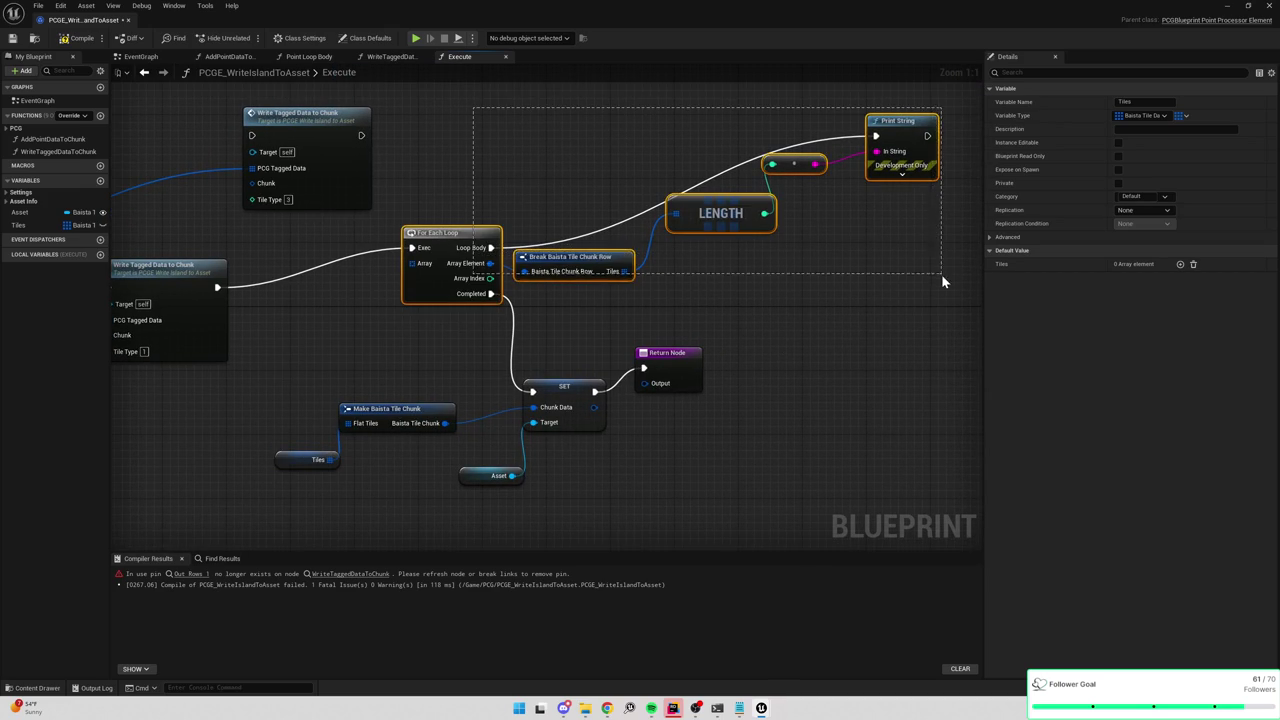
pyautogui.press('Delete')
pyautogui.moveTo(615, 386); pyautogui.dragTo(297, 280)
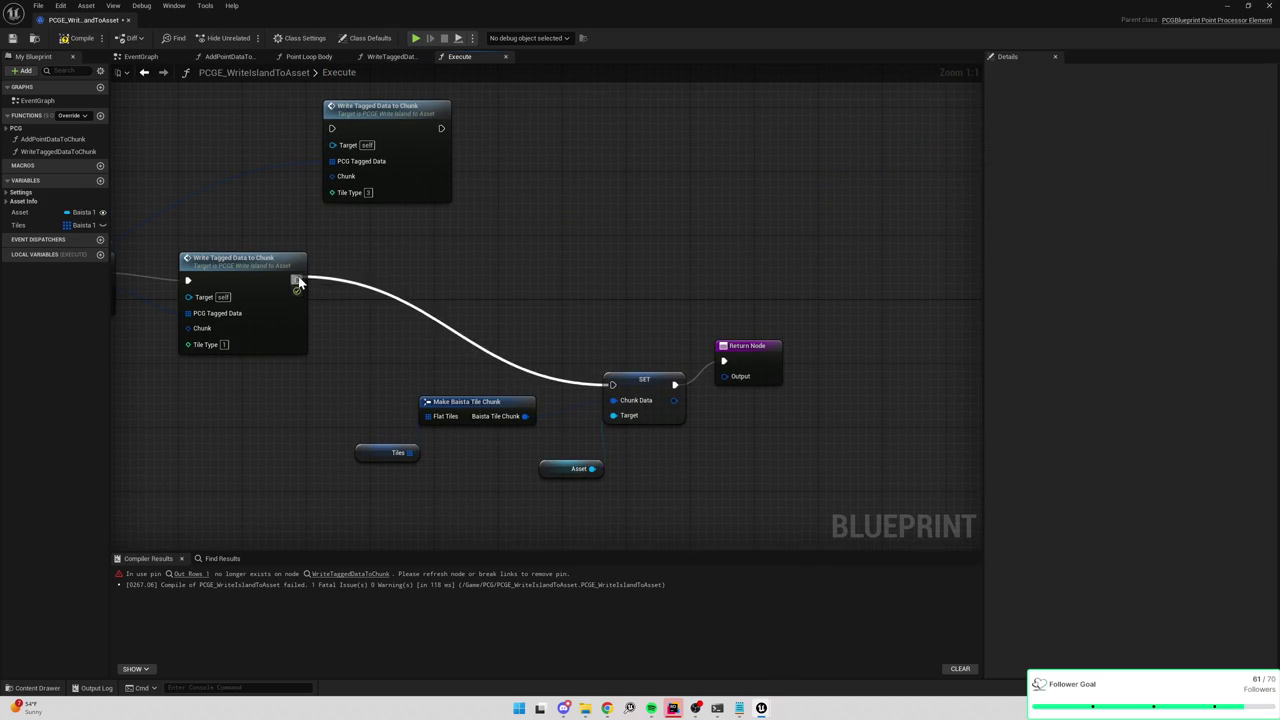
pyautogui.scroll(-2, 711, 263)
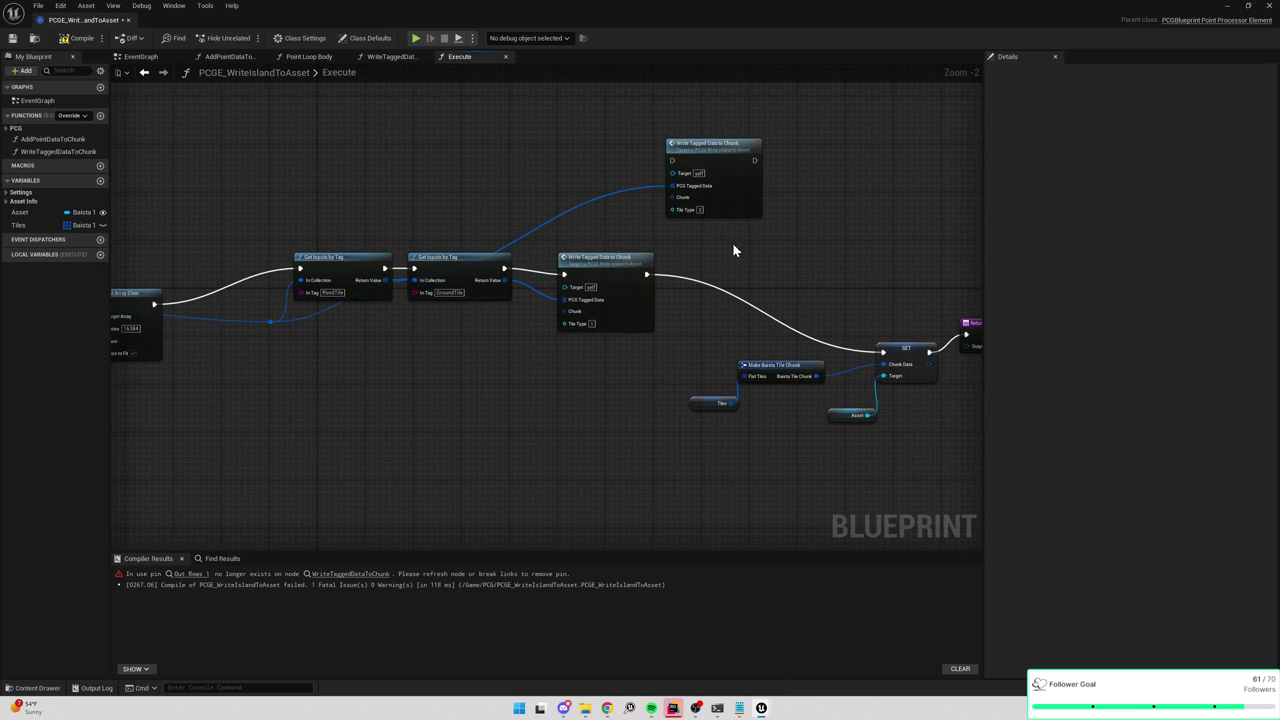
pyautogui.click(70, 43)
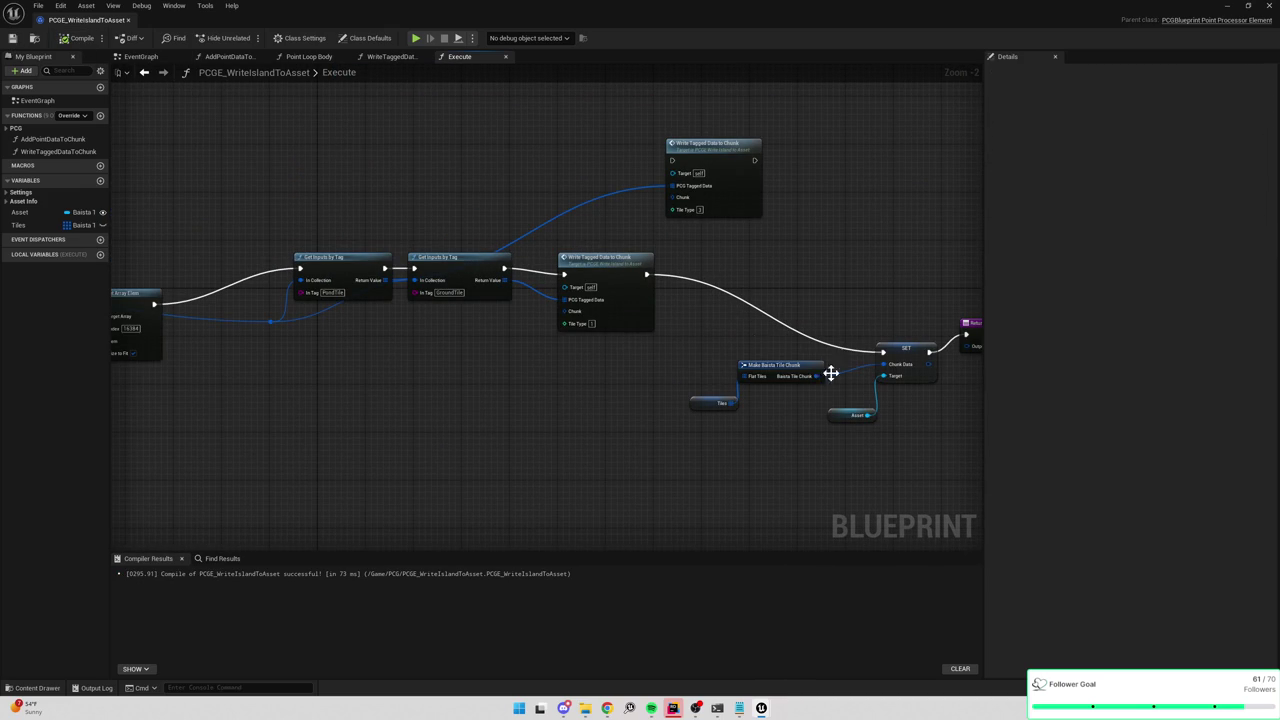
pyautogui.hotkey('ctrl', 'space')
pyautogui.scroll(-3, 217, 597)
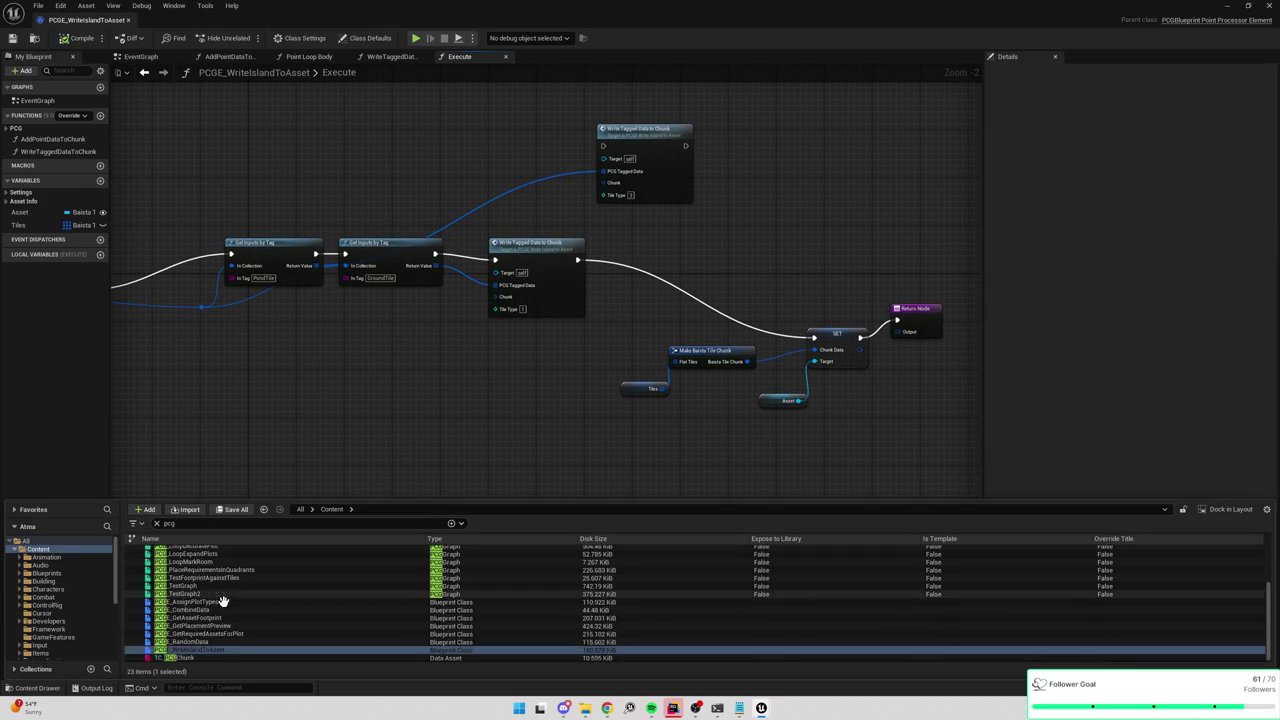
# Open the TC_PCGChunk asset from the Content Drawer and save it.
pyautogui.click(195, 657)
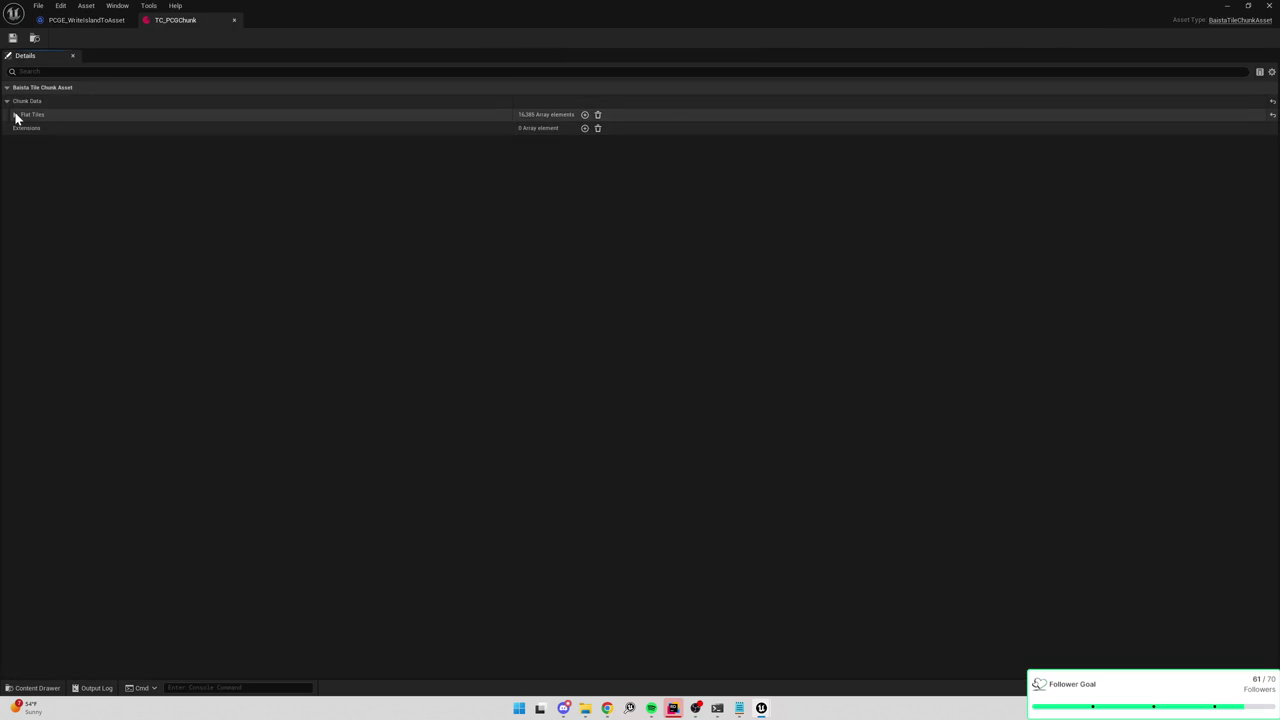
pyautogui.click(15, 115)
pyautogui.click(15, 115)
pyautogui.click(12, 38)
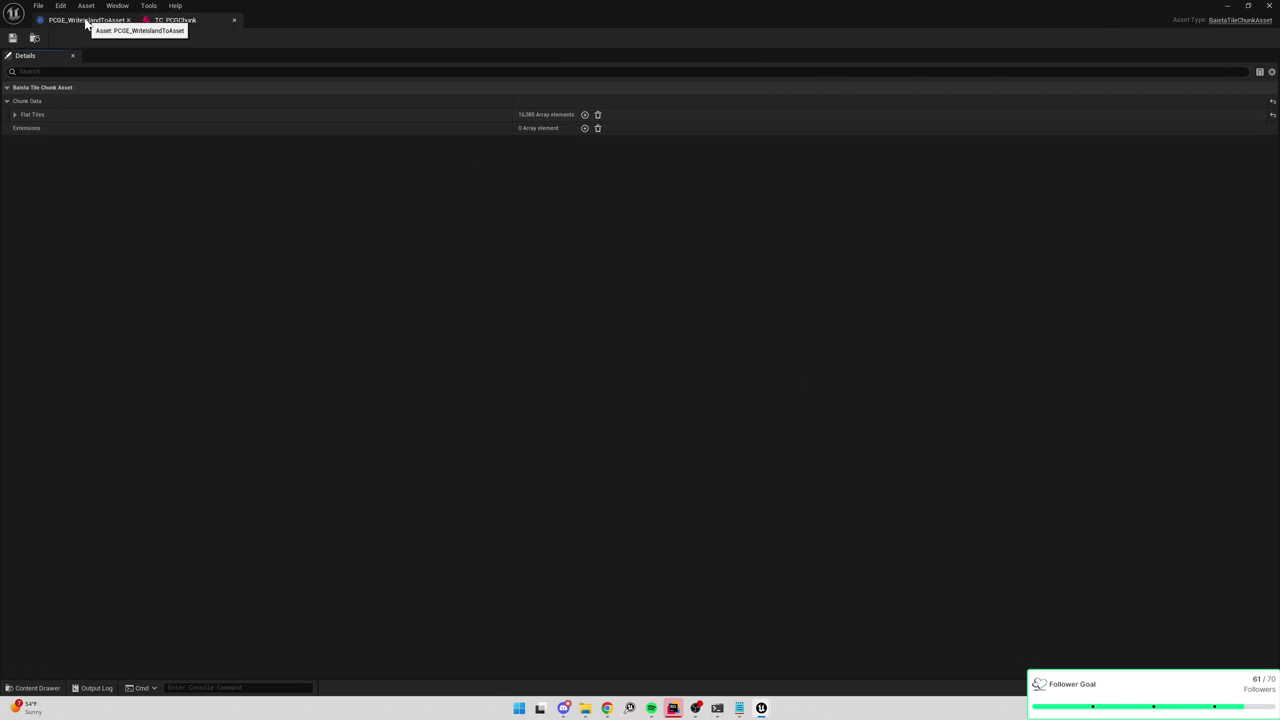
# Inspect Flat Tiles entries 5242 and 5229 and their spans, then minimize the asset window.
pyautogui.click(15, 115)
pyautogui.scroll(-4, 45, 550)
pyautogui.click(24, 528)
pyautogui.click(22, 528)
pyautogui.moveTo(1273, 100); pyautogui.dragTo(1254, 283)
pyautogui.click(23, 355)
pyautogui.click(23, 355)
pyautogui.click(24, 166)
pyautogui.click(24, 166)
pyautogui.click(24, 166)
pyautogui.click(40, 195)
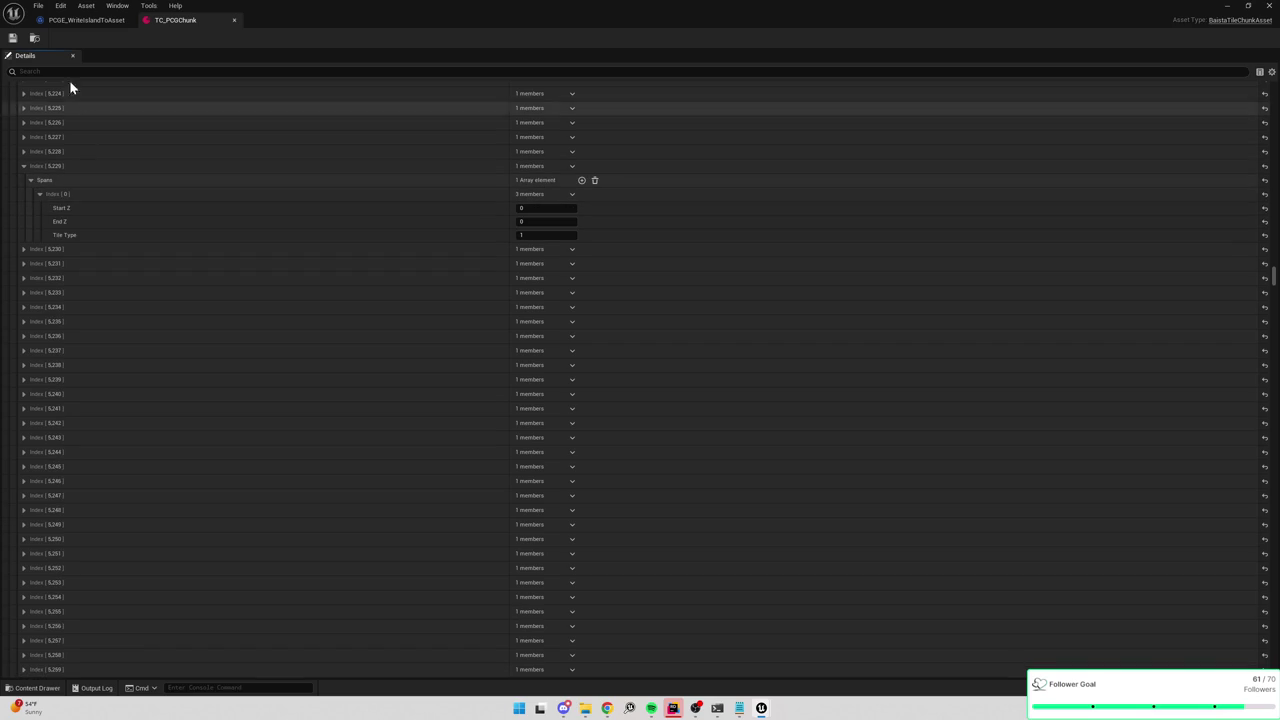
pyautogui.click(24, 168)
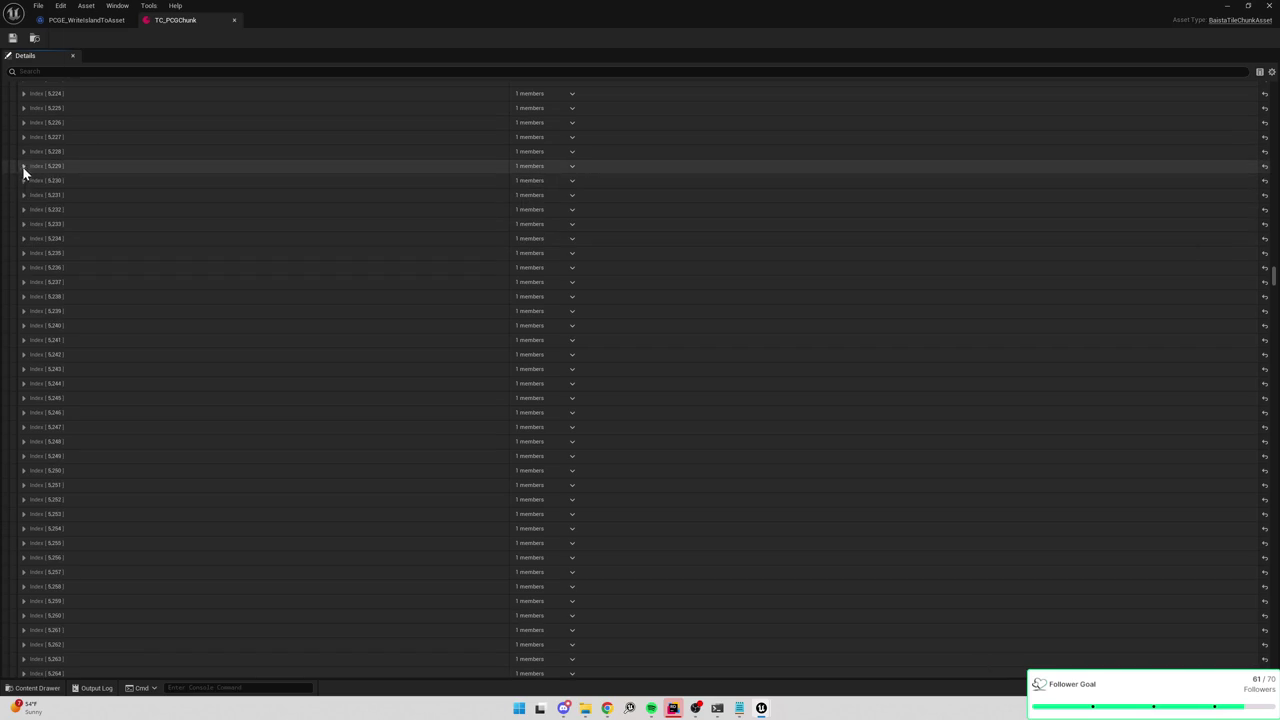
pyautogui.click(1227, 6)
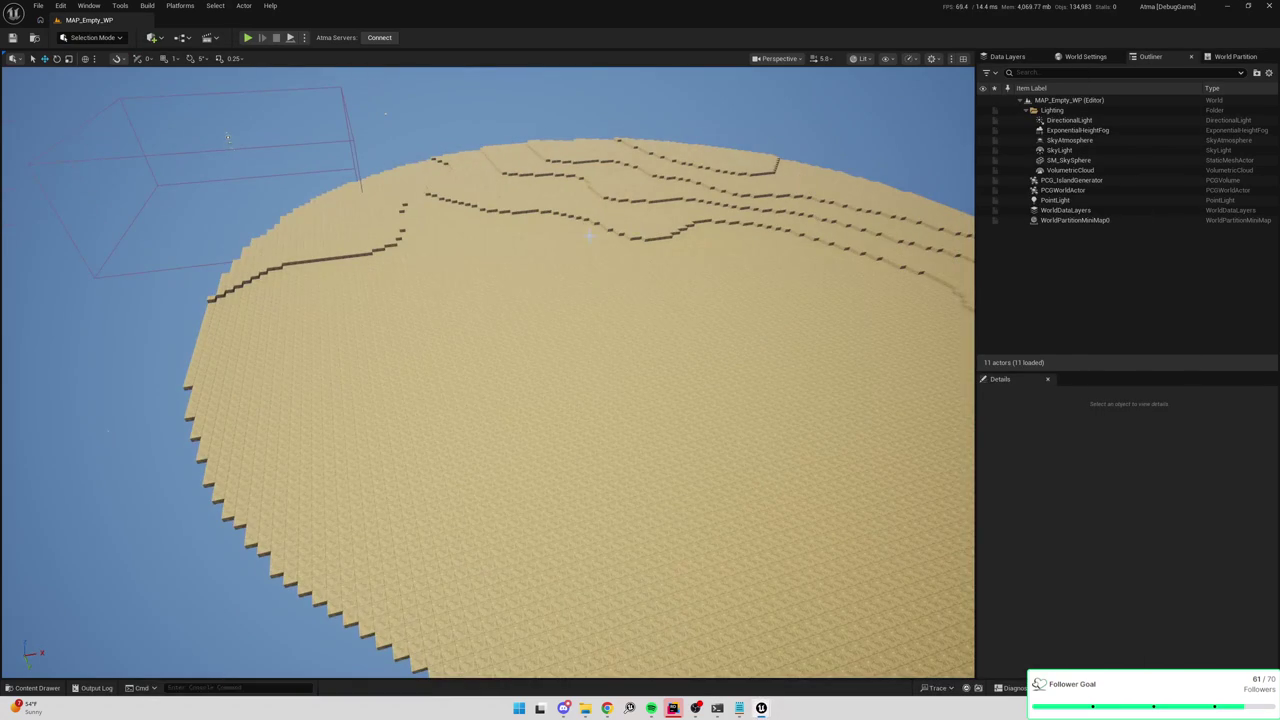
# Run Cleanup on PCG_IslandGenerator's PCG section and save the level via File.
pyautogui.click(1072, 180)
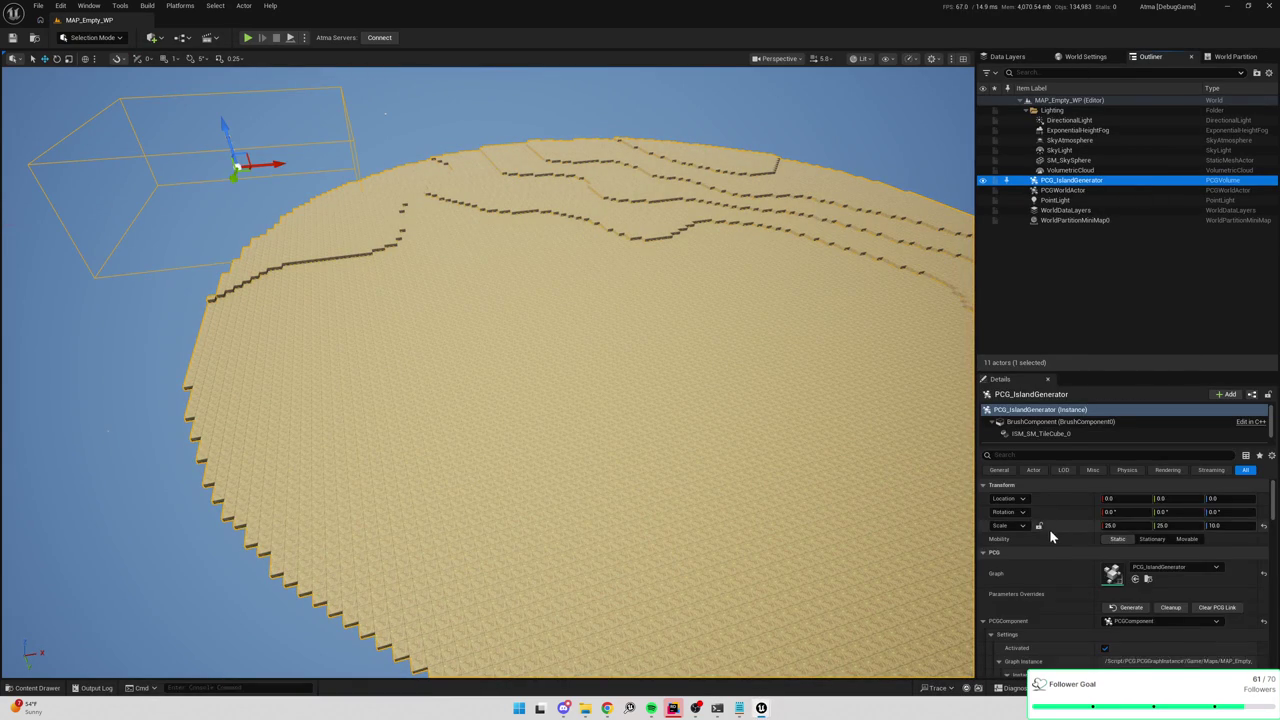
pyautogui.scroll(-3, 1046, 523)
pyautogui.scroll(2, 1111, 613)
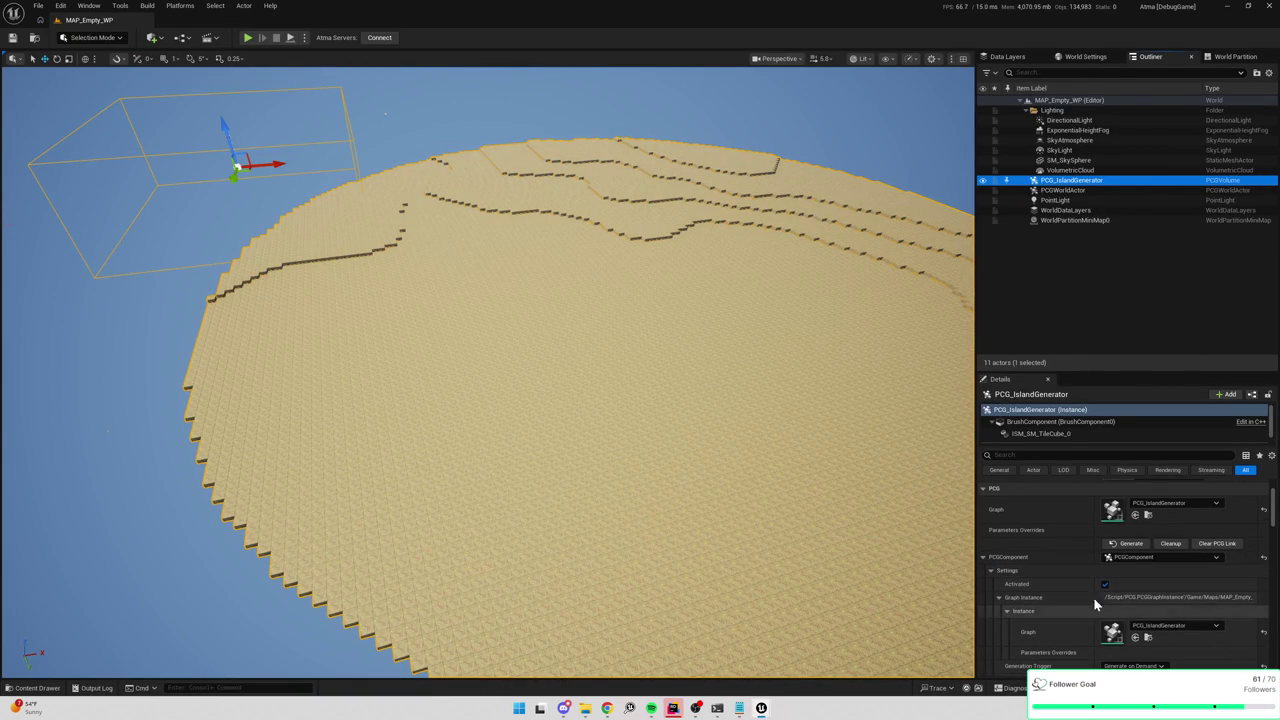
pyautogui.click(1168, 545)
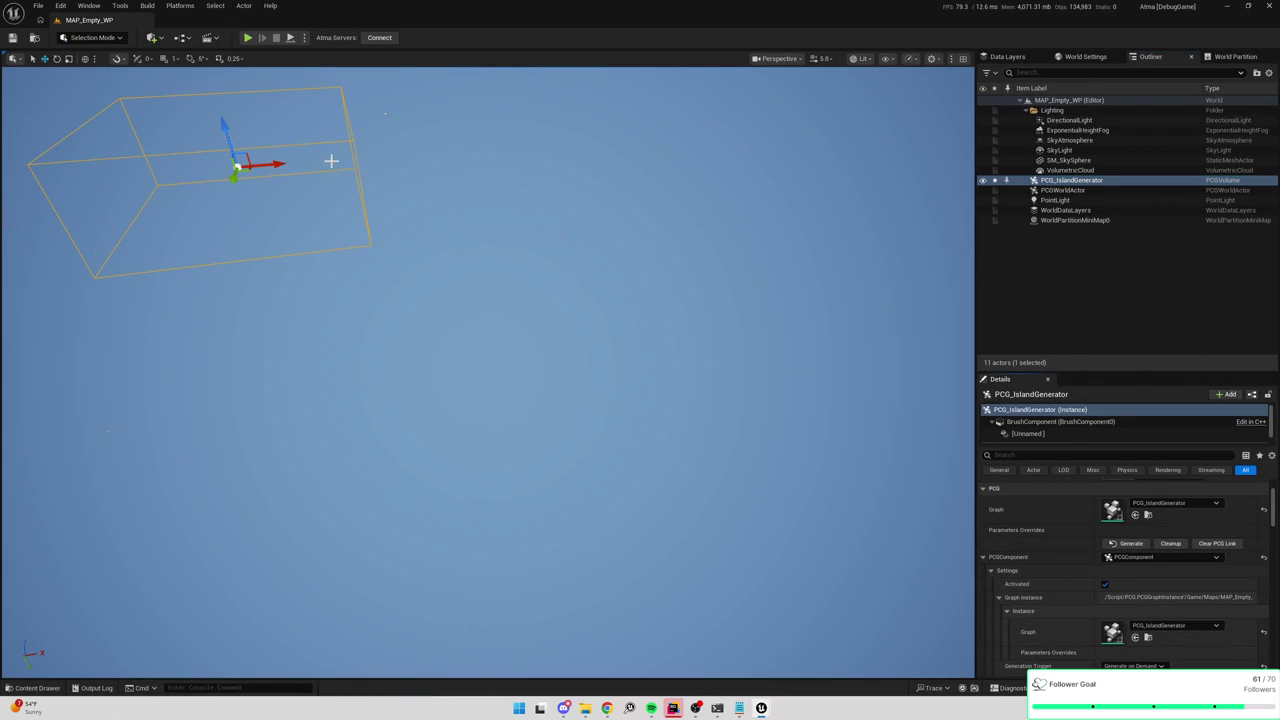
pyautogui.click(38, 5)
pyautogui.click(63, 149)
pyautogui.hotkey('alt', 'p')
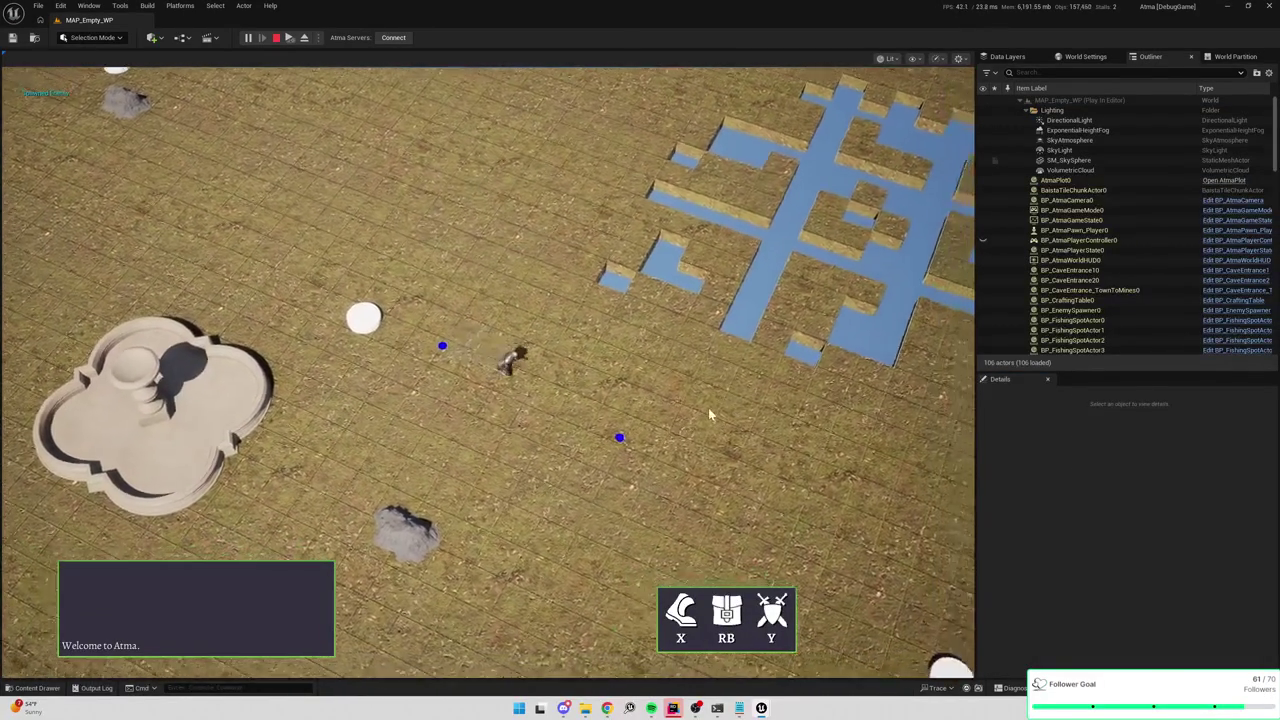
# Eject with F8 and fly the camera toward the island's terraced edge.
pyautogui.press('F8')
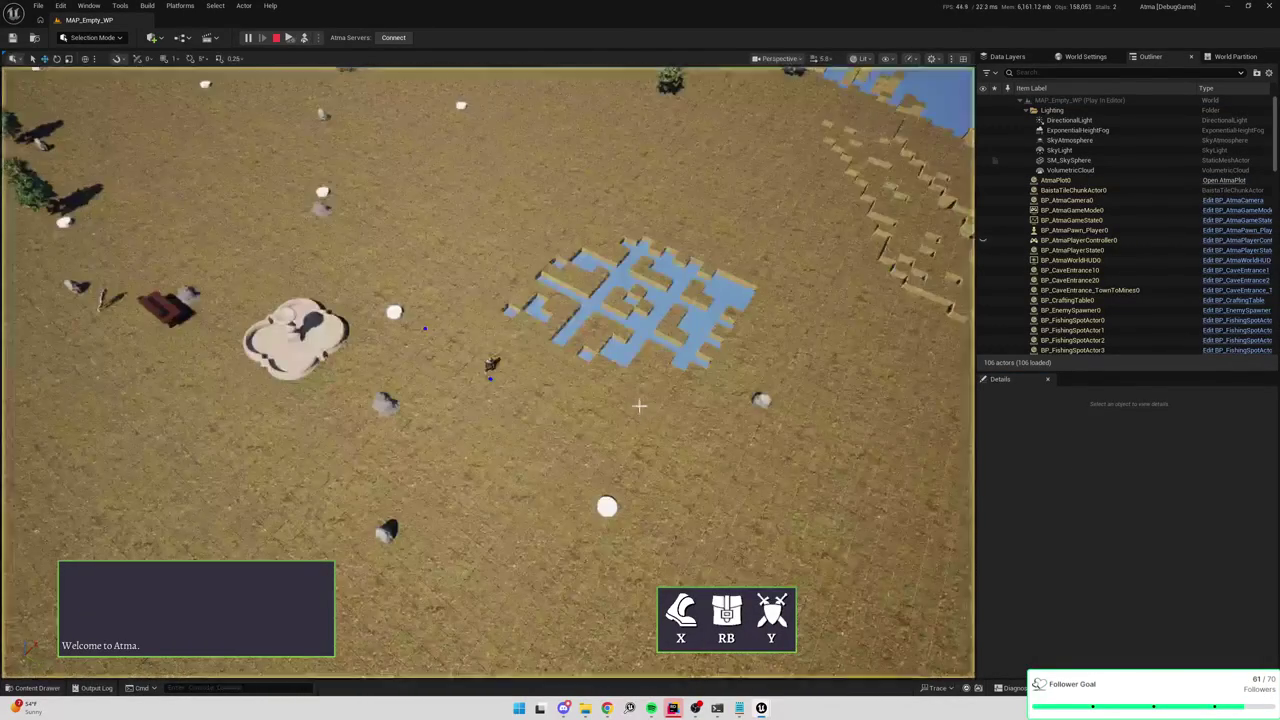
pyautogui.moveTo(645, 378); pyautogui.dragTo(639, 402)
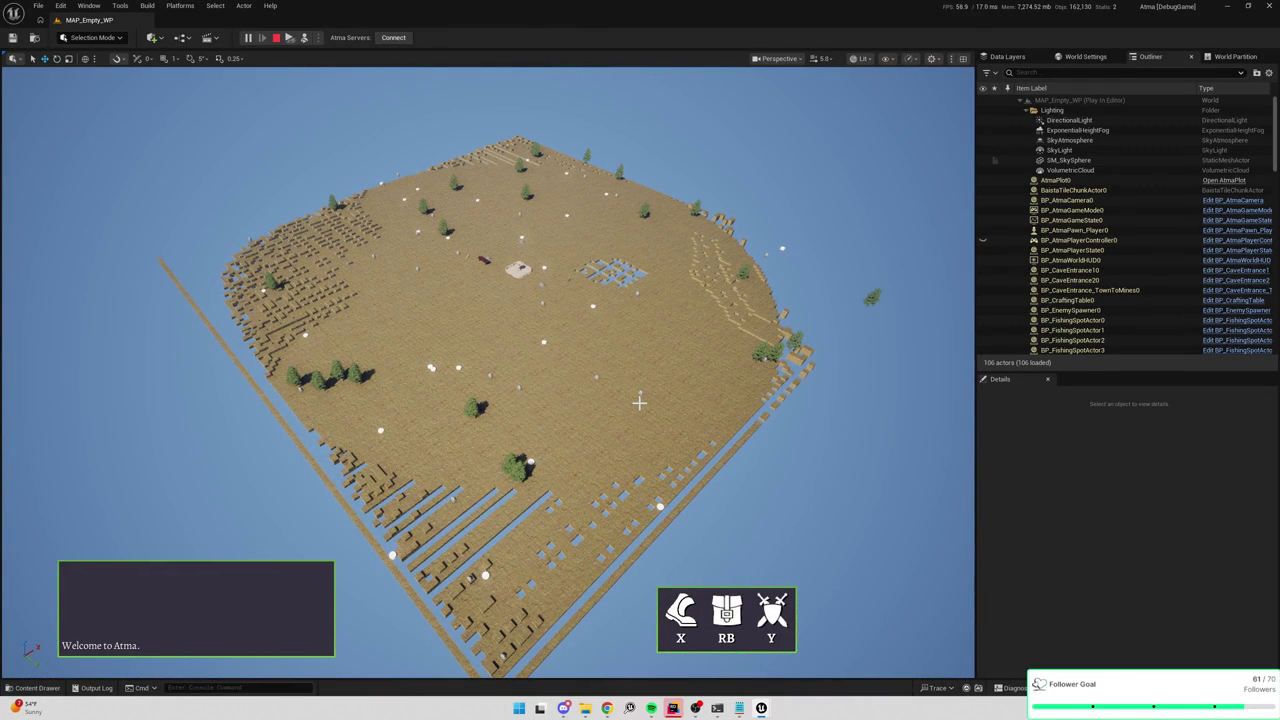
pyautogui.moveTo(619, 380); pyautogui.dragTo(651, 401)
pyautogui.scroll(5, 659, 425)
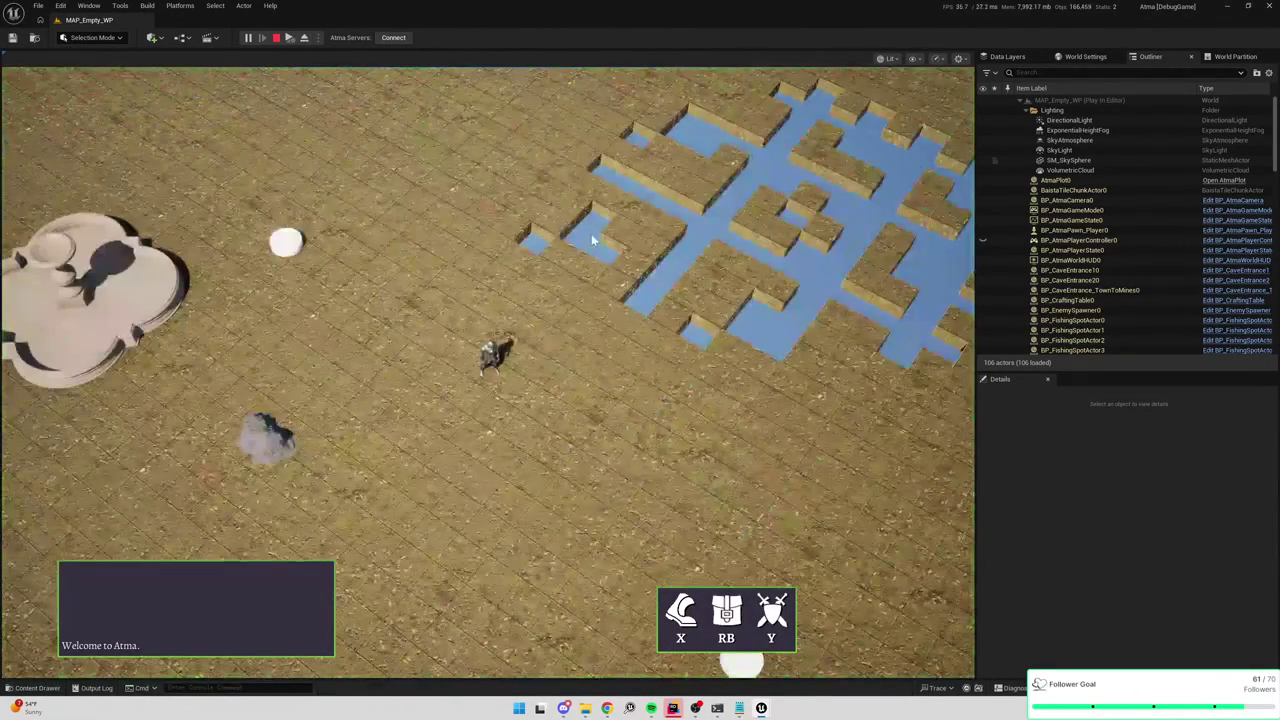
# Walk the character past the pond onto upper ground to the stepped edge, then stop playing.
pyautogui.click(562, 224)
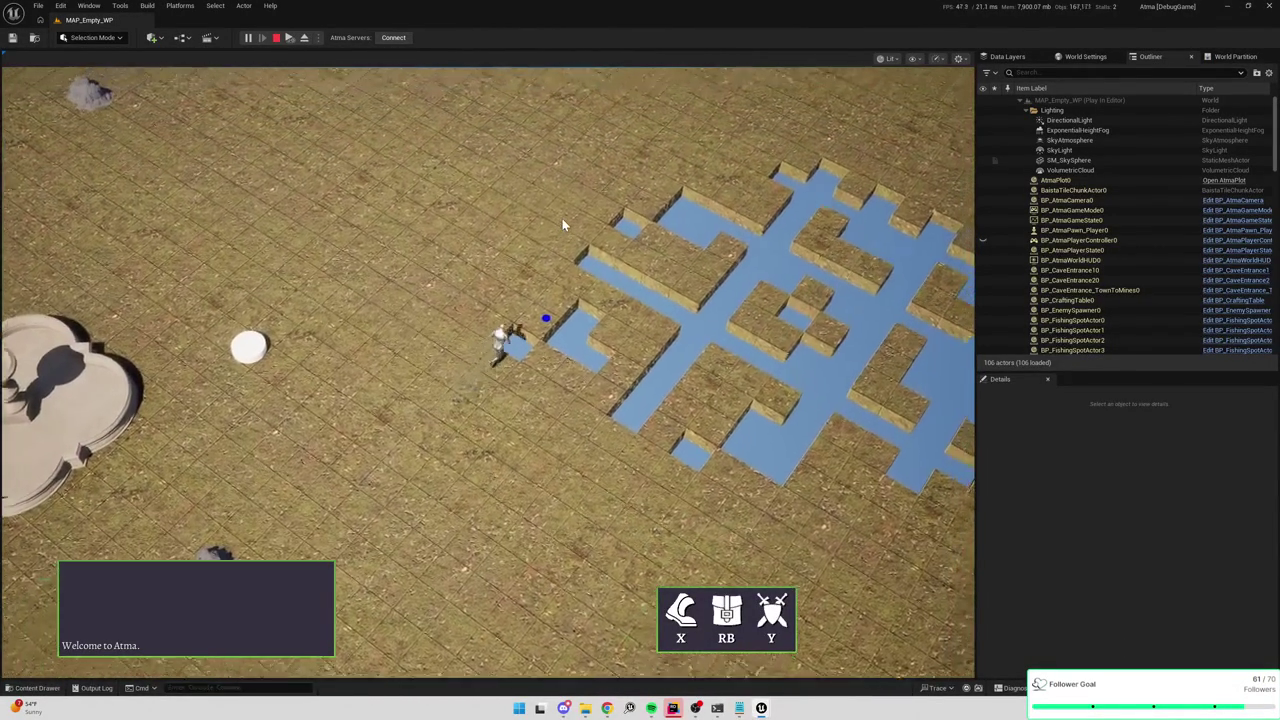
pyautogui.click(686, 166)
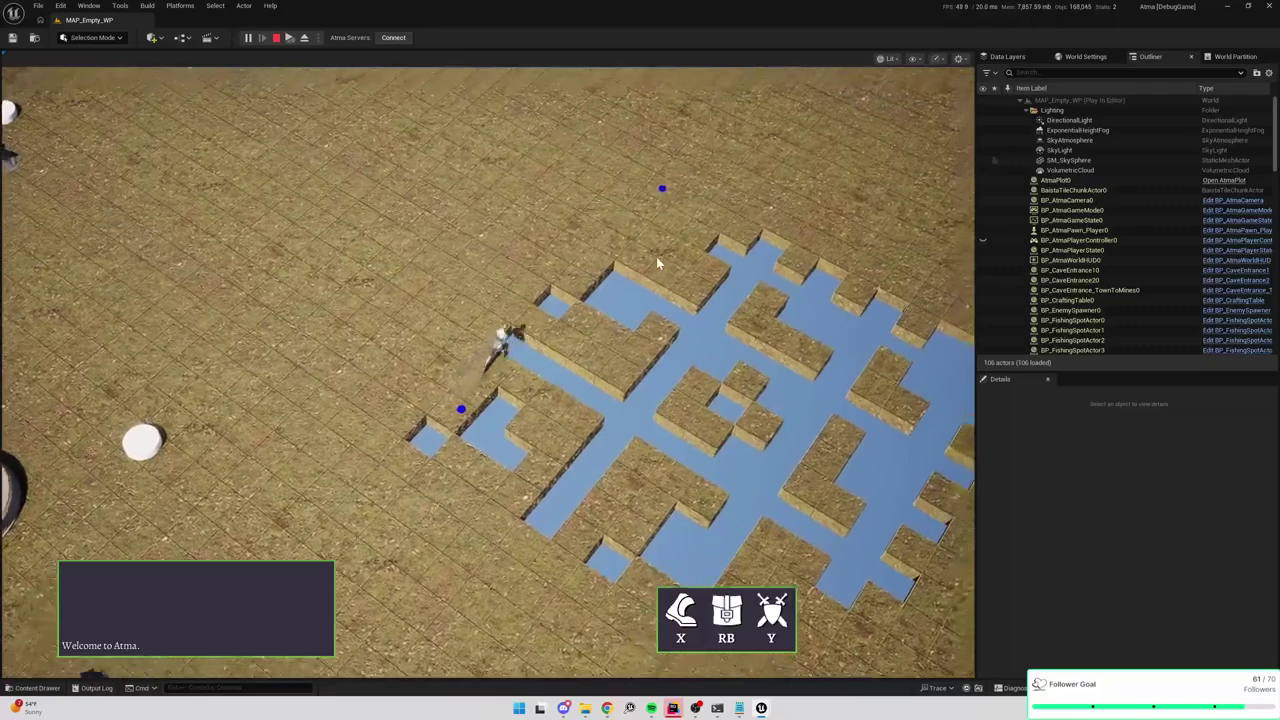
pyautogui.click(671, 175)
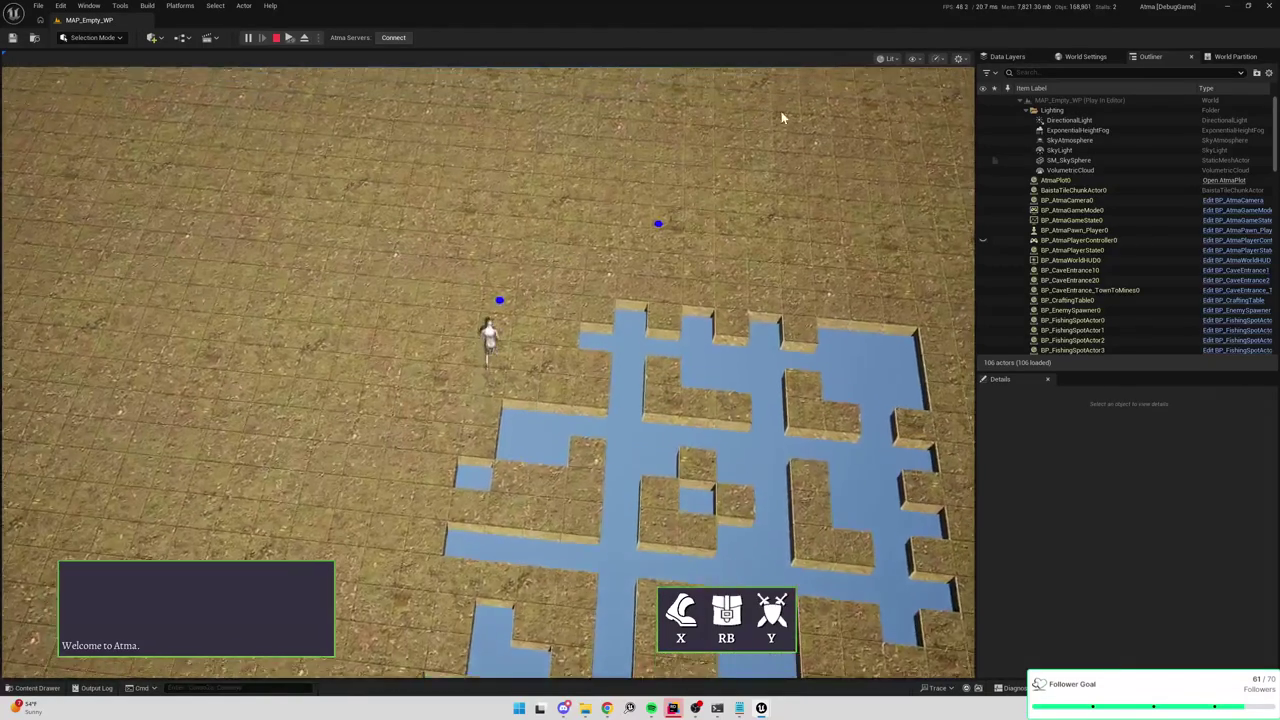
pyautogui.click(811, 125)
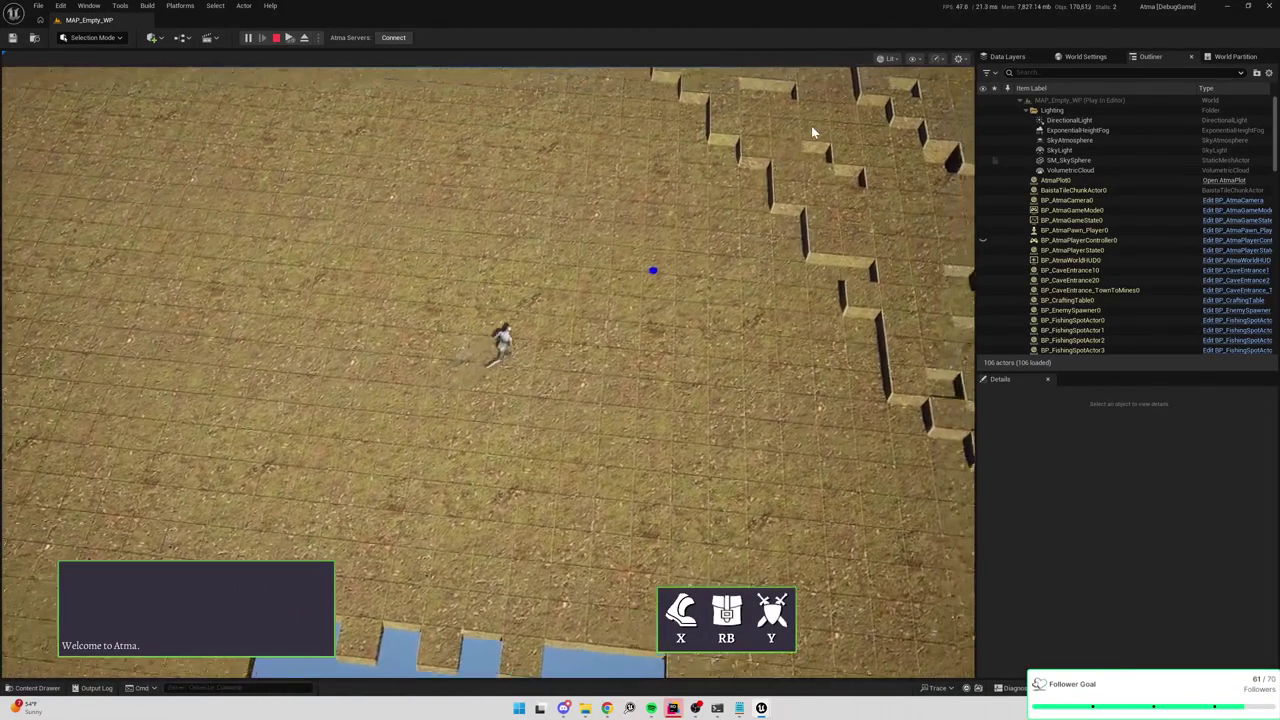
pyautogui.click(889, 177)
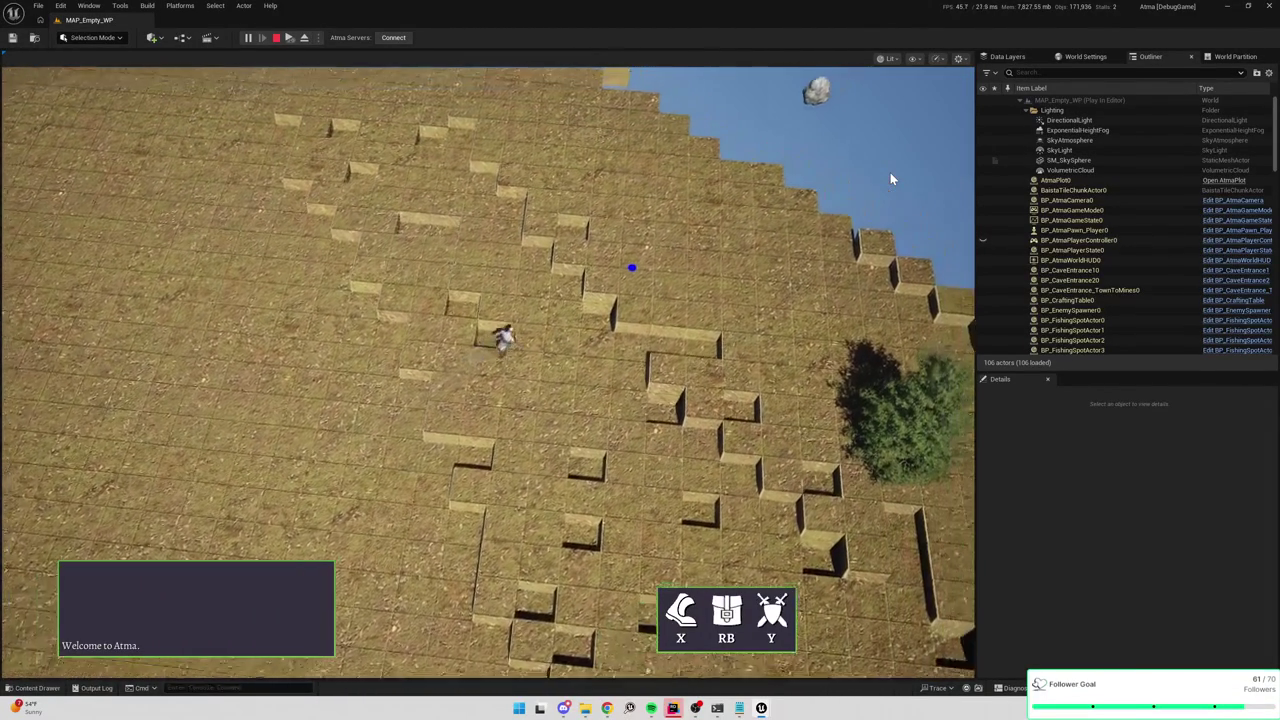
pyautogui.click(171, 306)
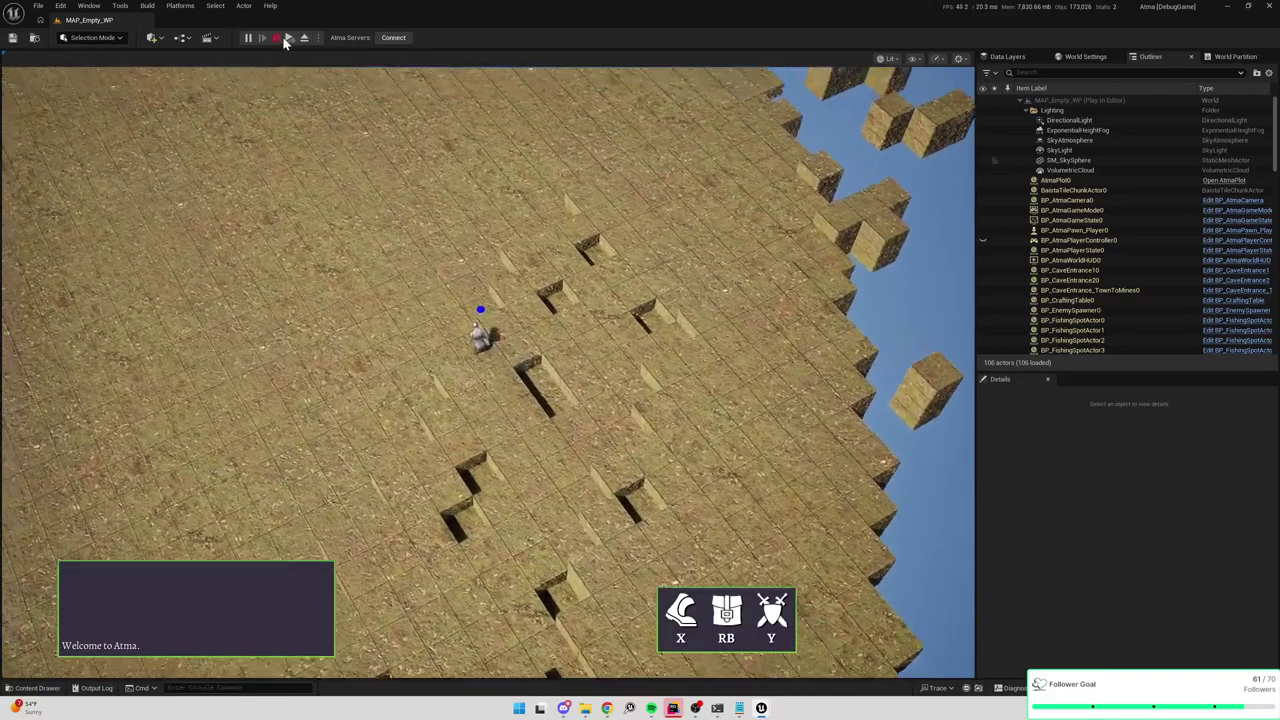
pyautogui.press('Escape')
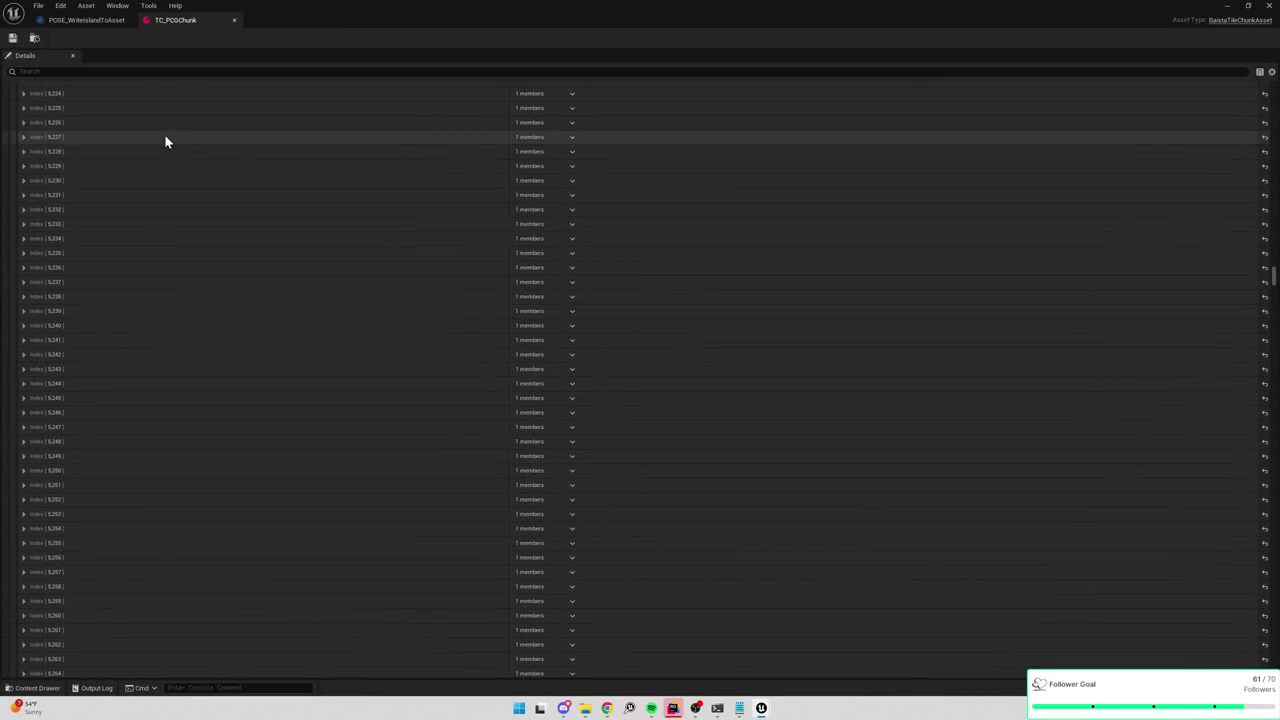
# Pan across PCGE_WriteIslandToAsset's Execute graph and select the Write Tagged Data to Chunk node.
pyautogui.click(90, 22)
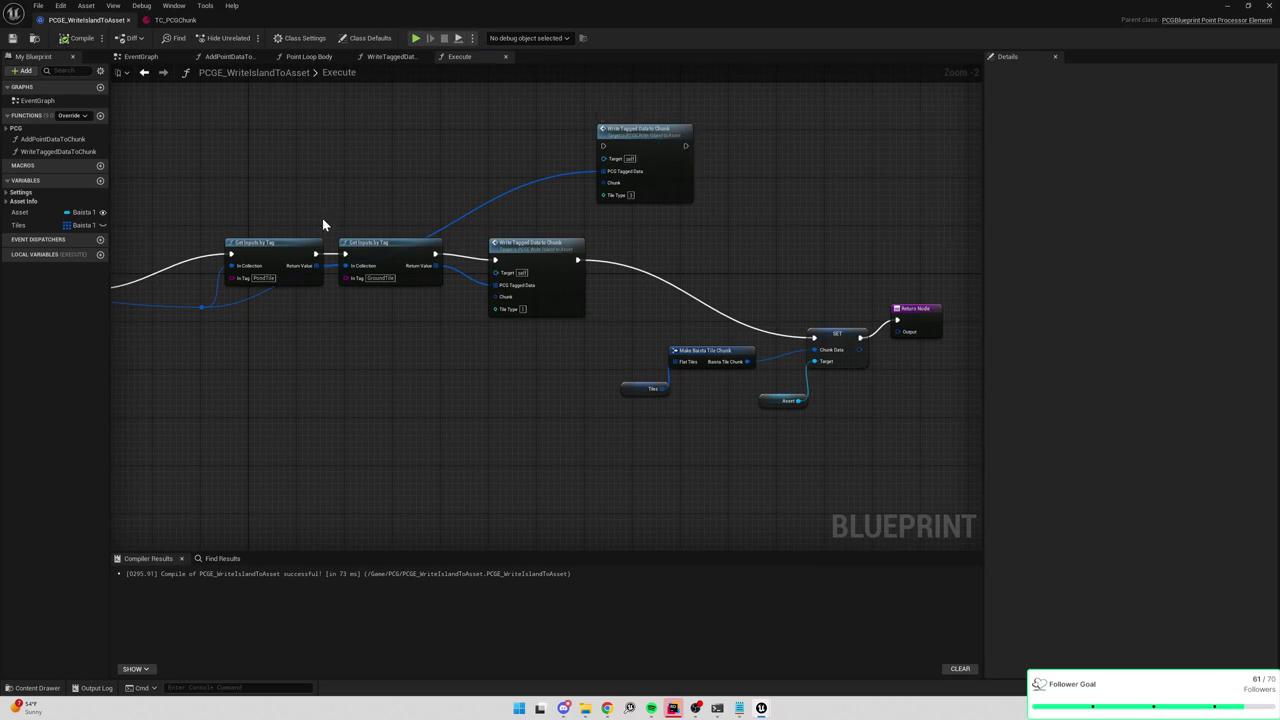
pyautogui.moveTo(340, 216); pyautogui.dragTo(703, 214)
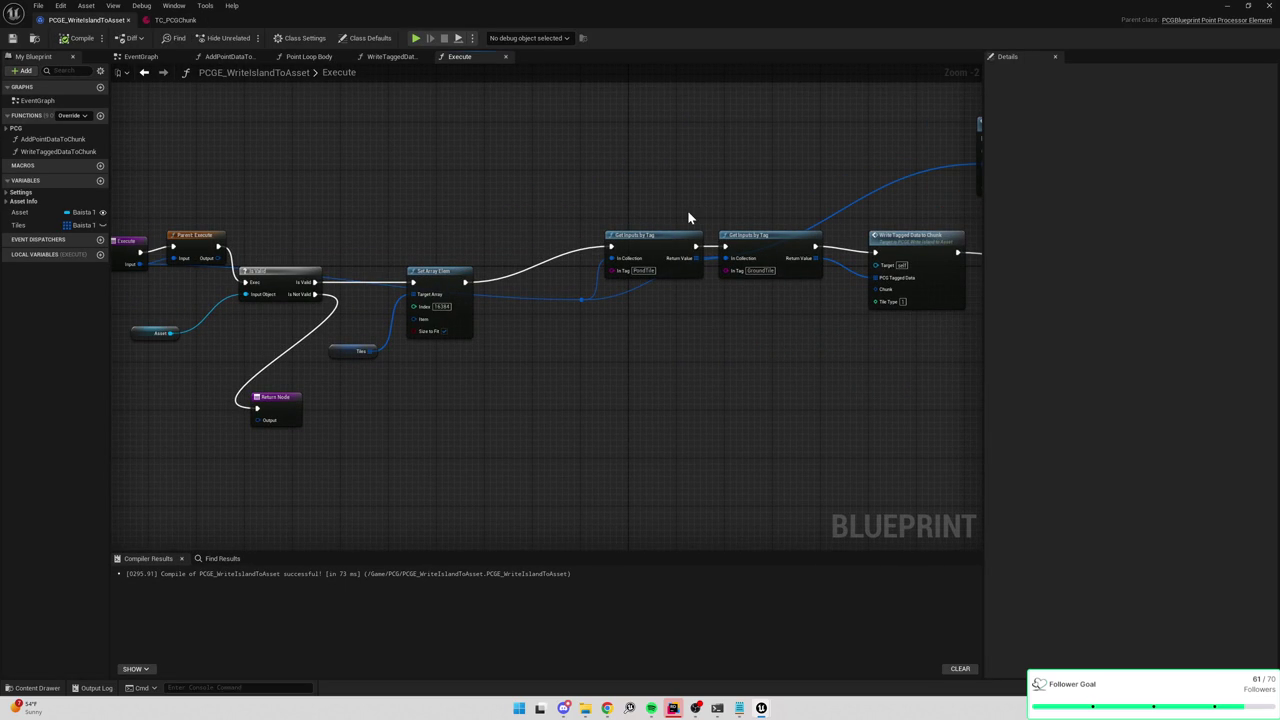
pyautogui.moveTo(420, 224); pyautogui.dragTo(615, 196)
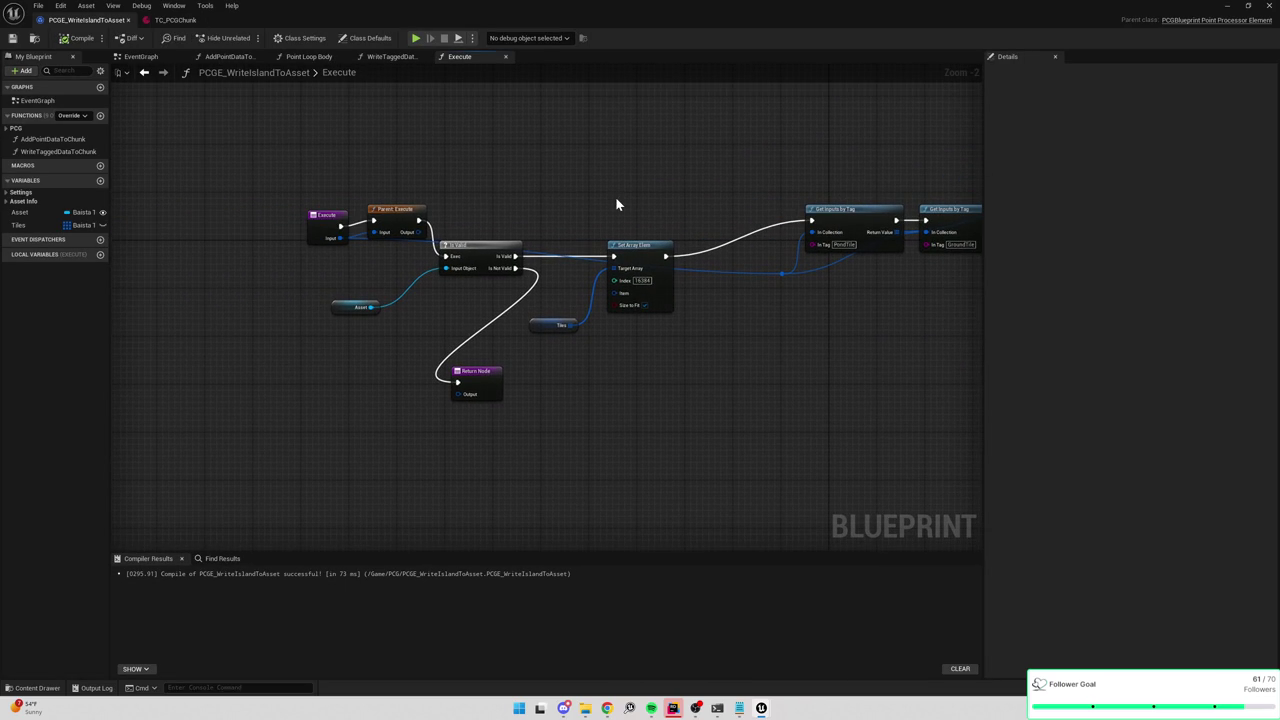
pyautogui.moveTo(720, 198); pyautogui.dragTo(404, 224)
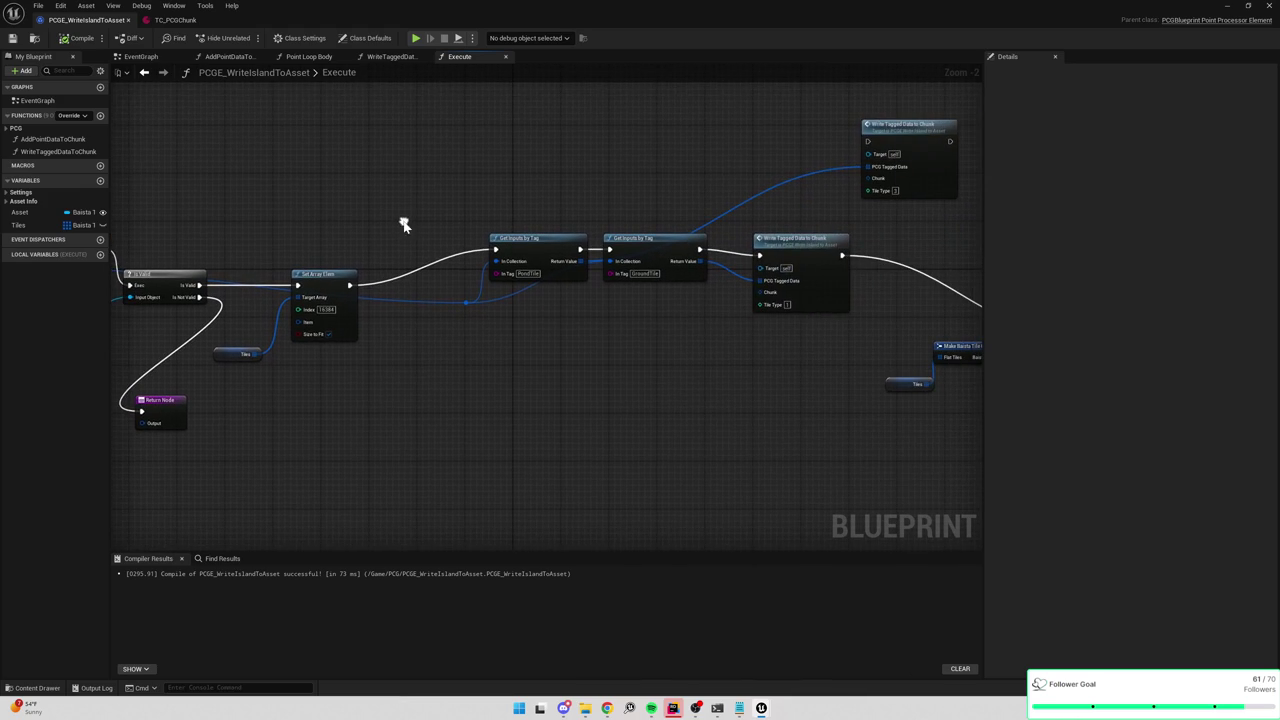
pyautogui.moveTo(689, 203); pyautogui.dragTo(648, 212)
pyautogui.moveTo(755, 272)
pyautogui.mouseDown()
pyautogui.moveTo(791, 280)
pyautogui.moveTo(554, 277)
pyautogui.mouseUp()
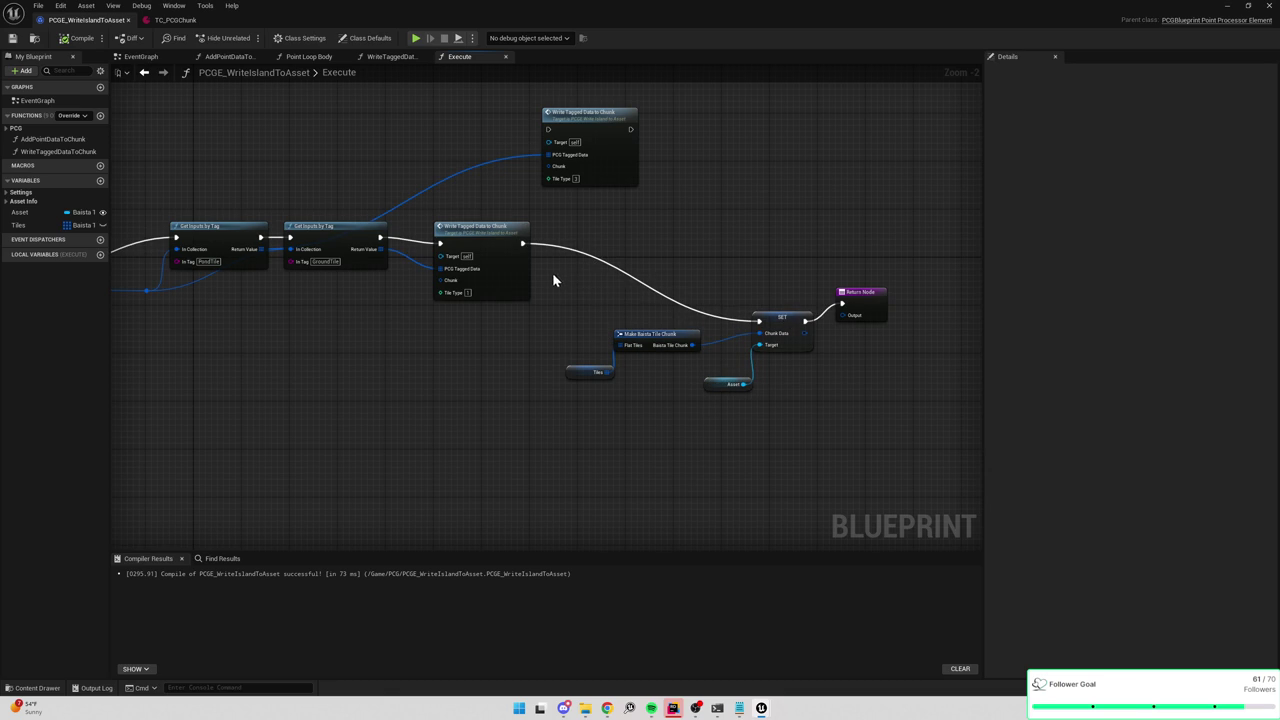
pyautogui.click(508, 253)
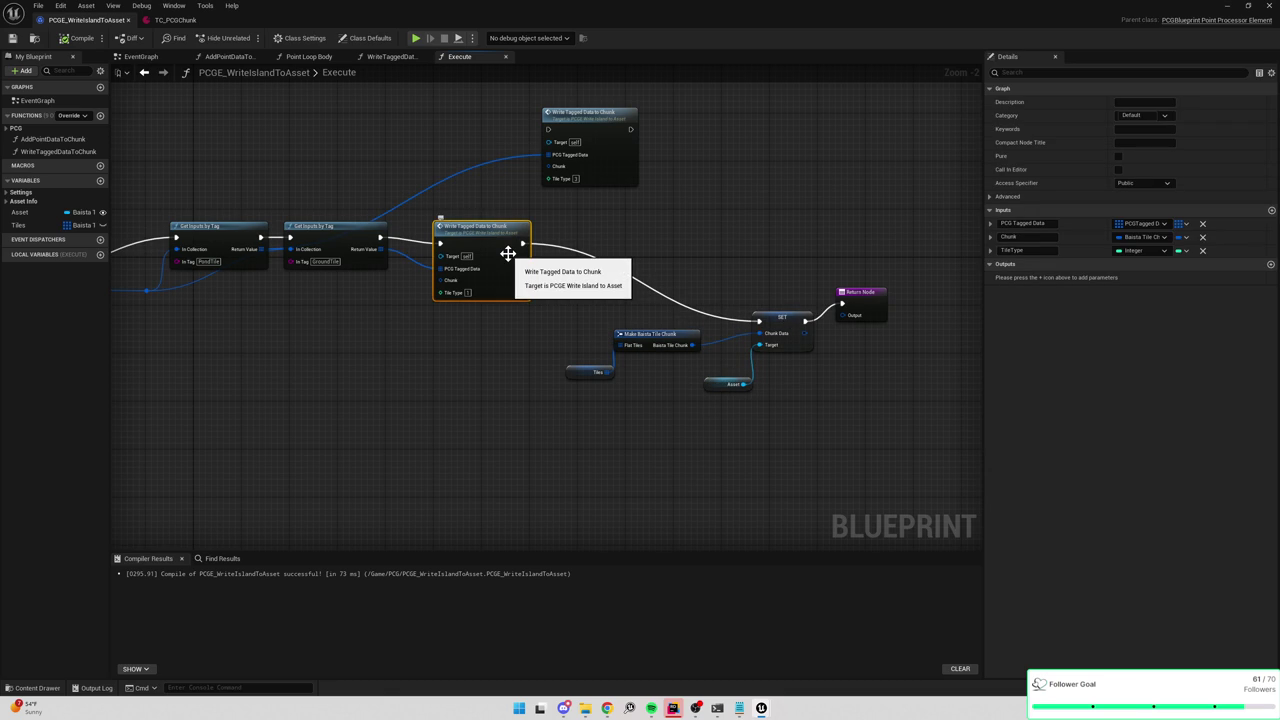
# Review the WriteTaggedDataToChunk and AddPointDataToChunk function graphs, then return to Execute.
pyautogui.doubleClick(500, 258)
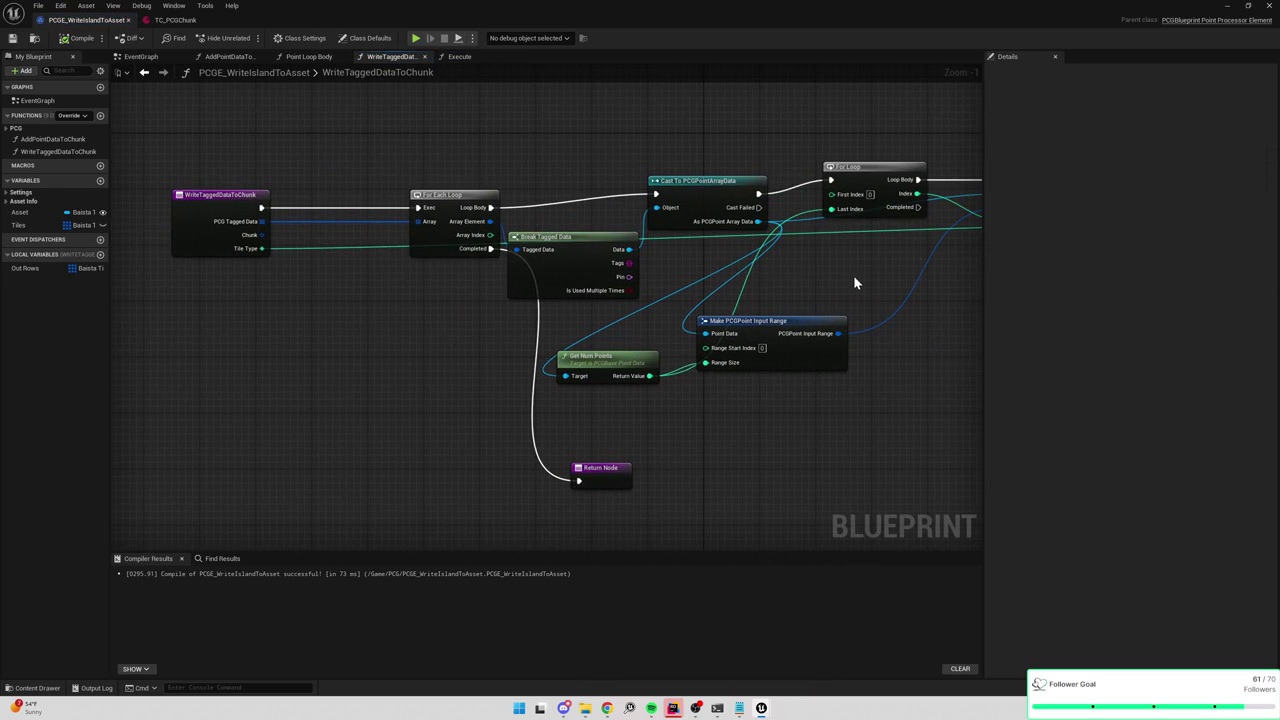
pyautogui.moveTo(855, 283); pyautogui.dragTo(599, 301)
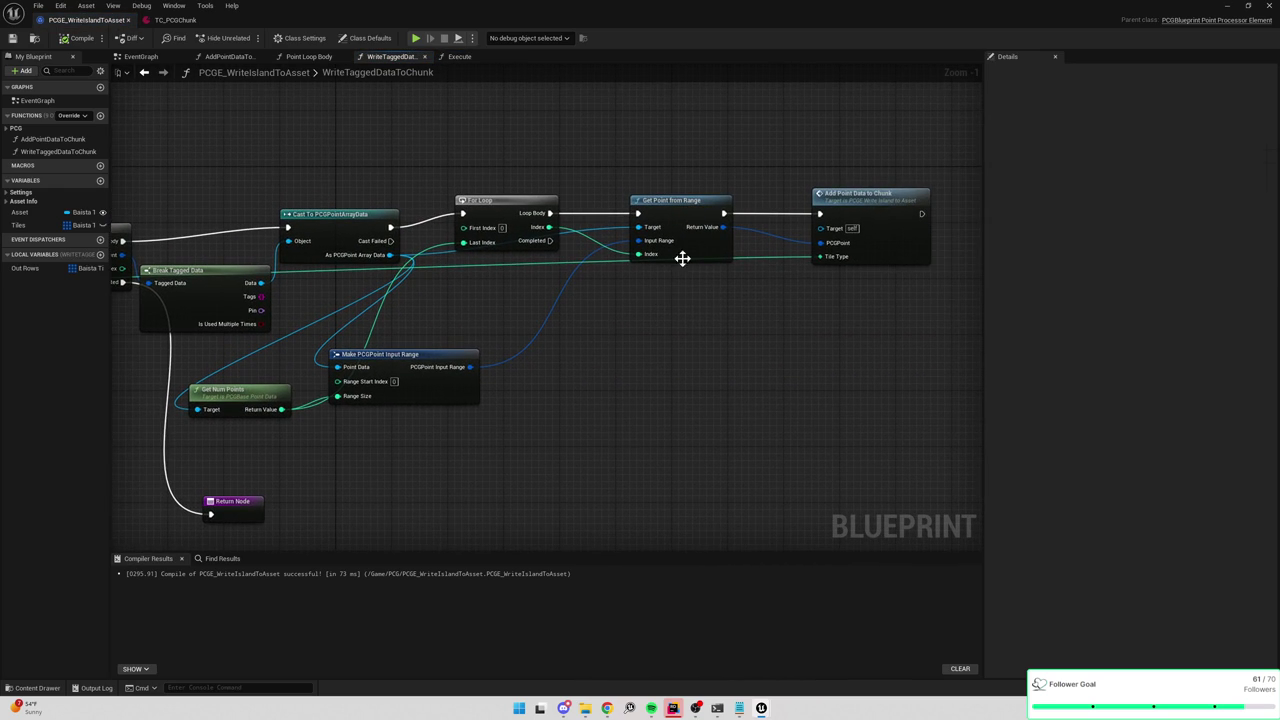
pyautogui.doubleClick(869, 212)
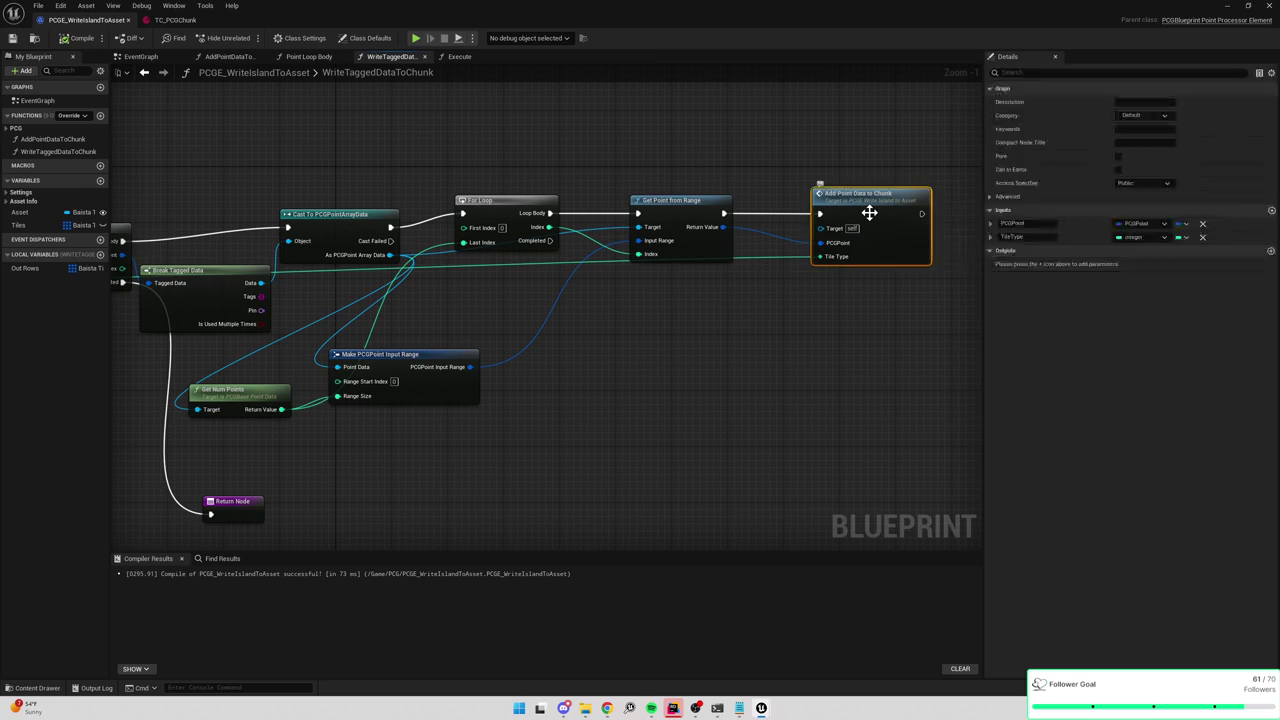
pyautogui.scroll(2, 561, 266)
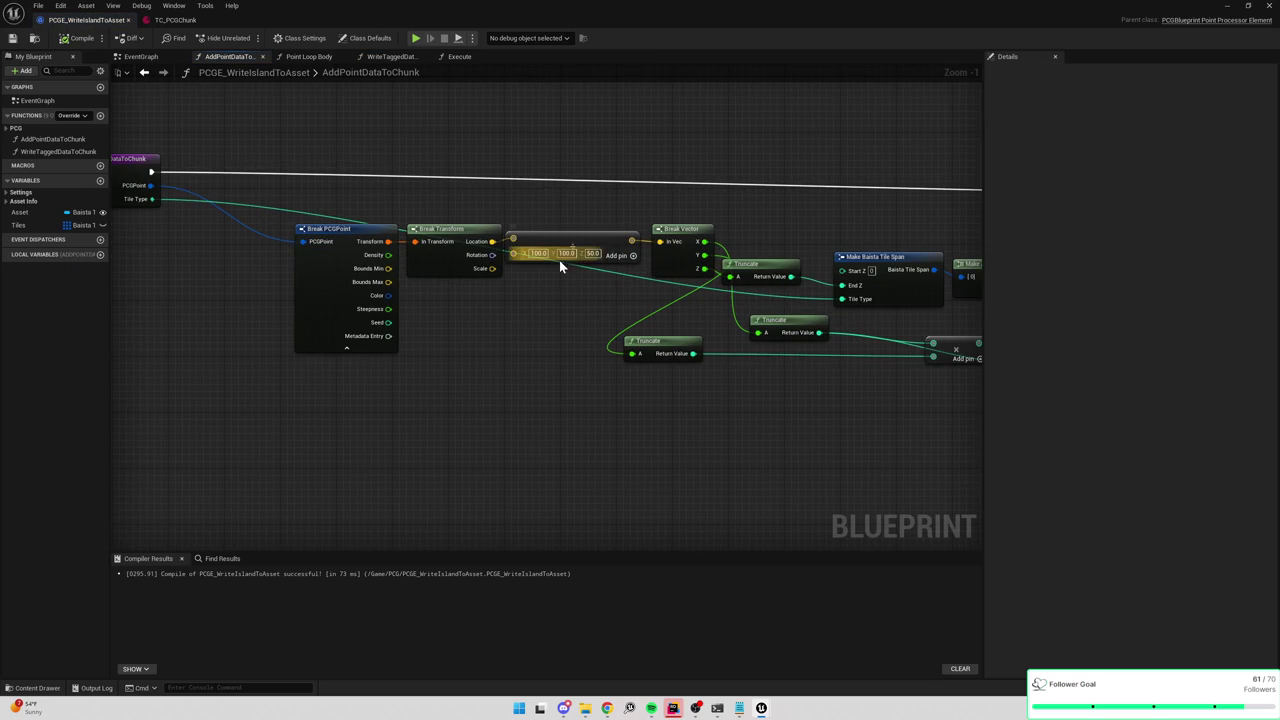
pyautogui.moveTo(857, 227); pyautogui.dragTo(664, 220)
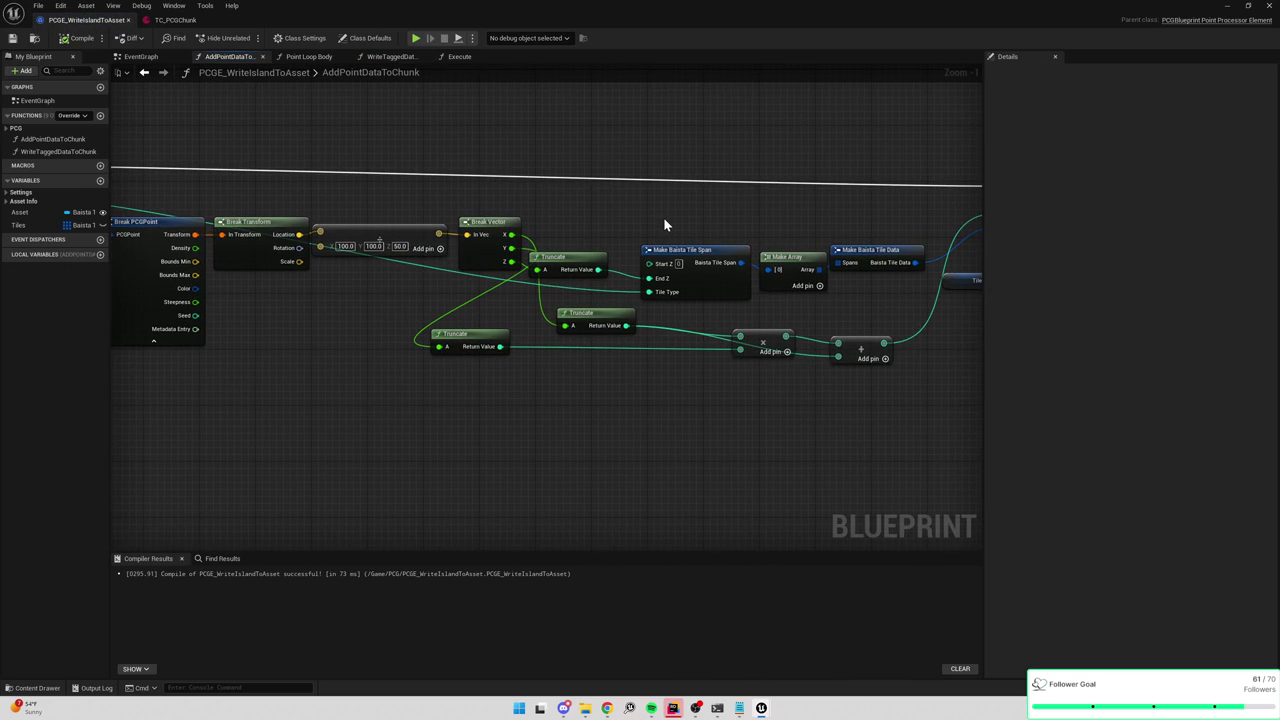
pyautogui.moveTo(663, 224)
pyautogui.mouseDown()
pyautogui.moveTo(528, 221)
pyautogui.moveTo(669, 214)
pyautogui.mouseUp()
pyautogui.moveTo(386, 306)
pyautogui.mouseDown()
pyautogui.moveTo(507, 360)
pyautogui.moveTo(462, 341)
pyautogui.mouseUp()
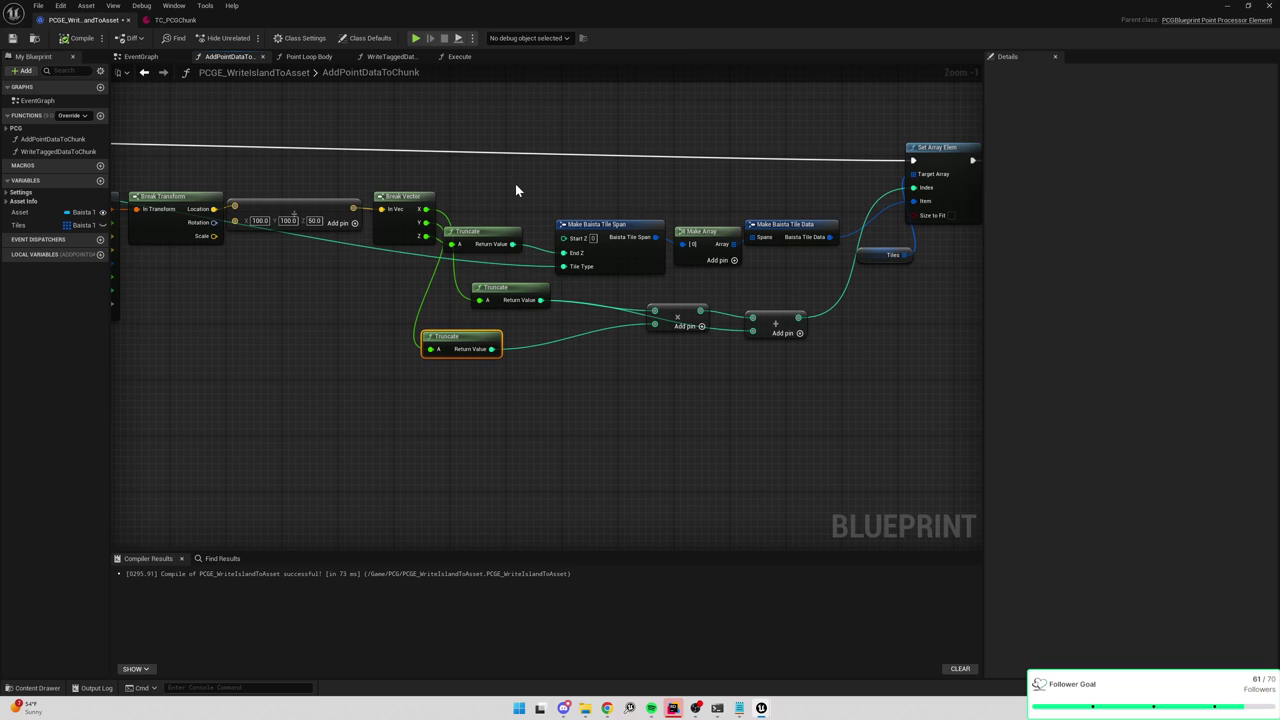
pyautogui.click(462, 57)
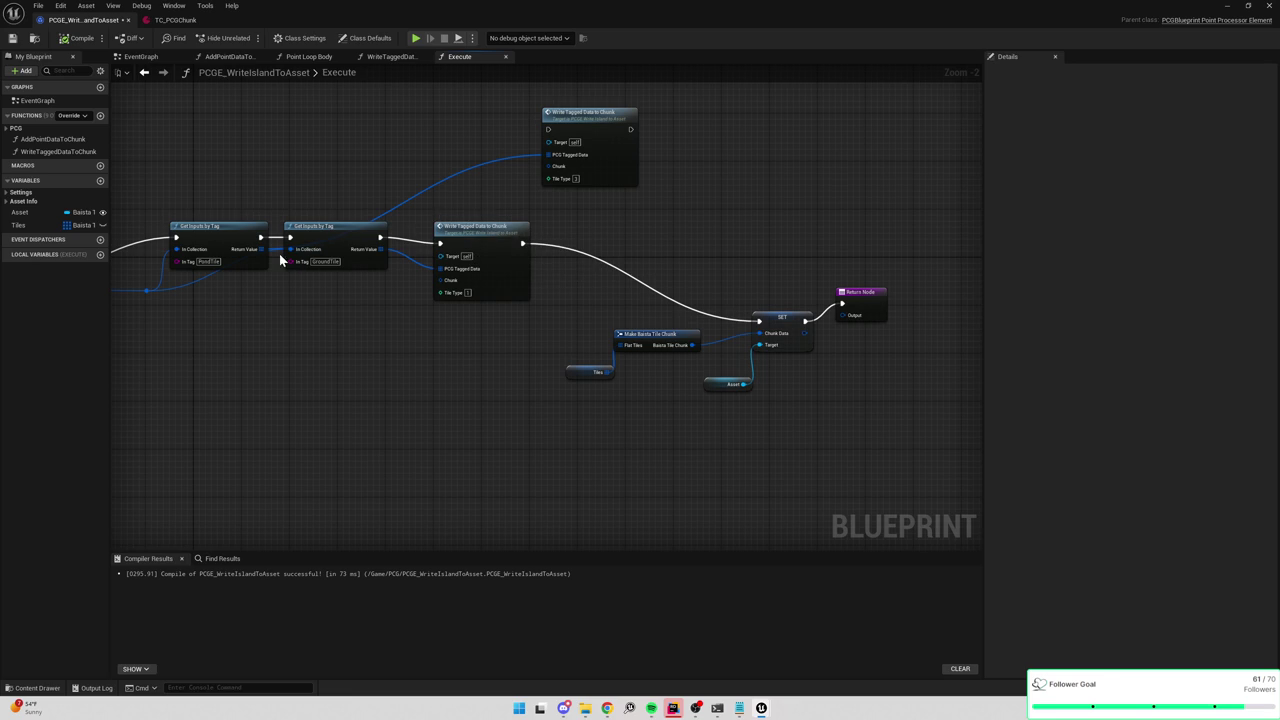
# Chain Get Inputs by Tag's exec into the top Write Tagged Data node and on to SET, then recompile.
pyautogui.moveTo(440, 243); pyautogui.dragTo(428, 273)
pyautogui.moveTo(380, 237)
pyautogui.mouseDown()
pyautogui.moveTo(542, 155)
pyautogui.moveTo(547, 129)
pyautogui.mouseUp()
pyautogui.moveTo(631, 129); pyautogui.dragTo(760, 321)
pyautogui.click(78, 38)
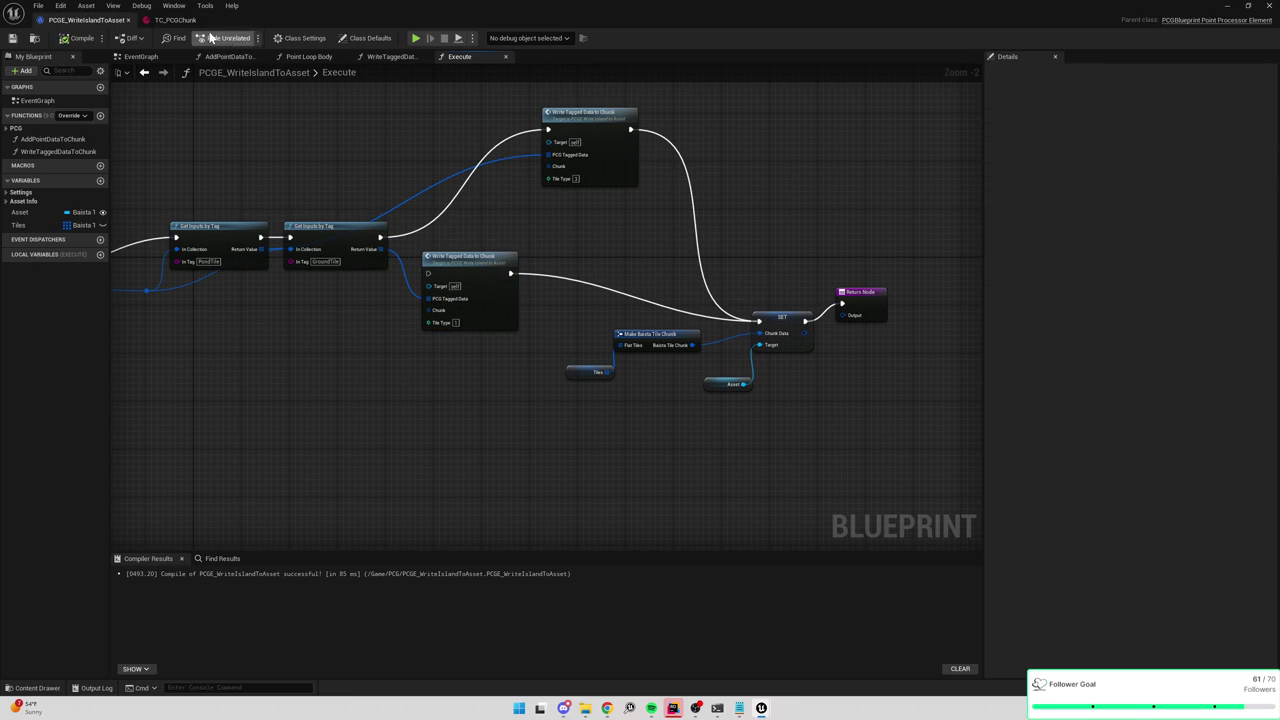
# Put away the TC_PCGChunk editor and run a quick play test of the level.
pyautogui.click(244, 22)
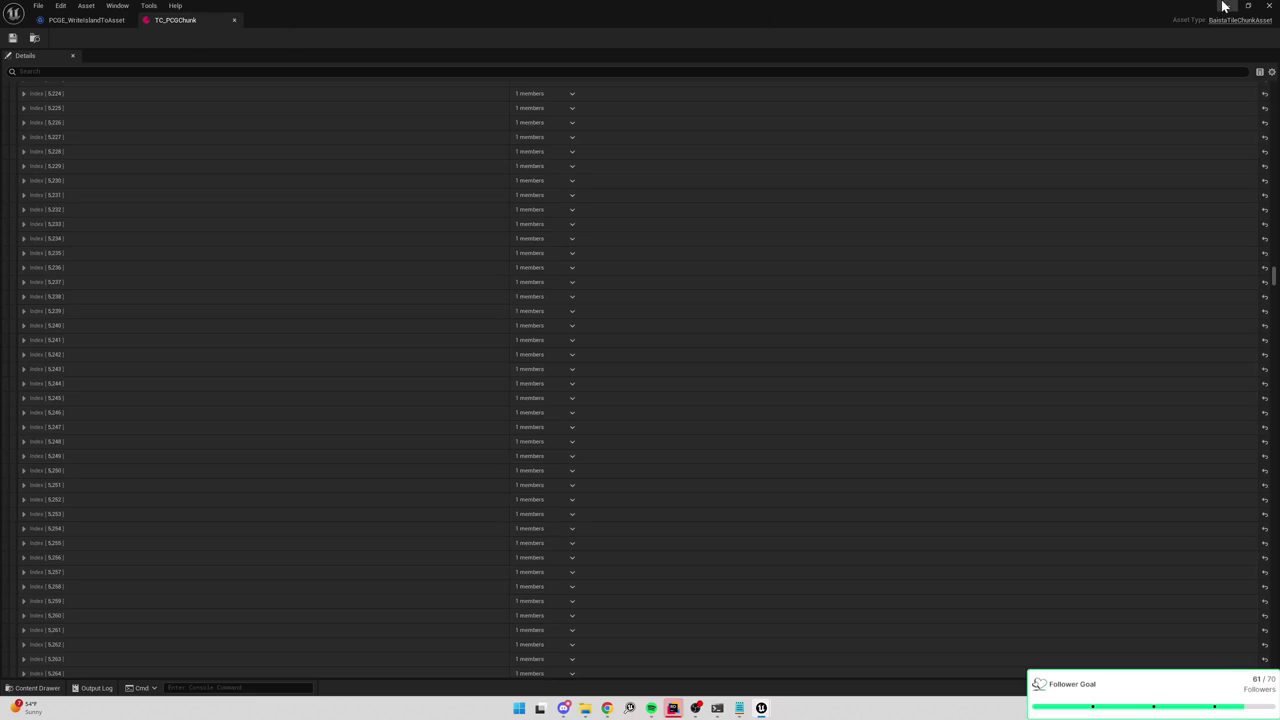
pyautogui.click(1227, 5)
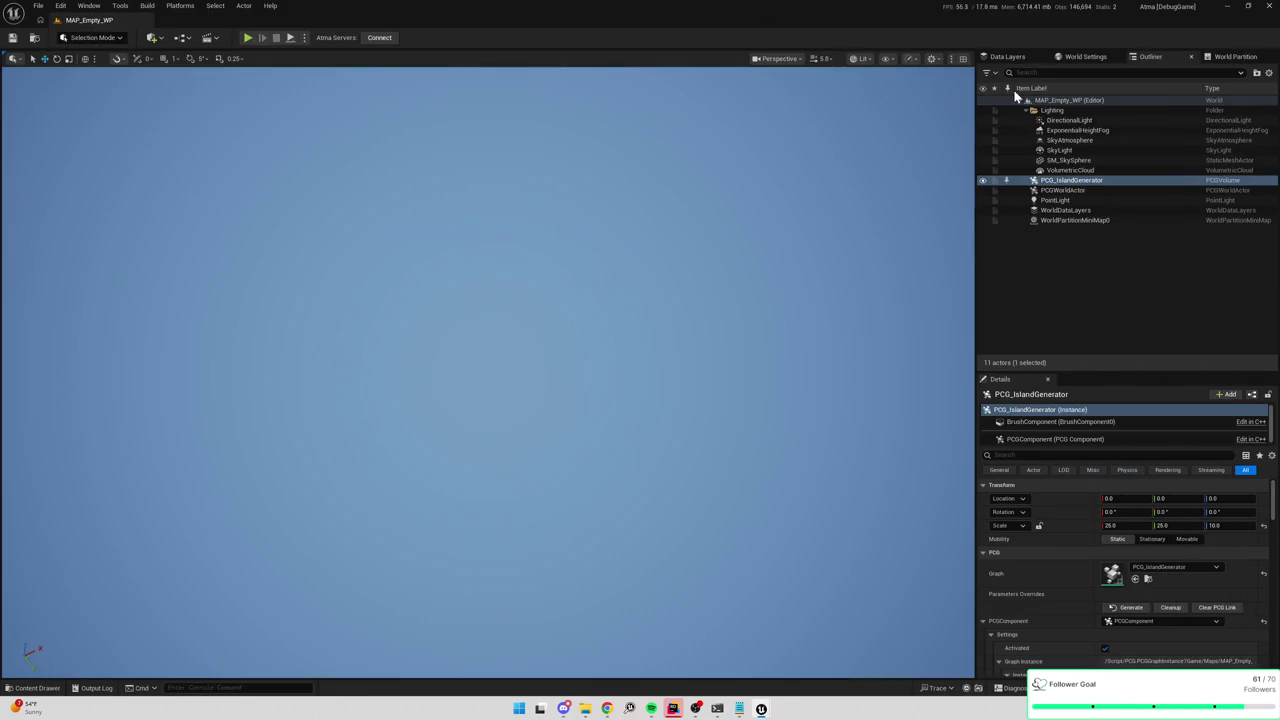
pyautogui.click(250, 38)
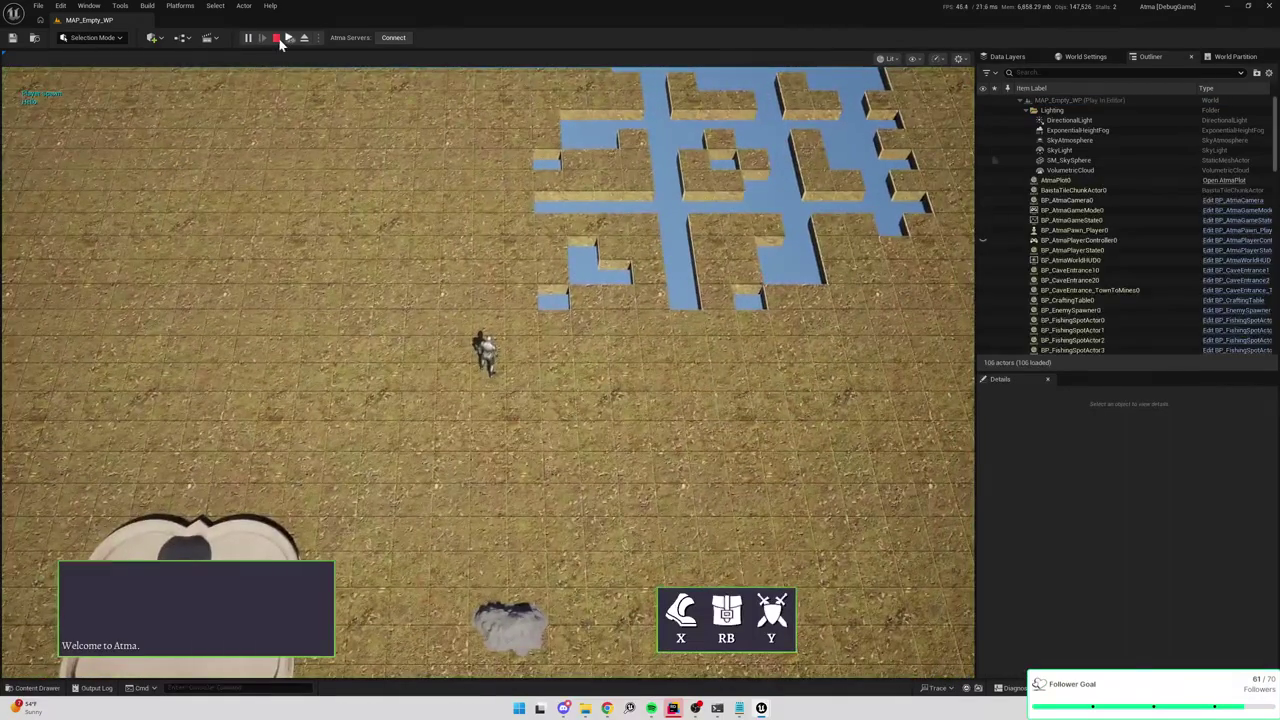
pyautogui.click(282, 39)
# Open the PCG_IslandGenerator graph, play-test again, and return to PCGE_WriteIslandToAsset.
pyautogui.hotkey('ctrl', 'space')
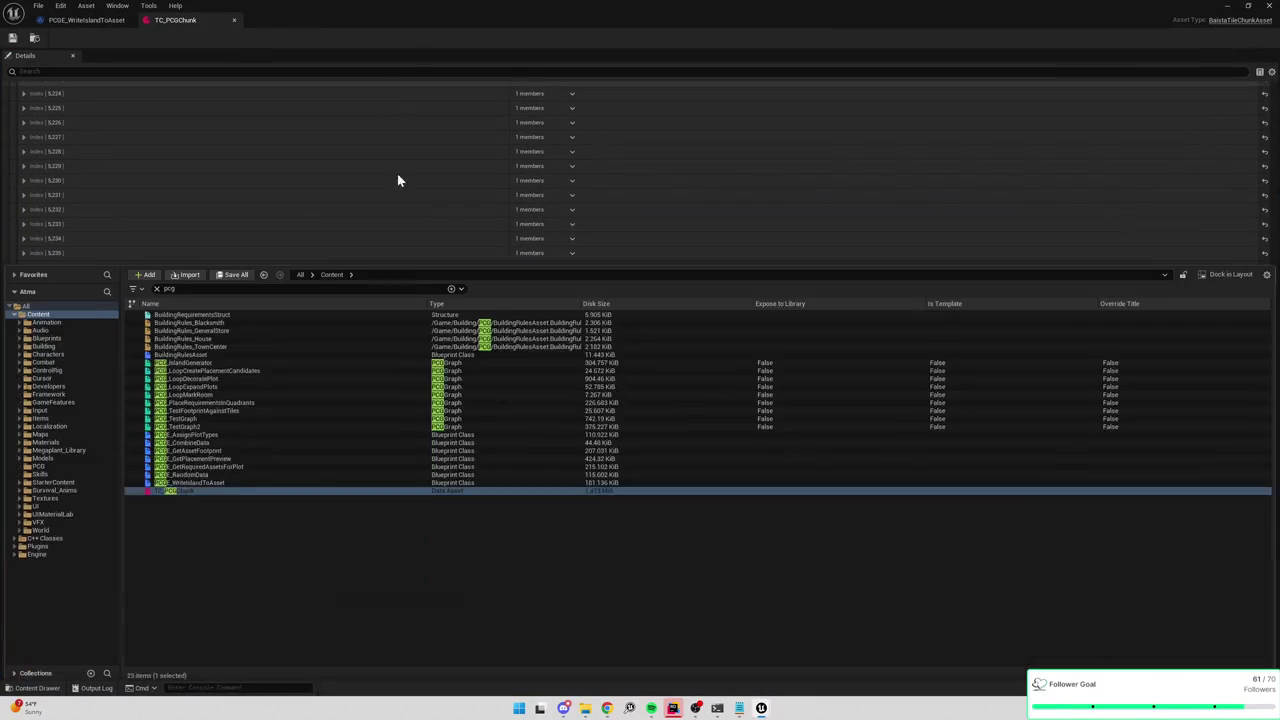
pyautogui.click(208, 358)
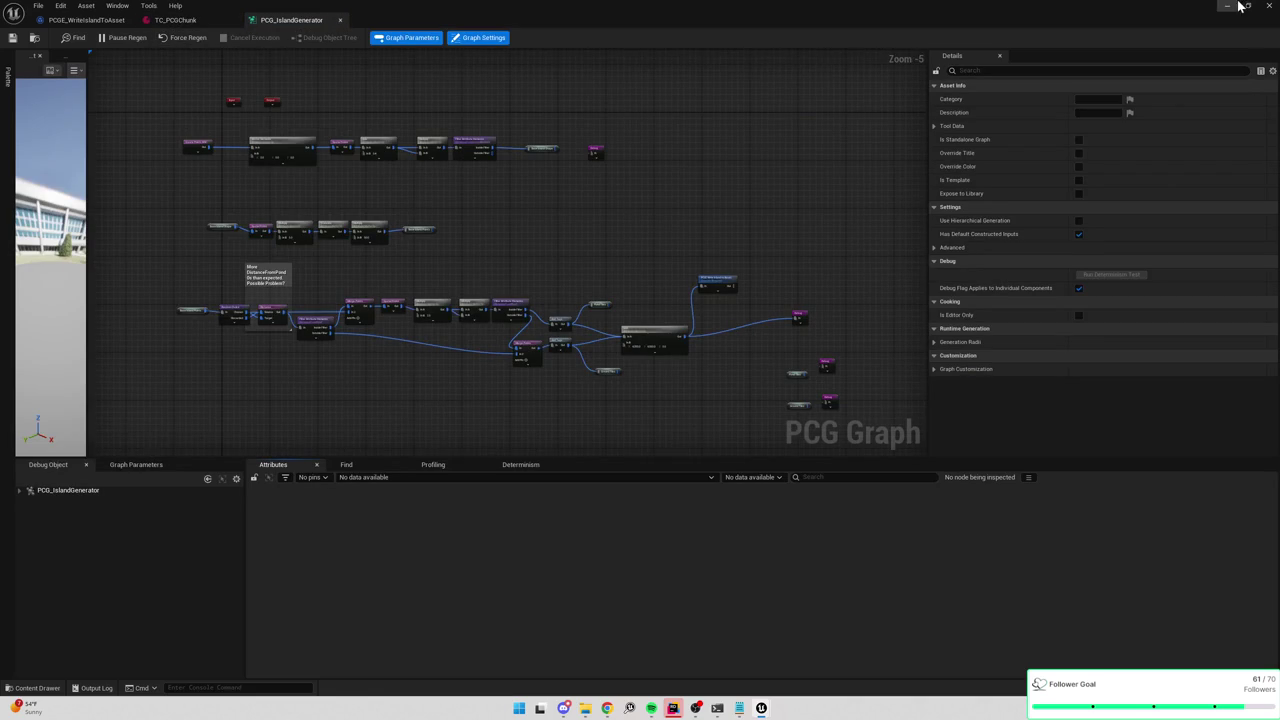
pyautogui.click(1224, 6)
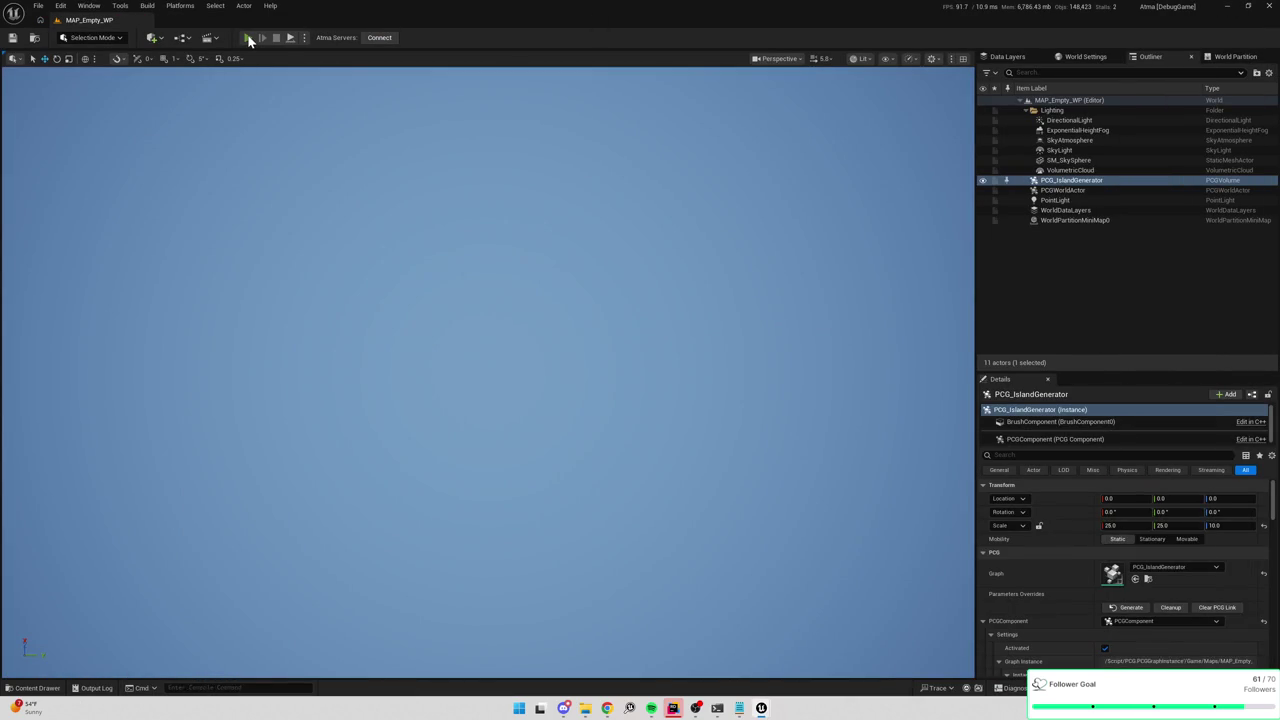
pyautogui.click(249, 38)
pyautogui.click(277, 38)
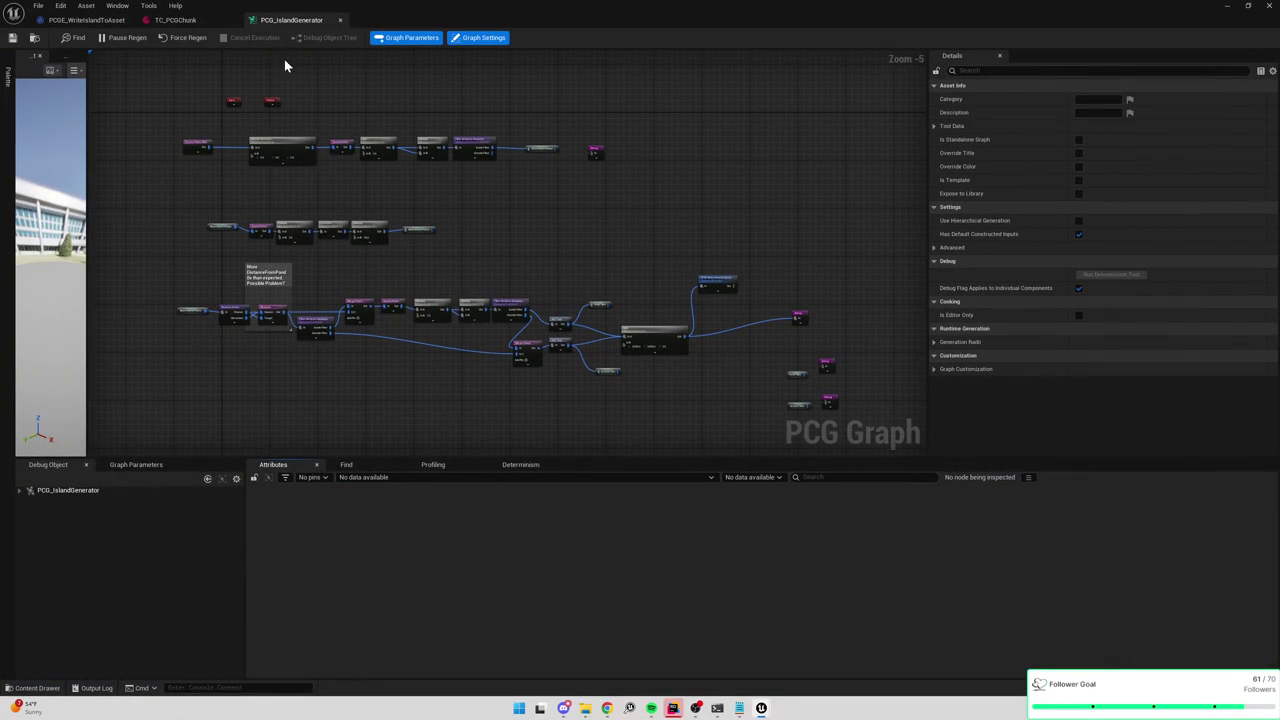
pyautogui.scroll(4, 656, 265)
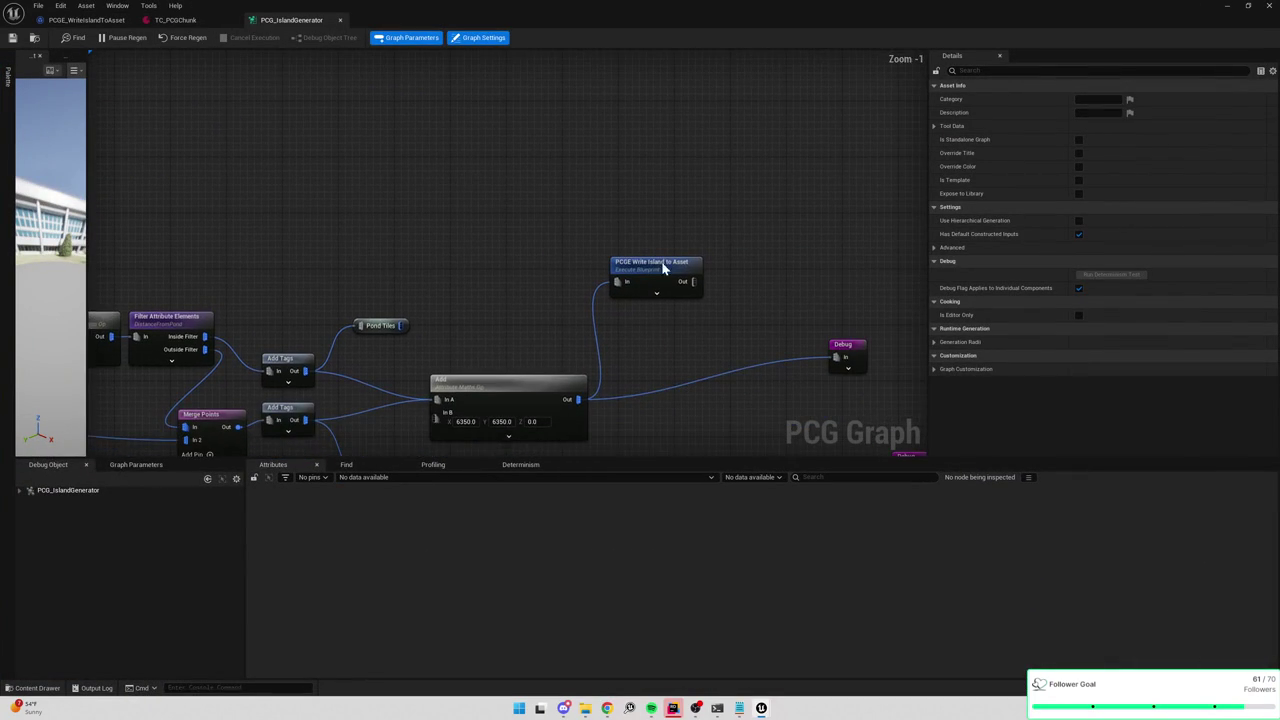
pyautogui.click(175, 20)
pyautogui.click(76, 20)
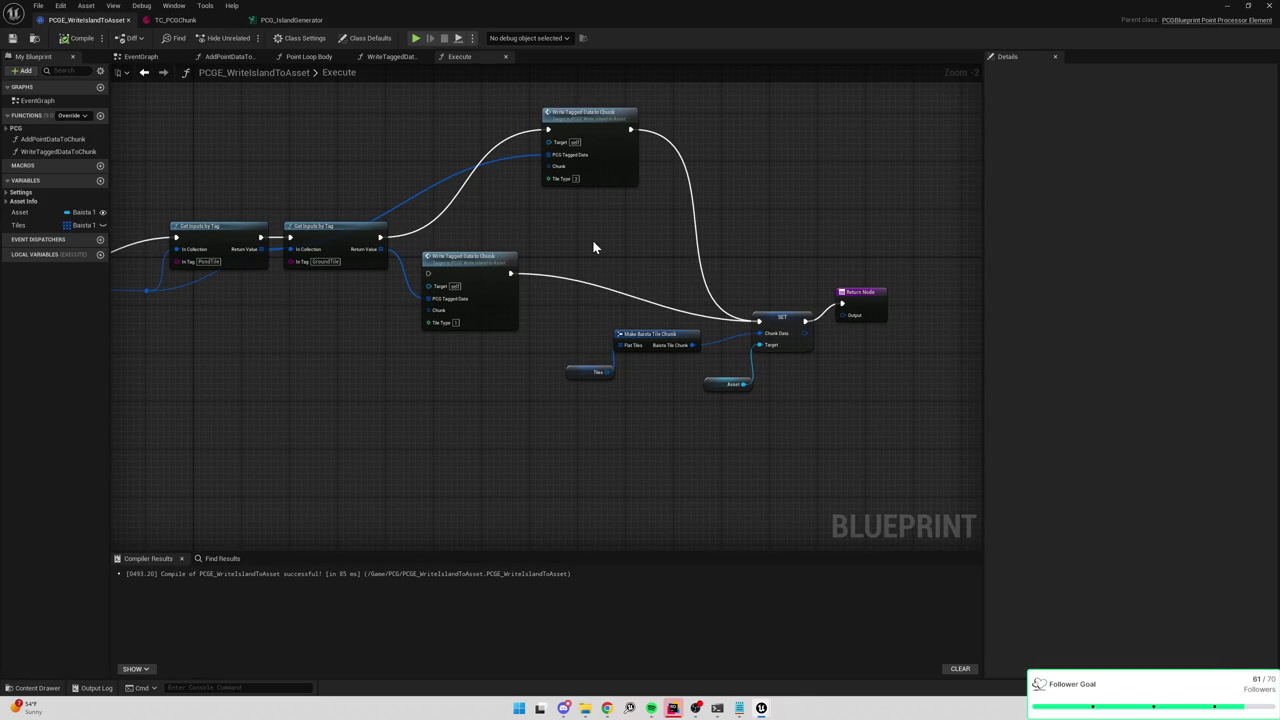
# Connect the ground-tag execution directly to SET, recompile, and save PCGE_WriteIslandToAsset.
pyautogui.click(77, 38)
pyautogui.moveTo(380, 236); pyautogui.dragTo(758, 320)
pyautogui.click(80, 38)
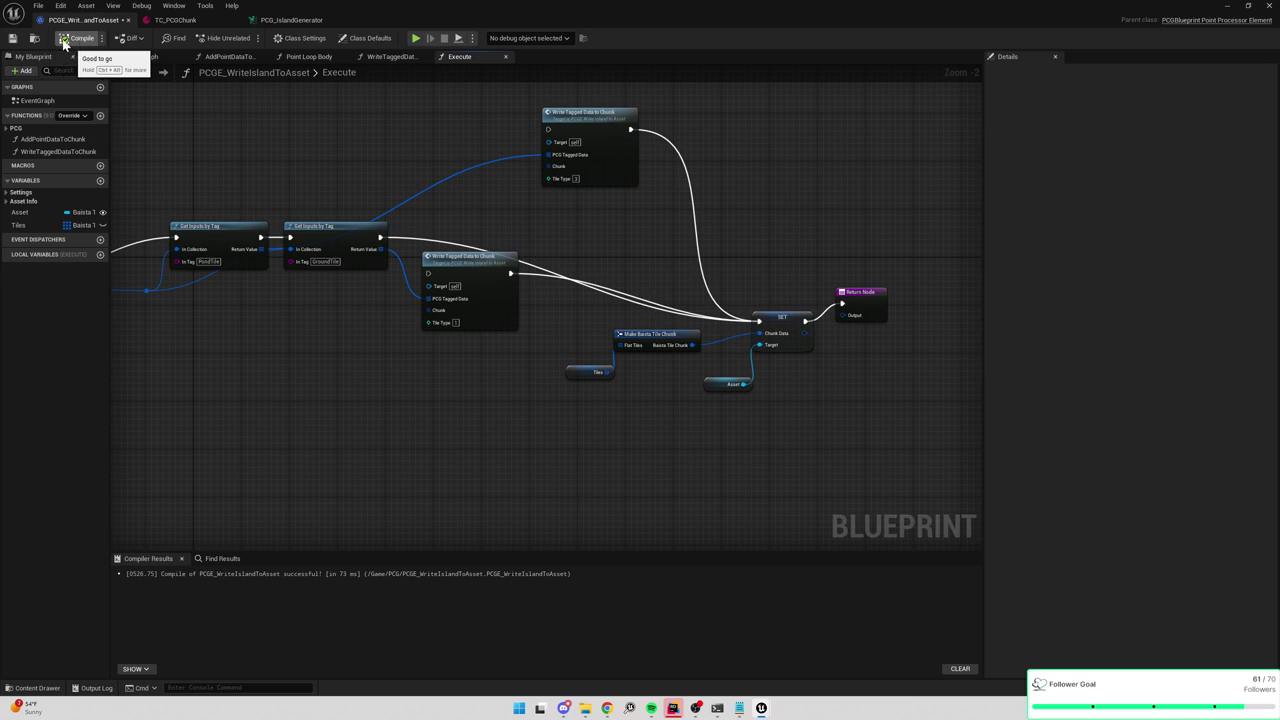
pyautogui.click(12, 38)
# Play-test the generated island in the level, then view TC_PCGChunk's tile entries.
pyautogui.click(280, 21)
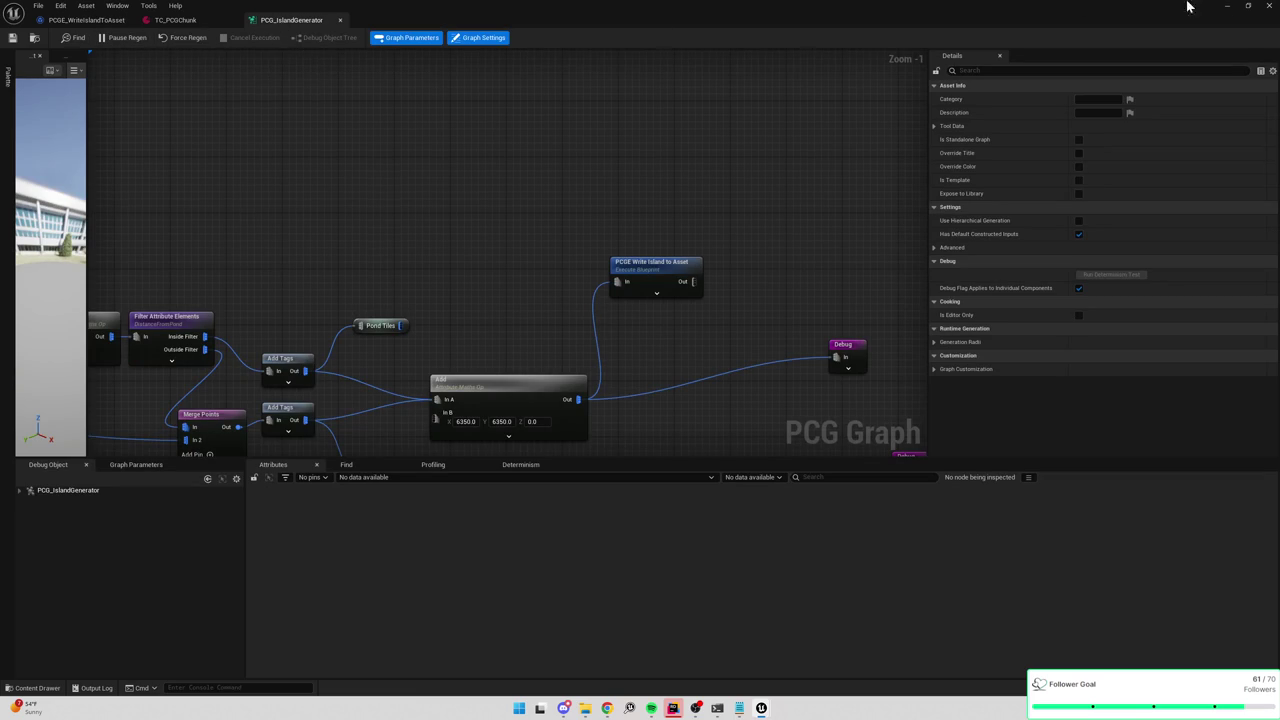
pyautogui.click(1227, 6)
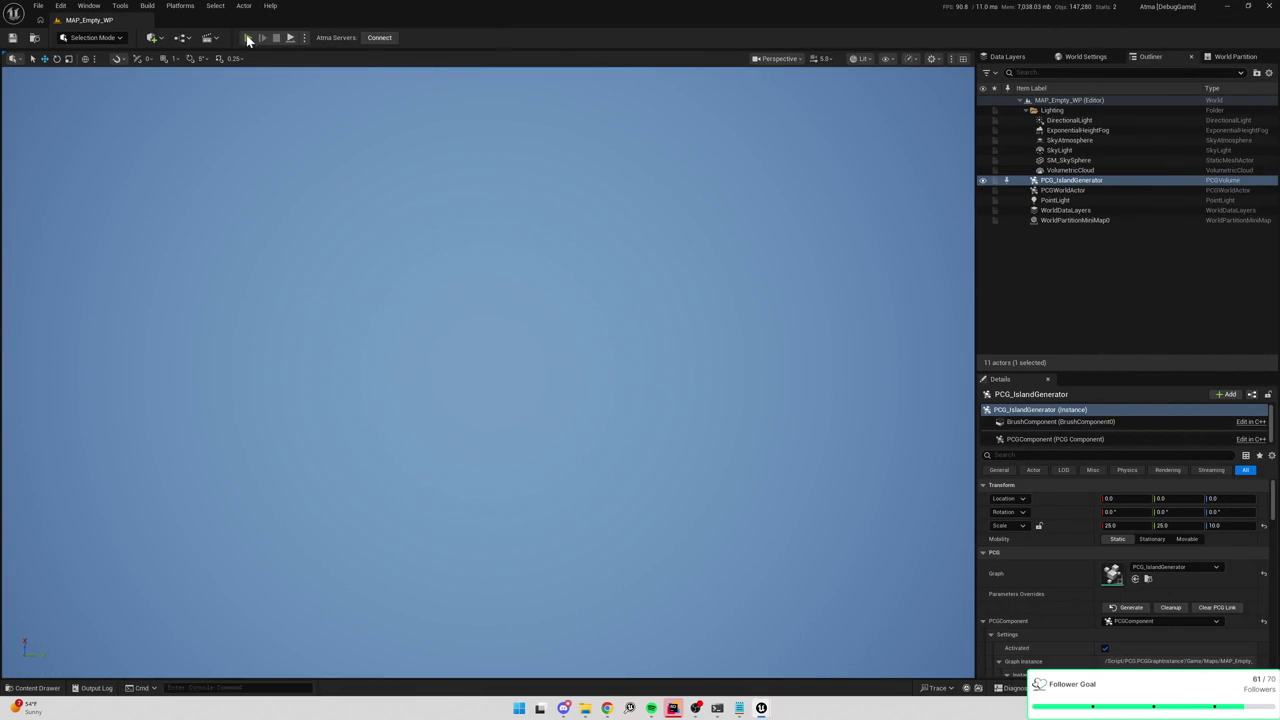
pyautogui.click(249, 38)
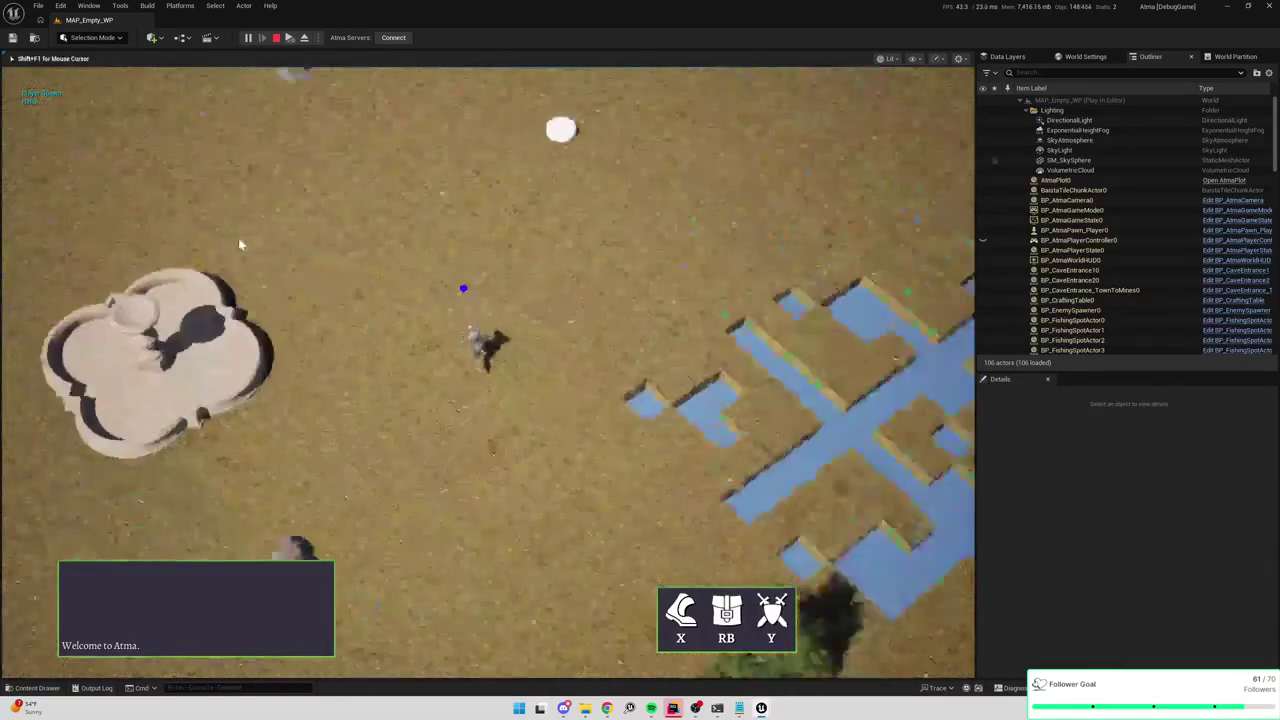
pyautogui.press('Escape')
pyautogui.moveTo(729, 237); pyautogui.dragTo(699, 185)
pyautogui.click(175, 20)
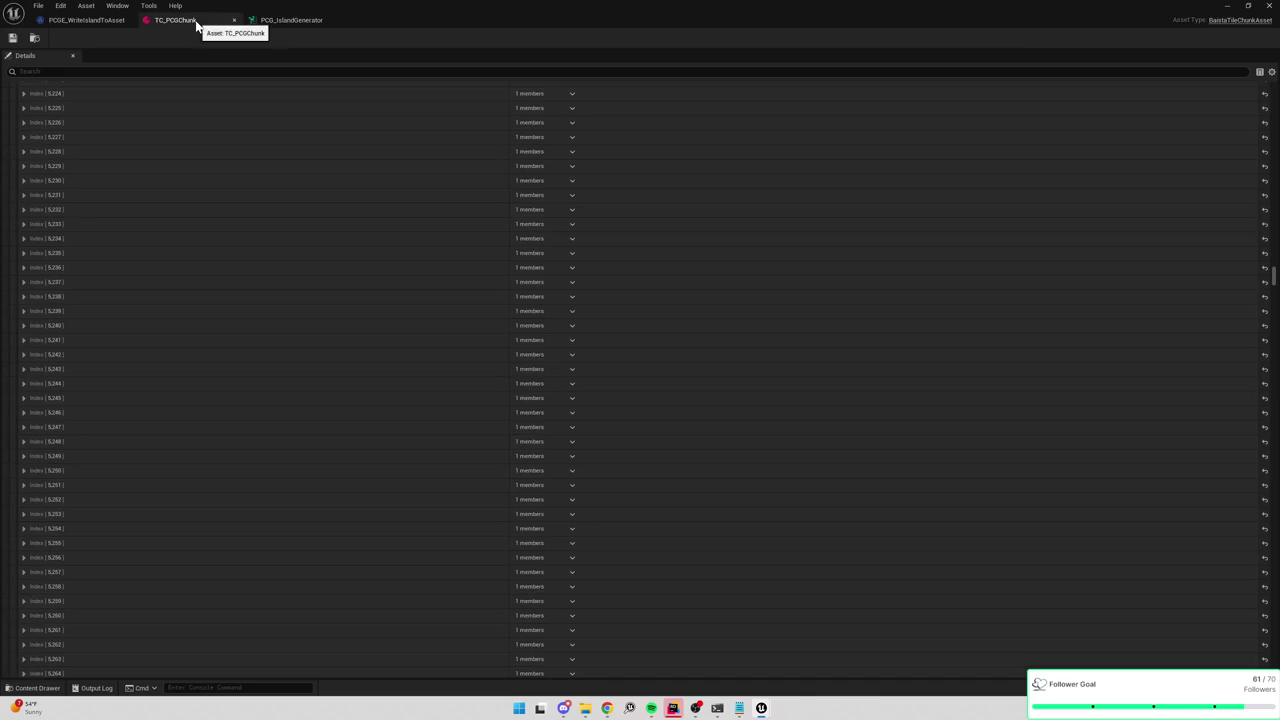
# Clear every Flat Tiles entry in TC_PCGChunk and save the asset.
pyautogui.moveTo(1271, 283); pyautogui.dragTo(1251, 25)
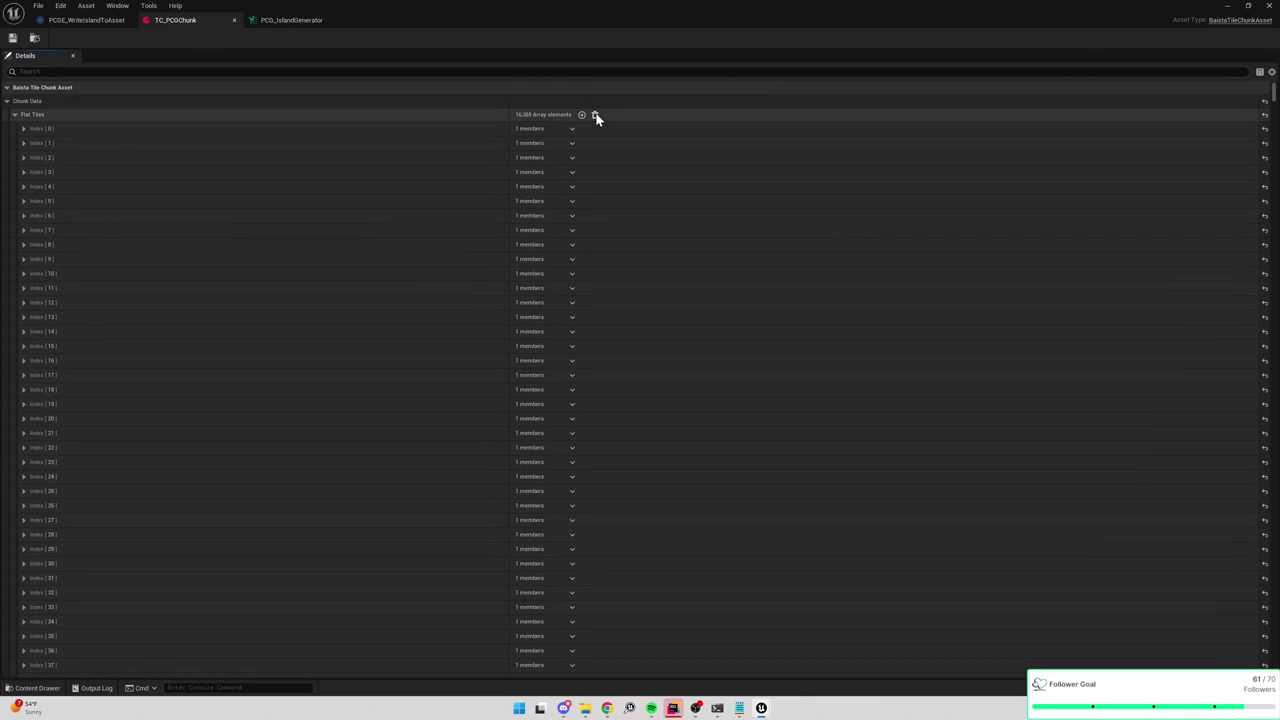
pyautogui.click(595, 115)
pyautogui.click(14, 38)
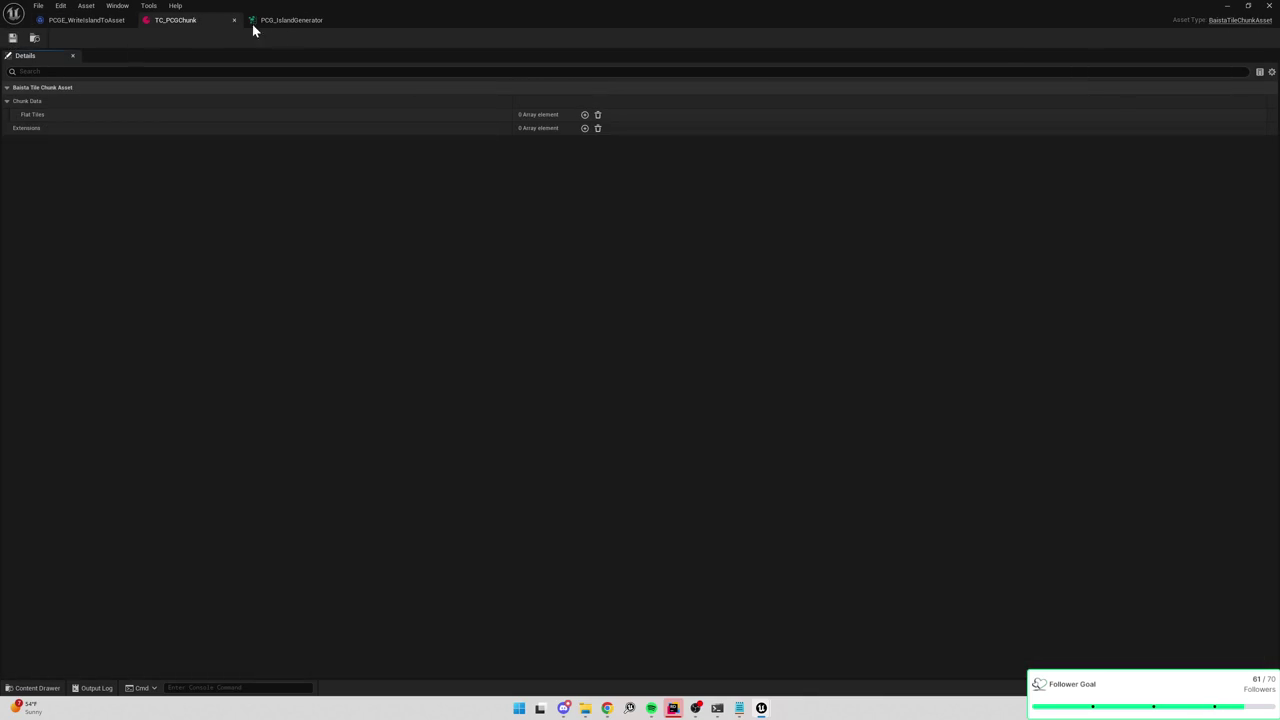
# Inspect the Asset variable in WriteIslandToAsset's graph, then recheck TC_PCGChunk's contents.
pyautogui.click(282, 21)
pyautogui.click(185, 20)
pyautogui.click(283, 20)
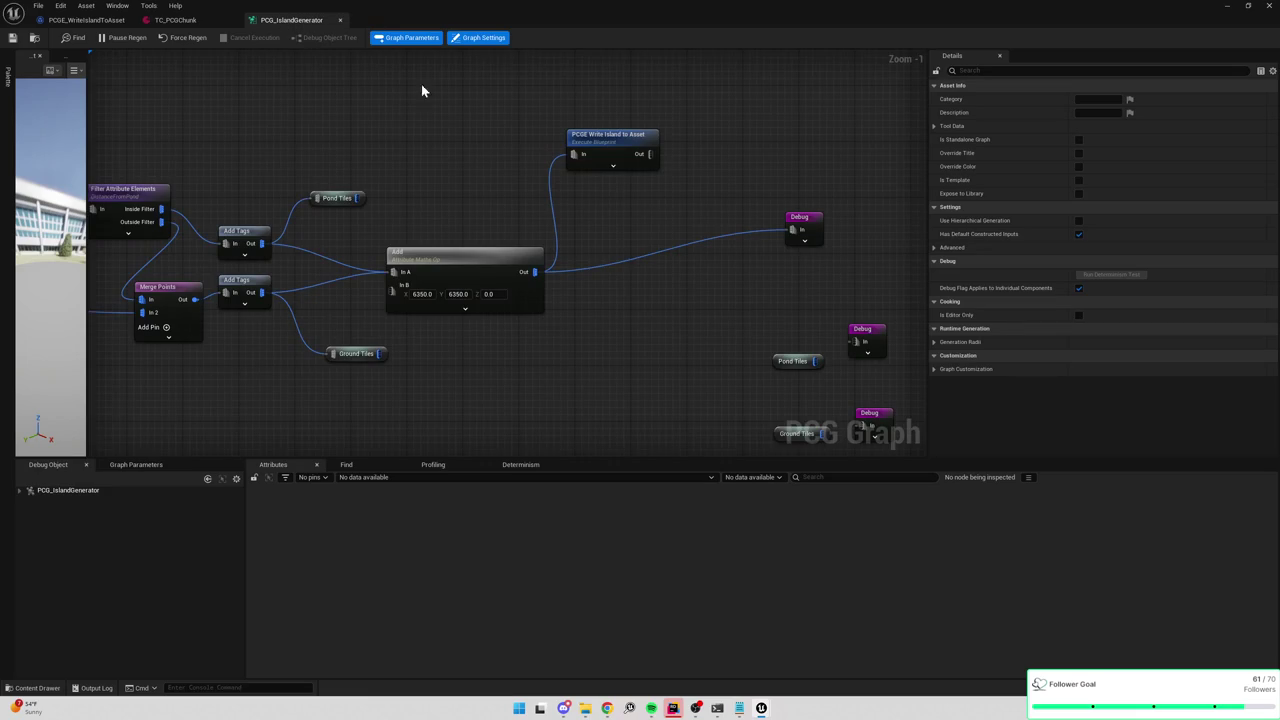
pyautogui.click(89, 20)
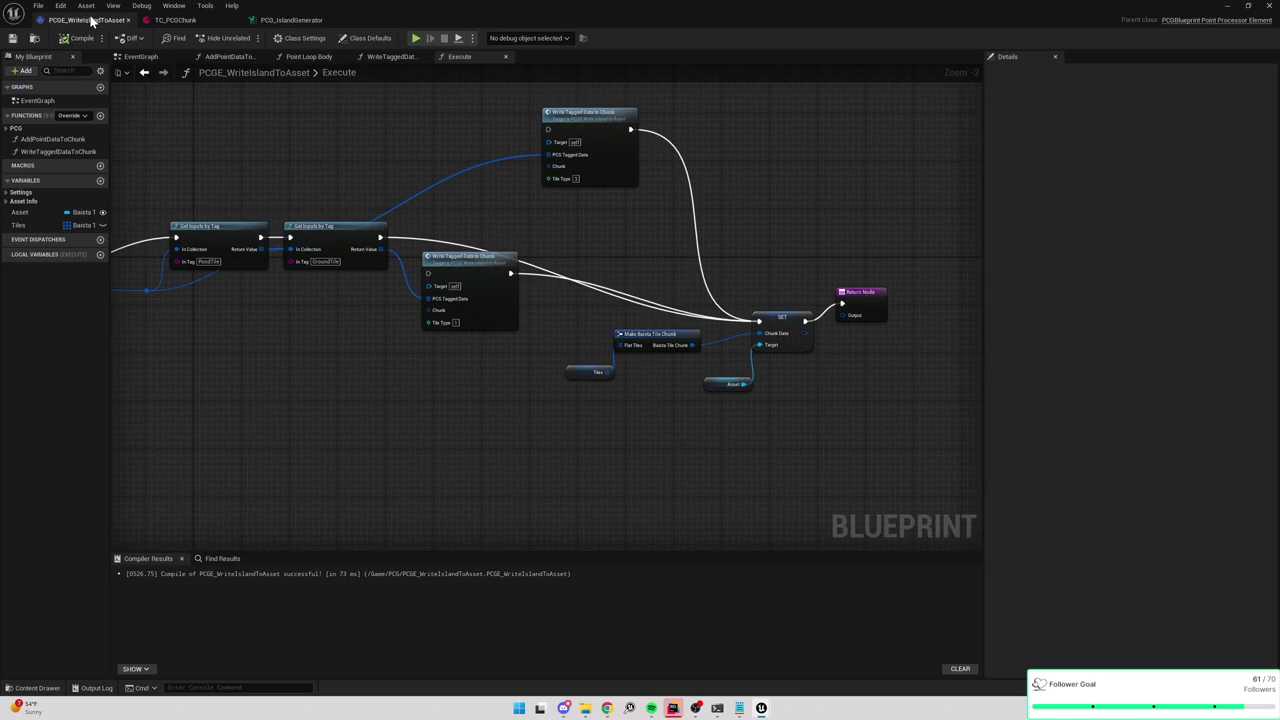
pyautogui.scroll(1, 680, 235)
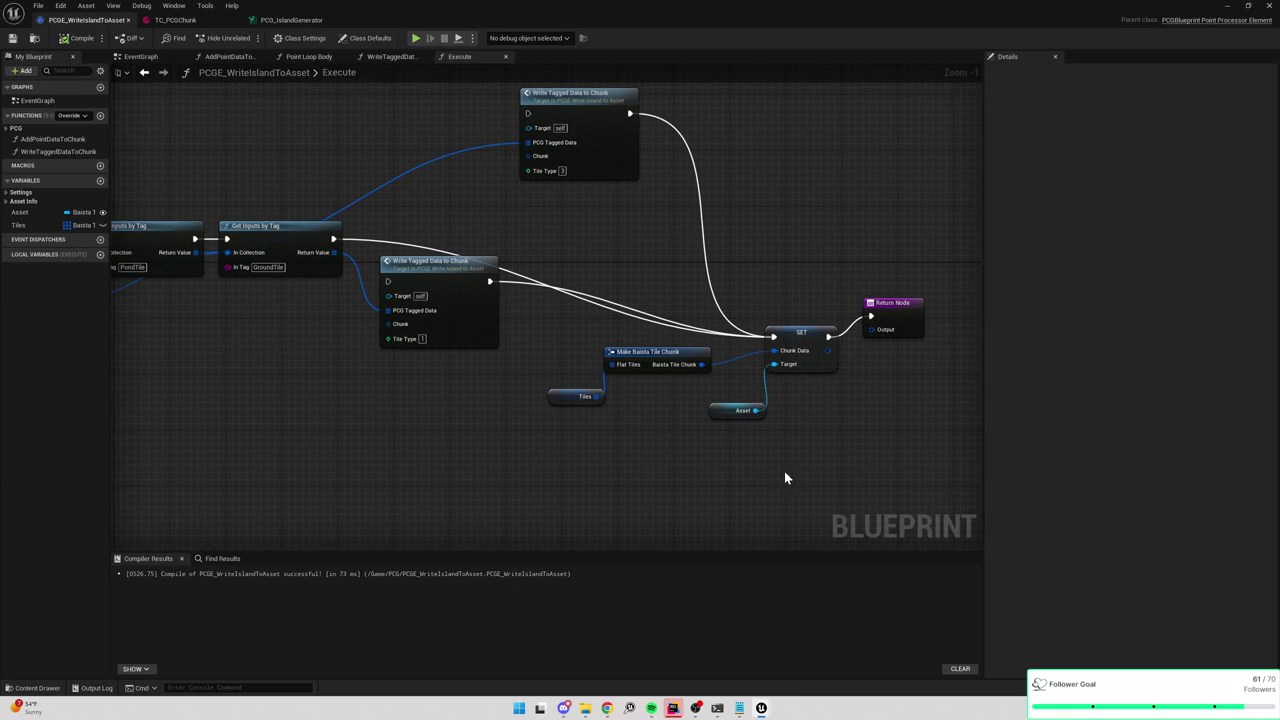
pyautogui.click(737, 412)
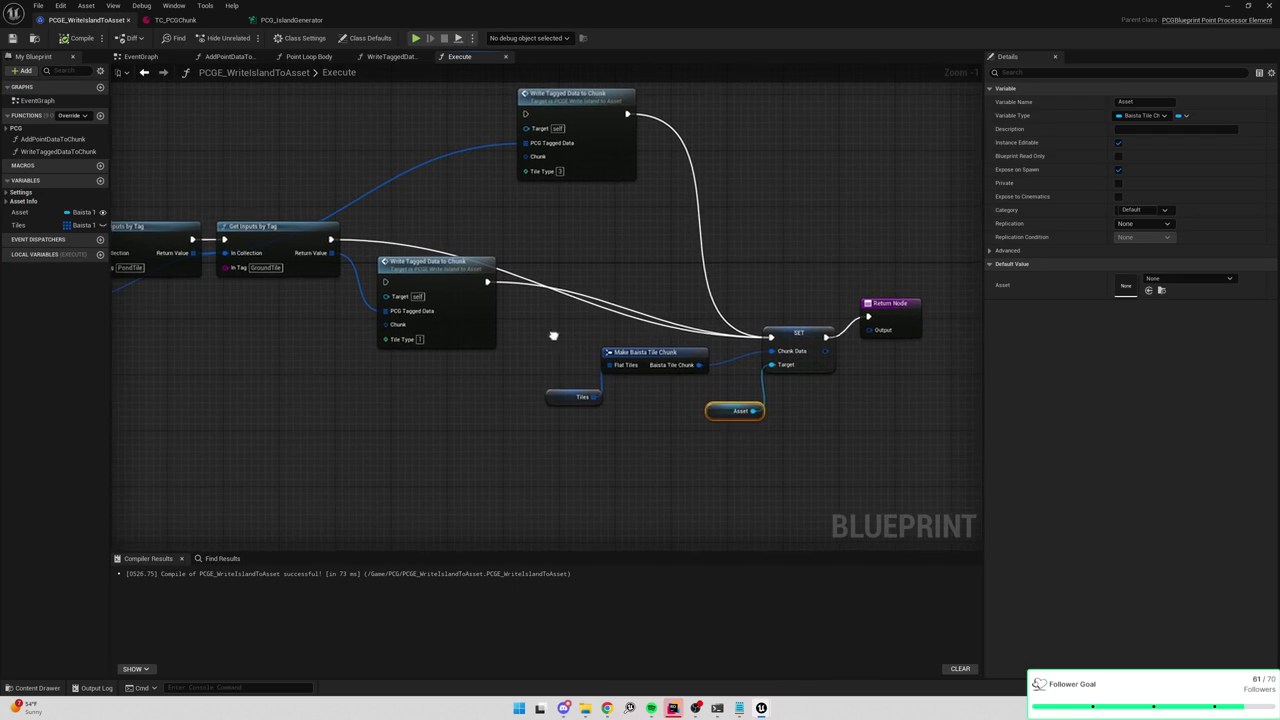
pyautogui.moveTo(554, 337); pyautogui.dragTo(929, 369)
pyautogui.moveTo(575, 357)
pyautogui.mouseDown()
pyautogui.moveTo(754, 350)
pyautogui.moveTo(677, 326)
pyautogui.moveTo(450, 320)
pyautogui.mouseUp()
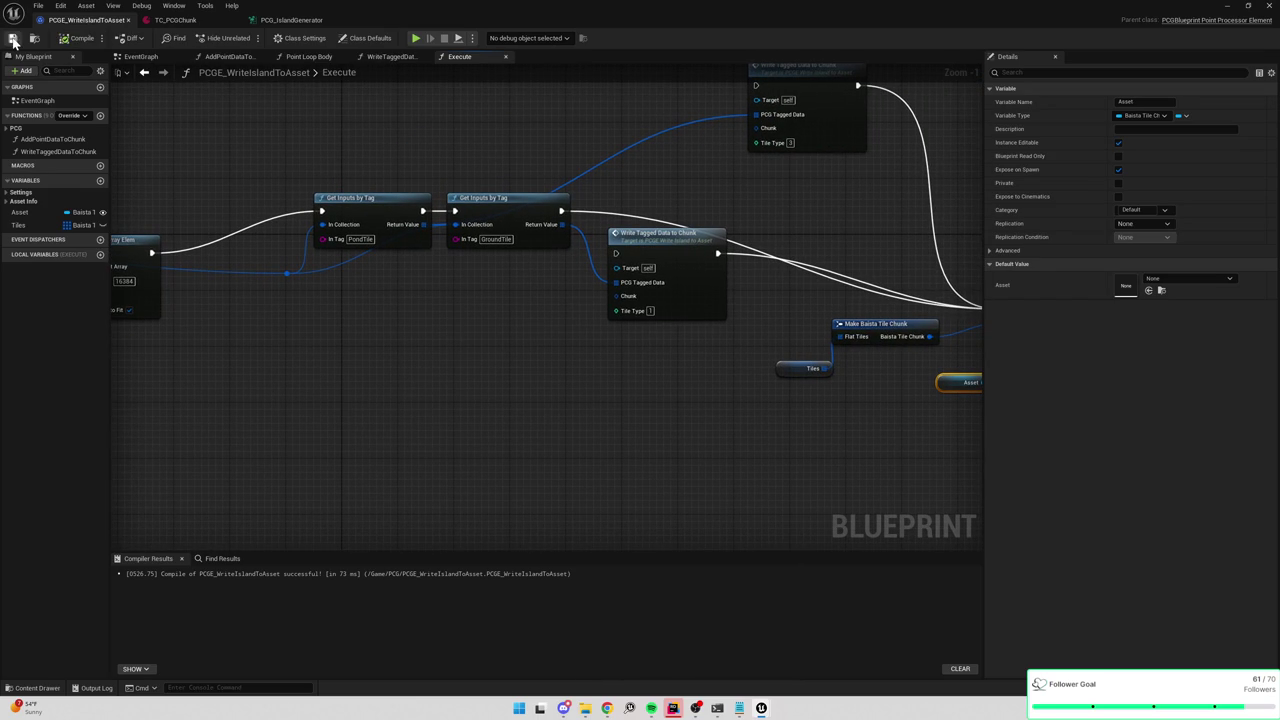
pyautogui.click(290, 20)
pyautogui.click(190, 24)
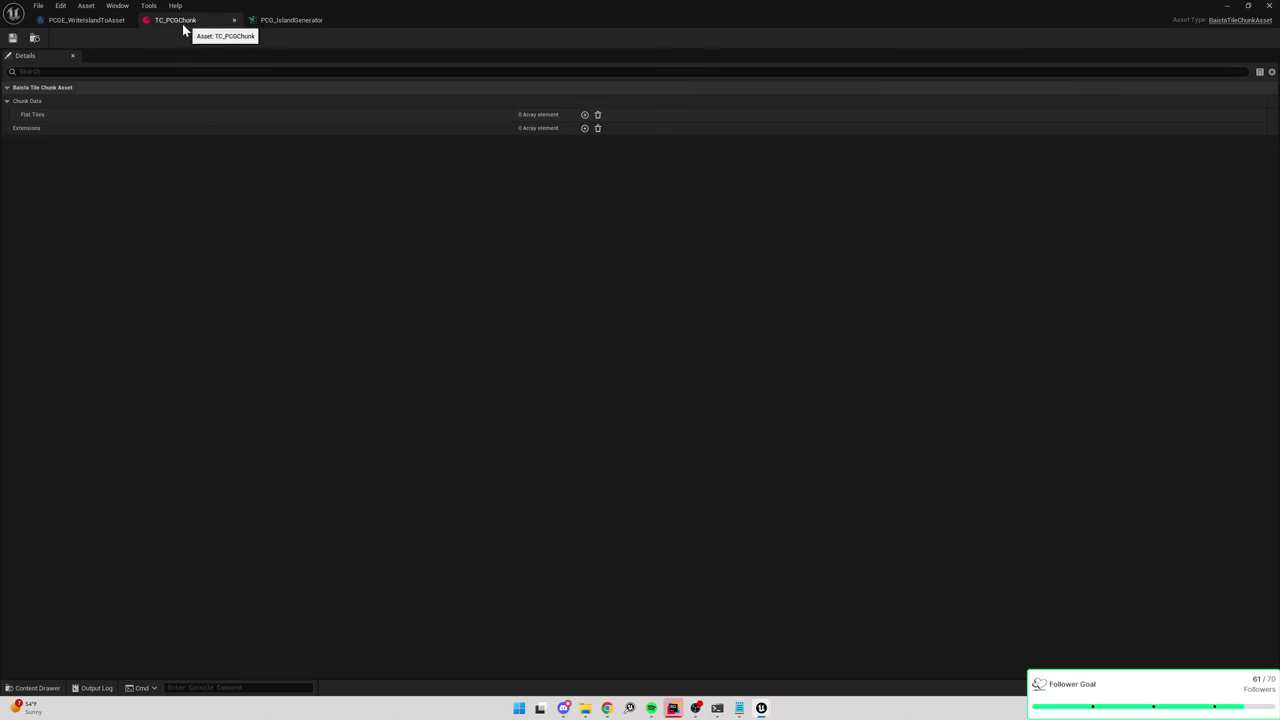
# Regenerate the island in the level with PCG_IslandGenerator's Generate button.
pyautogui.click(73, 22)
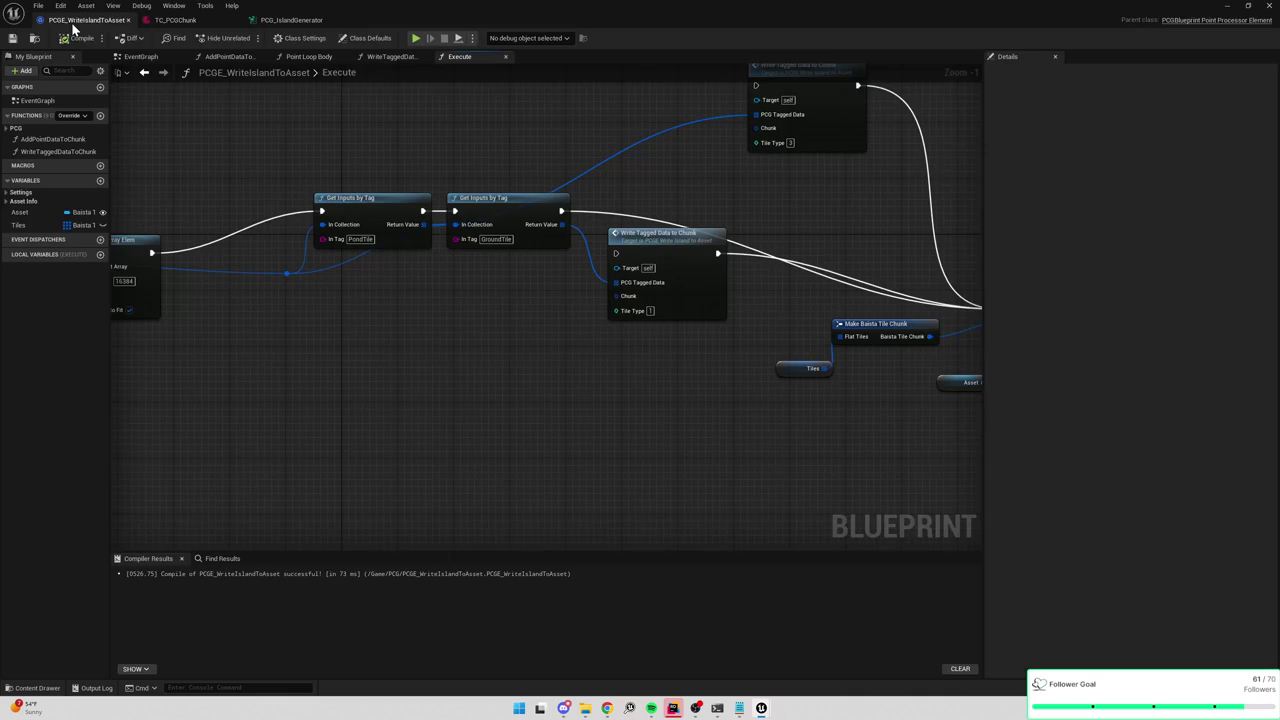
pyautogui.moveTo(372, 22)
pyautogui.mouseDown()
pyautogui.moveTo(578, 83)
pyautogui.moveTo(917, 220)
pyautogui.moveTo(879, 195)
pyautogui.moveTo(893, 208)
pyautogui.mouseUp()
pyautogui.click(1227, 5)
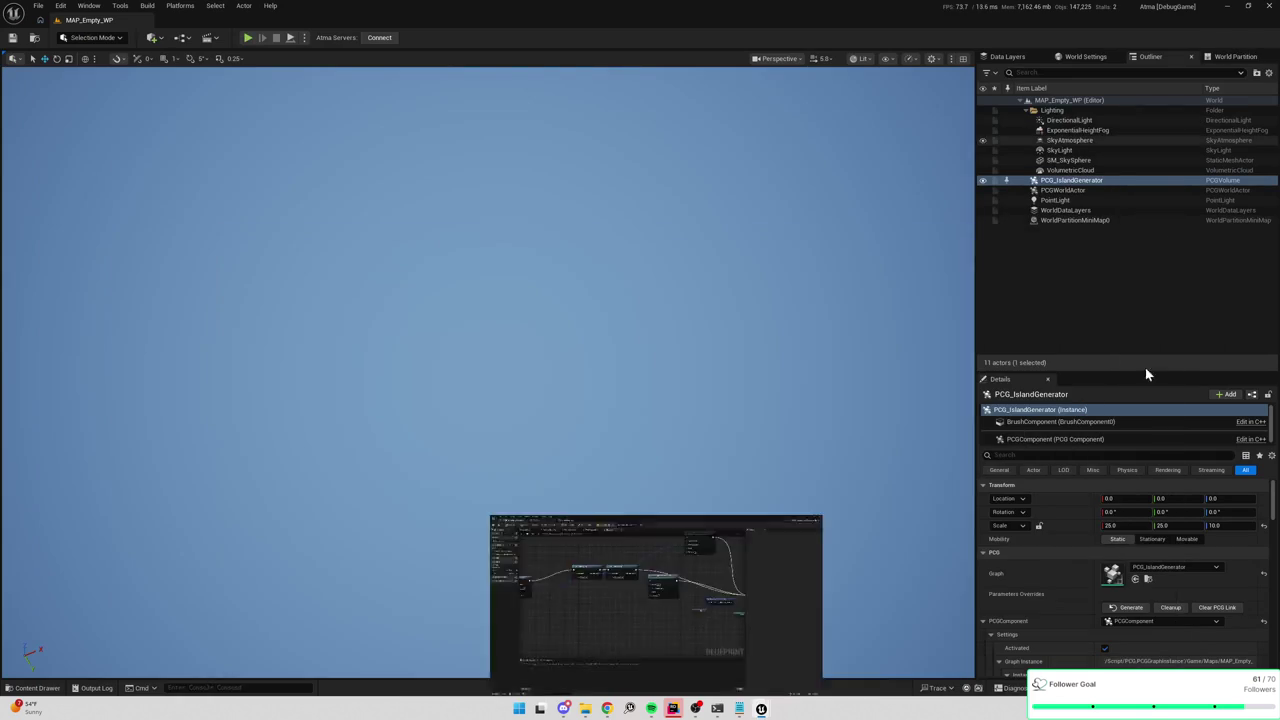
pyautogui.click(1131, 608)
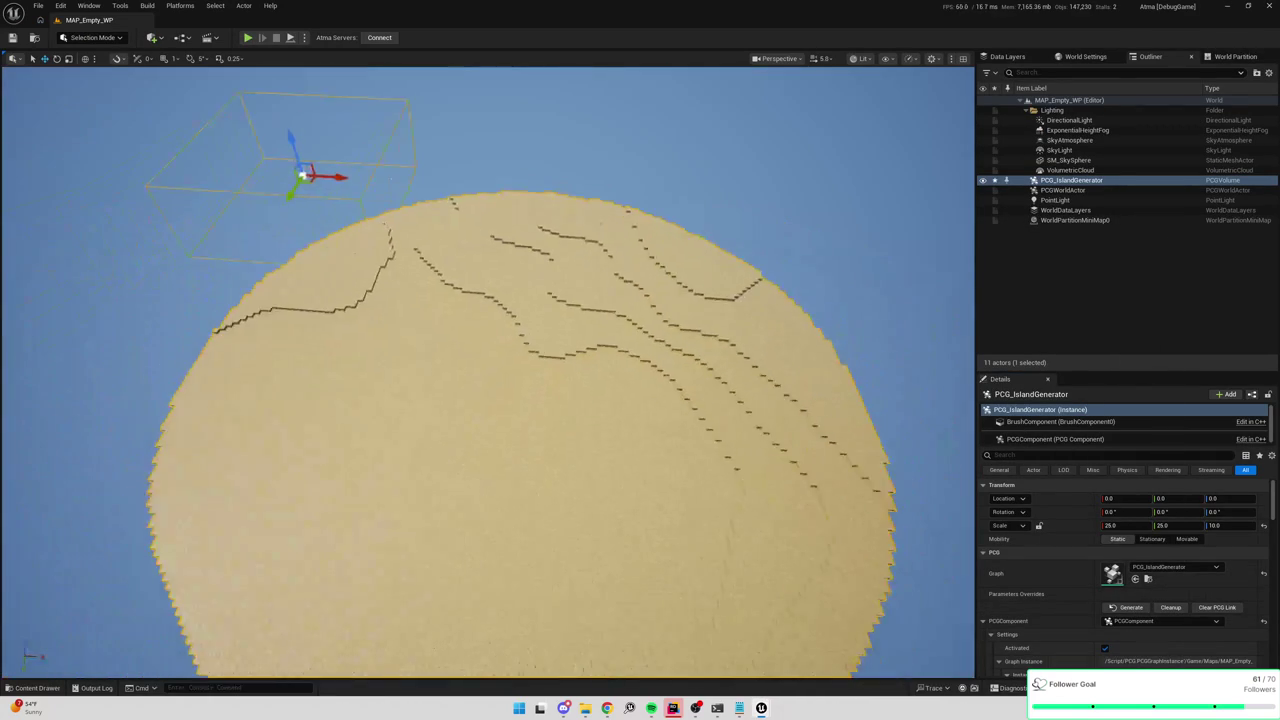
# Confirm TC_PCGChunk holds 16,385 Flat Tiles, then clean up the generated island.
pyautogui.hotkey('alt', 'Tab')
pyautogui.click(180, 20)
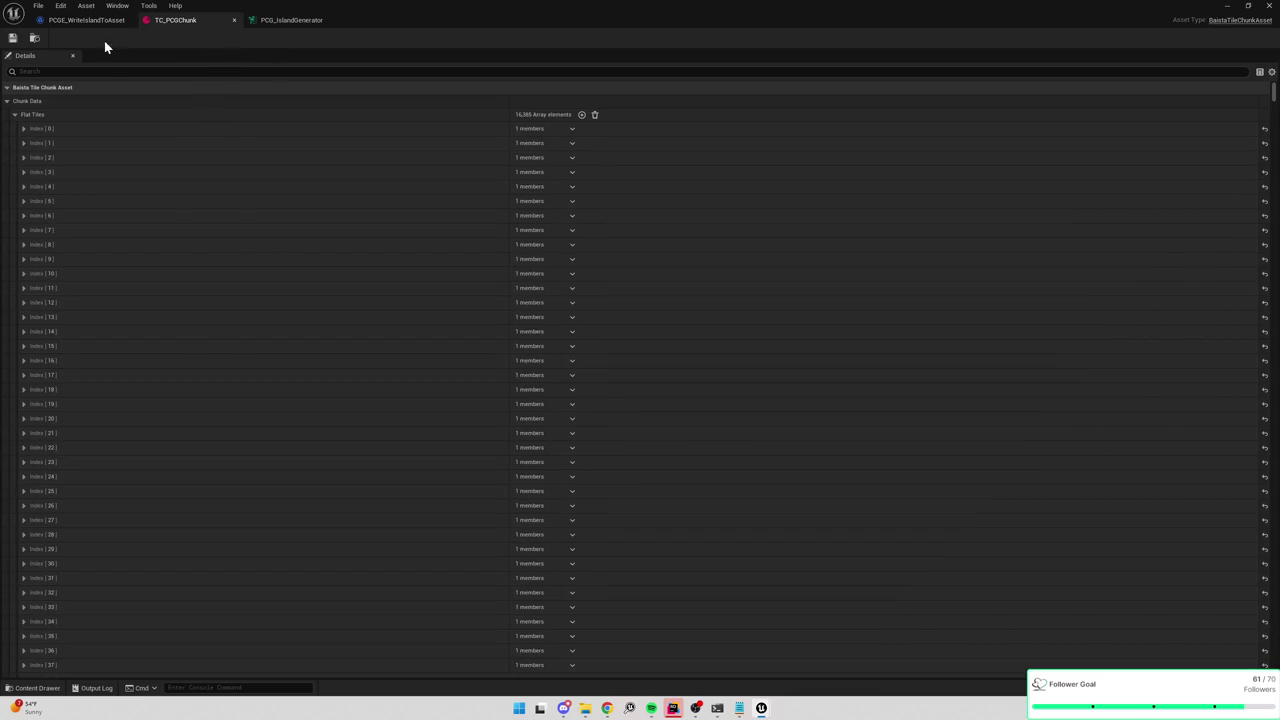
pyautogui.click(1228, 6)
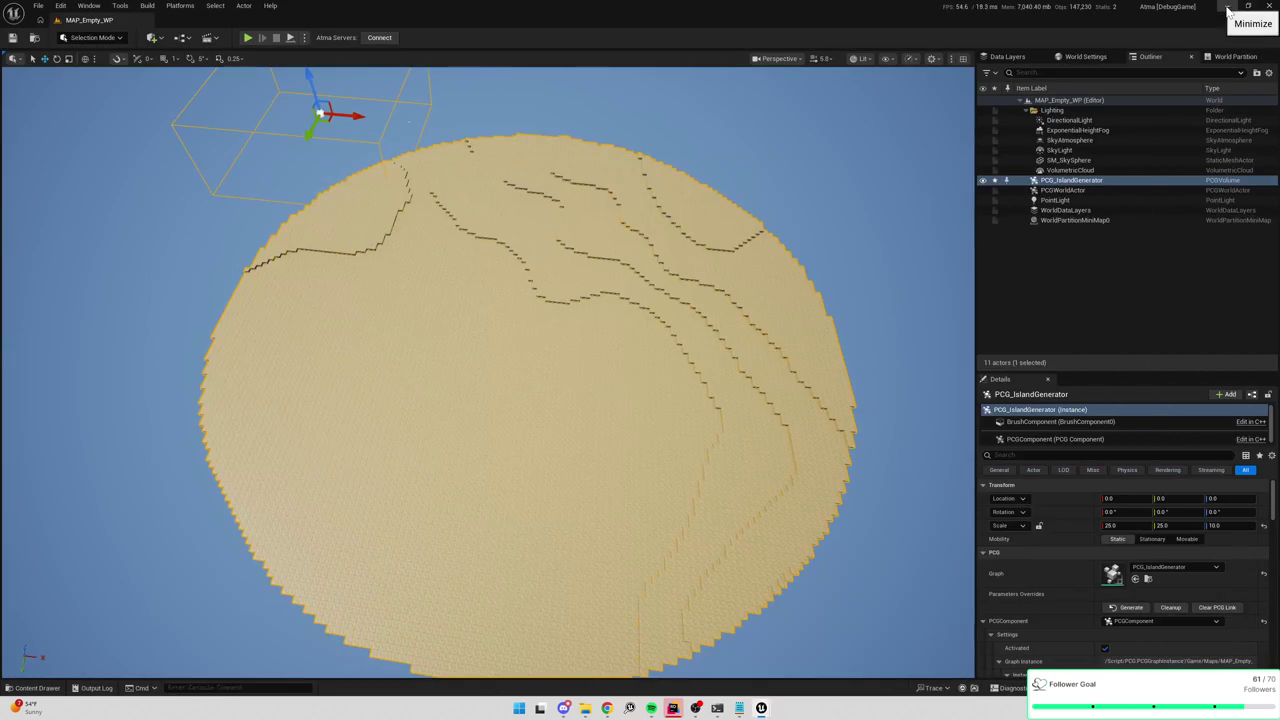
pyautogui.click(1172, 608)
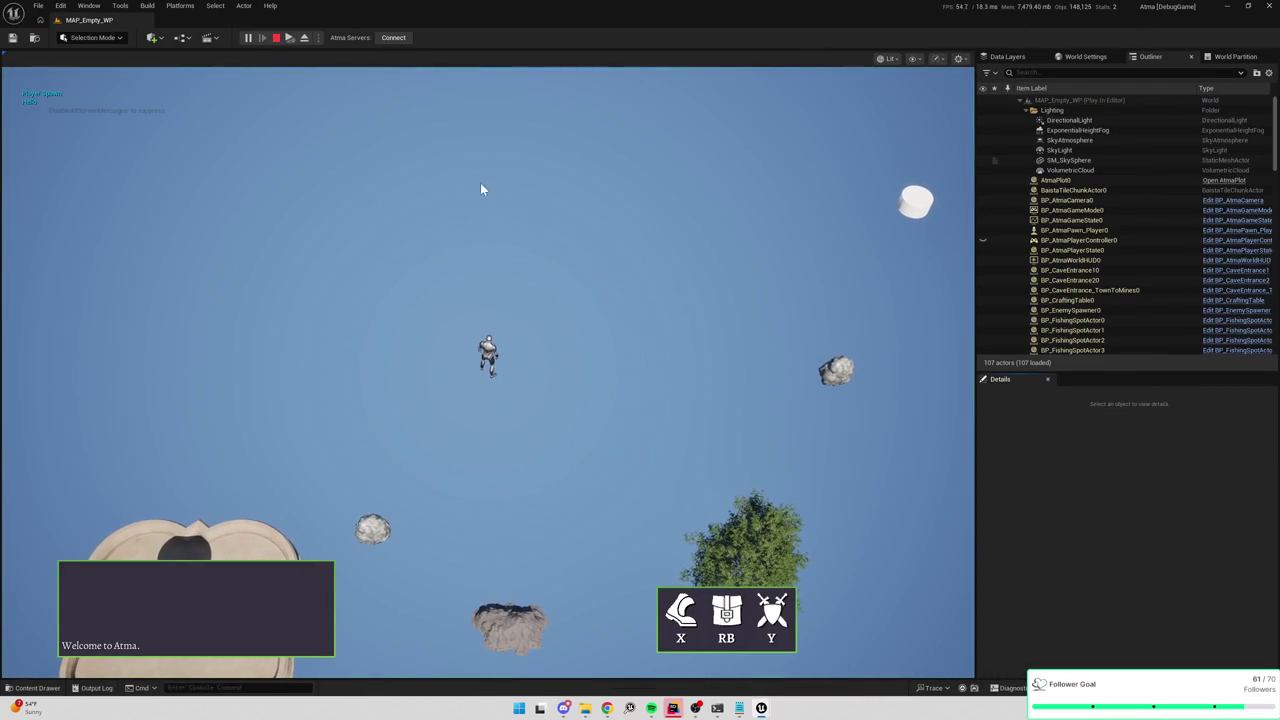
# End the play session and empty the chunk asset's Flat Tiles array.
pyautogui.press('F8')
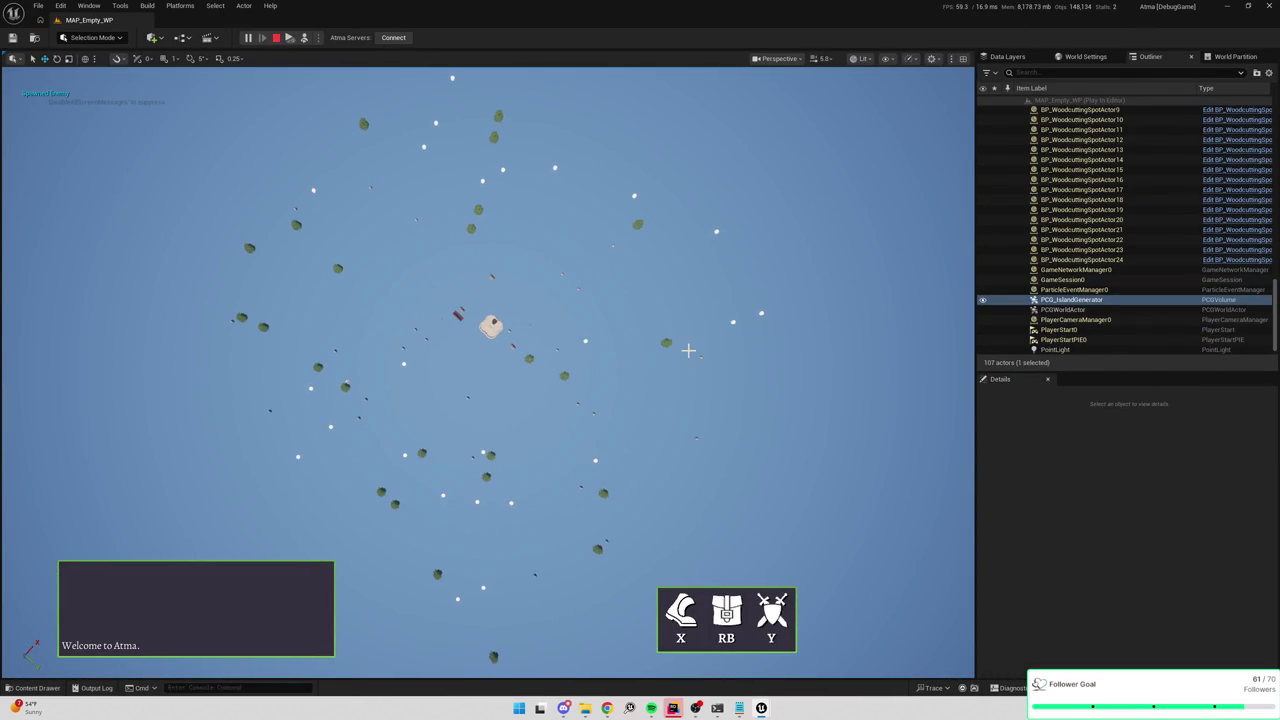
pyautogui.press('Escape')
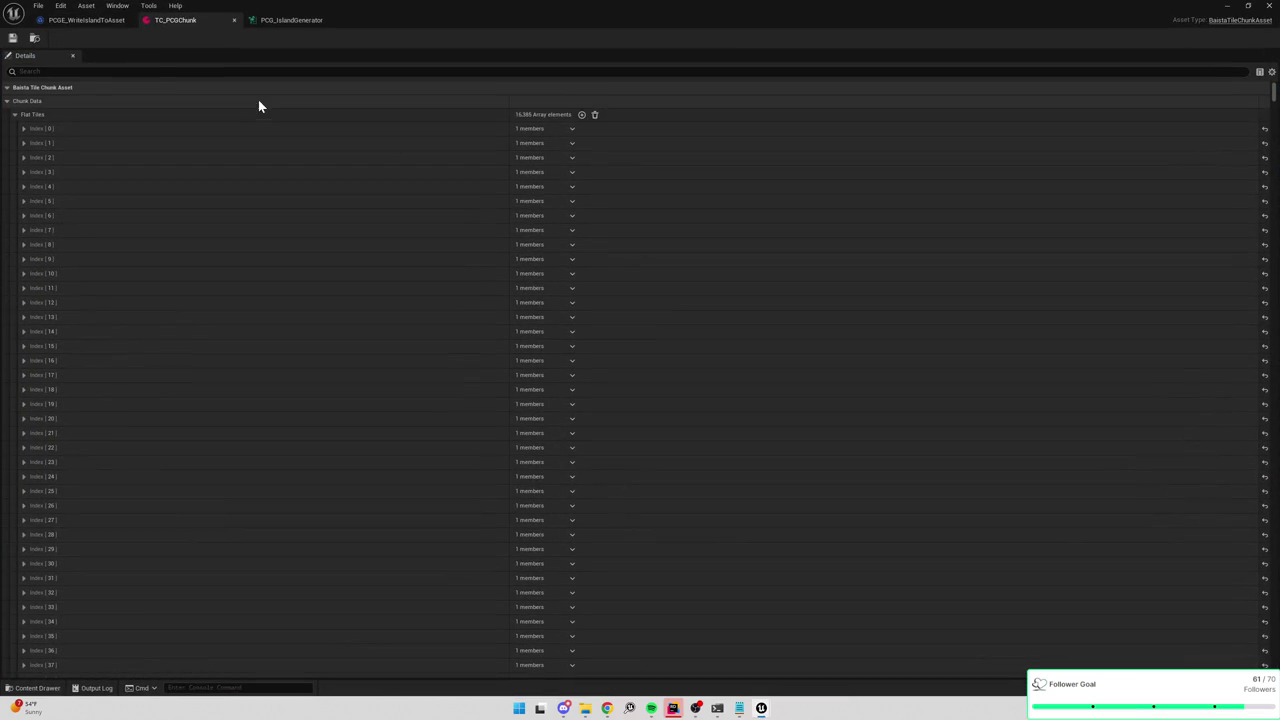
pyautogui.click(594, 114)
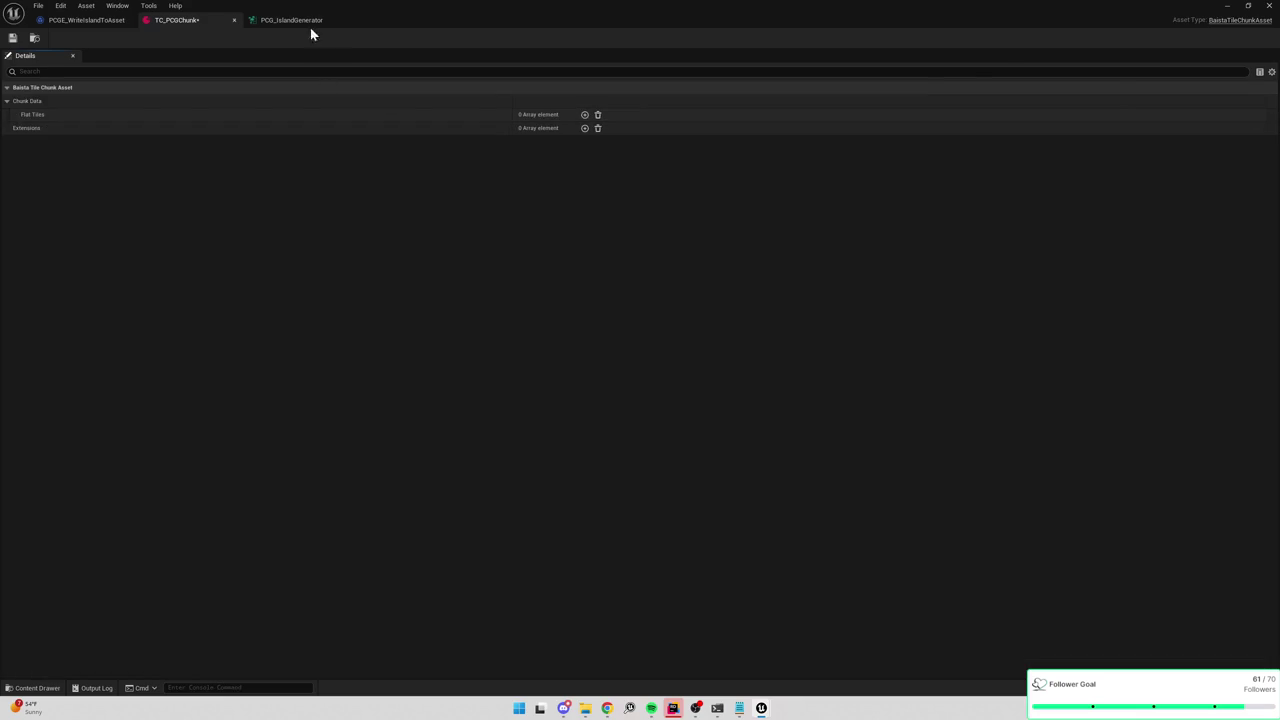
# Wire Get Inputs by Tag's exec pin into the middle Write Tagged Data node.
pyautogui.click(300, 20)
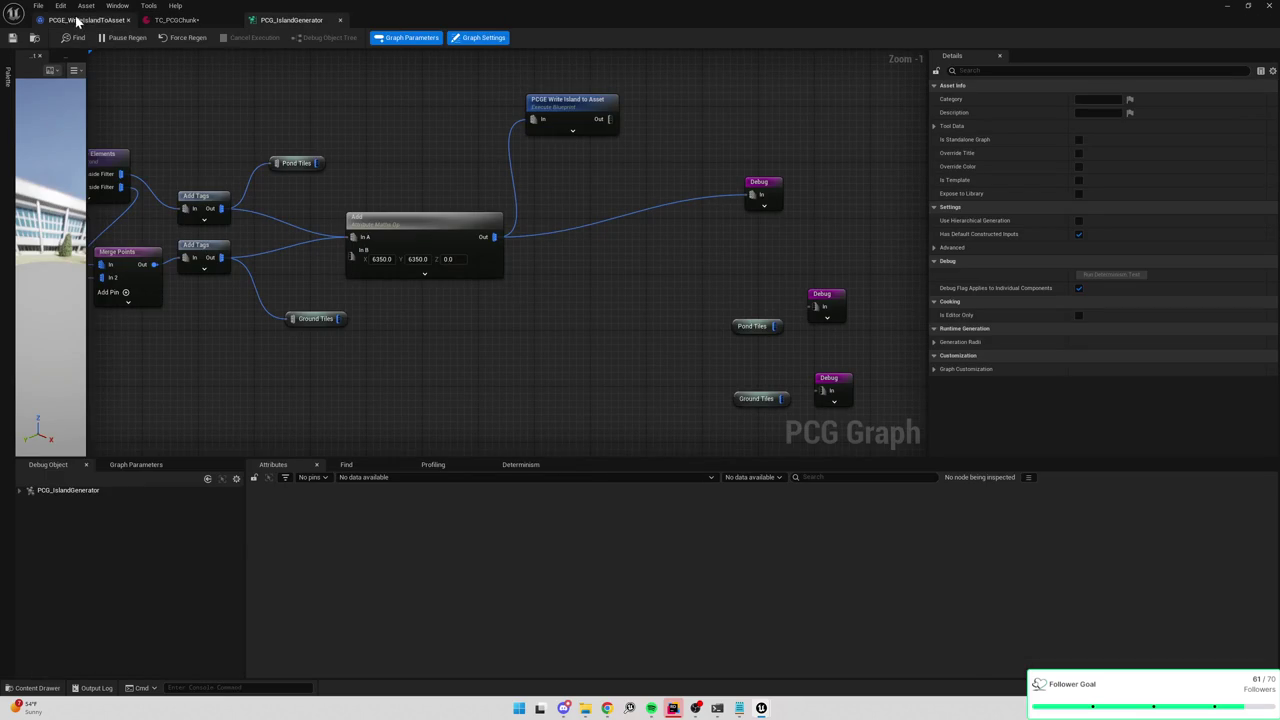
pyautogui.click(87, 20)
pyautogui.scroll(-3, 517, 235)
pyautogui.moveTo(449, 224)
pyautogui.mouseDown()
pyautogui.moveTo(504, 248)
pyautogui.moveTo(494, 256)
pyautogui.mouseUp()
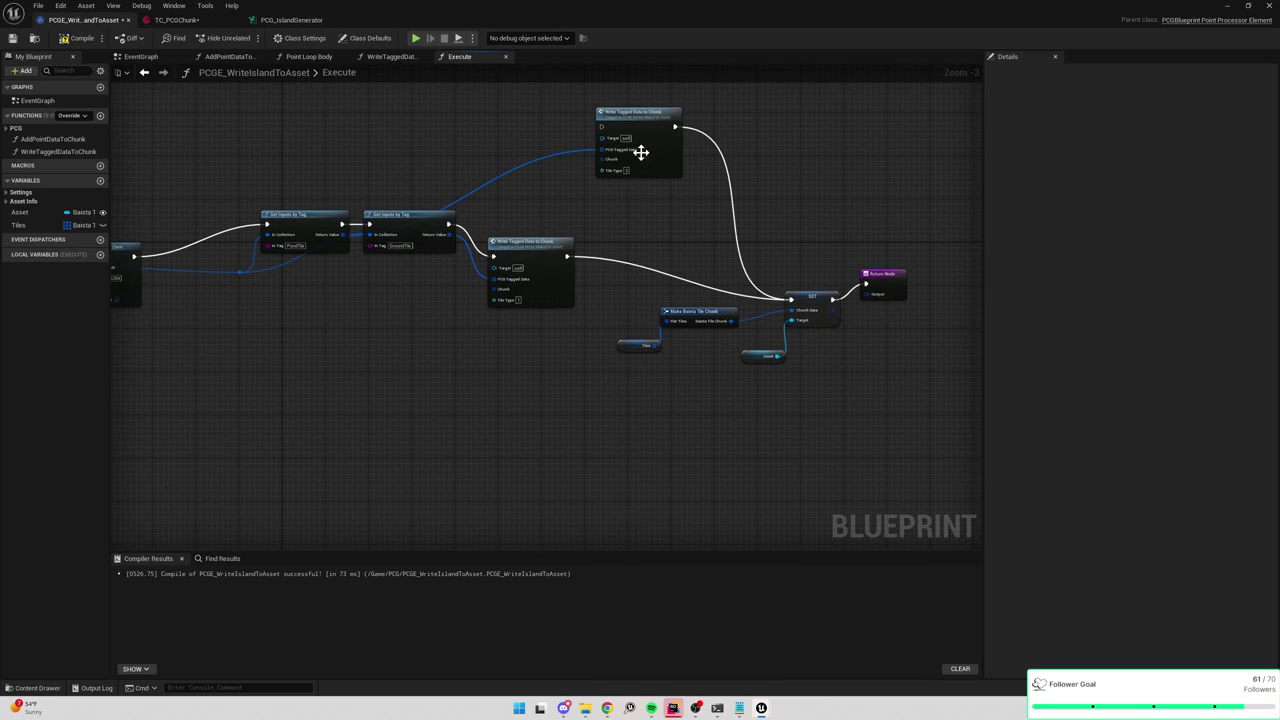
# Generate and clean up the island, then run and stop a quick play test.
pyautogui.click(1227, 6)
pyautogui.click(1130, 607)
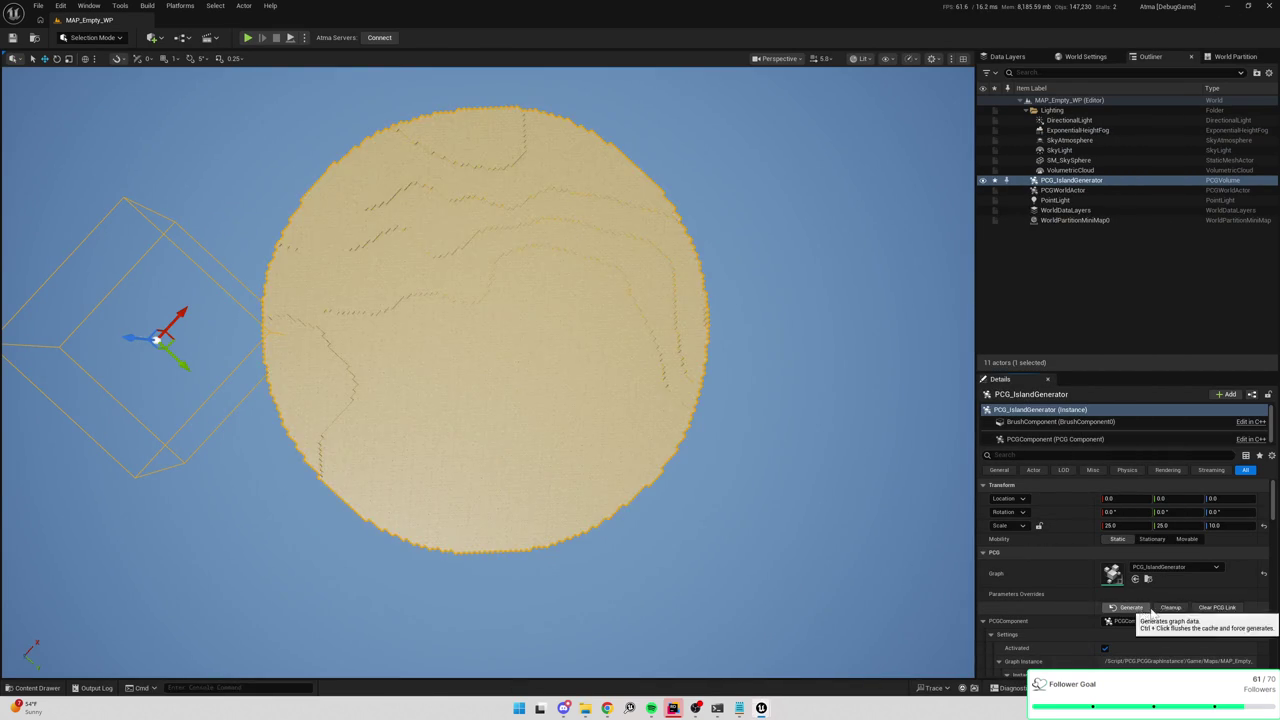
pyautogui.click(1168, 607)
pyautogui.click(246, 37)
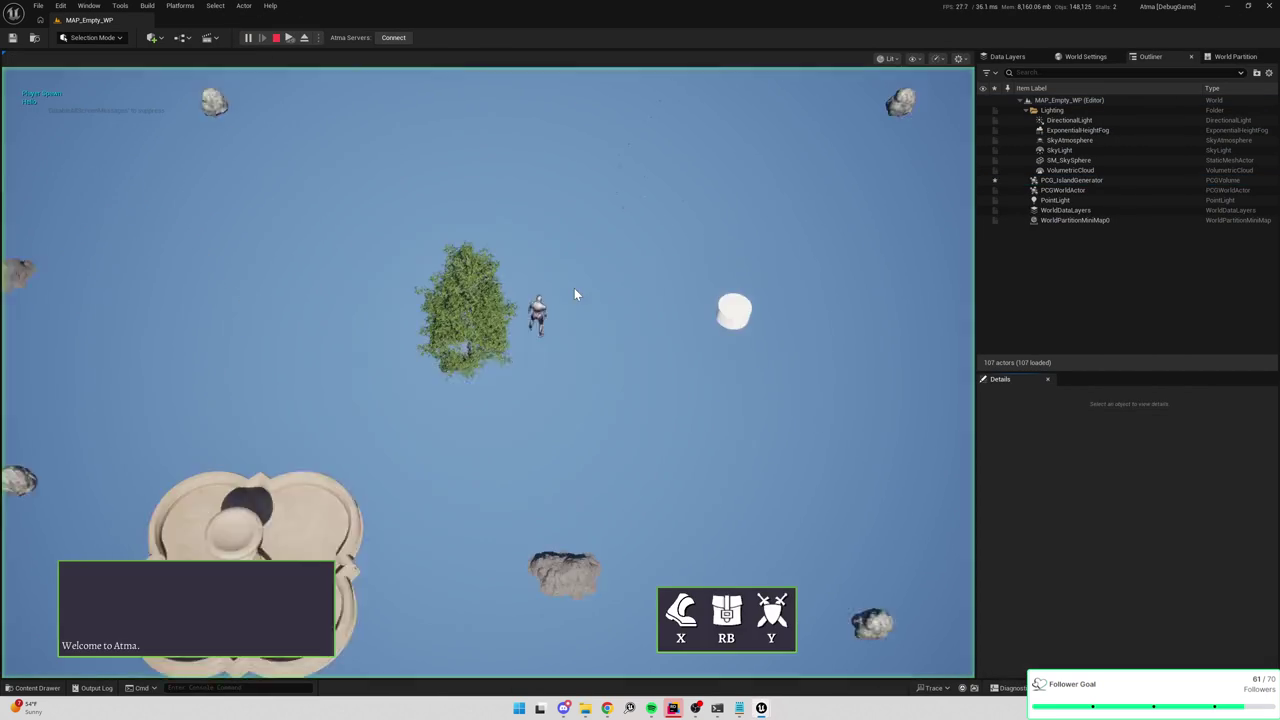
pyautogui.press('Escape')
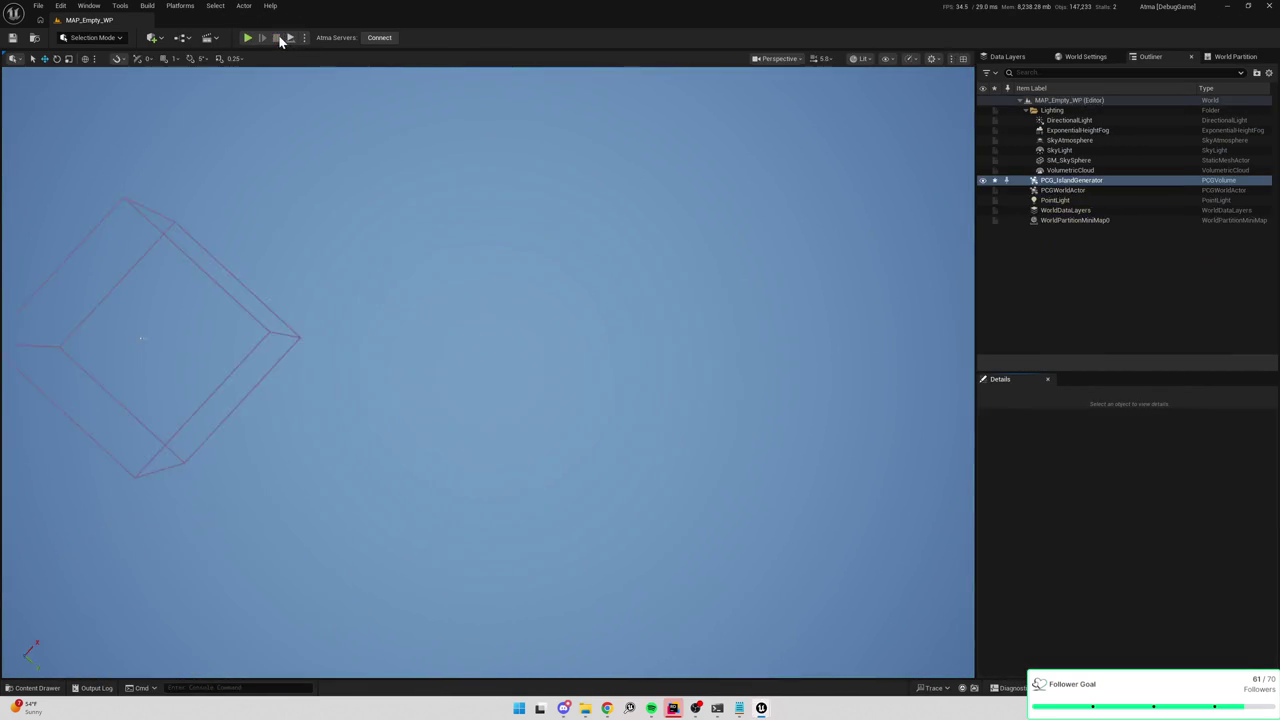
# Open the Write Tagged Data to Chunk function graph from the PCGE_WriteIslandToAsset blueprint.
pyautogui.click(296, 21)
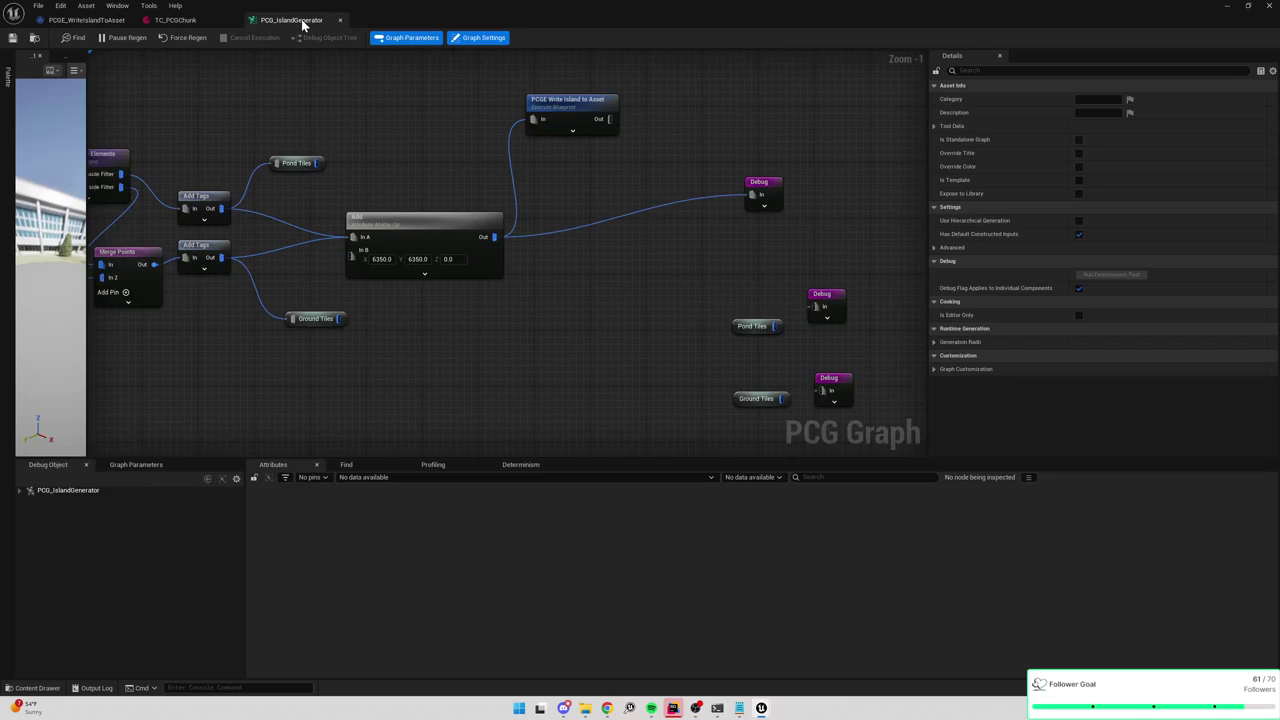
pyautogui.click(95, 19)
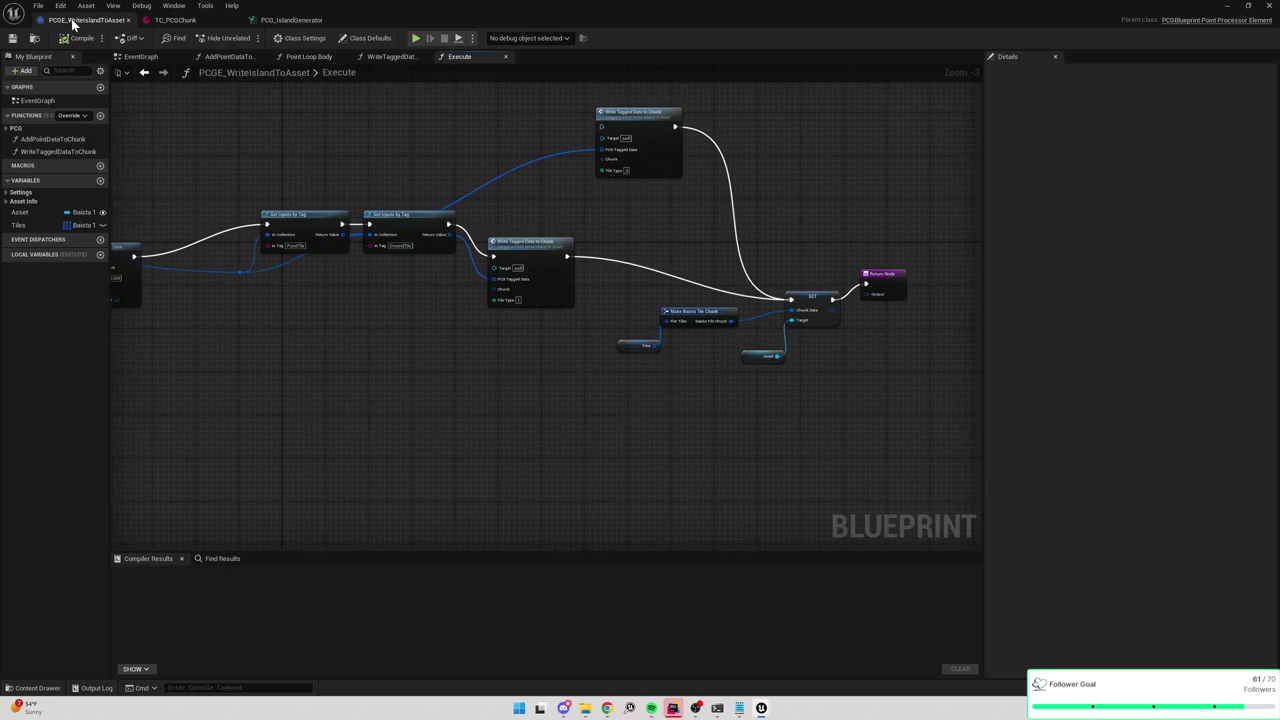
pyautogui.doubleClick(510, 243)
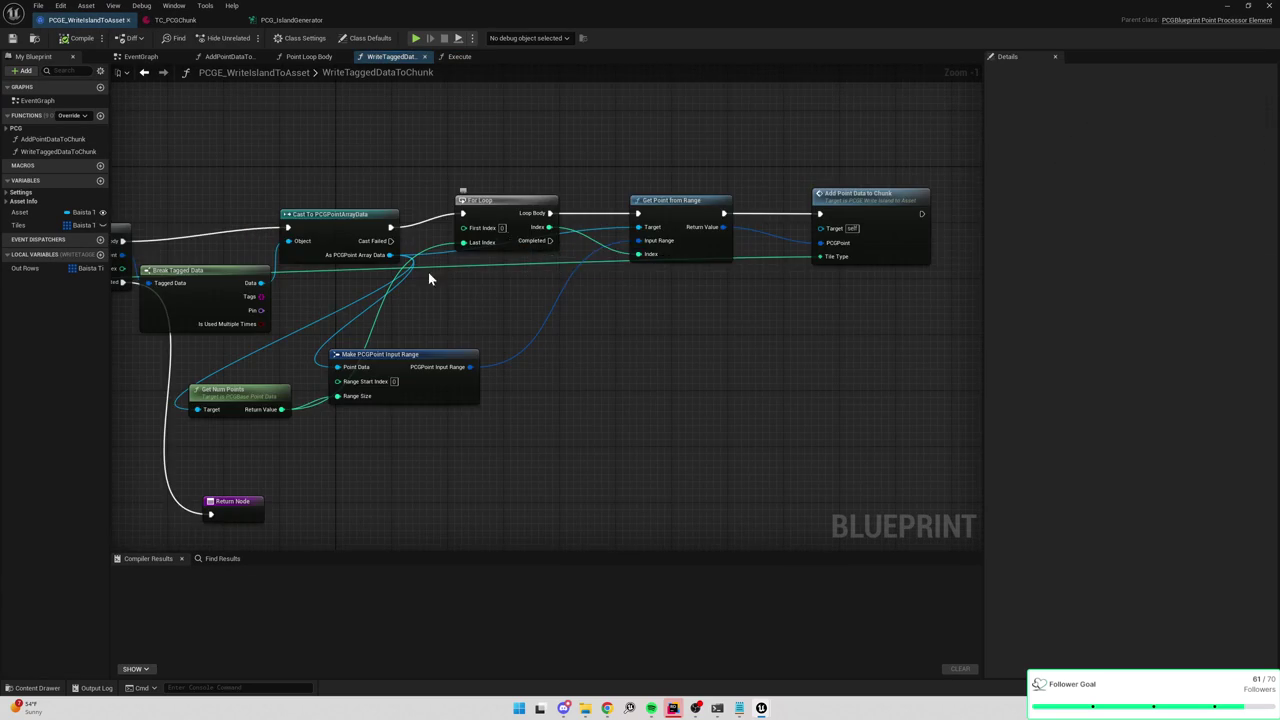
# Remove the Chunk input from WriteTaggedDataToChunk's entry node and compile the blueprint.
pyautogui.scroll(-1, 790, 285)
pyautogui.click(200, 224)
pyautogui.click(1203, 346)
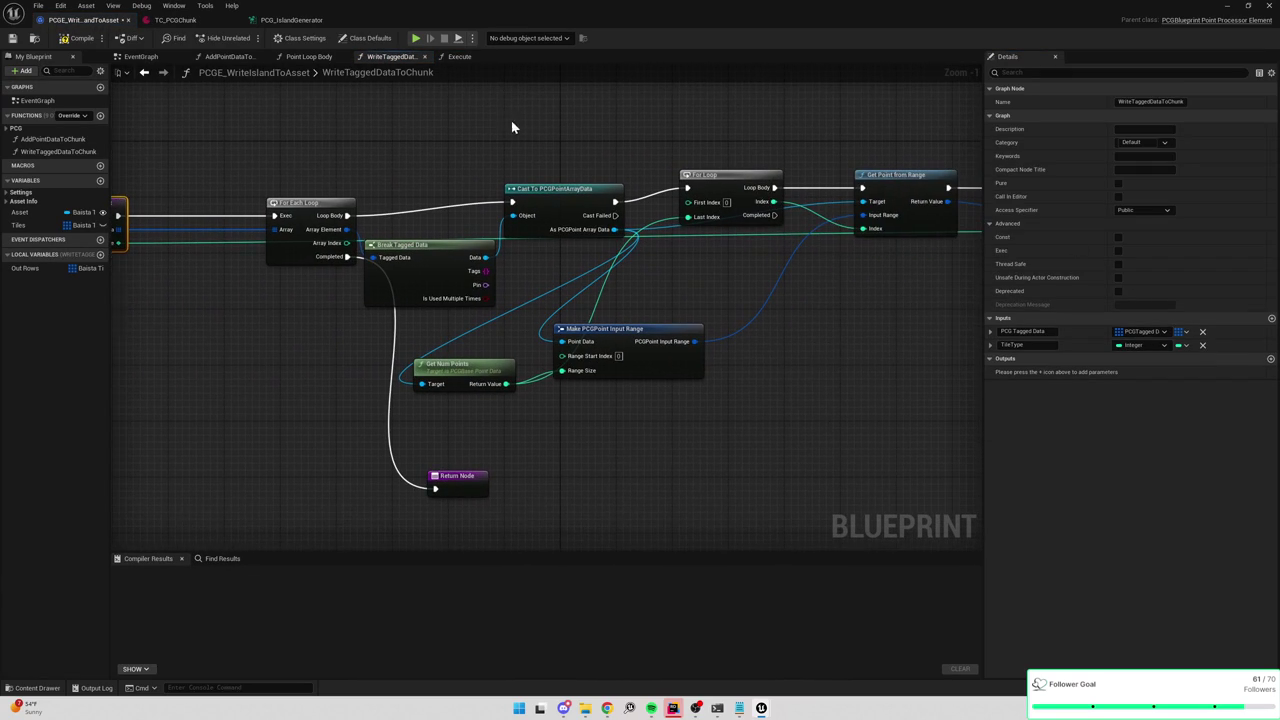
pyautogui.click(77, 45)
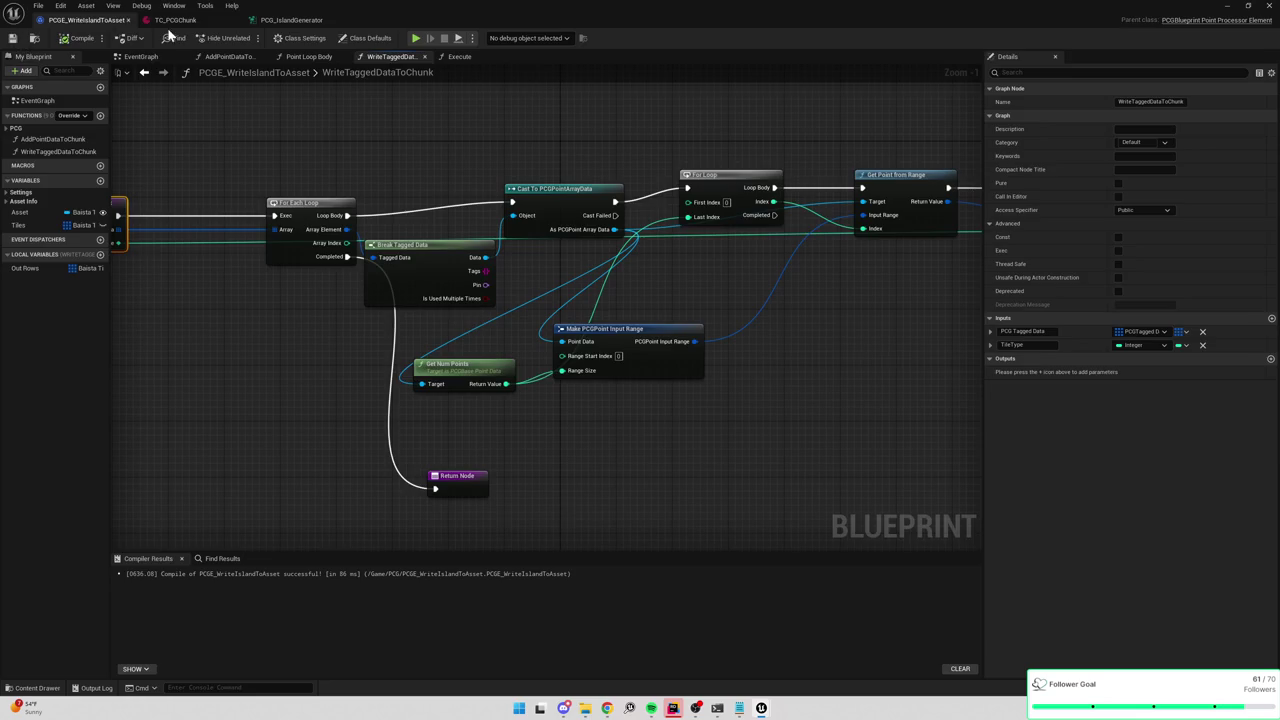
# Clear TC_PCGChunk's Flat Tiles, regenerate to refill 16,385 tiles, and play the level.
pyautogui.click(175, 20)
pyautogui.click(594, 115)
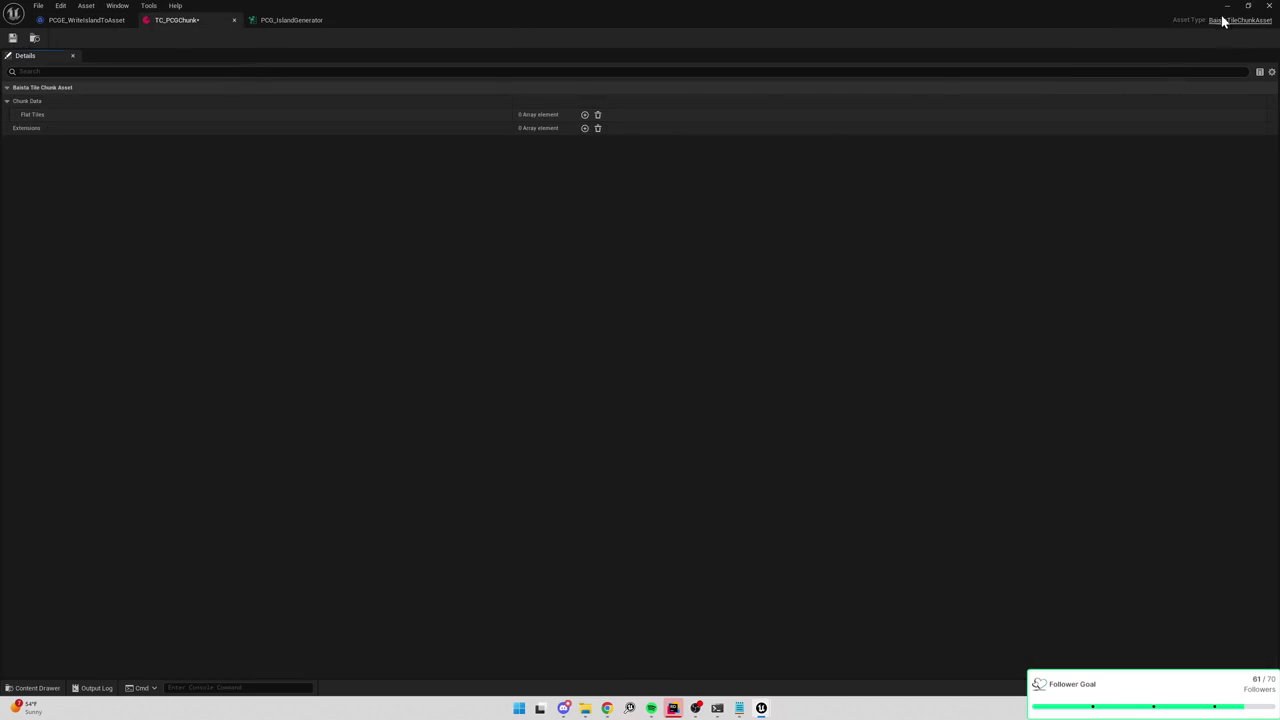
pyautogui.click(1227, 6)
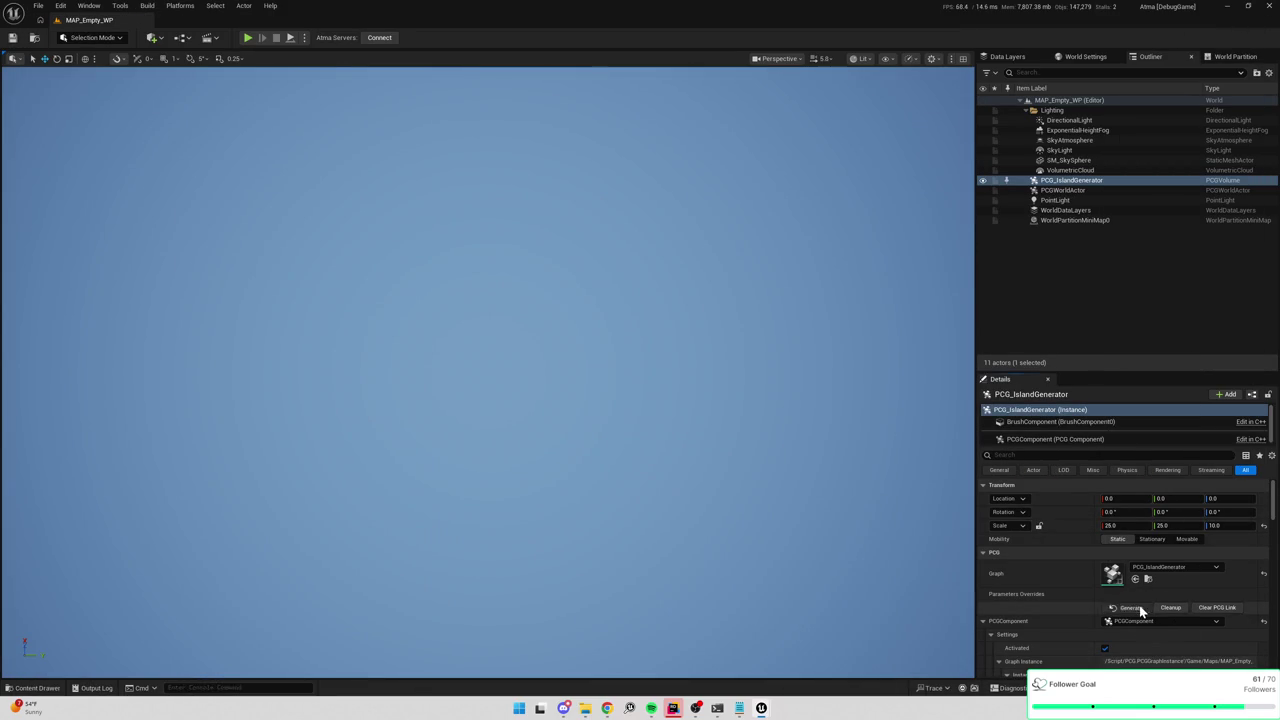
pyautogui.click(1130, 607)
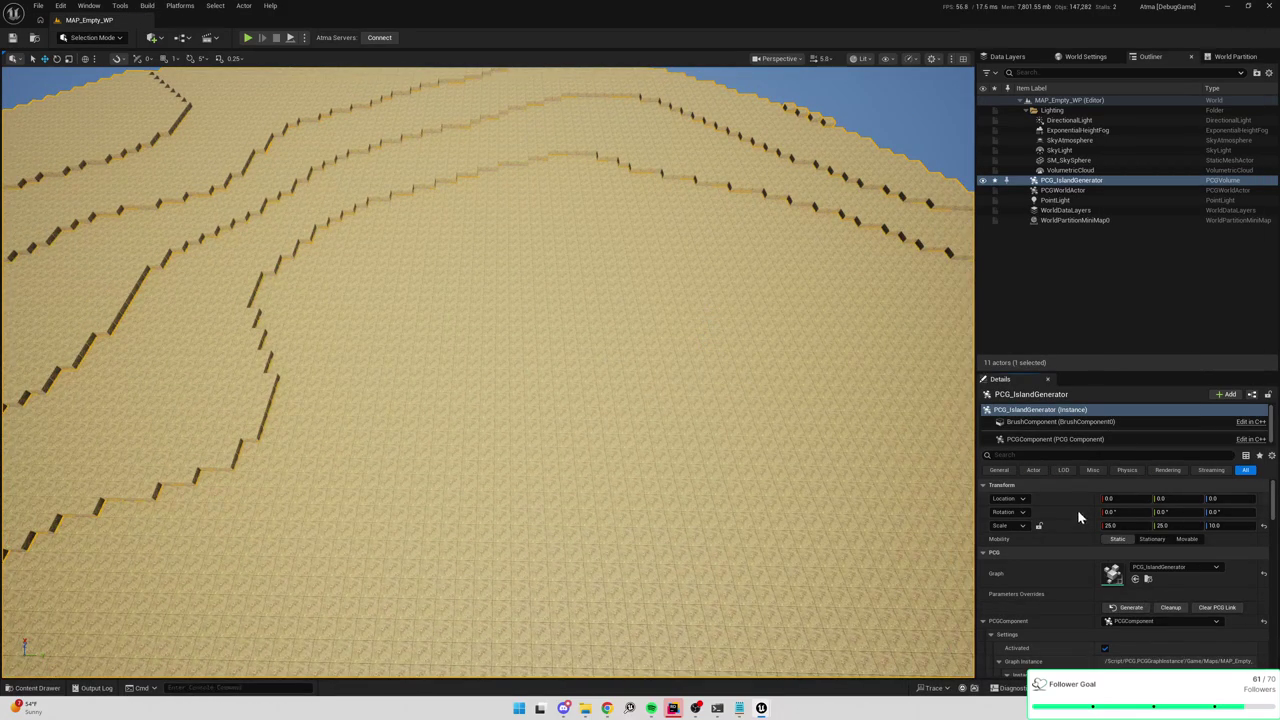
pyautogui.click(1168, 608)
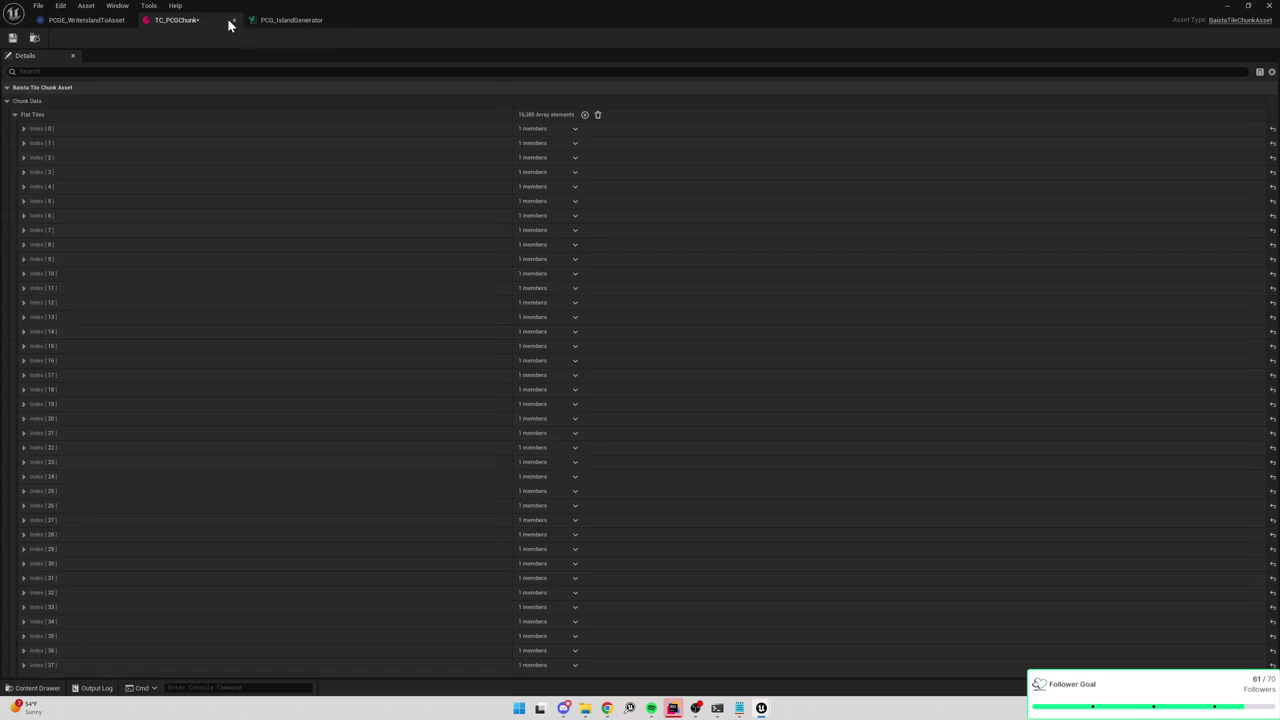
pyautogui.click(1272, 8)
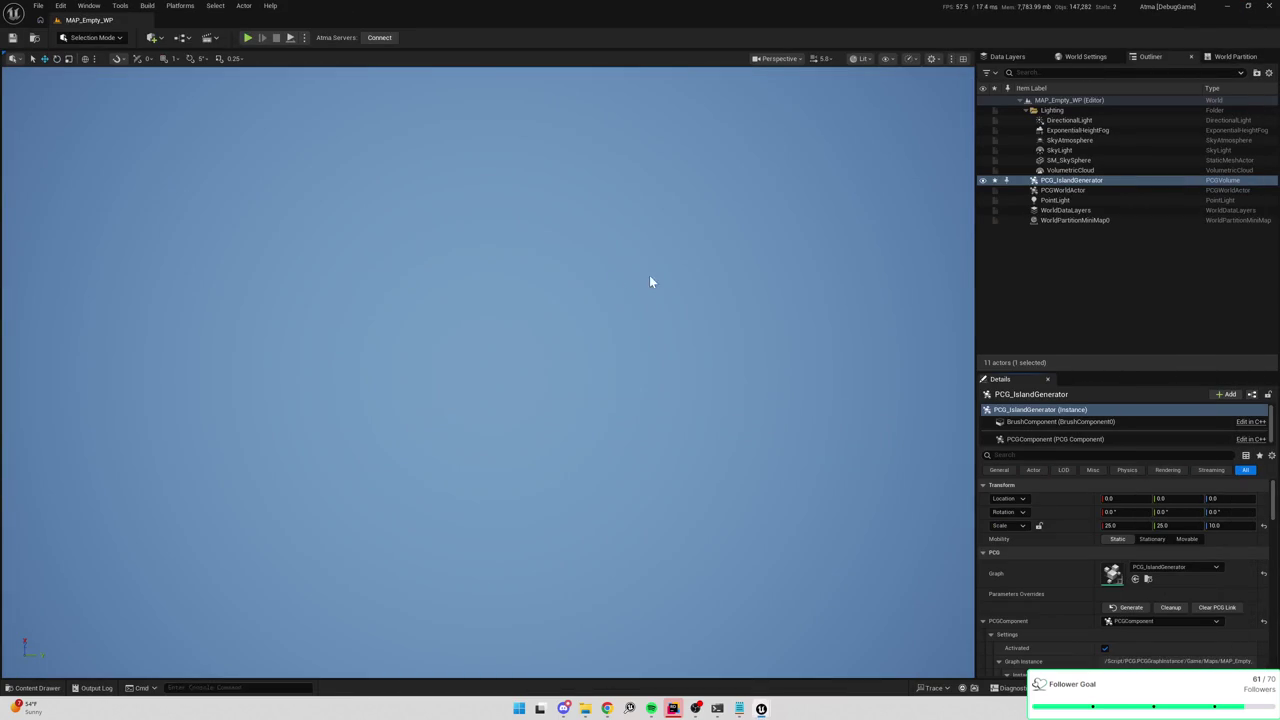
pyautogui.click(249, 37)
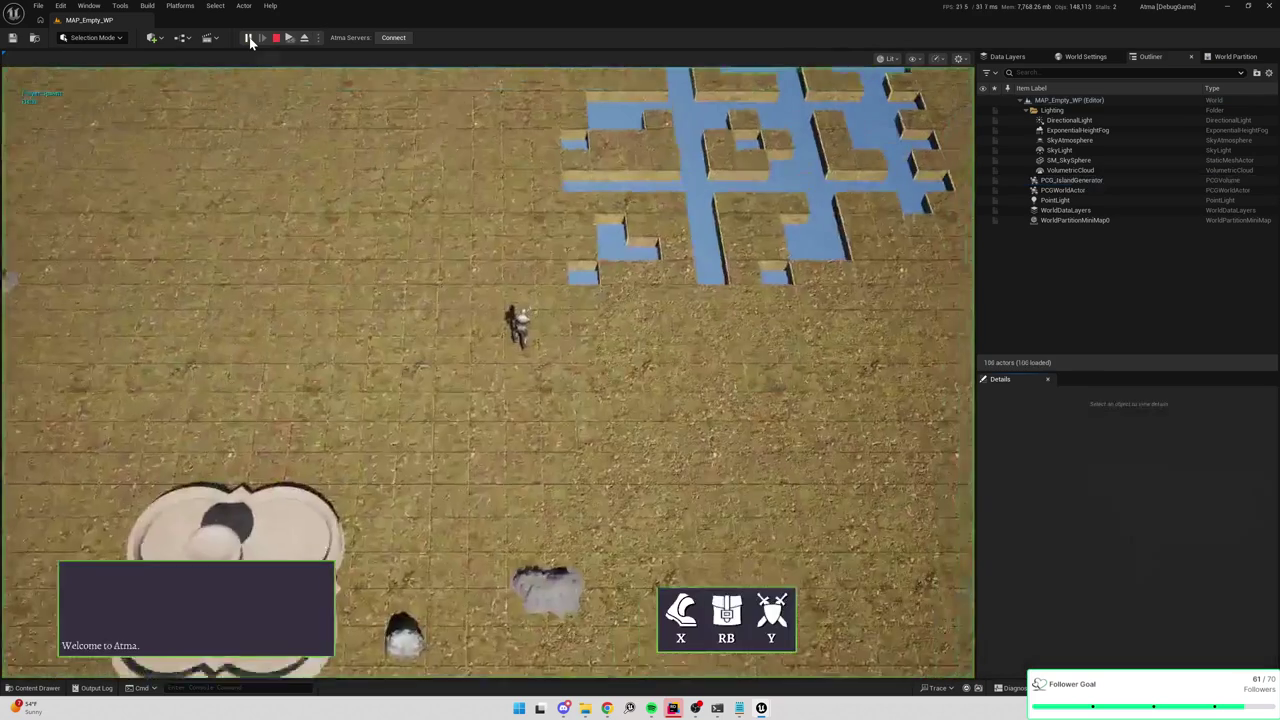
# Eject with F8, survey the tiled island and pond from above, then stop play.
pyautogui.press('F8')
pyautogui.scroll(-5, 531, 267)
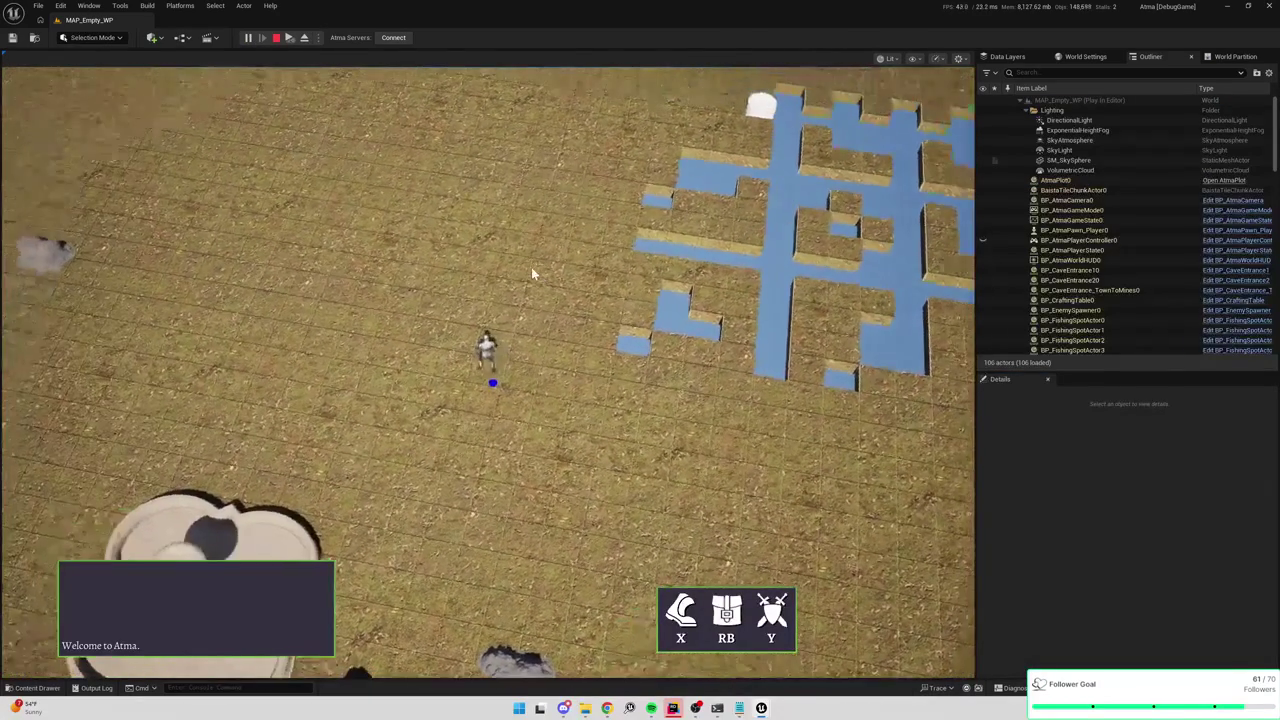
pyautogui.moveTo(488, 370)
pyautogui.mouseDown()
pyautogui.moveTo(488, 340)
pyautogui.moveTo(470, 400)
pyautogui.moveTo(522, 555)
pyautogui.mouseUp()
pyautogui.scroll(3, 491, 373)
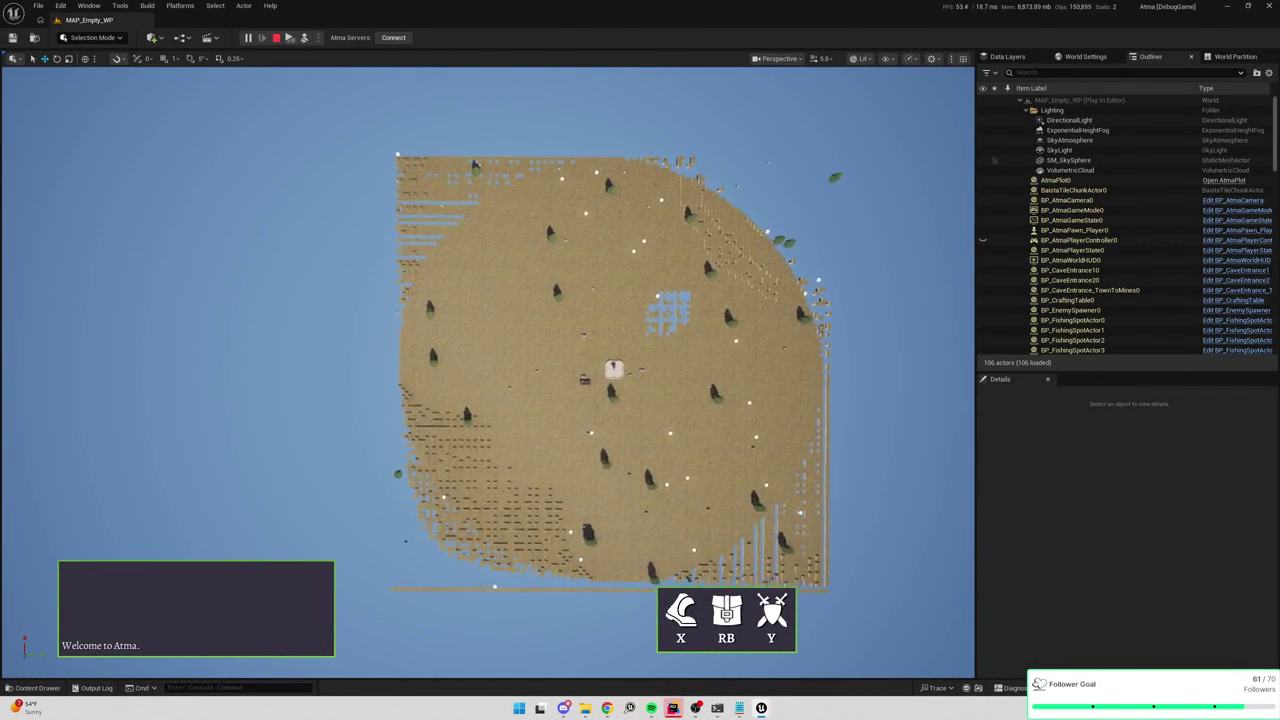
pyautogui.moveTo(488, 370); pyautogui.dragTo(400, 350)
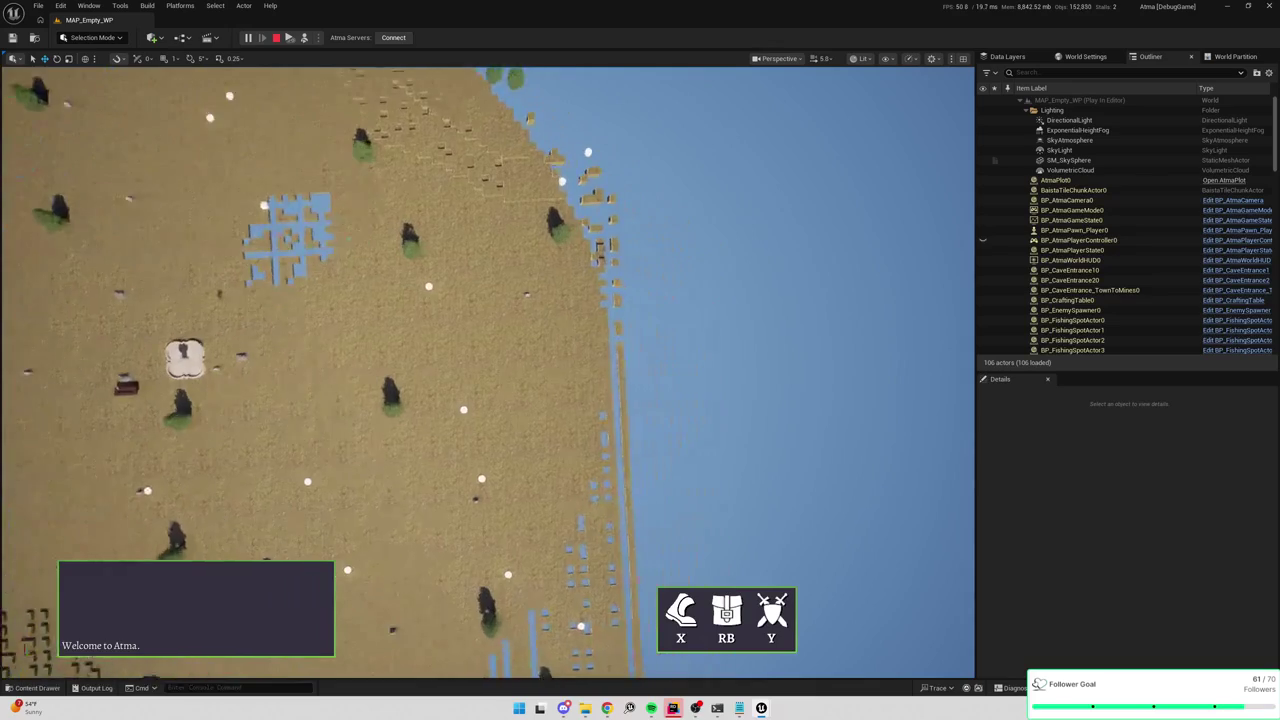
pyautogui.scroll(-2, 520, 286)
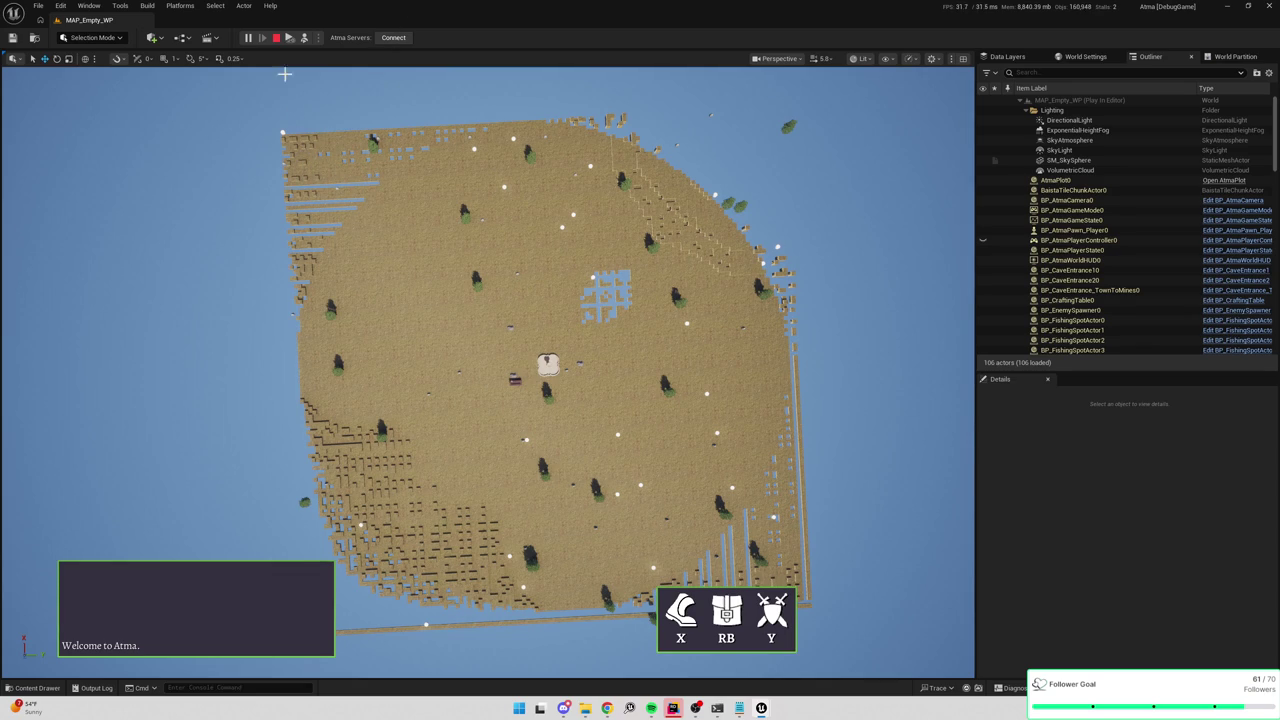
pyautogui.click(276, 37)
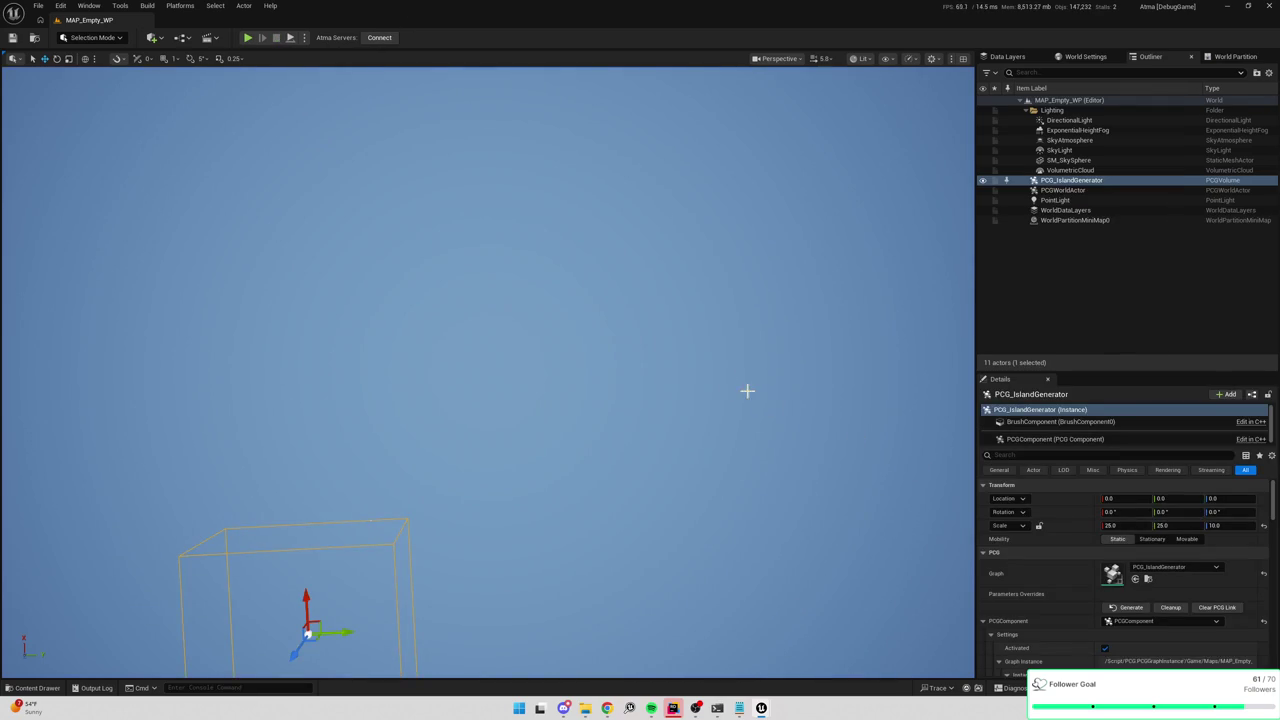
# Locate Add Point Data to Chunk in PCGE_WriteIslandToAsset and open its function graph.
pyautogui.click(268, 20)
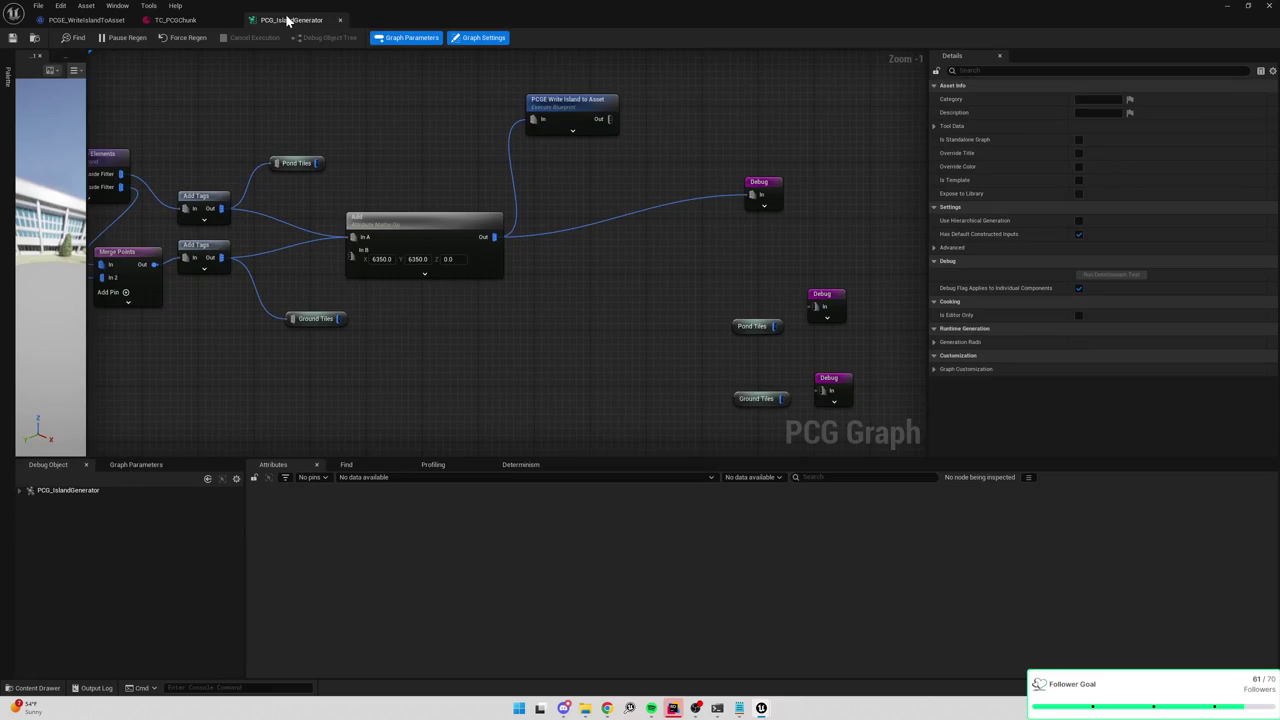
pyautogui.click(72, 22)
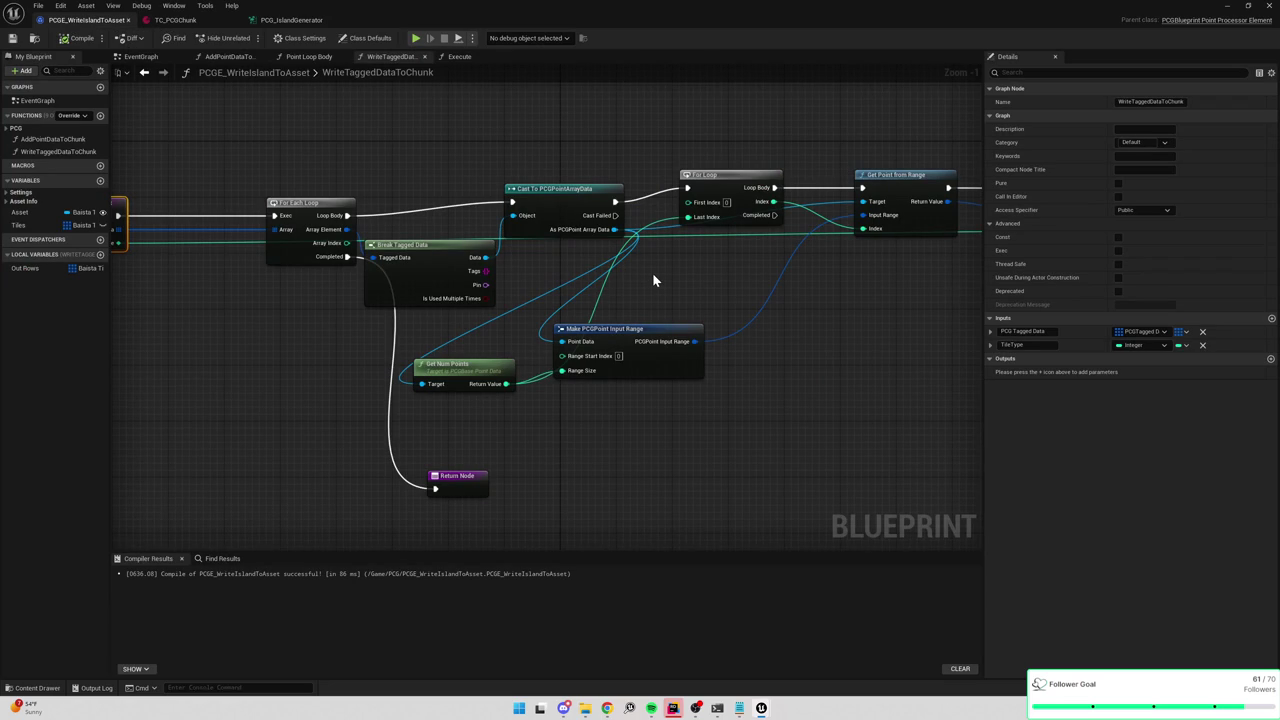
pyautogui.moveTo(737, 297)
pyautogui.mouseDown()
pyautogui.moveTo(420, 320)
pyautogui.moveTo(620, 357)
pyautogui.mouseUp()
pyautogui.scroll(-3, 560, 352)
pyautogui.moveTo(255, 310); pyautogui.dragTo(491, 307)
pyautogui.scroll(3, 480, 305)
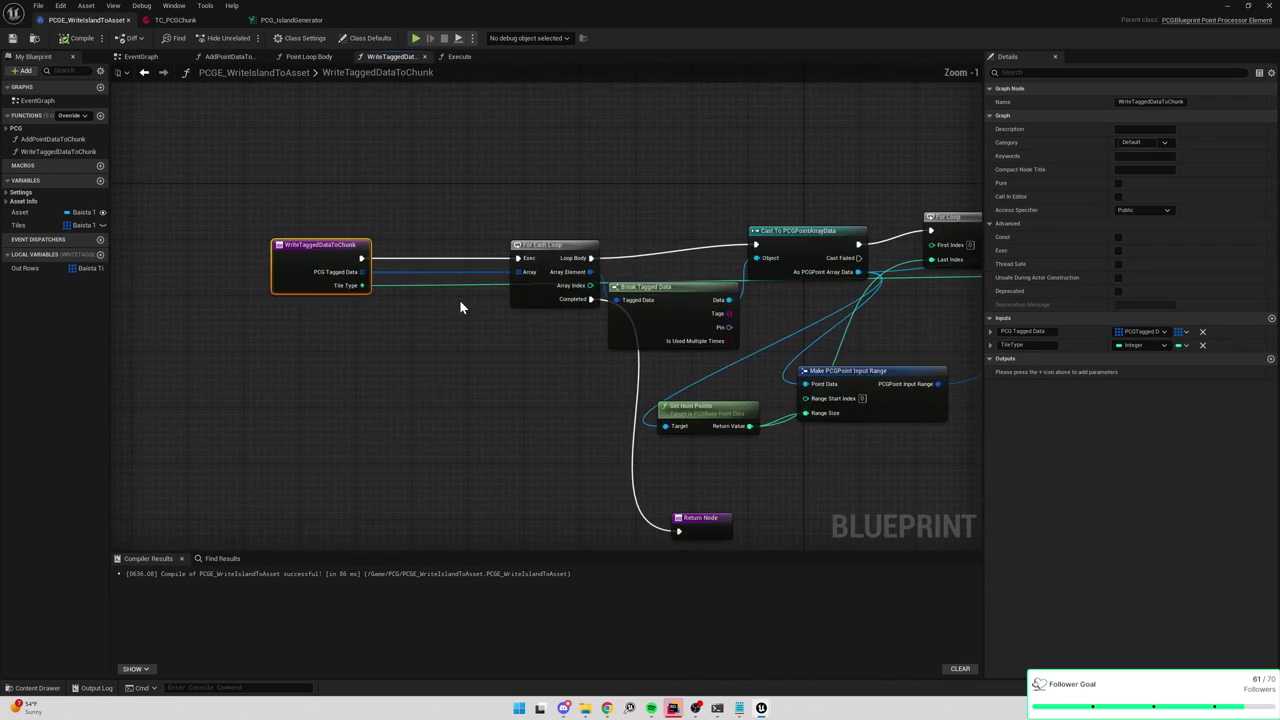
pyautogui.moveTo(884, 315); pyautogui.dragTo(776, 261)
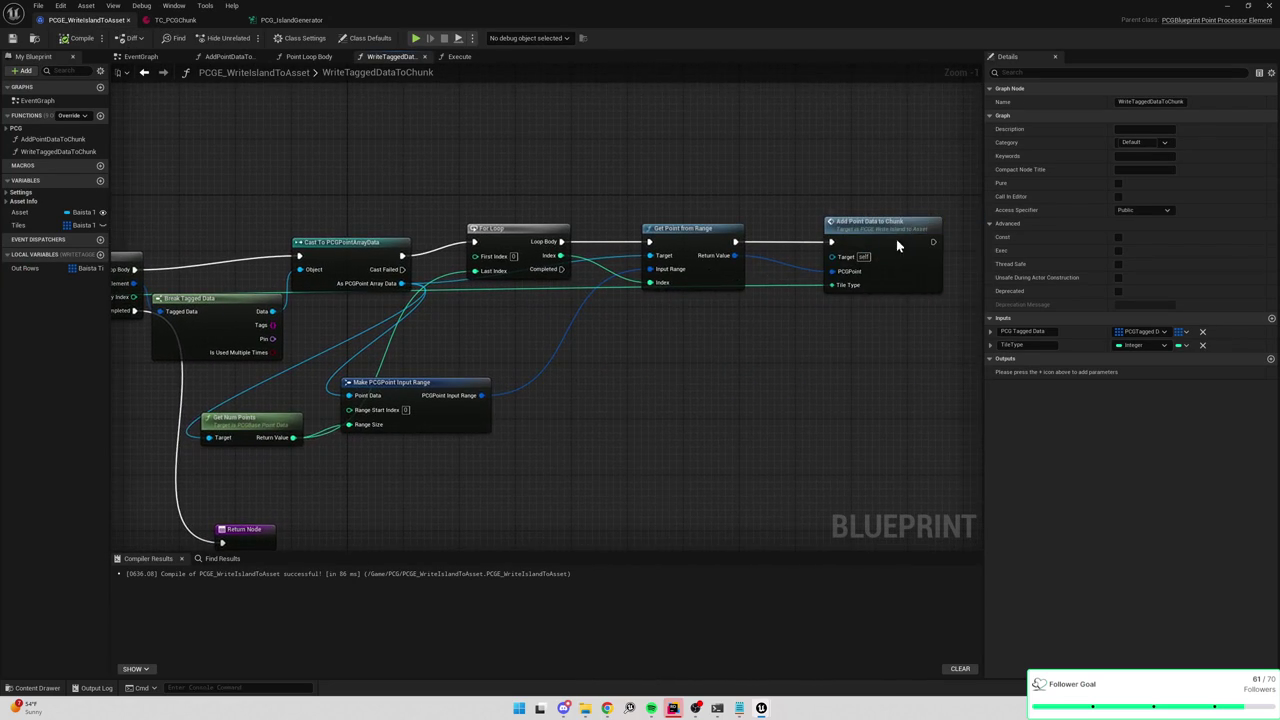
pyautogui.doubleClick(897, 245)
# Review AddPointDataToChunk's Set Array Elem, Return, Break Transform and Break PCGPoint nodes.
pyautogui.scroll(-5, 710, 286)
pyautogui.scroll(4, 609, 270)
pyautogui.scroll(-1, 607, 276)
pyautogui.moveTo(771, 240); pyautogui.dragTo(592, 250)
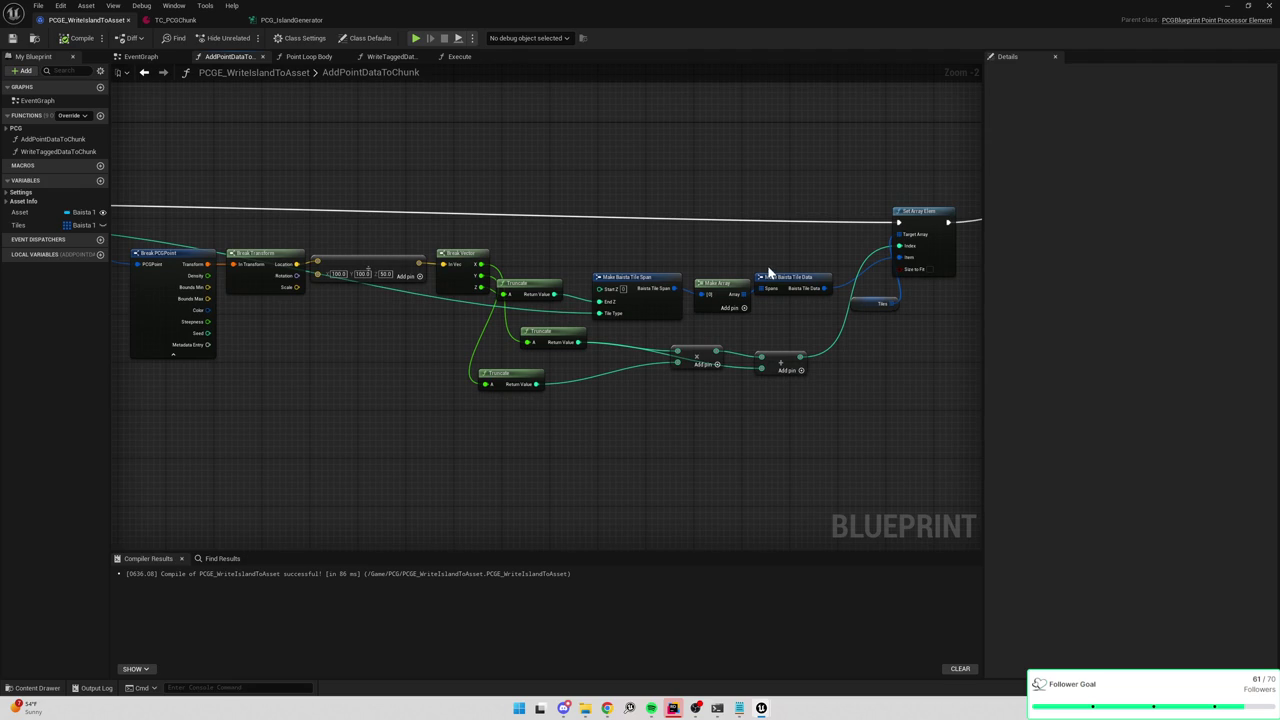
pyautogui.moveTo(769, 266); pyautogui.dragTo(630, 272)
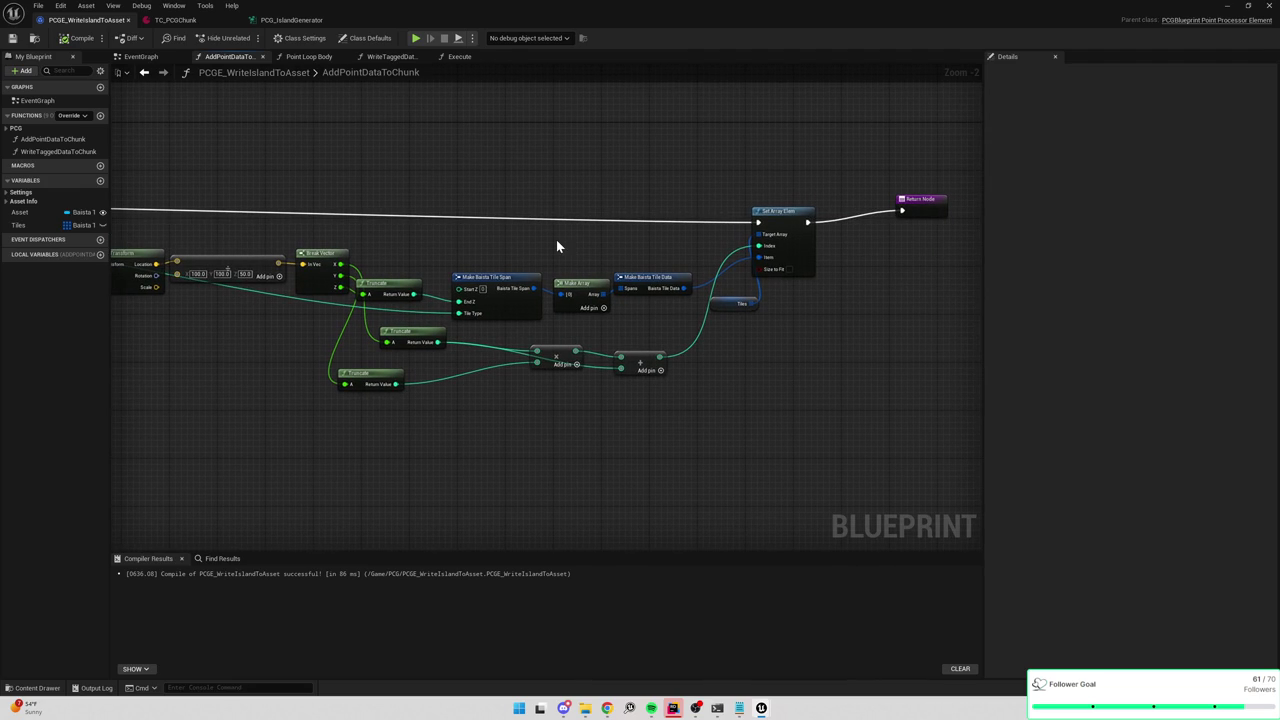
pyautogui.scroll(2, 600, 255)
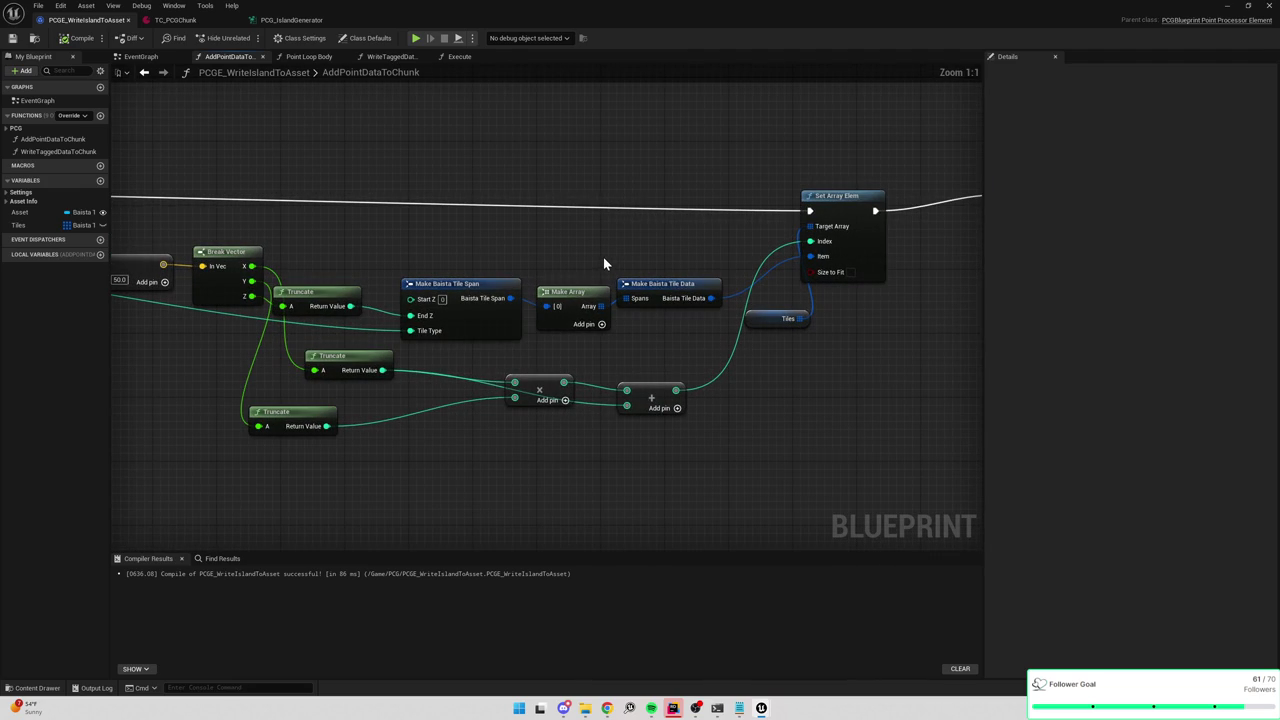
pyautogui.moveTo(452, 247); pyautogui.dragTo(718, 216)
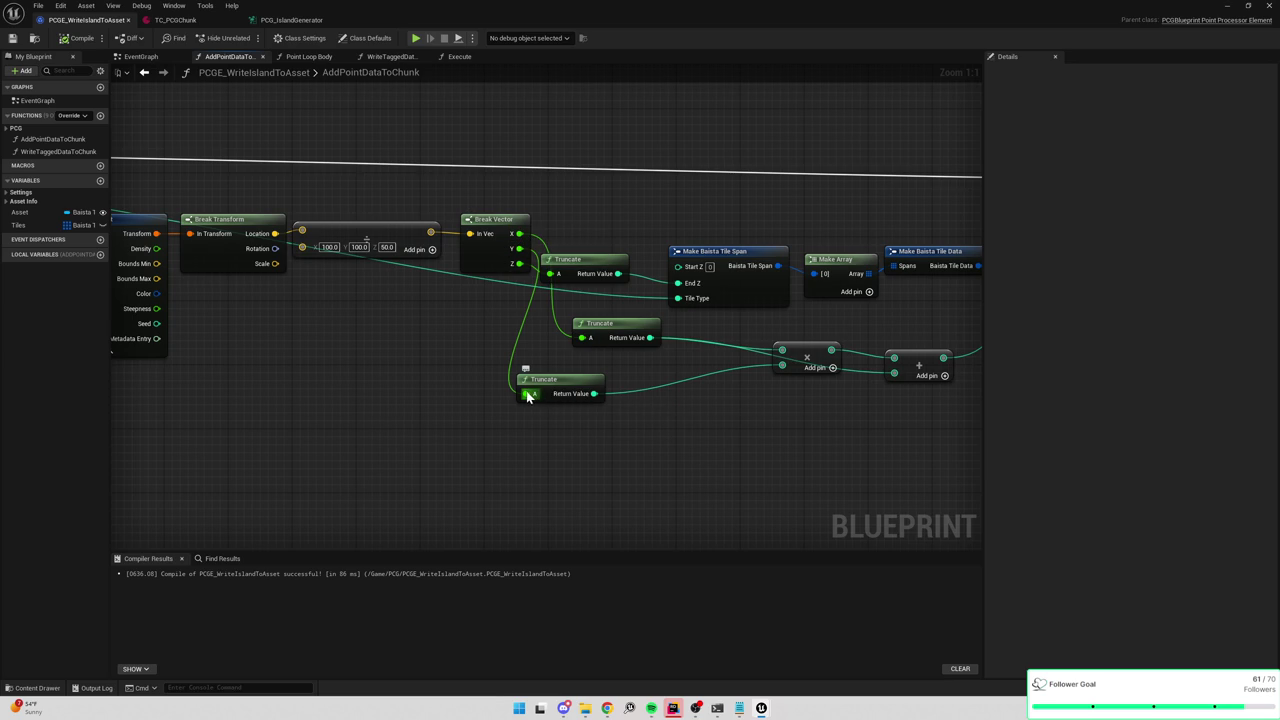
pyautogui.moveTo(358, 378); pyautogui.dragTo(634, 364)
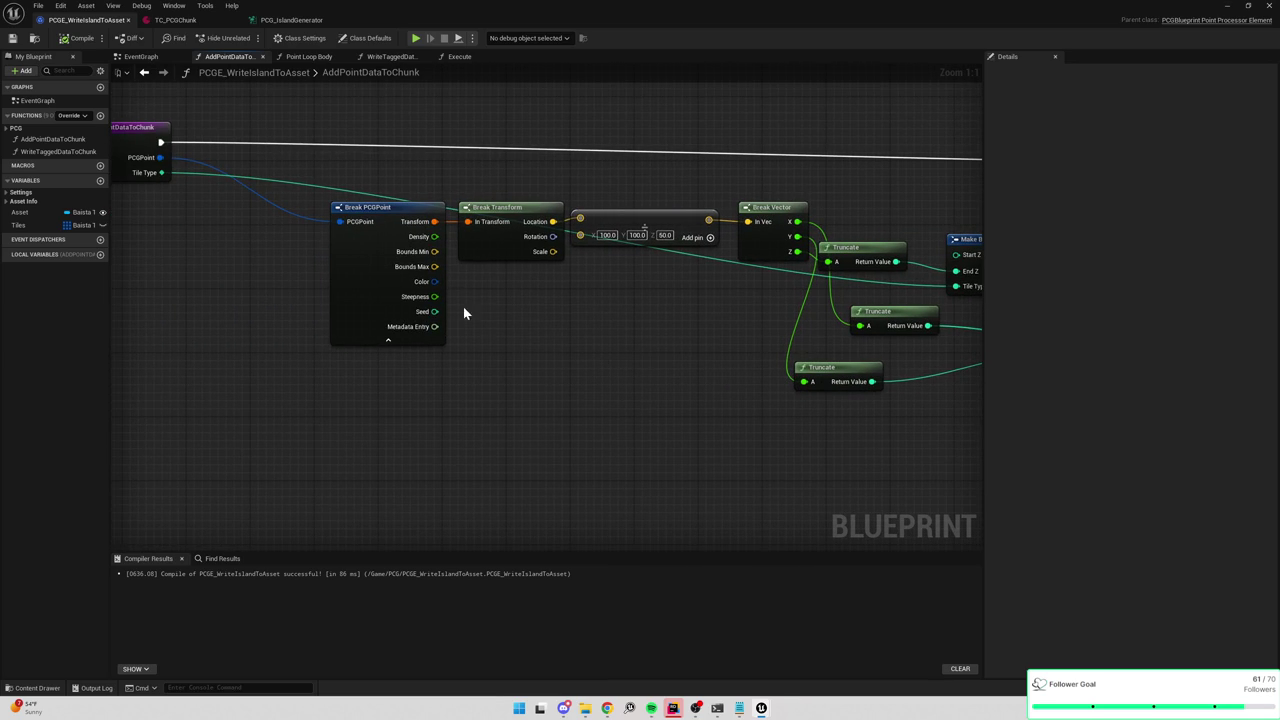
pyautogui.moveTo(478, 311); pyautogui.dragTo(637, 371)
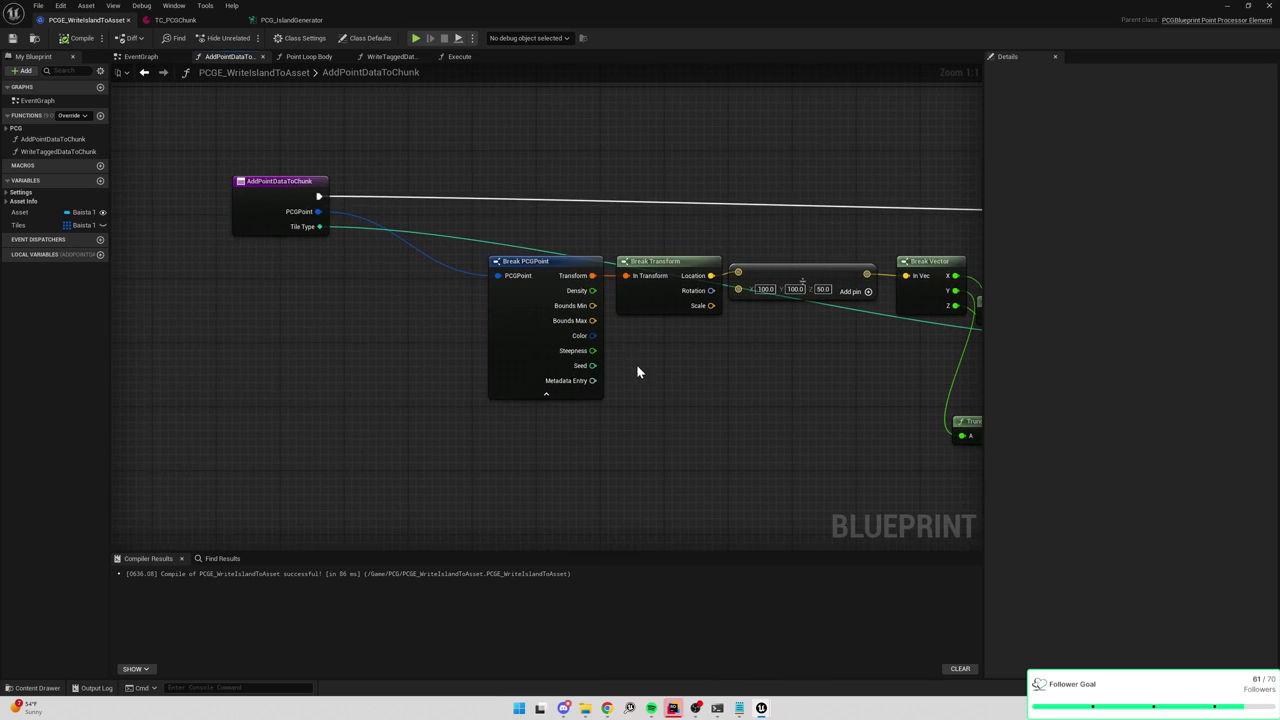
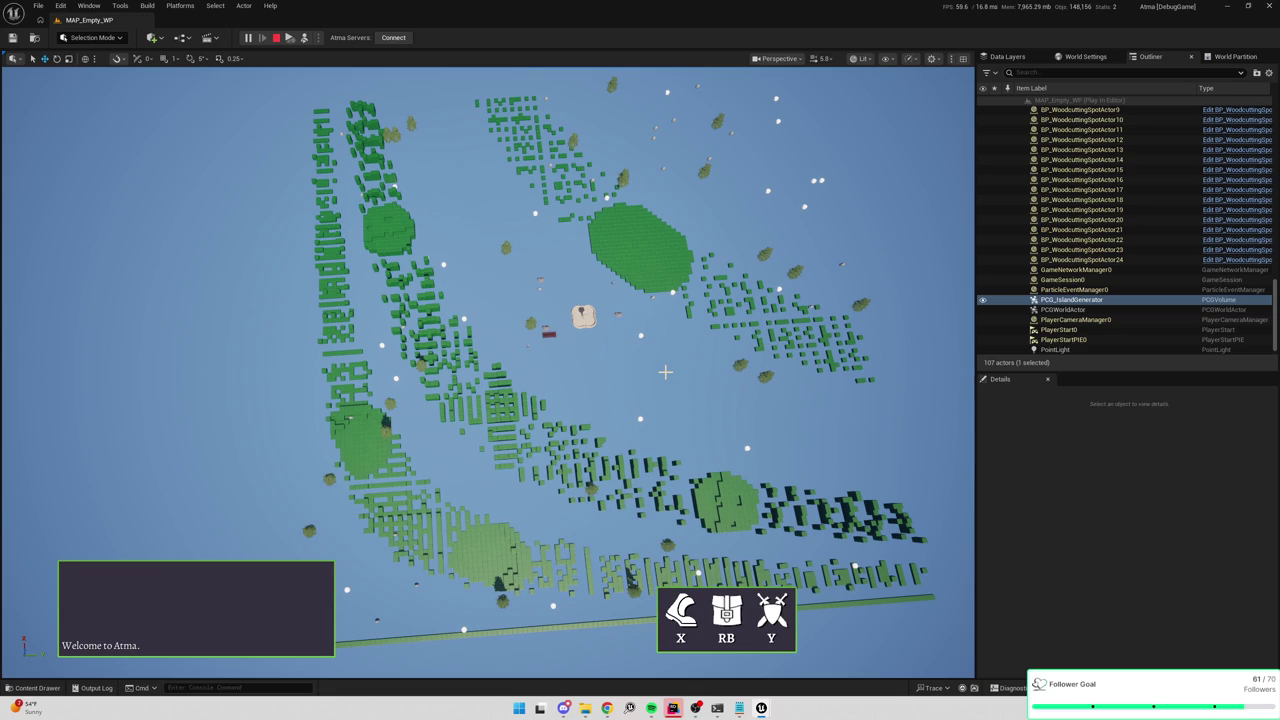
# Add a Tiles array Clear node right after Parent: Execute, ahead of the asset validity check.
pyautogui.hotkey('alt', 'Tab')
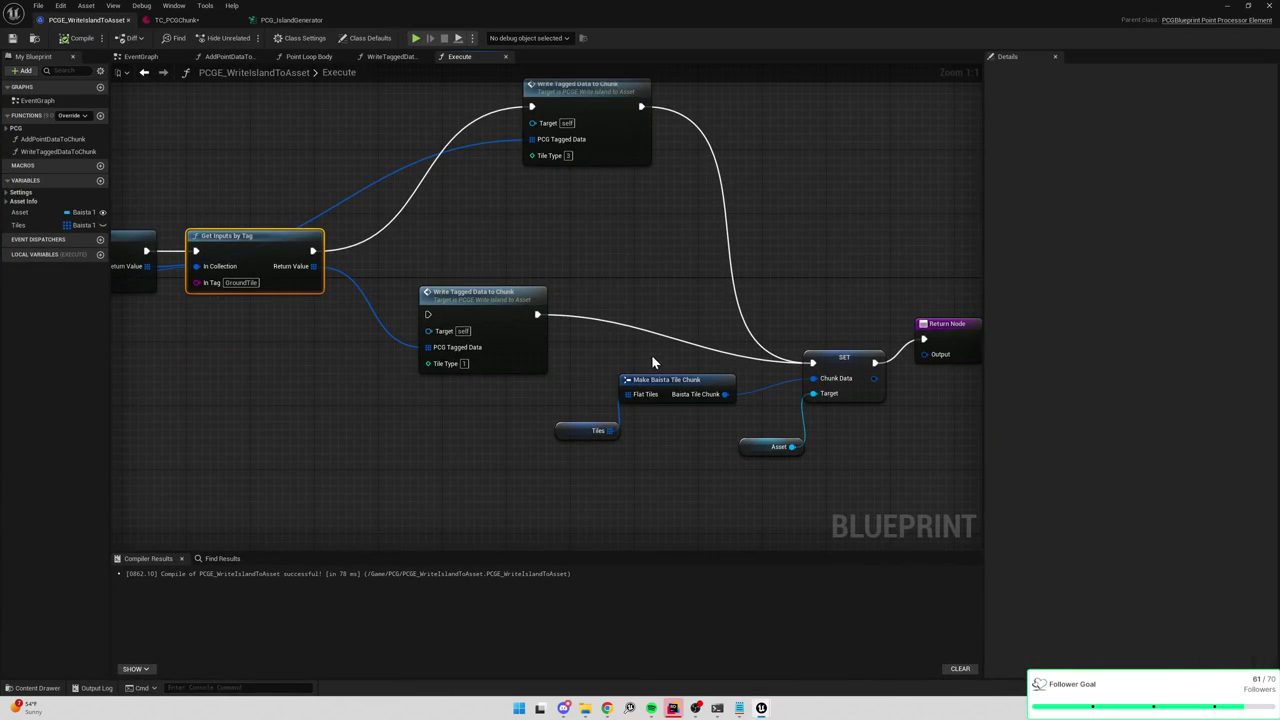
pyautogui.moveTo(651, 354)
pyautogui.mouseDown()
pyautogui.moveTo(628, 286)
pyautogui.moveTo(587, 306)
pyautogui.mouseUp()
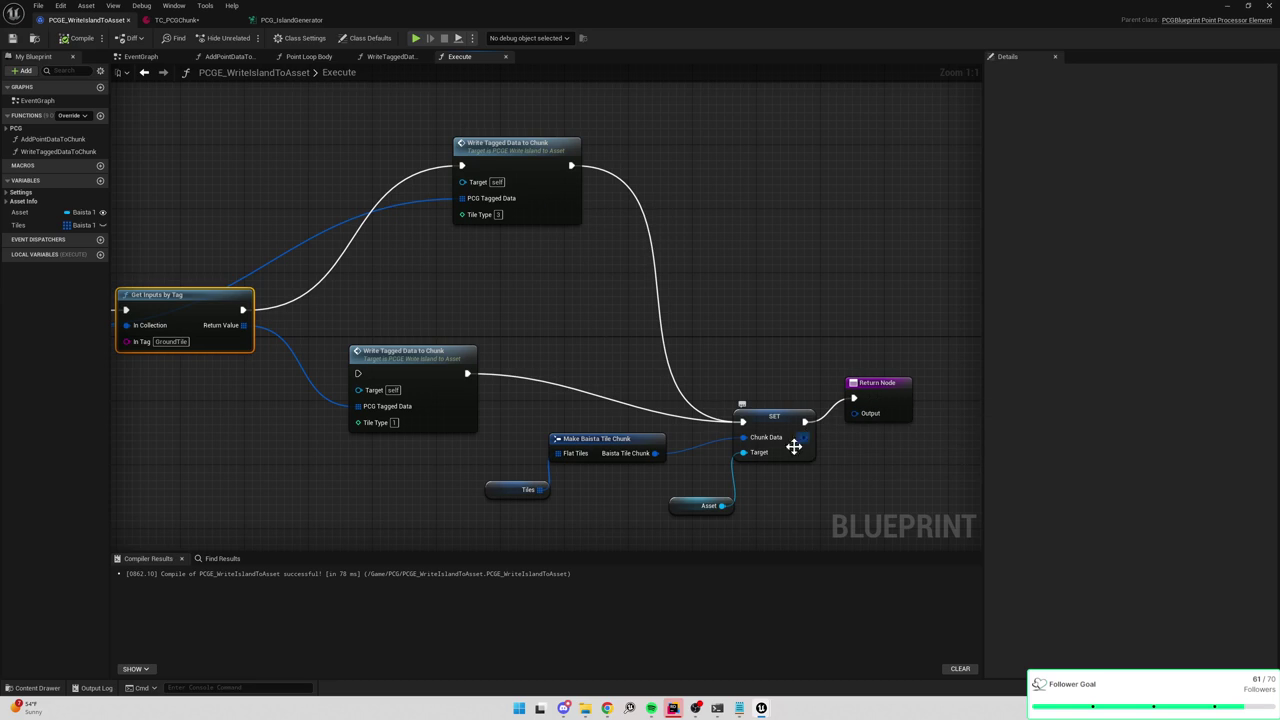
pyautogui.click(548, 490)
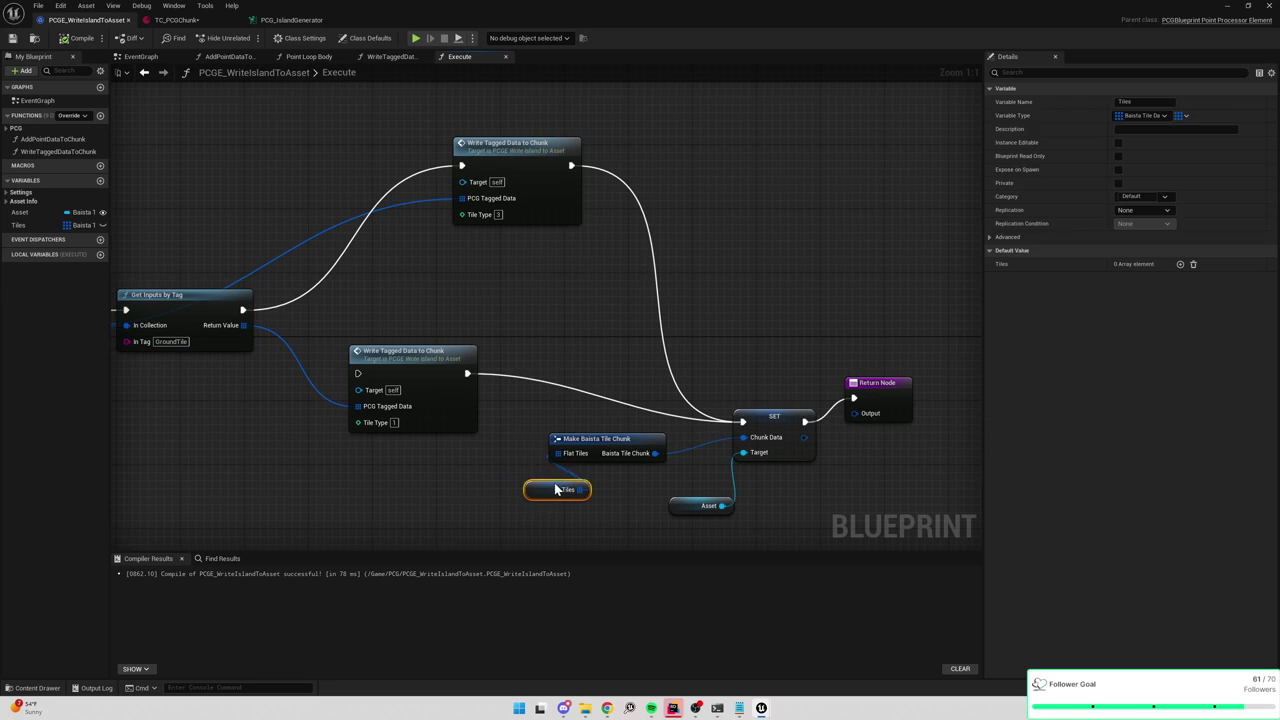
pyautogui.moveTo(386, 463)
pyautogui.mouseDown()
pyautogui.moveTo(737, 420)
pyautogui.moveTo(879, 368)
pyautogui.mouseUp()
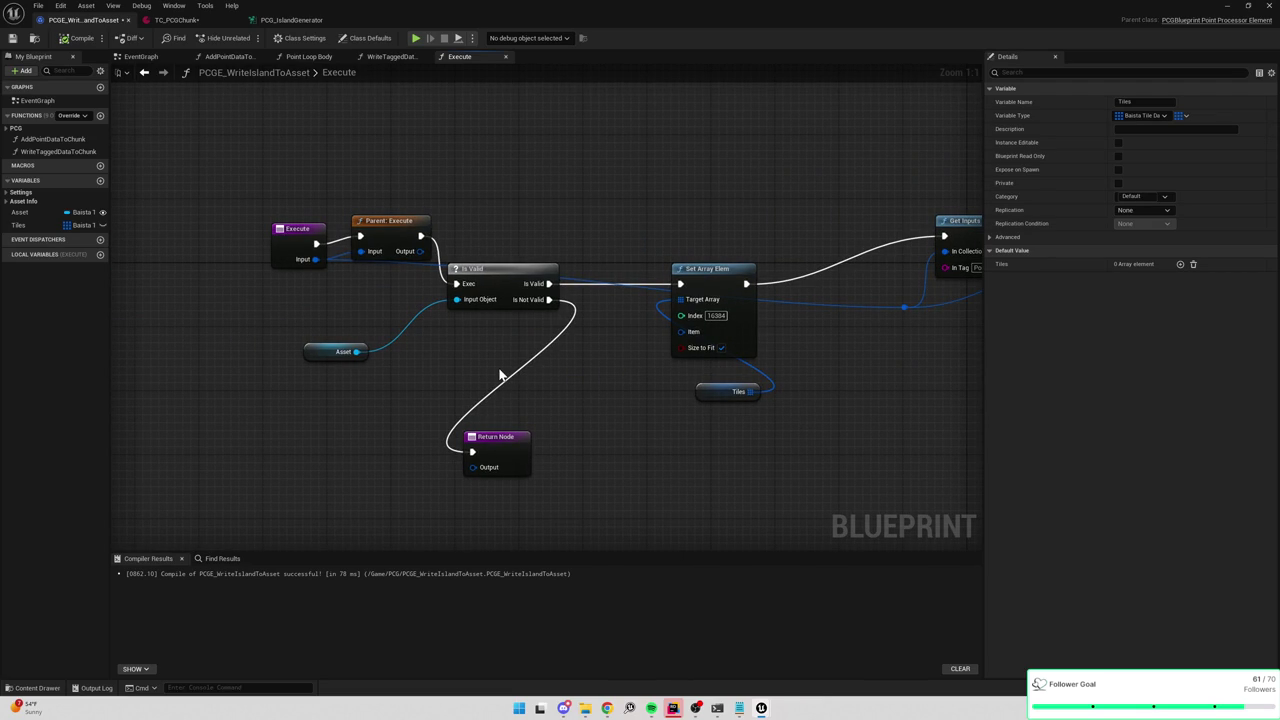
pyautogui.moveTo(404, 326); pyautogui.dragTo(487, 334)
pyautogui.moveTo(398, 285)
pyautogui.mouseDown()
pyautogui.moveTo(463, 242)
pyautogui.moveTo(393, 243)
pyautogui.mouseUp()
pyautogui.moveTo(20, 225)
pyautogui.mouseDown()
pyautogui.moveTo(271, 234)
pyautogui.moveTo(544, 203)
pyautogui.mouseUp()
pyautogui.write('clear')
pyautogui.press('Return')
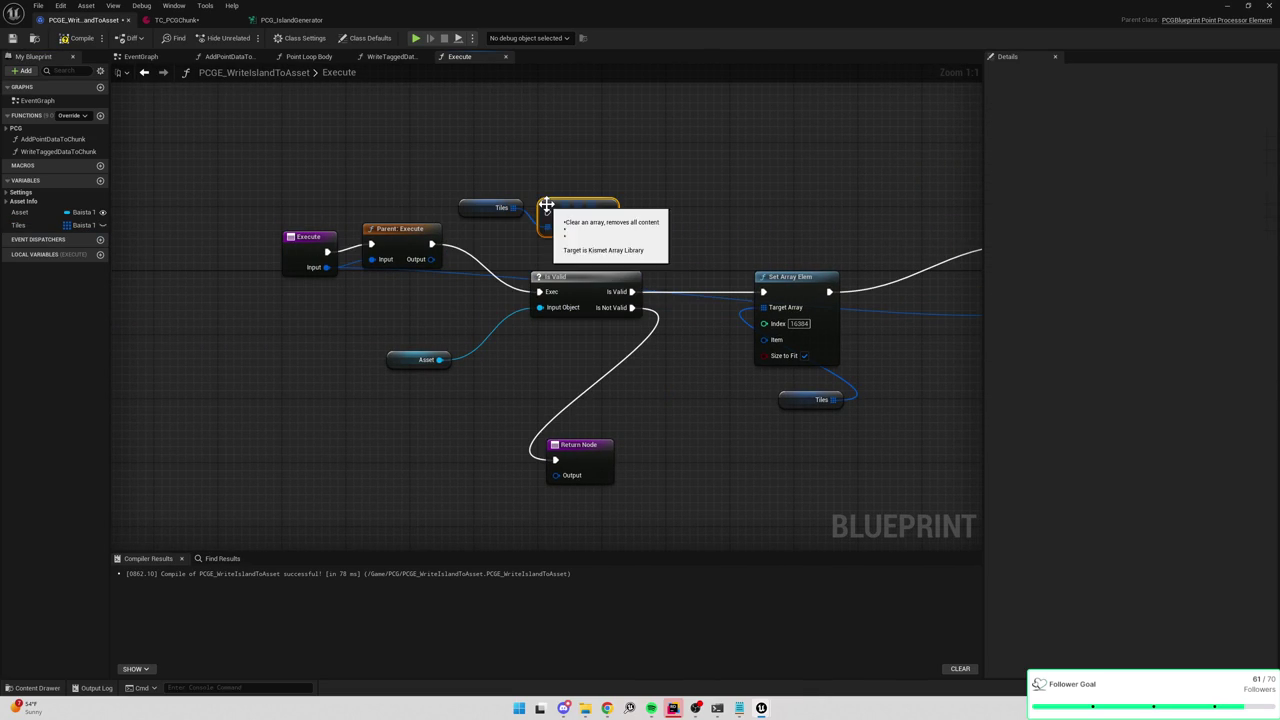
pyautogui.moveTo(432, 244)
pyautogui.mouseDown()
pyautogui.moveTo(547, 212)
pyautogui.moveTo(540, 291)
pyautogui.mouseUp()
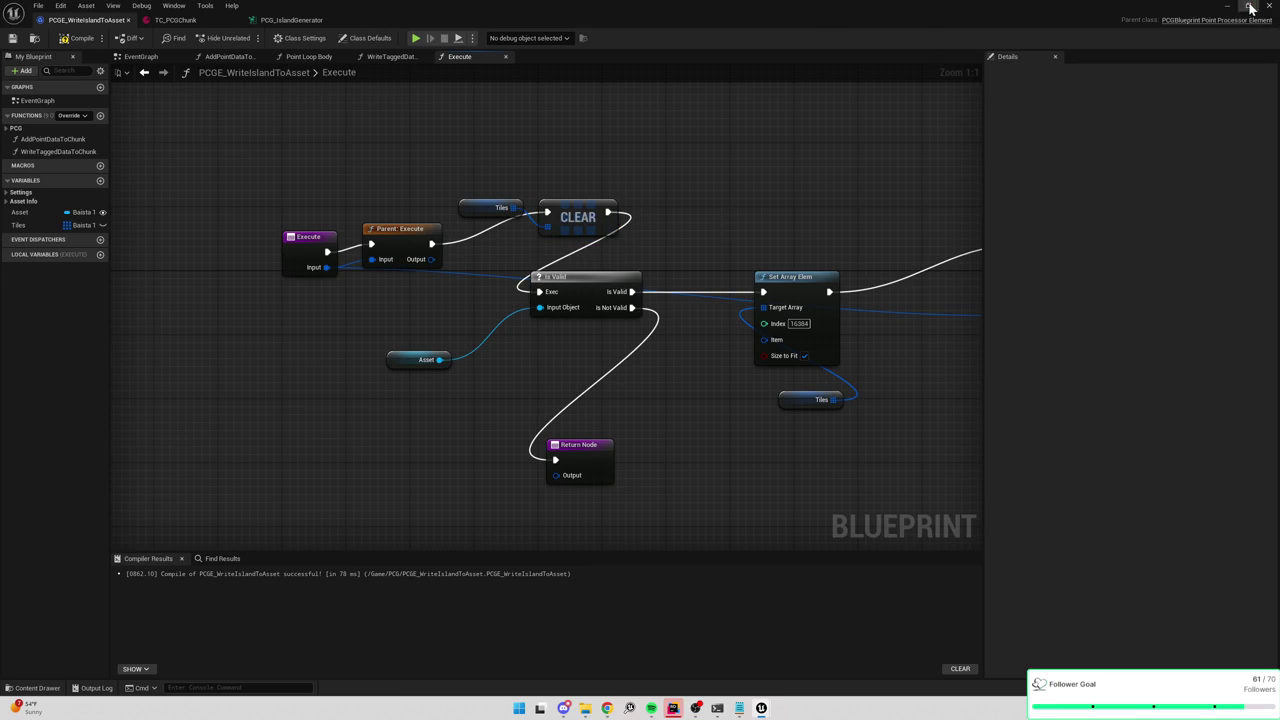
pyautogui.click(1230, 6)
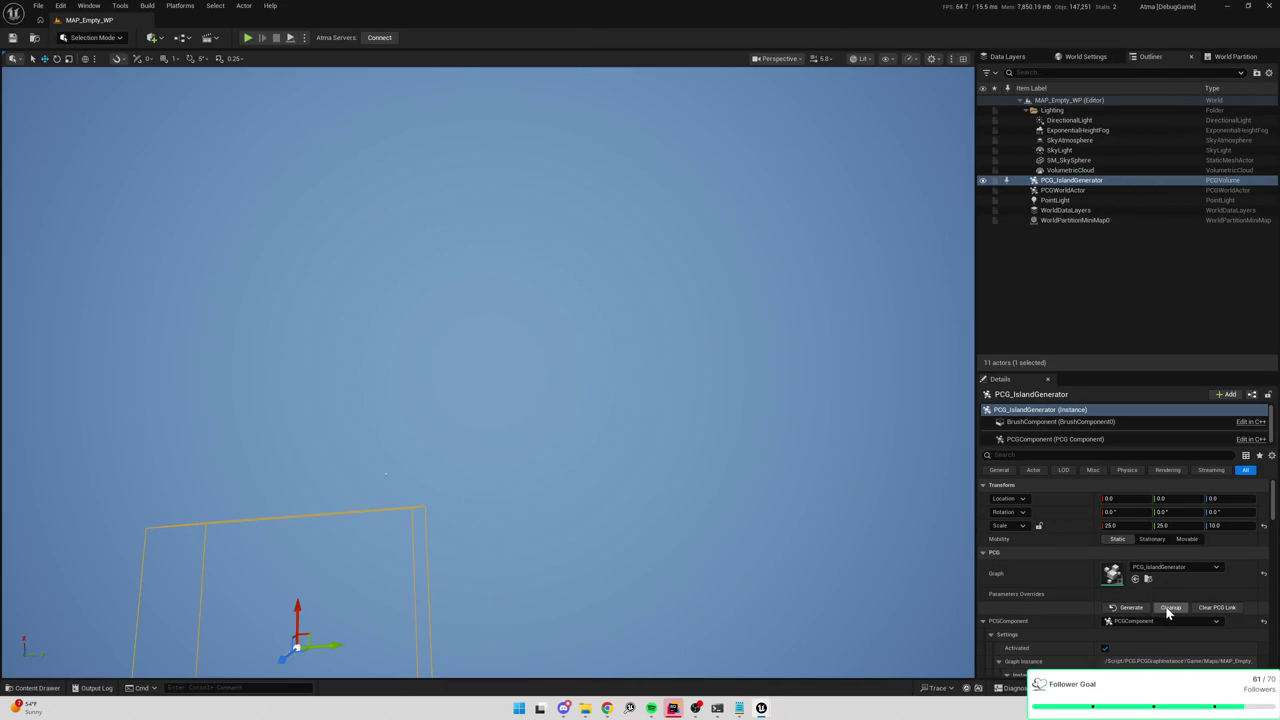
# Generate and clean up the island from PCG_IslandGenerator, then play-test the level.
pyautogui.click(1133, 607)
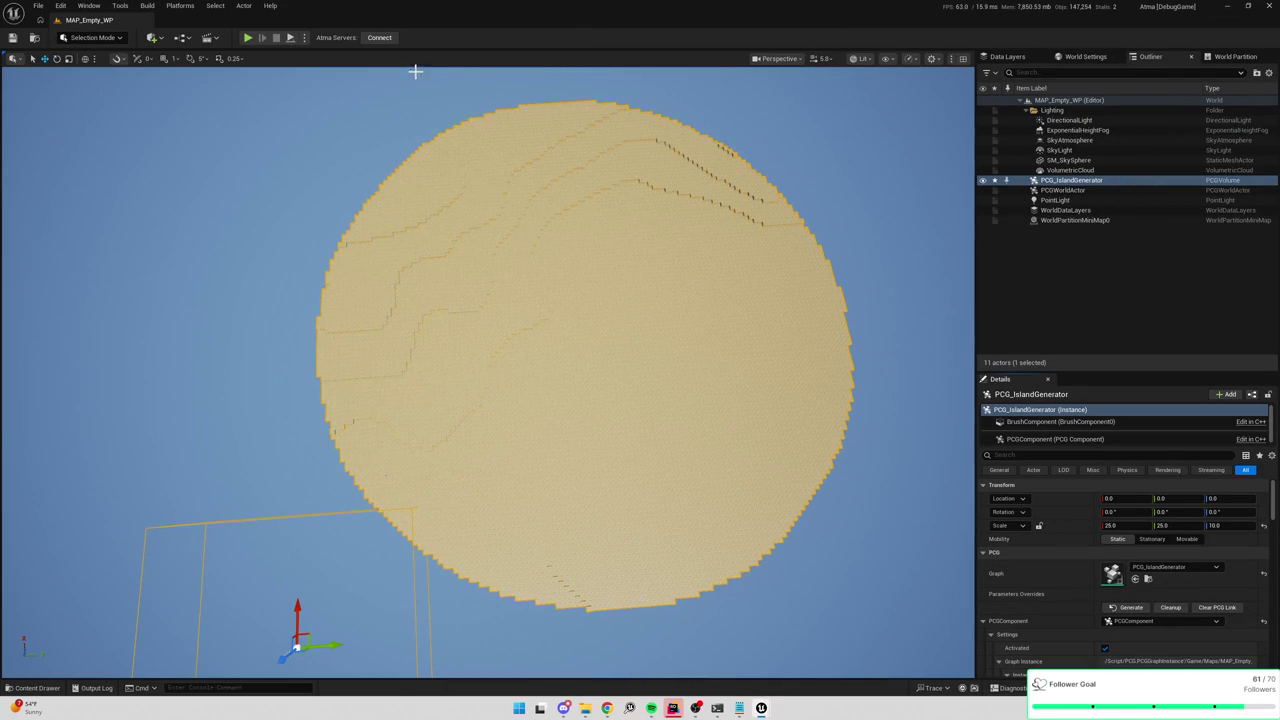
pyautogui.click(1170, 607)
pyautogui.click(248, 38)
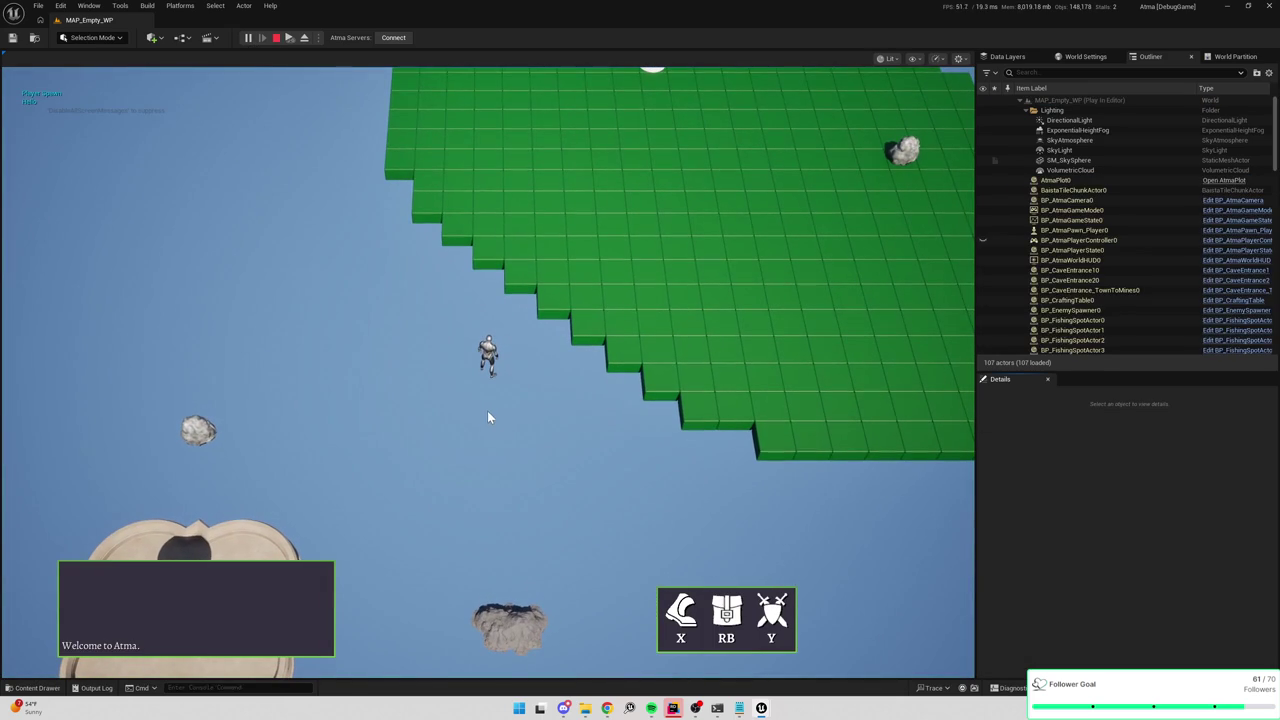
pyautogui.press('F8')
pyautogui.scroll(-5, 574, 381)
pyautogui.press('Escape')
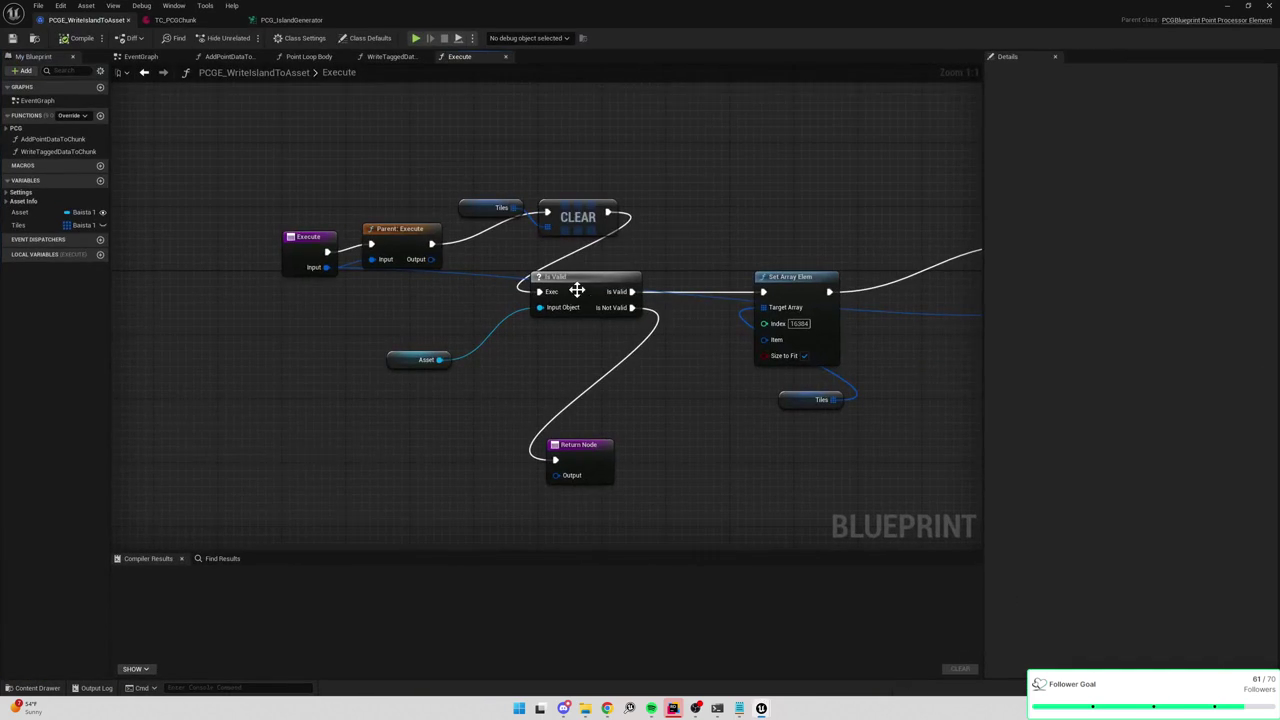
# Pan the blueprint graph to the Write Tagged Data and SET nodes.
pyautogui.moveTo(629, 366)
pyautogui.mouseDown()
pyautogui.moveTo(666, 249)
pyautogui.moveTo(710, 241)
pyautogui.moveTo(457, 257)
pyautogui.mouseUp()
pyautogui.moveTo(726, 346); pyautogui.dragTo(514, 349)
pyautogui.moveTo(641, 352); pyautogui.dragTo(451, 320)
pyautogui.scroll(1, 629, 337)
pyautogui.moveTo(629, 337); pyautogui.dragTo(574, 337)
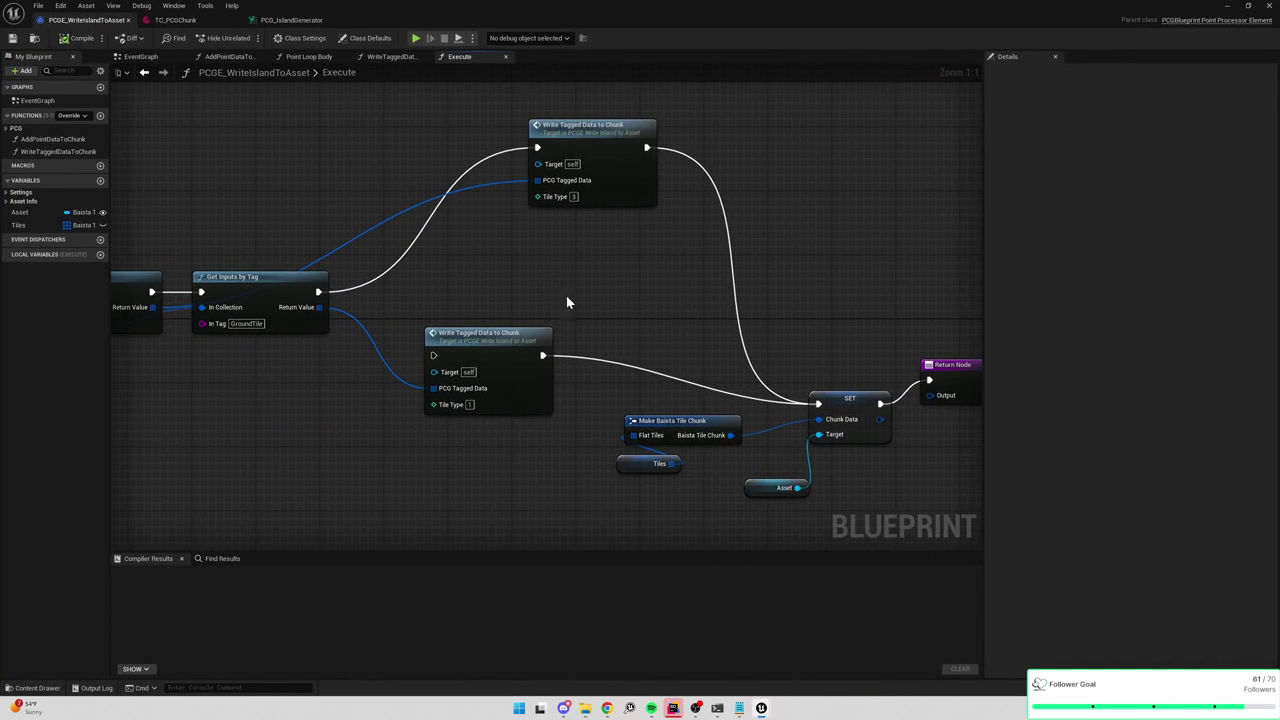
# Open WriteTaggedDataToChunk and connect the point range into Get Point from Range.
pyautogui.doubleClick(616, 127)
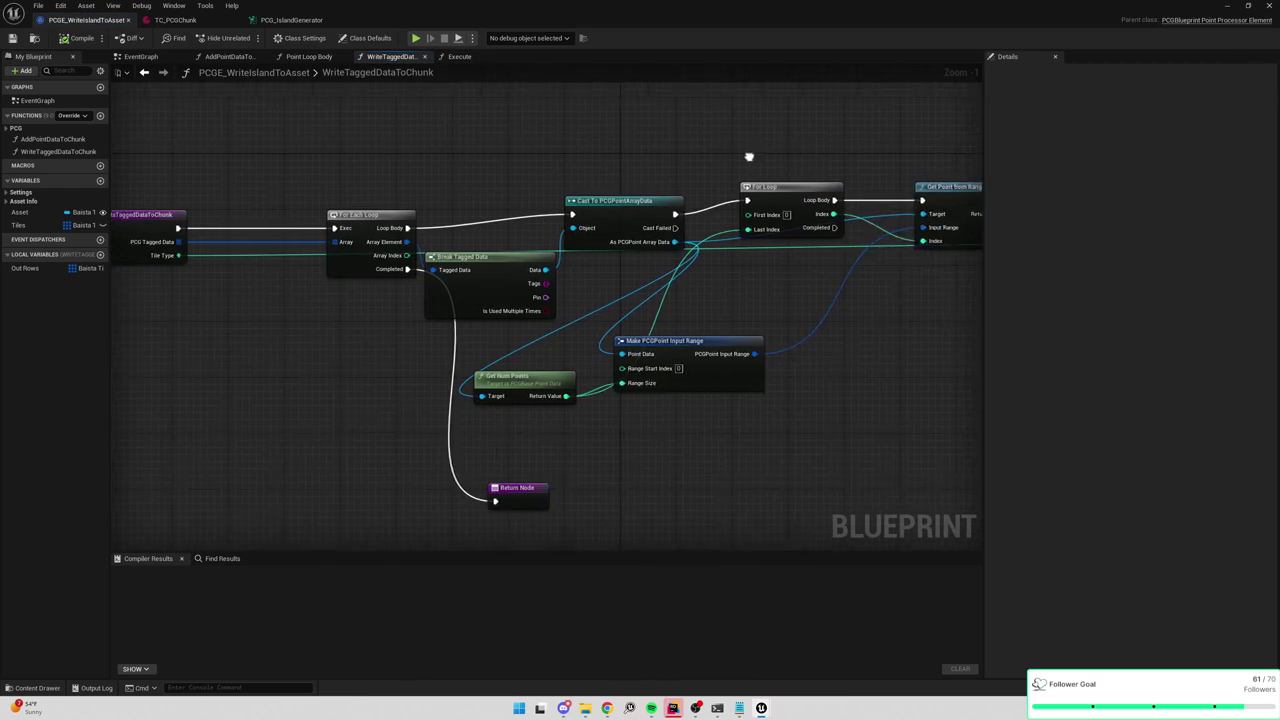
pyautogui.moveTo(494, 183); pyautogui.dragTo(598, 217)
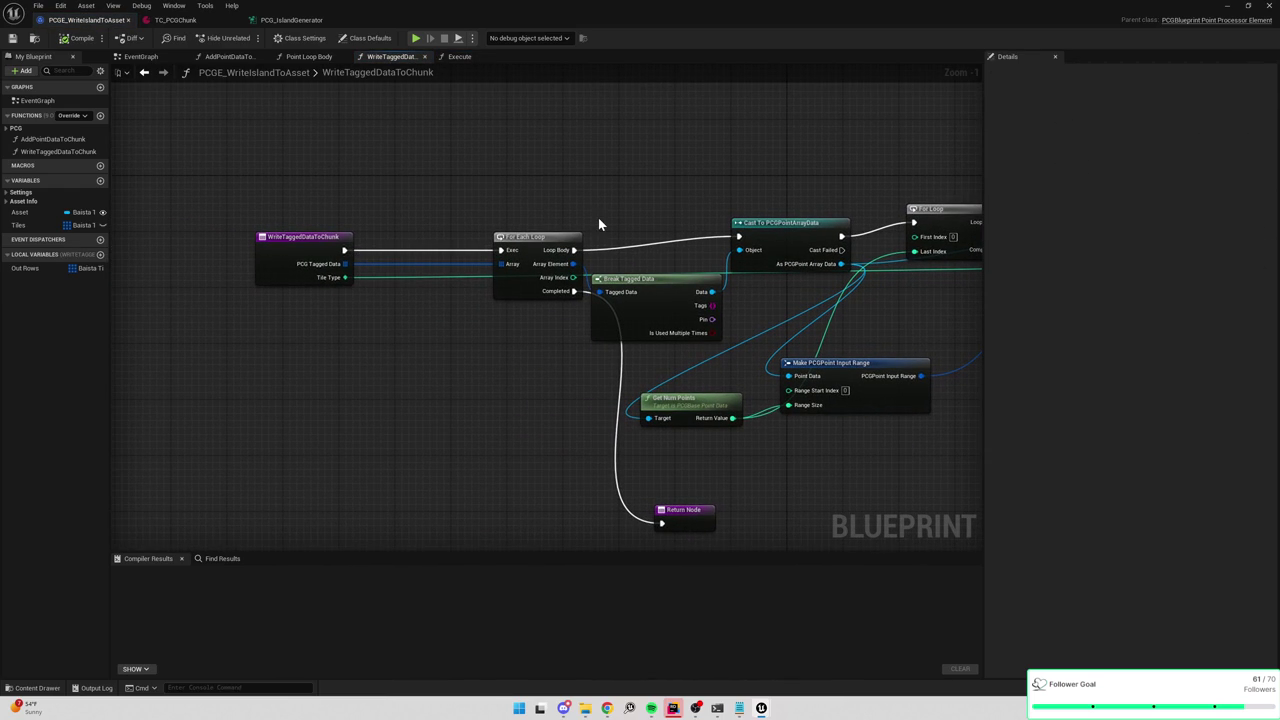
pyautogui.moveTo(787, 197); pyautogui.dragTo(570, 207)
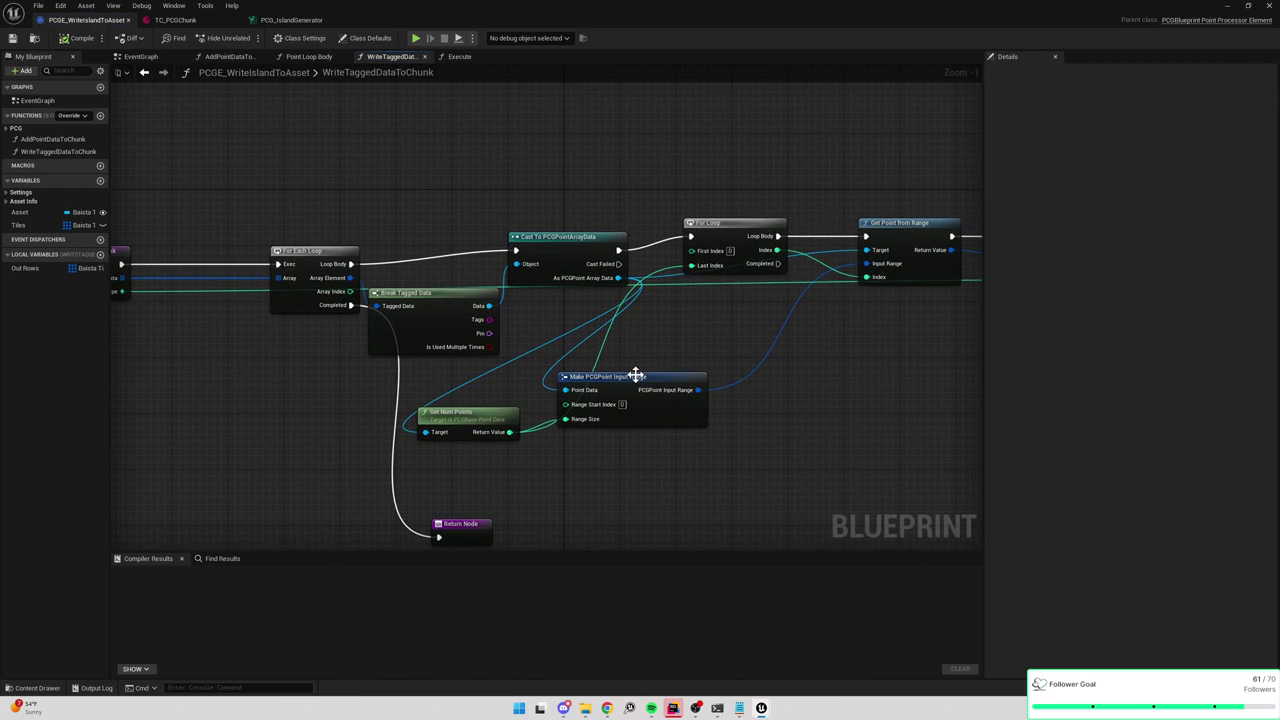
pyautogui.moveTo(699, 341); pyautogui.dragTo(600, 343)
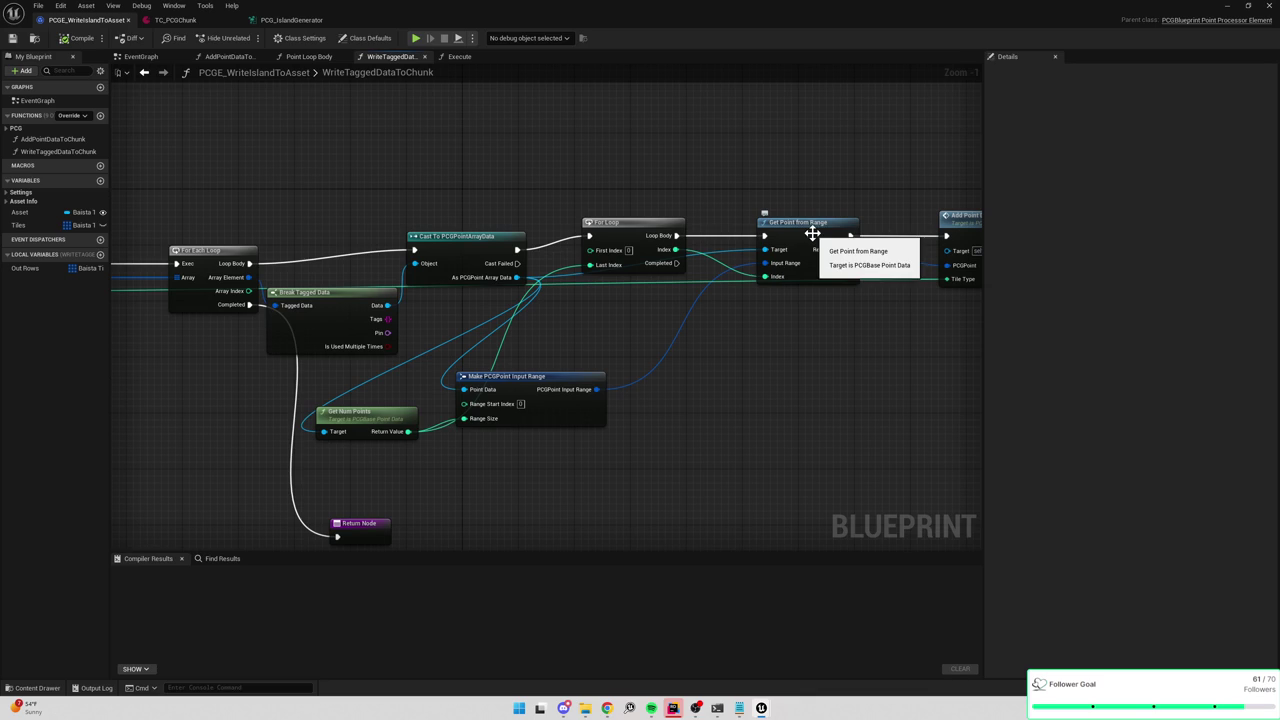
pyautogui.moveTo(783, 263); pyautogui.dragTo(597, 389)
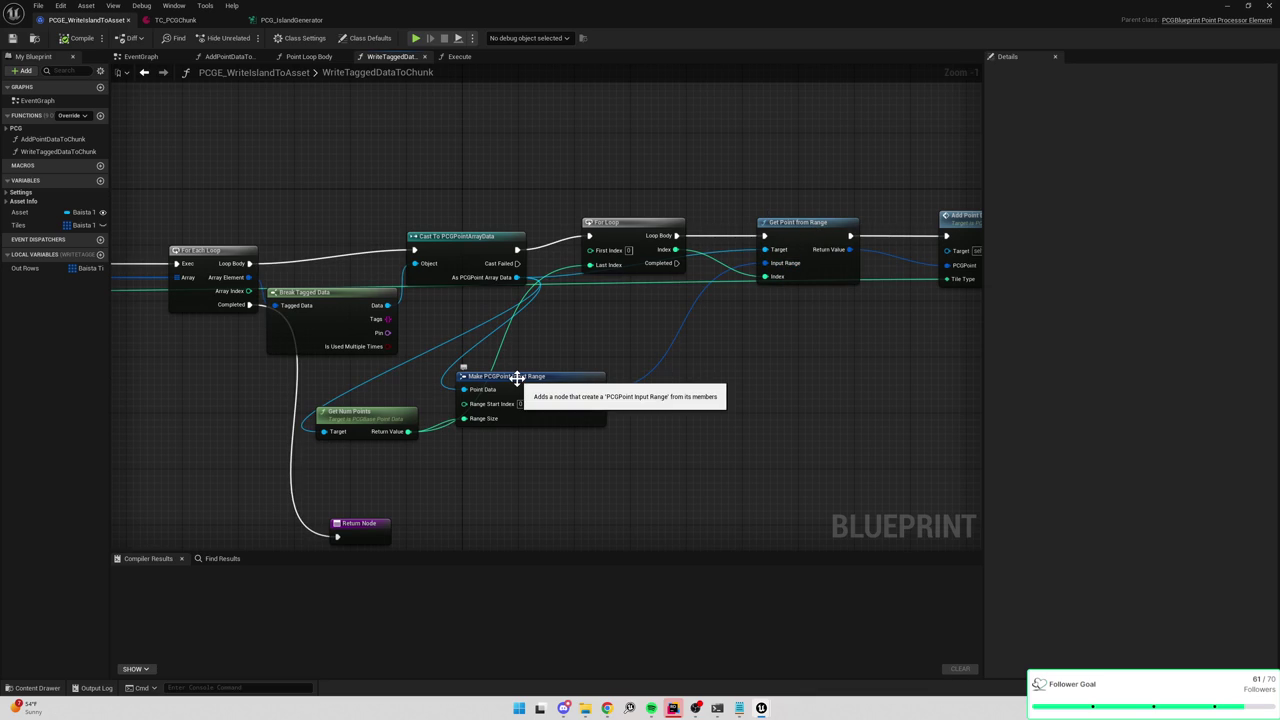
# Move Make PCGPoint Input Range and Get Num Points up beside the For Loop.
pyautogui.click(516, 377)
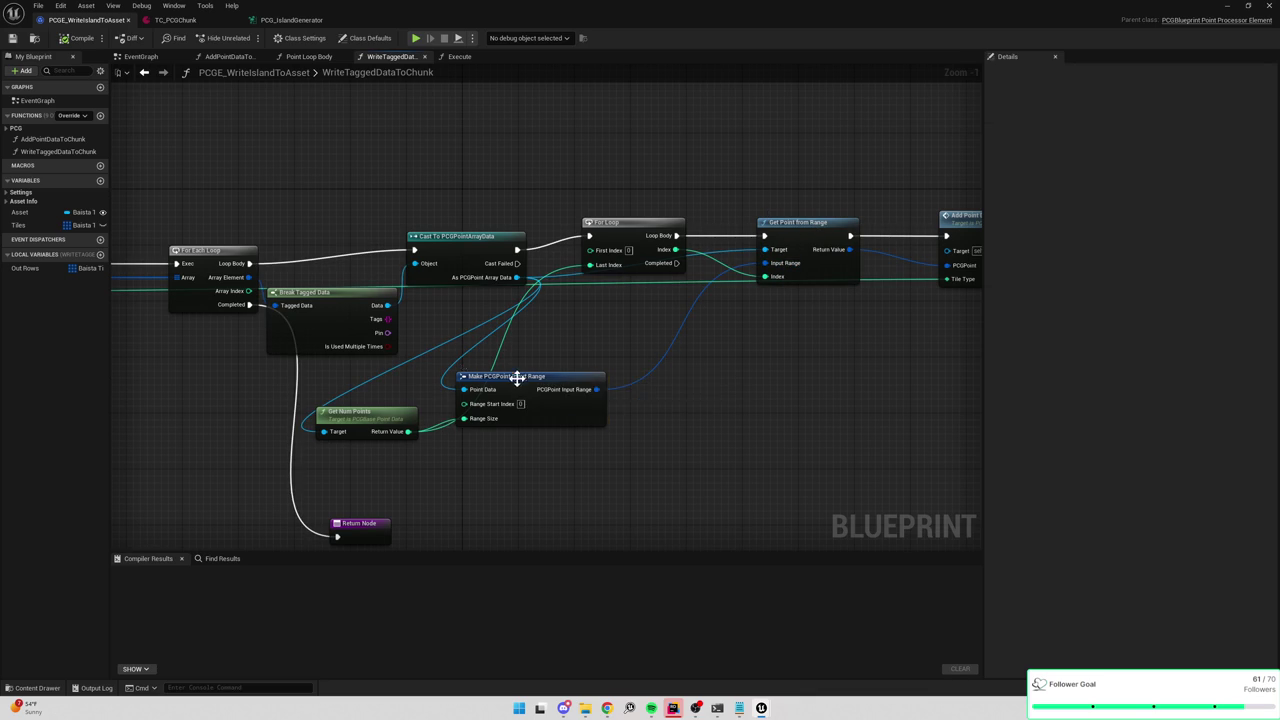
pyautogui.scroll(1, 575, 390)
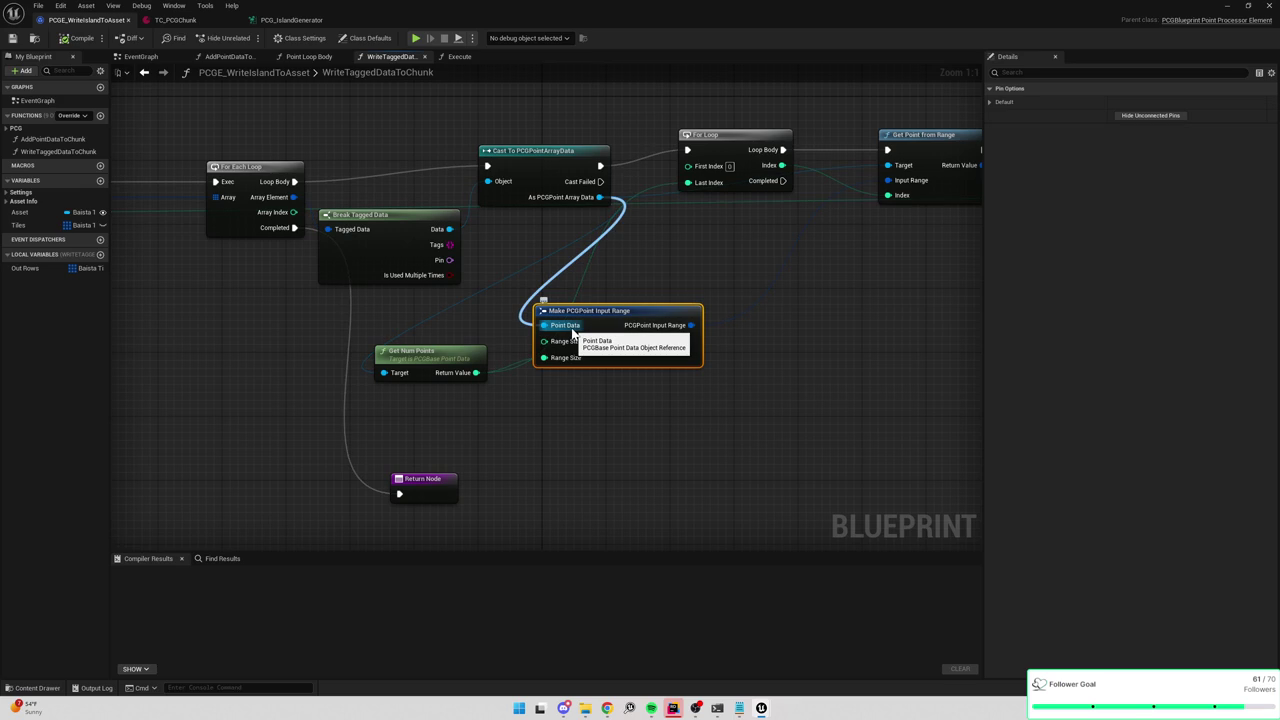
pyautogui.scroll(-3, 573, 330)
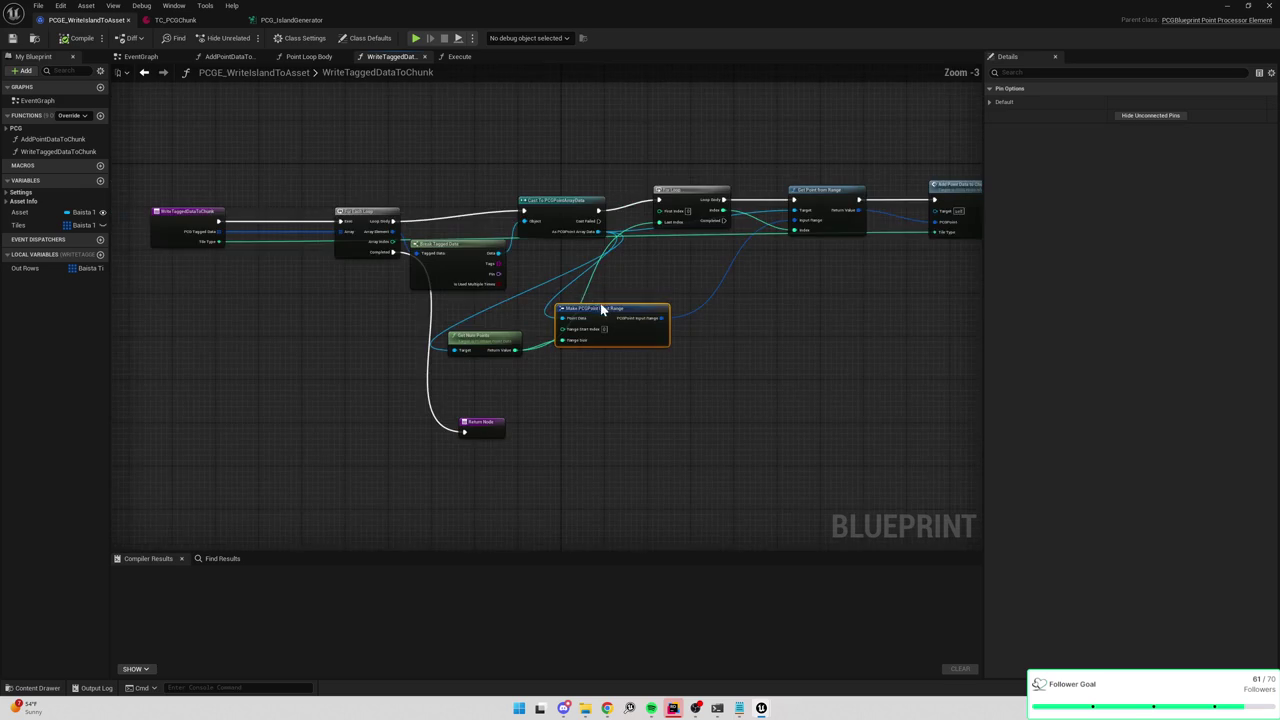
pyautogui.moveTo(675, 330); pyautogui.dragTo(793, 310)
pyautogui.moveTo(567, 345)
pyautogui.mouseDown()
pyautogui.moveTo(703, 305)
pyautogui.moveTo(700, 291)
pyautogui.mouseUp()
pyautogui.scroll(3, 700, 291)
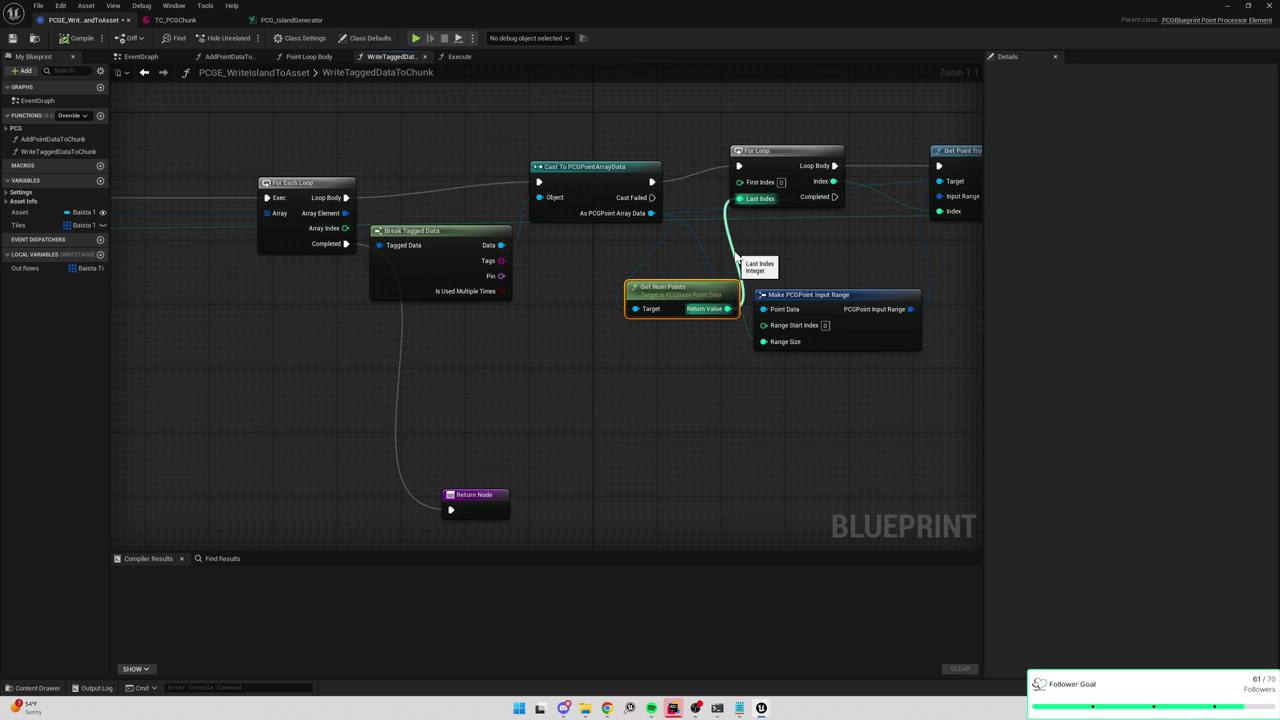
pyautogui.moveTo(836, 293); pyautogui.dragTo(757, 290)
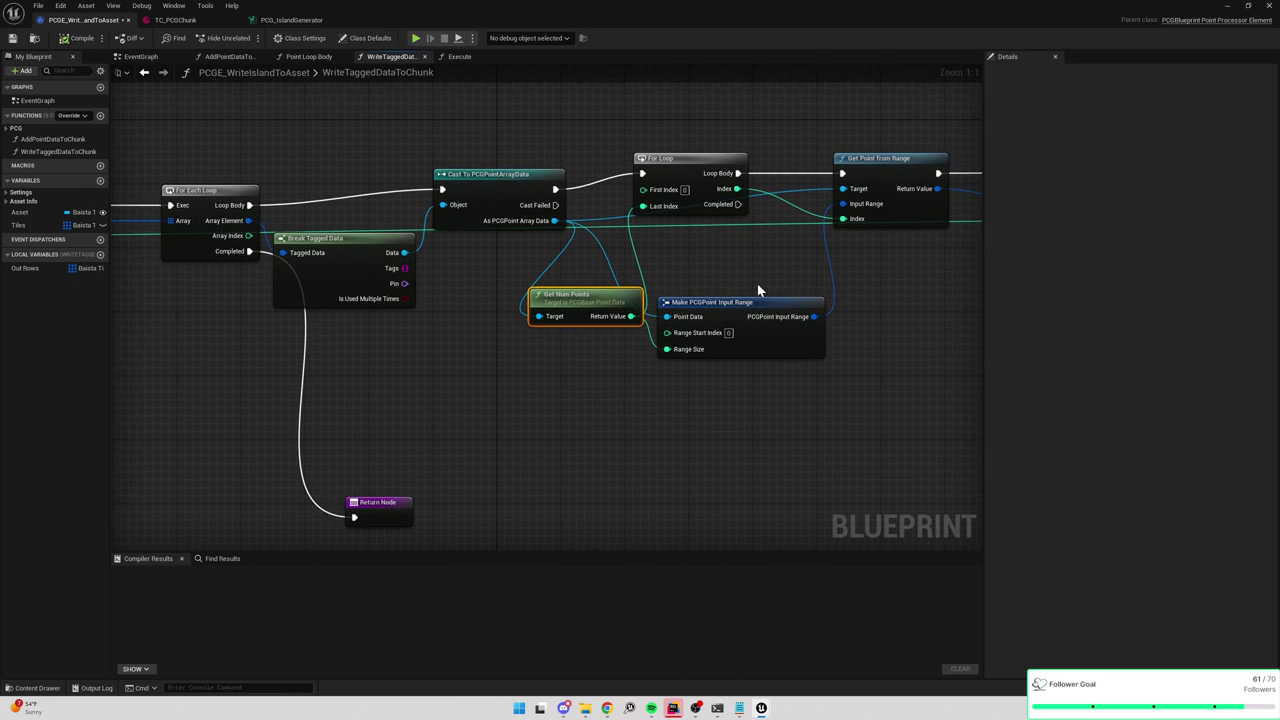
pyautogui.moveTo(757, 290); pyautogui.dragTo(690, 284)
pyautogui.moveTo(529, 143); pyautogui.dragTo(735, 405)
pyautogui.moveTo(873, 356); pyautogui.dragTo(717, 357)
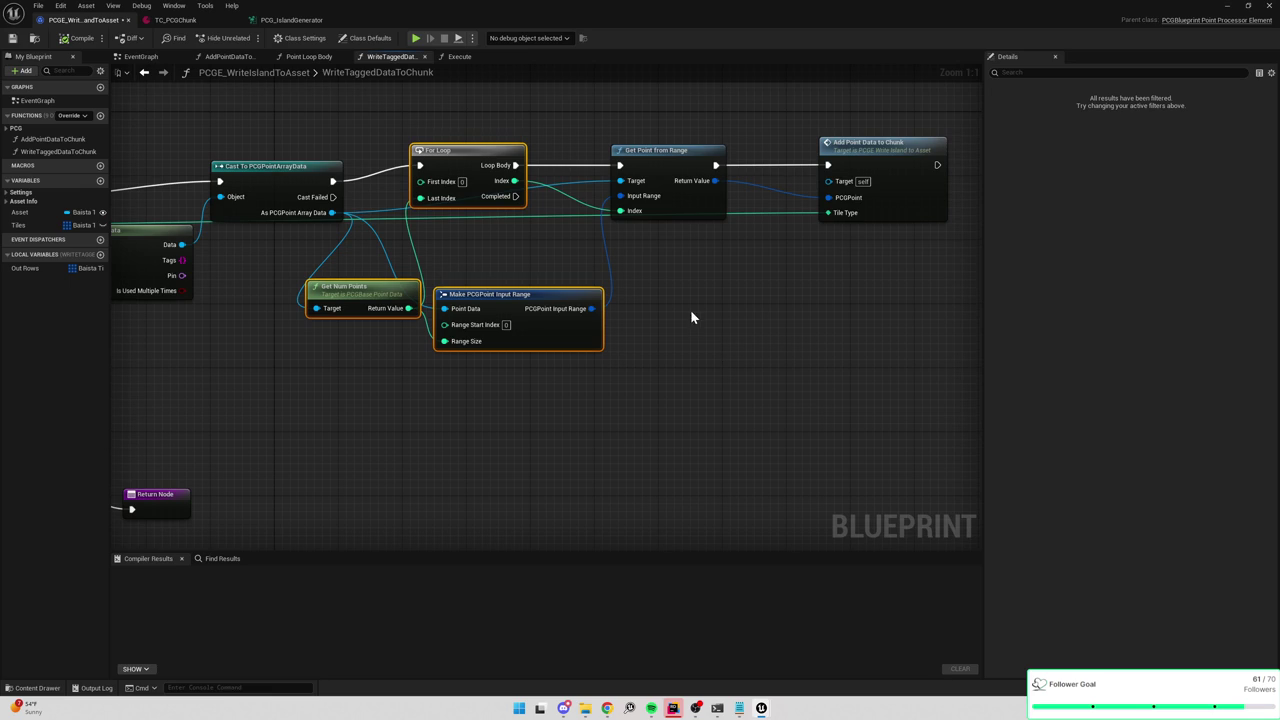
pyautogui.moveTo(692, 318); pyautogui.dragTo(680, 386)
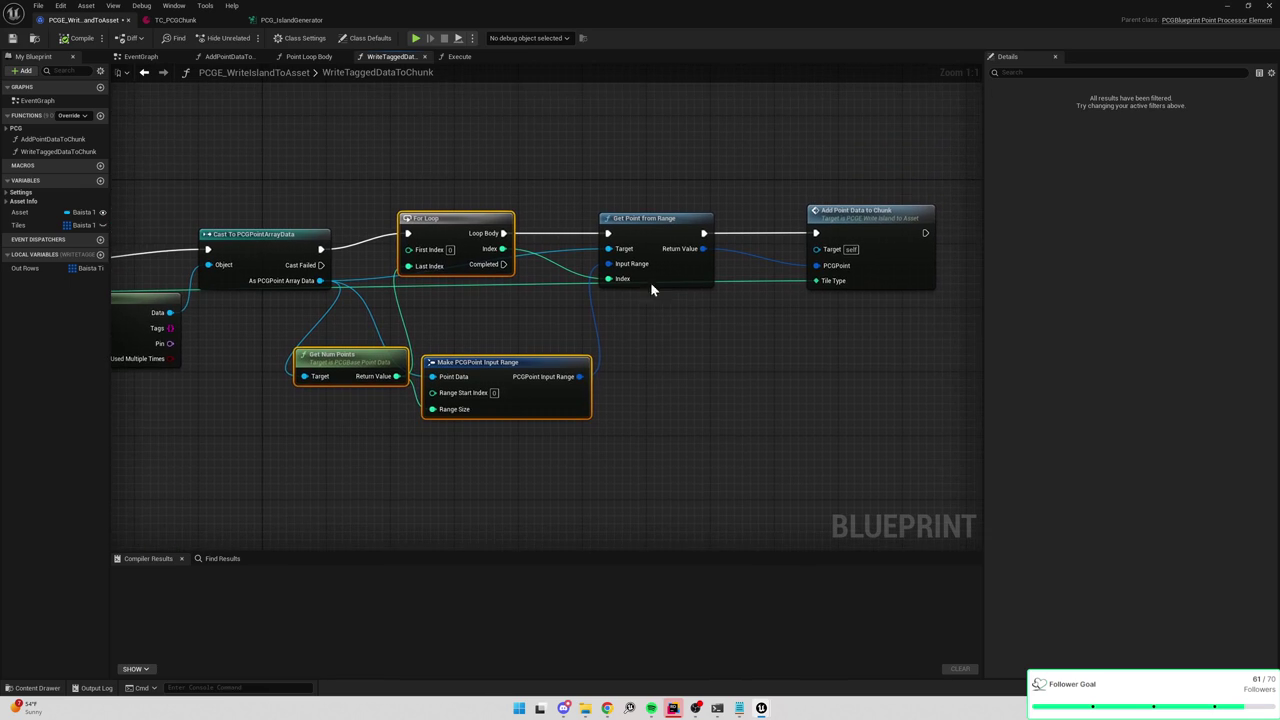
# Add a Print String of the loop Index before Get Point from Range.
pyautogui.rightClick(597, 148)
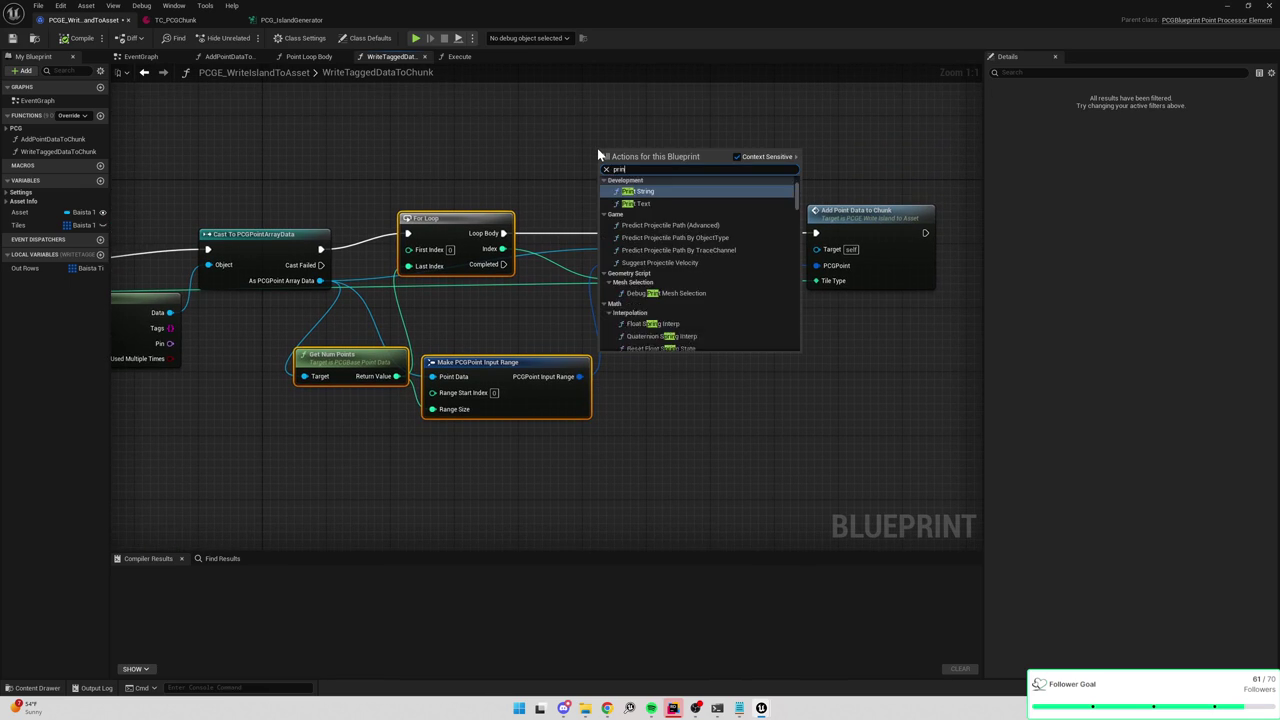
pyautogui.press('Escape')
pyautogui.moveTo(502, 249)
pyautogui.mouseDown()
pyautogui.moveTo(603, 186)
pyautogui.moveTo(506, 233)
pyautogui.mouseUp()
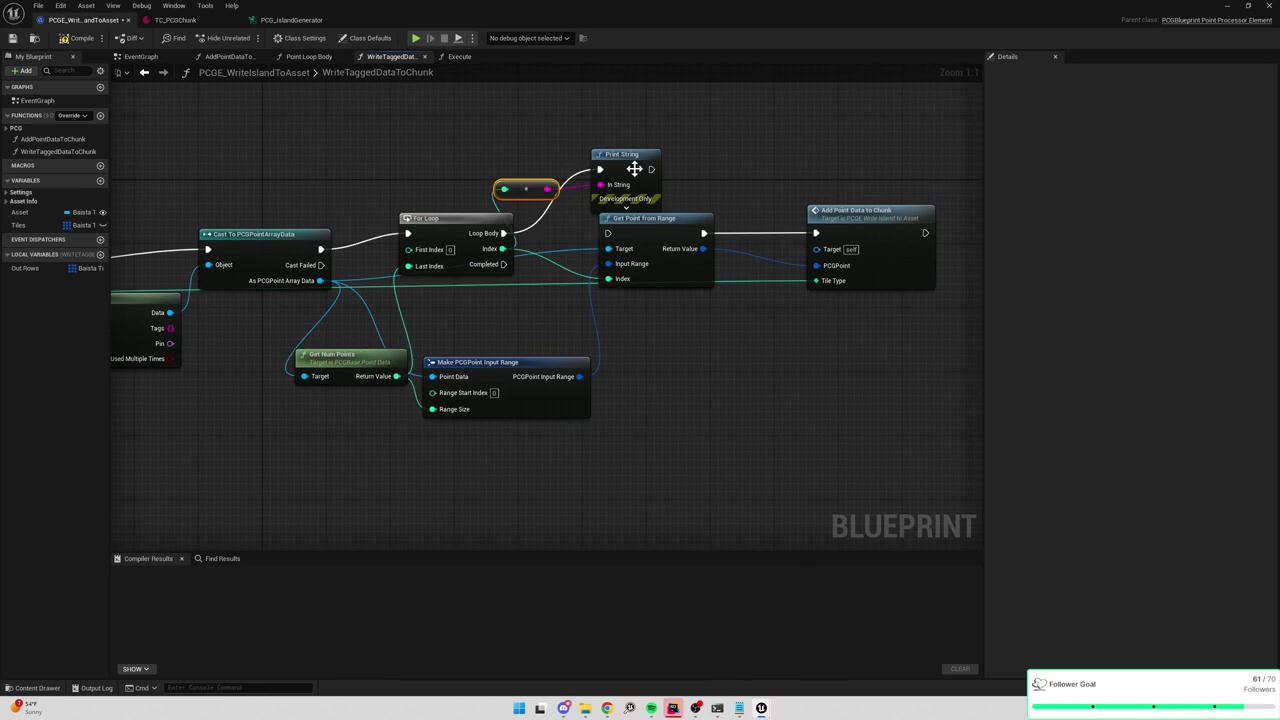
pyautogui.moveTo(649, 176); pyautogui.dragTo(607, 233)
# Compile and save the blueprint, regenerate the island, and check the printed indices in the output log.
pyautogui.click(95, 688)
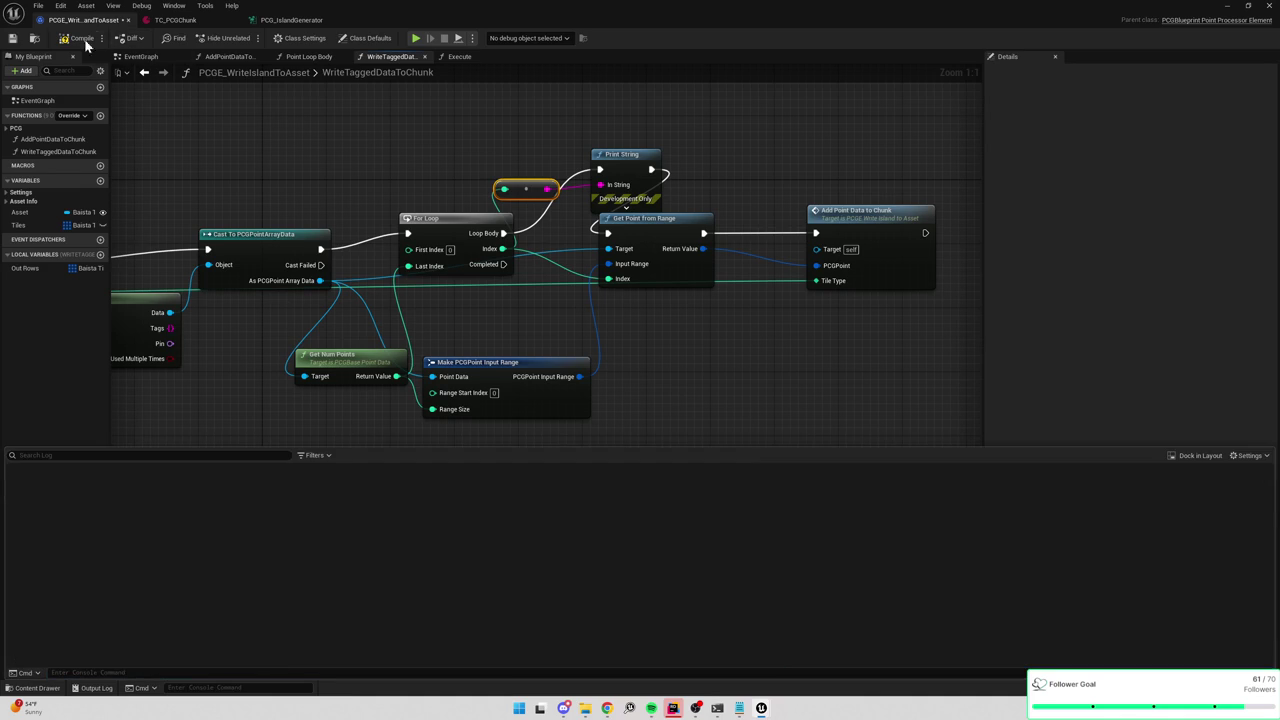
pyautogui.click(84, 40)
pyautogui.click(16, 38)
pyautogui.click(291, 20)
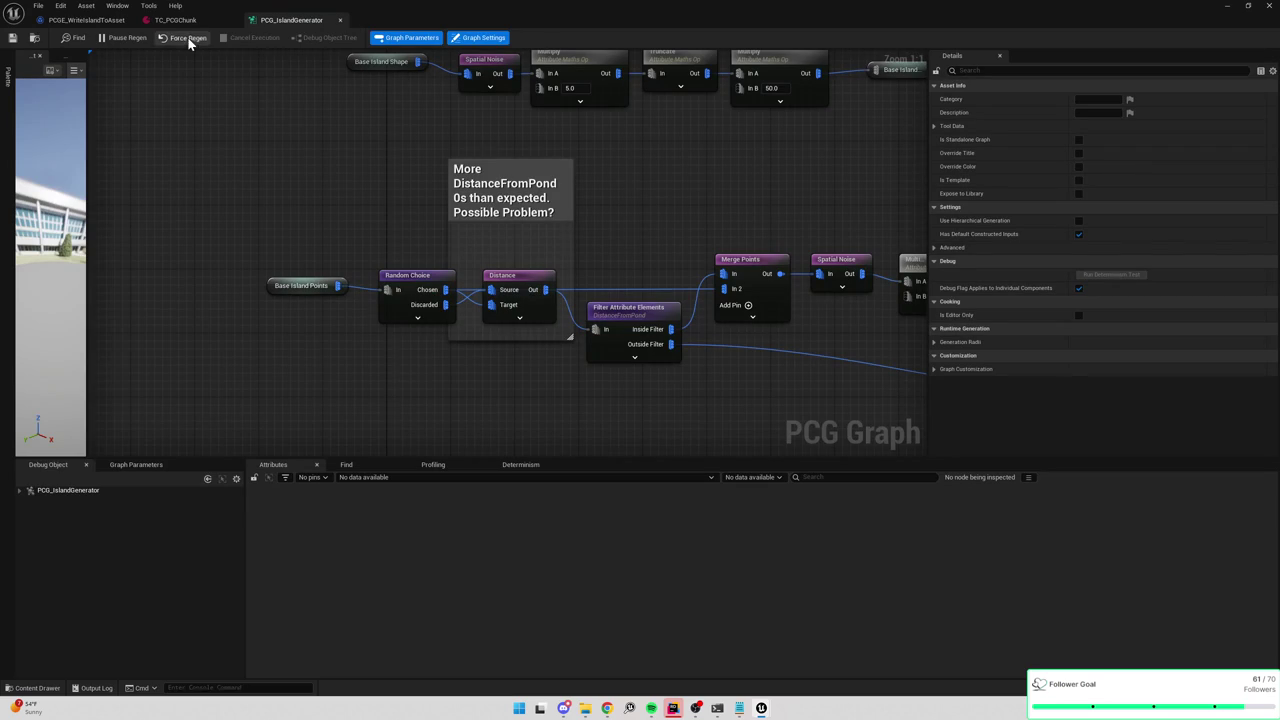
pyautogui.click(95, 688)
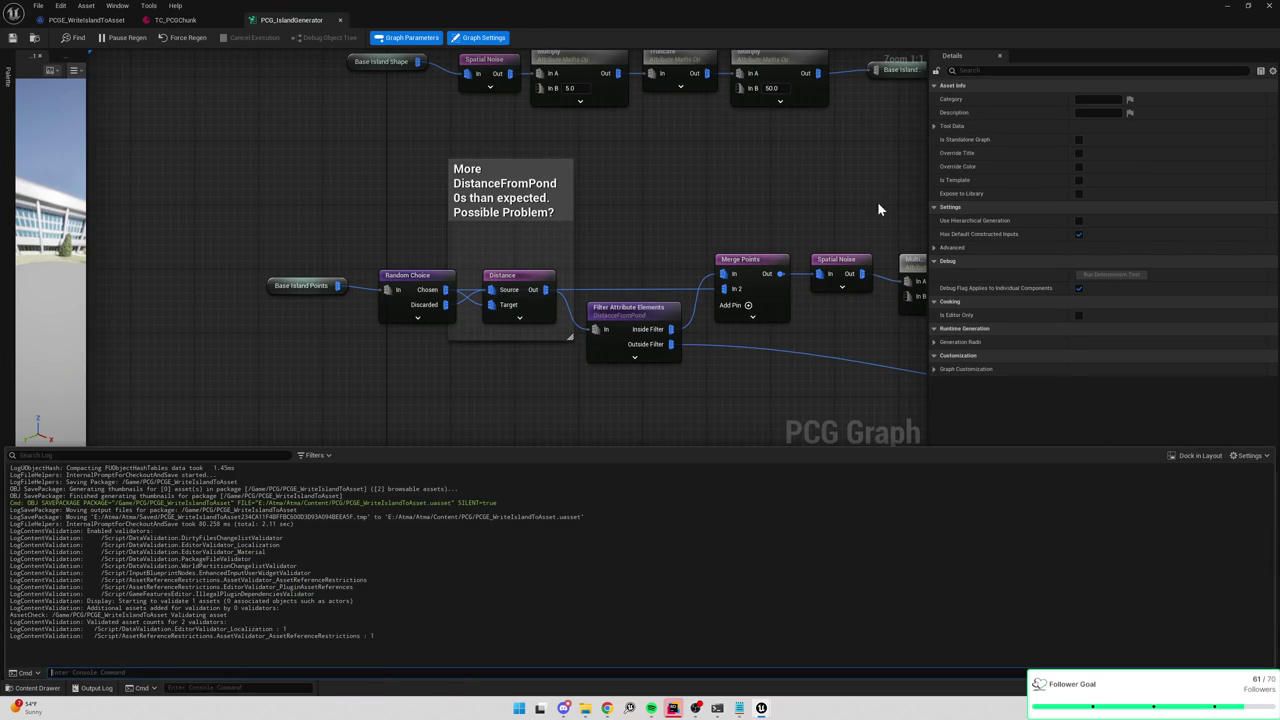
pyautogui.click(1227, 5)
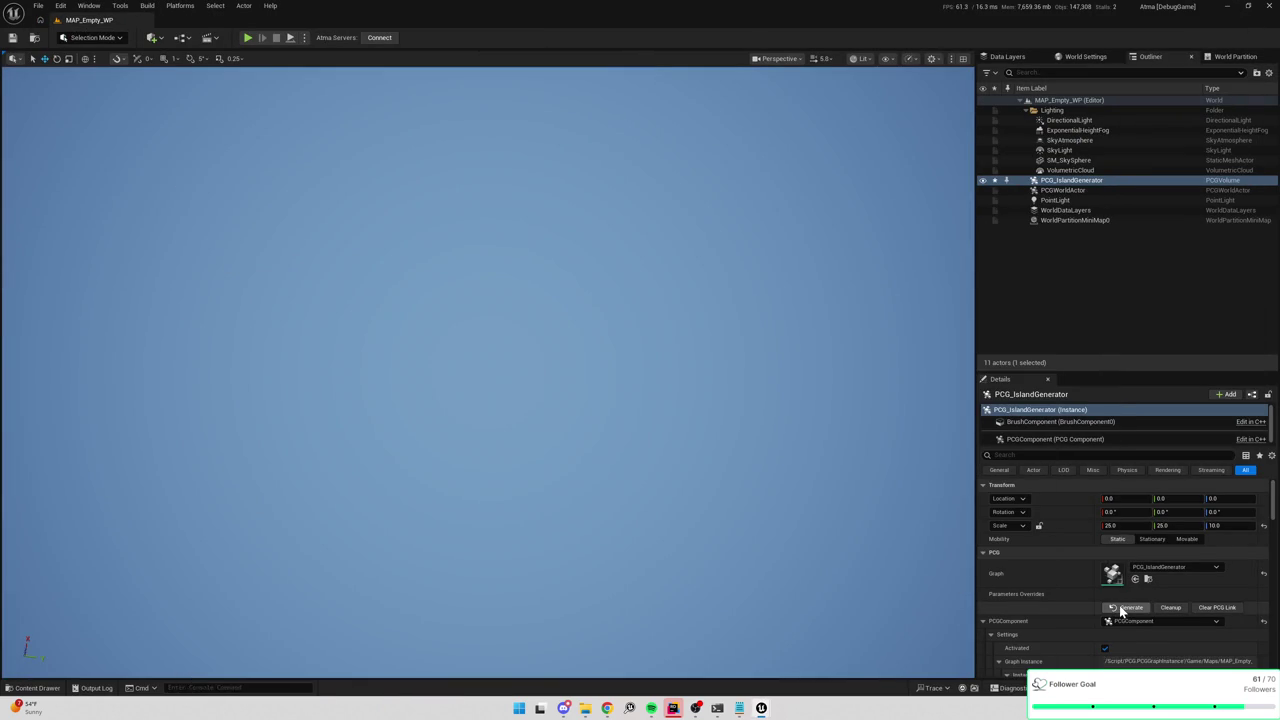
pyautogui.click(1122, 608)
pyautogui.hotkey('alt', 'Tab')
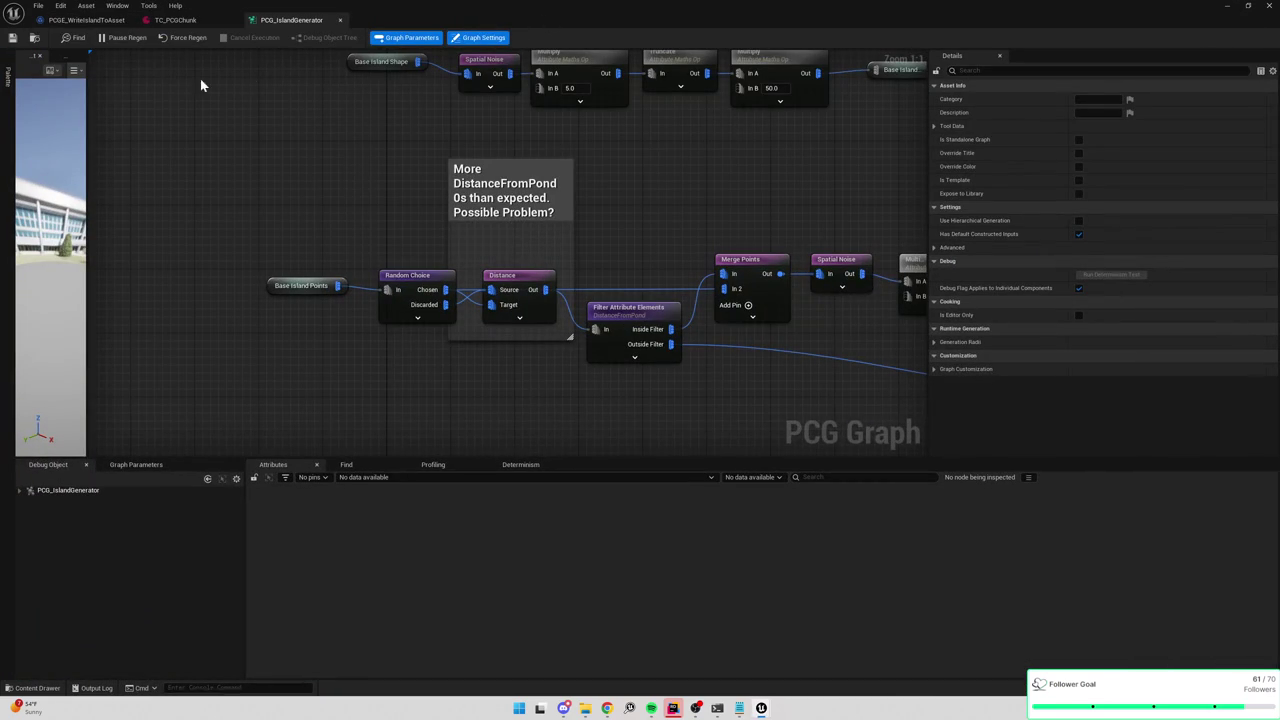
pyautogui.click(118, 19)
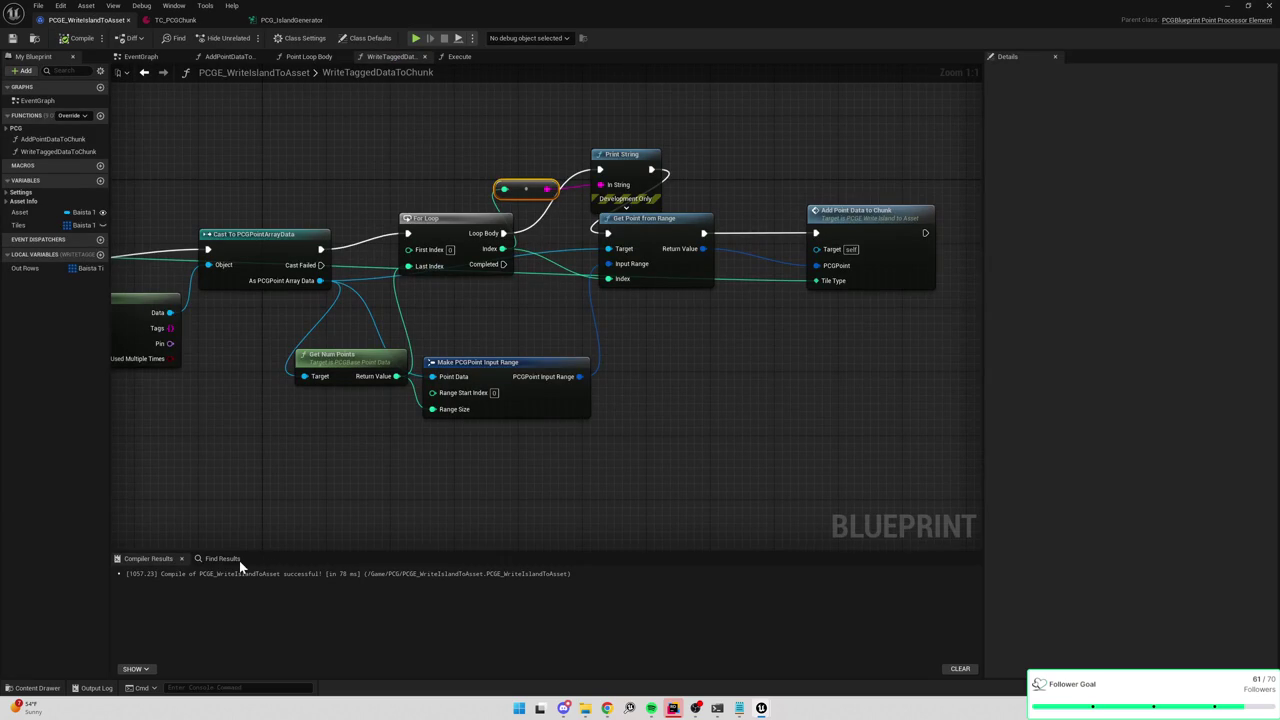
pyautogui.click(300, 20)
pyautogui.click(92, 688)
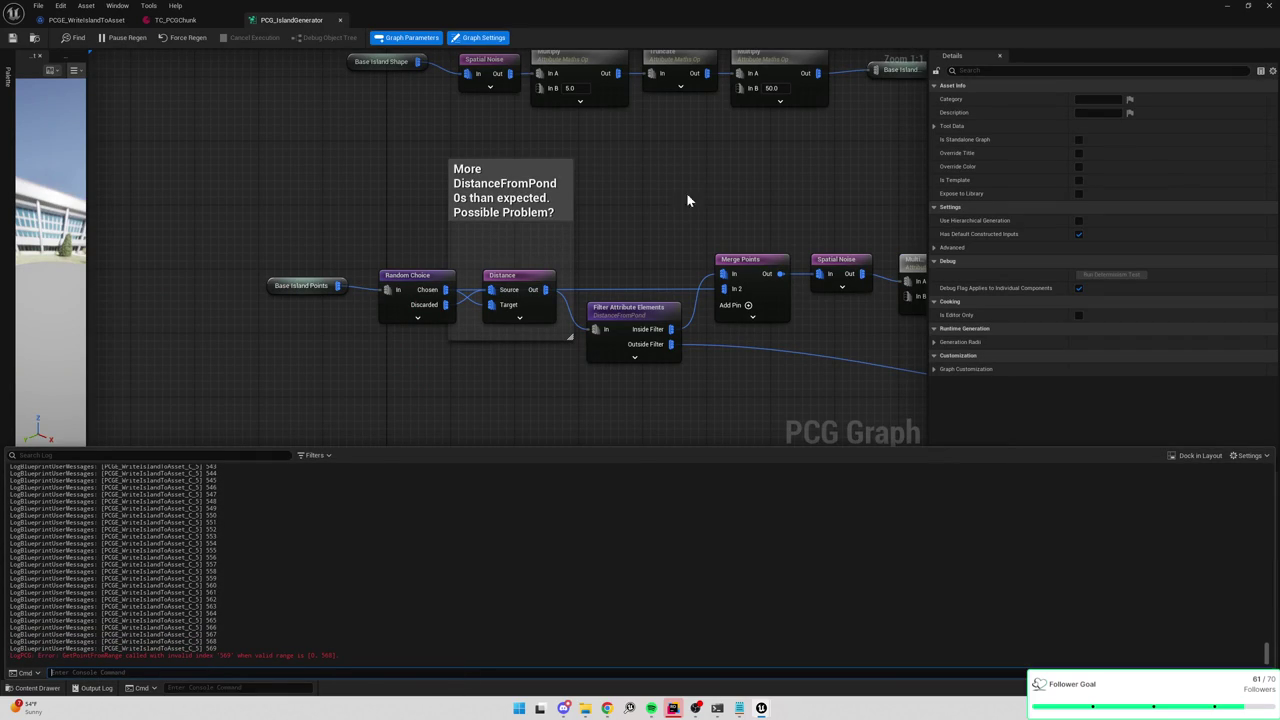
# Inspect the Pond Tiles node's 569 points, sorting the attribute table by $Index highest first.
pyautogui.click(85, 20)
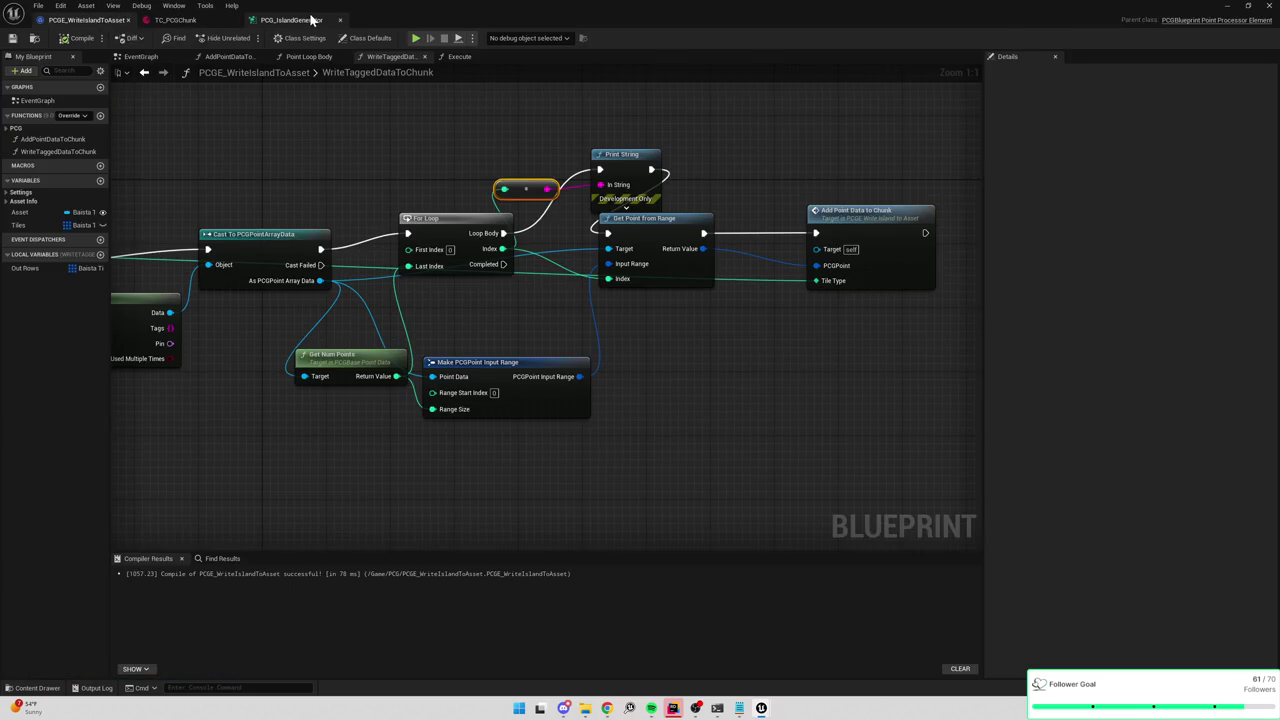
pyautogui.click(292, 20)
pyautogui.scroll(-5, 720, 228)
pyautogui.scroll(5, 740, 288)
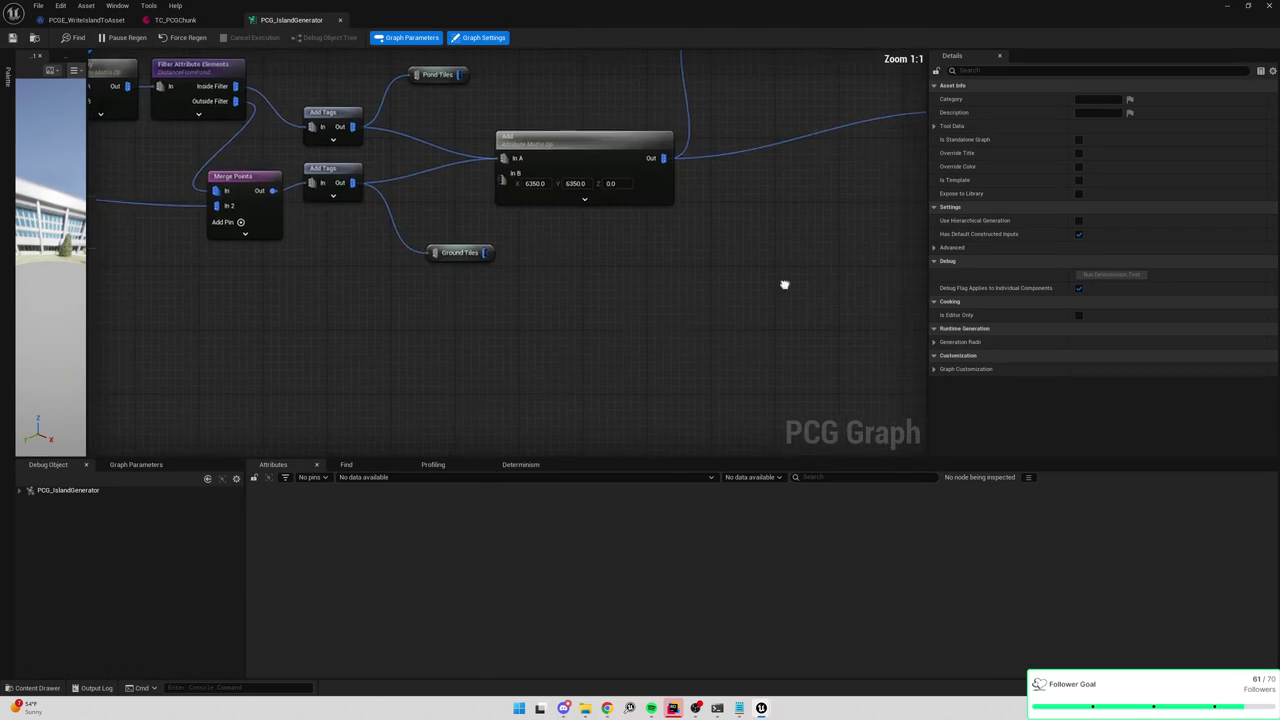
pyautogui.moveTo(783, 283); pyautogui.dragTo(647, 392)
pyautogui.moveTo(578, 250); pyautogui.dragTo(760, 239)
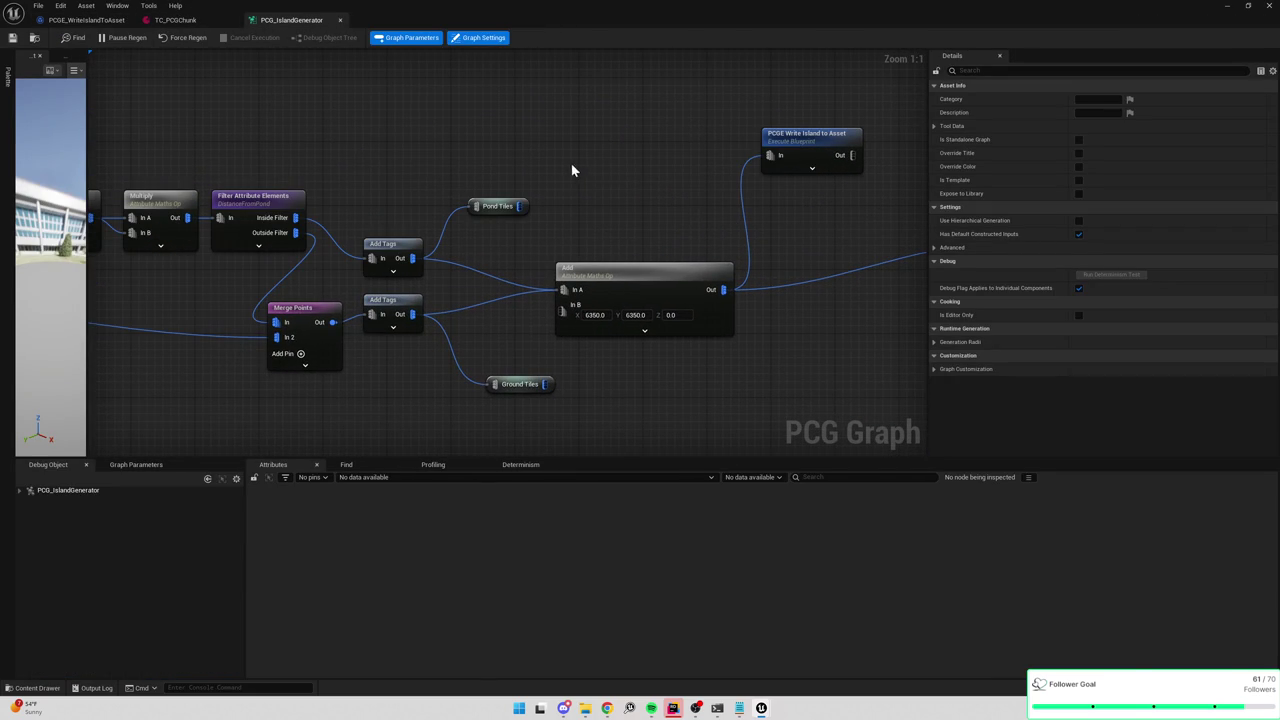
pyautogui.click(500, 206)
pyautogui.press('a')
pyautogui.click(318, 477)
pyautogui.click(279, 494)
pyautogui.click(272, 489)
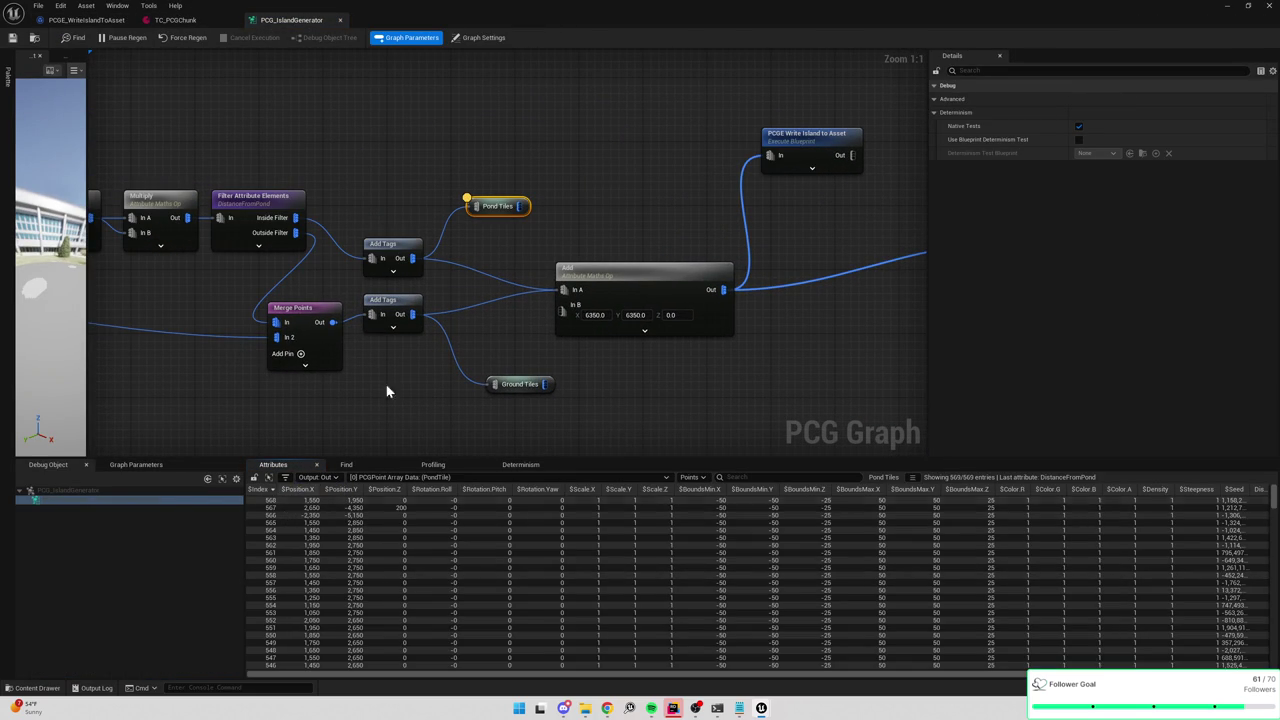
pyautogui.click(170, 20)
pyautogui.click(88, 20)
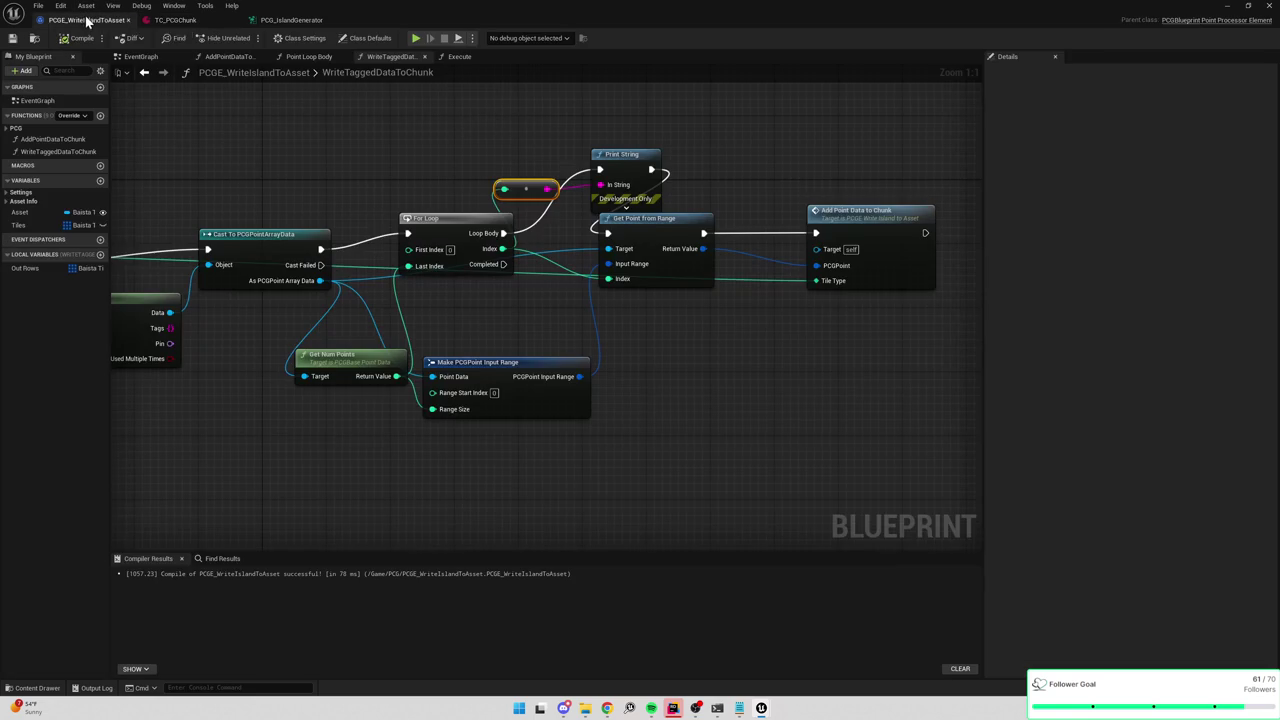
# Delete the debug Print String node and shift Make PCGPoint Input Range right.
pyautogui.click(624, 190)
pyautogui.press('Delete')
pyautogui.click(732, 364)
pyautogui.moveTo(732, 364); pyautogui.dragTo(797, 364)
# Feed Num Points minus 1 through a Subtract node into For Loop's Last Index.
pyautogui.moveTo(604, 367); pyautogui.dragTo(624, 398)
pyautogui.write('-')
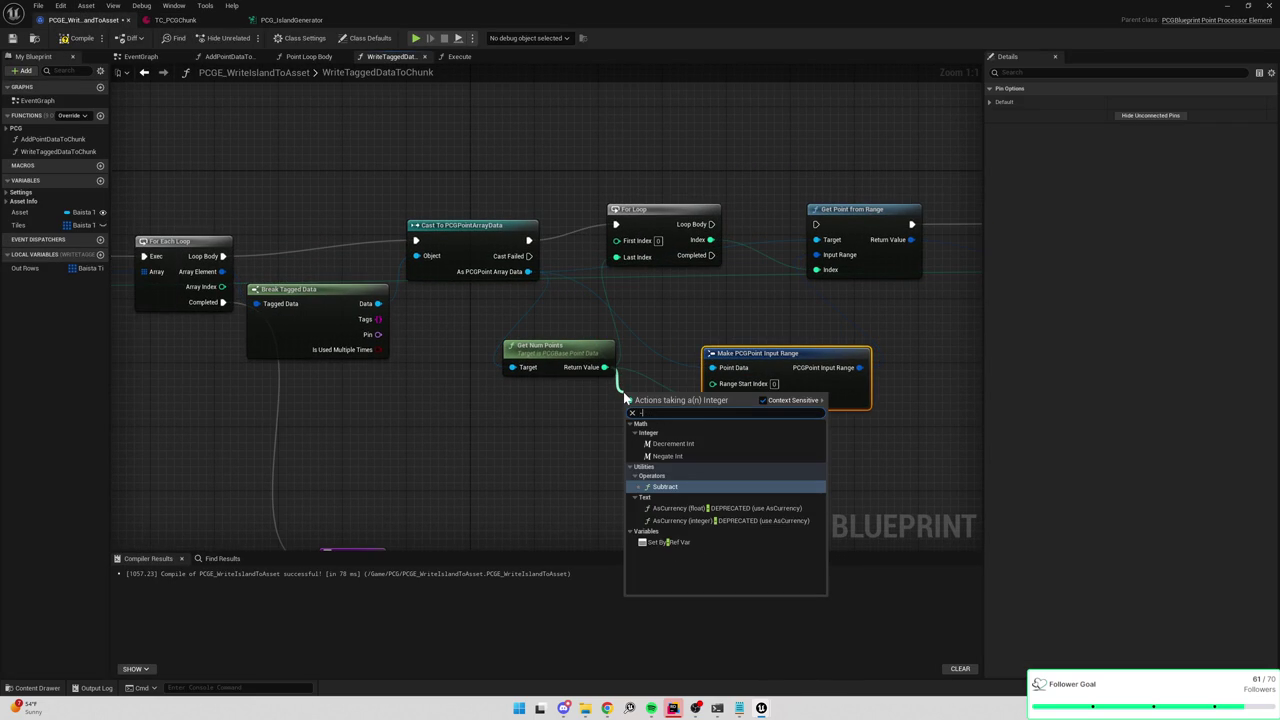
pyautogui.press('Return')
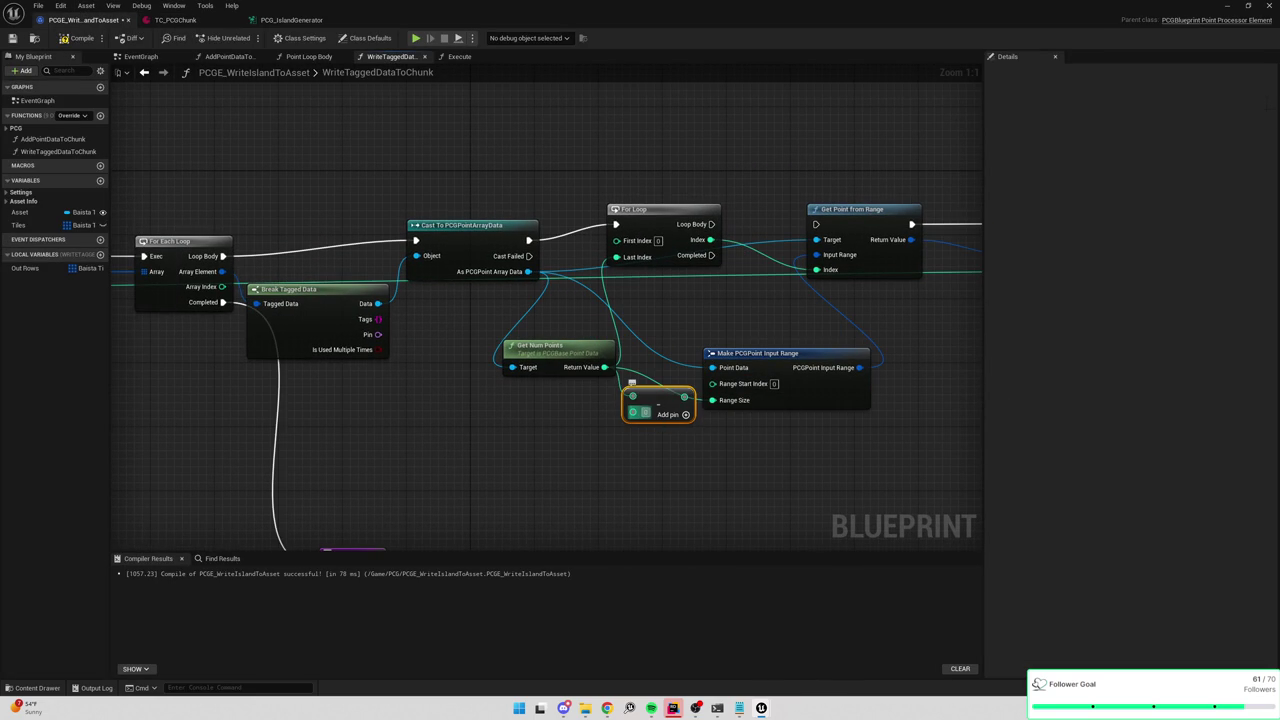
pyautogui.click(645, 412)
pyautogui.write('1')
pyautogui.moveTo(684, 397)
pyautogui.mouseDown()
pyautogui.moveTo(616, 257)
pyautogui.moveTo(676, 300)
pyautogui.moveTo(682, 283)
pyautogui.mouseUp()
# Compile and save the WriteIslandToAsset blueprint, then return to the level.
pyautogui.click(33, 40)
pyautogui.click(12, 38)
pyautogui.click(290, 20)
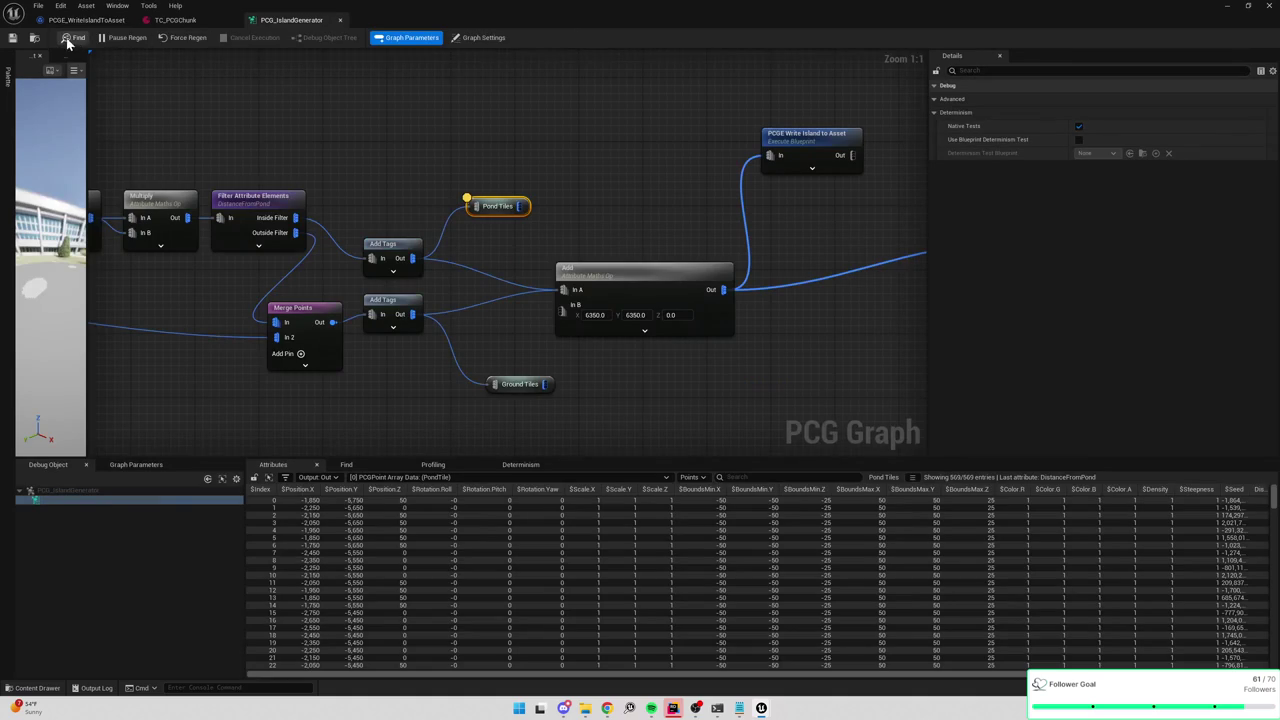
pyautogui.click(193, 22)
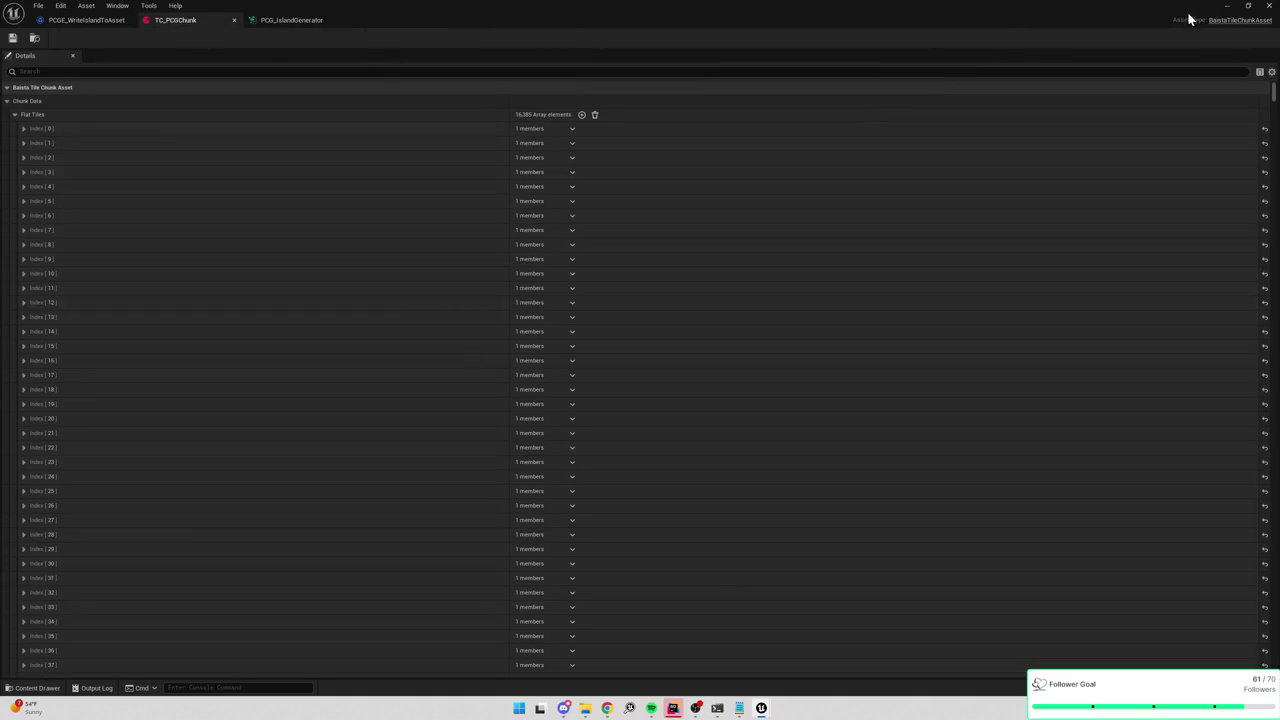
pyautogui.click(1226, 10)
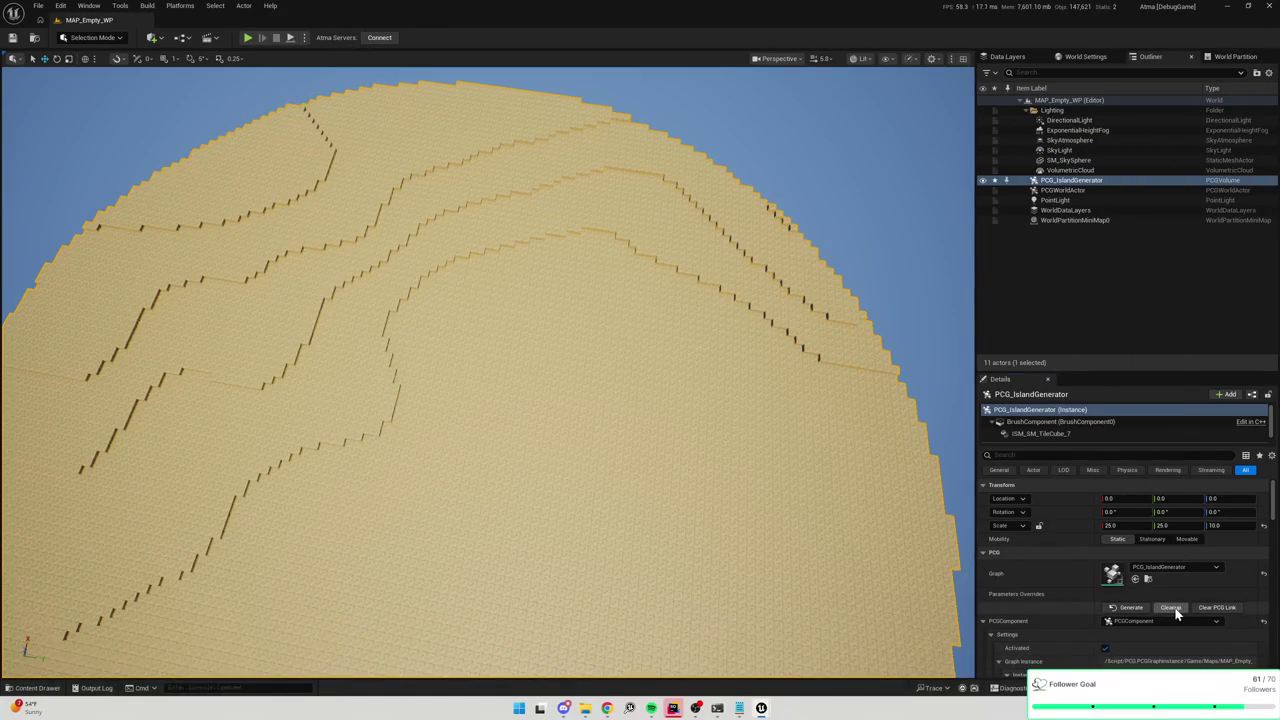
# Clean up, regenerate and play-test the island twice in the level.
pyautogui.click(1170, 607)
pyautogui.click(247, 37)
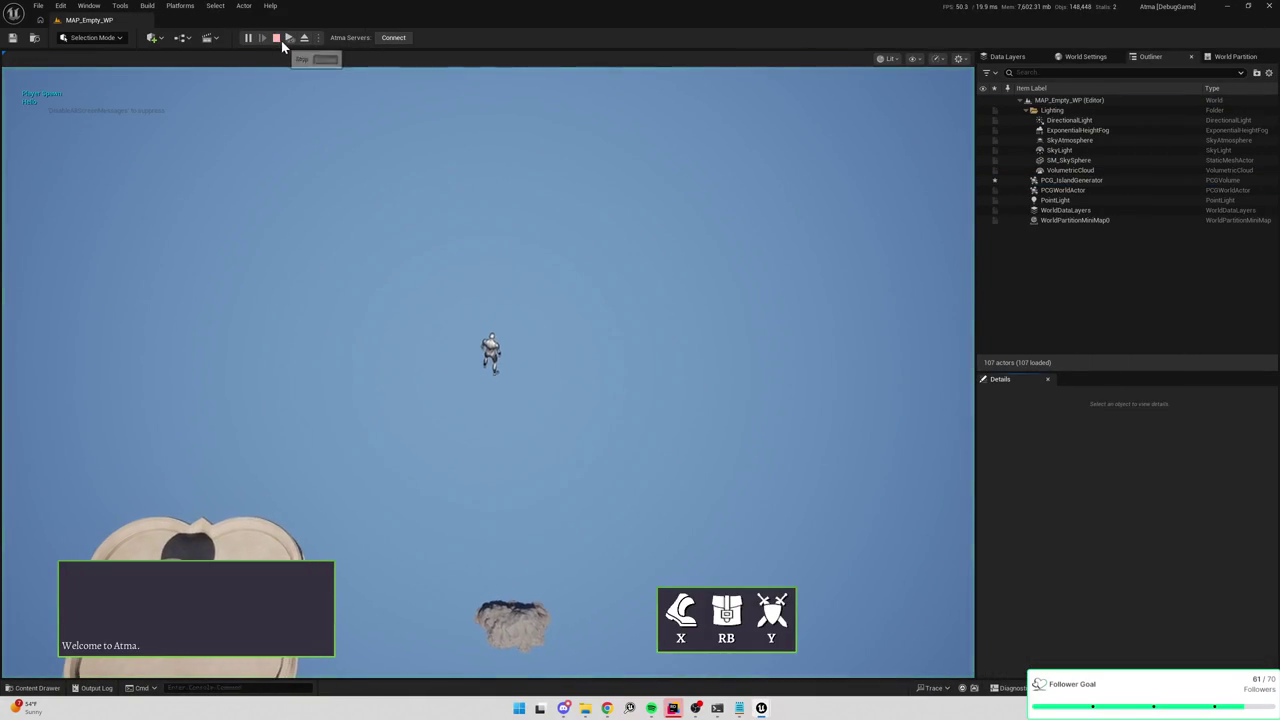
pyautogui.press('F8')
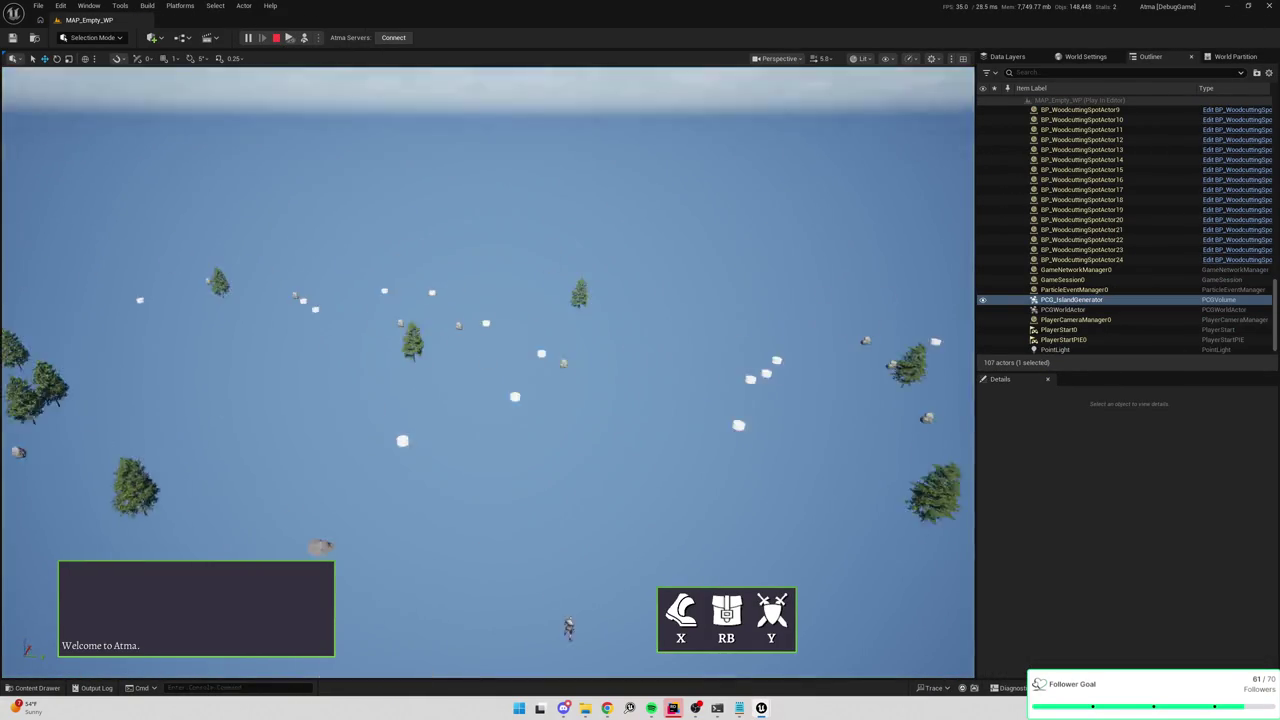
pyautogui.press('Escape')
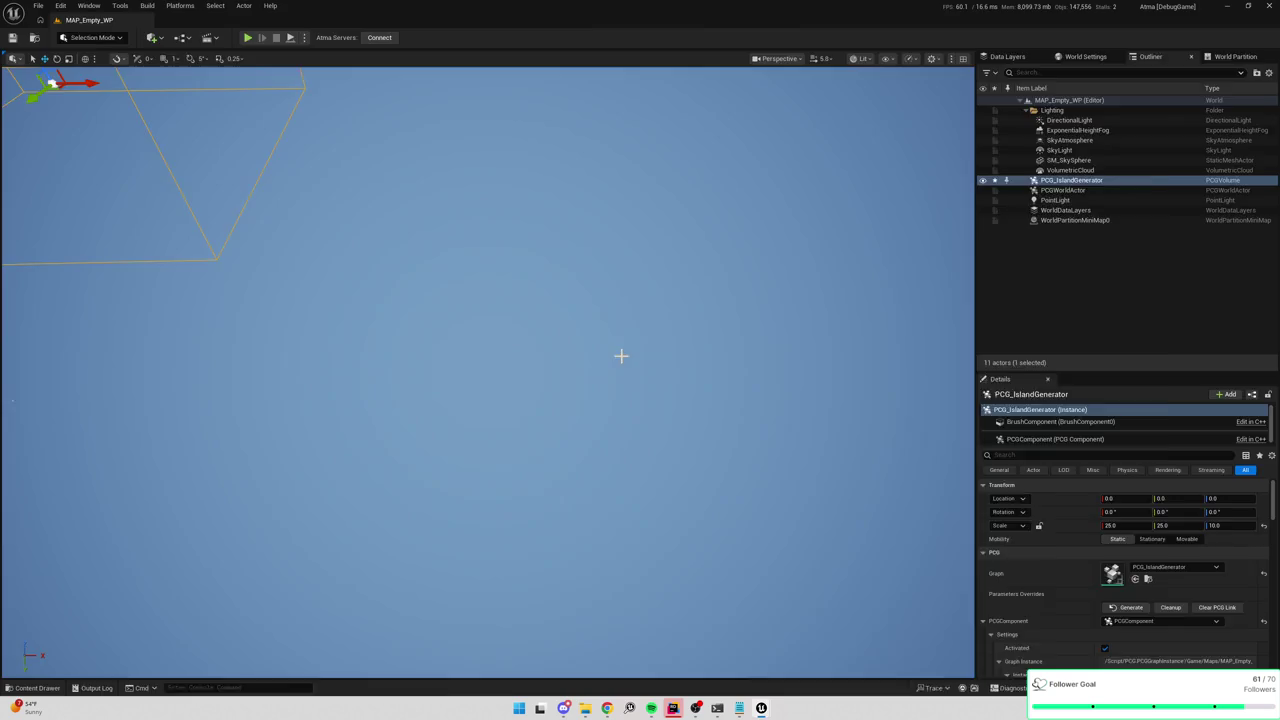
pyautogui.click(1227, 6)
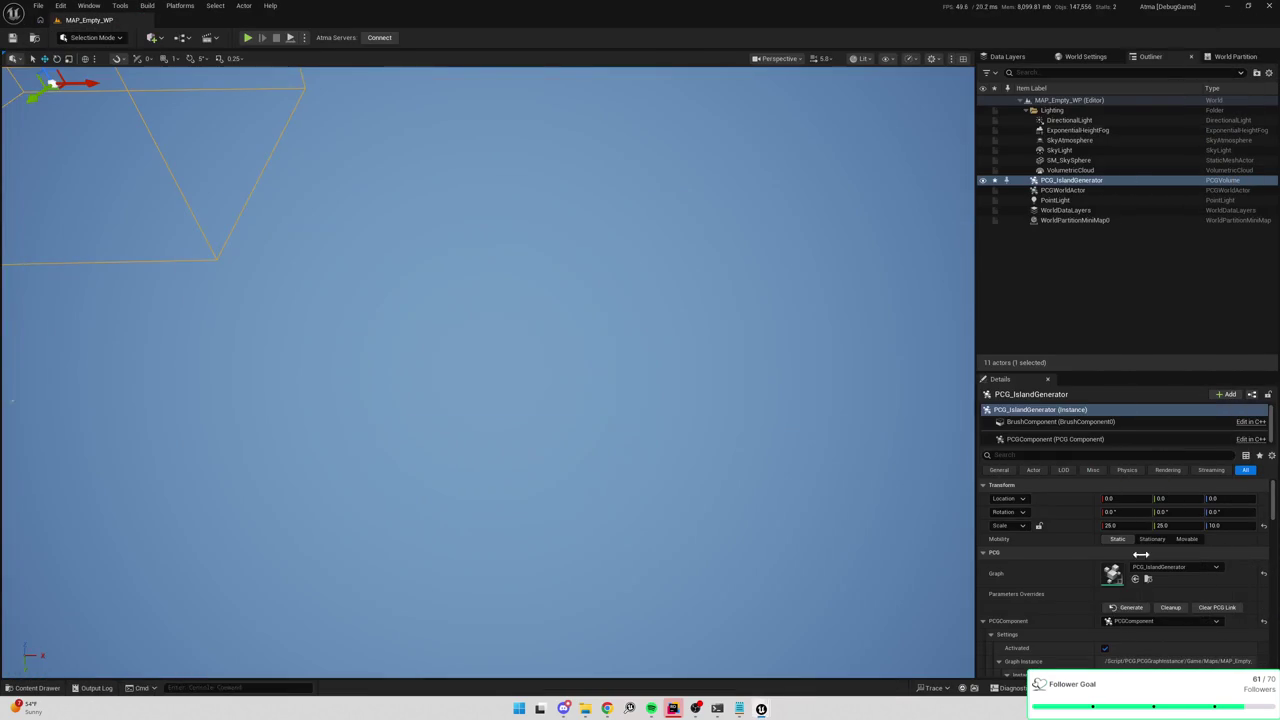
pyautogui.click(1129, 607)
pyautogui.click(1169, 607)
pyautogui.click(248, 37)
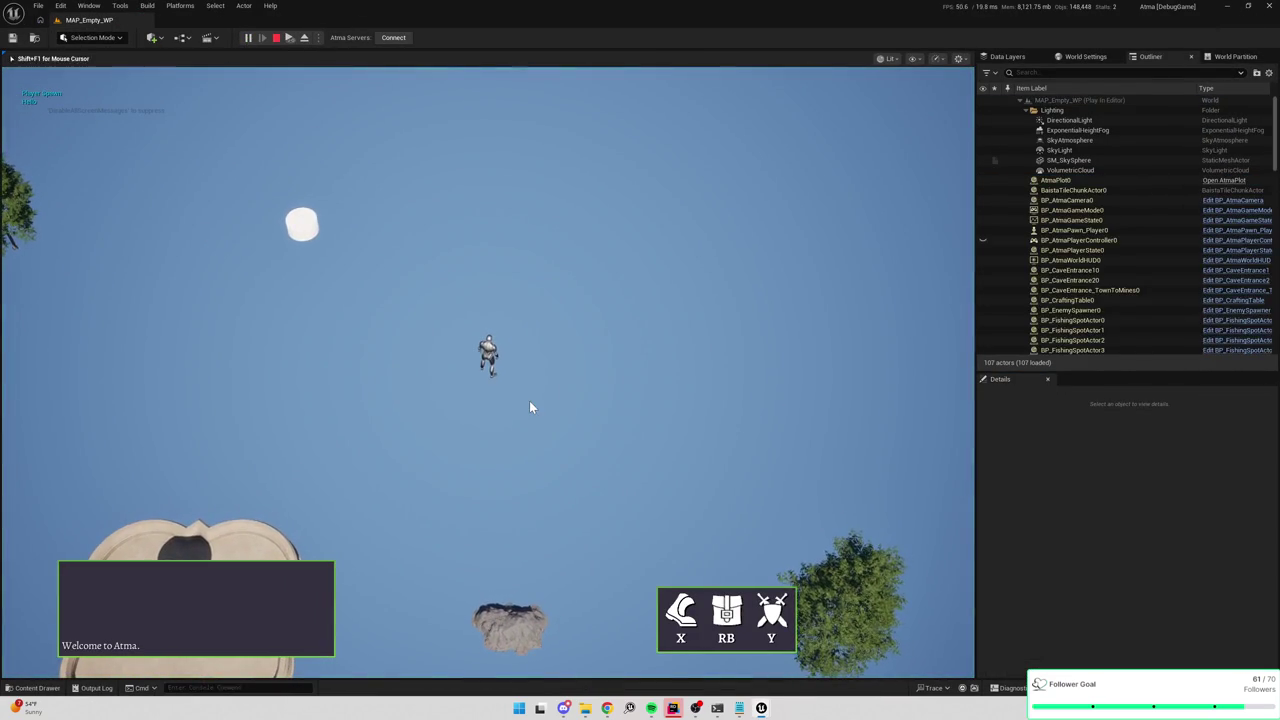
pyautogui.scroll(-5, 533, 404)
pyautogui.press('Escape')
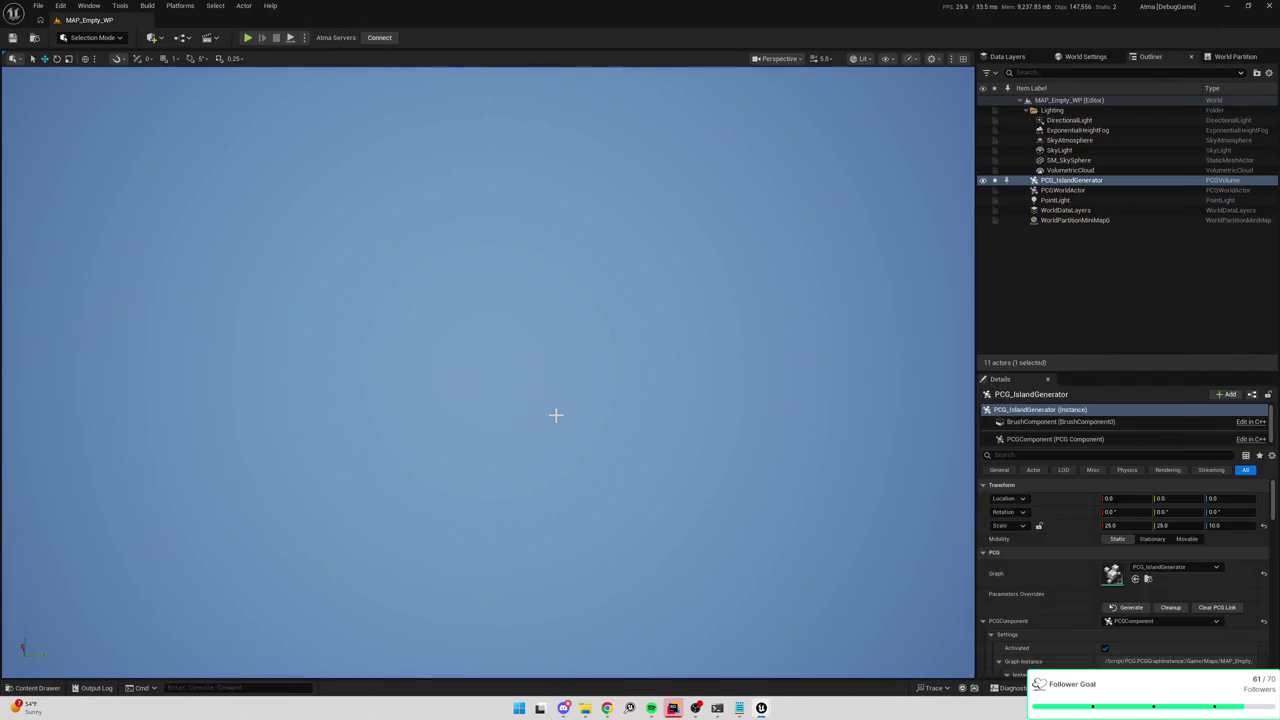
# Connect For Loop's Loop Body to Get Point from Range and compile.
pyautogui.hotkey('alt', 'Tab')
pyautogui.click(292, 21)
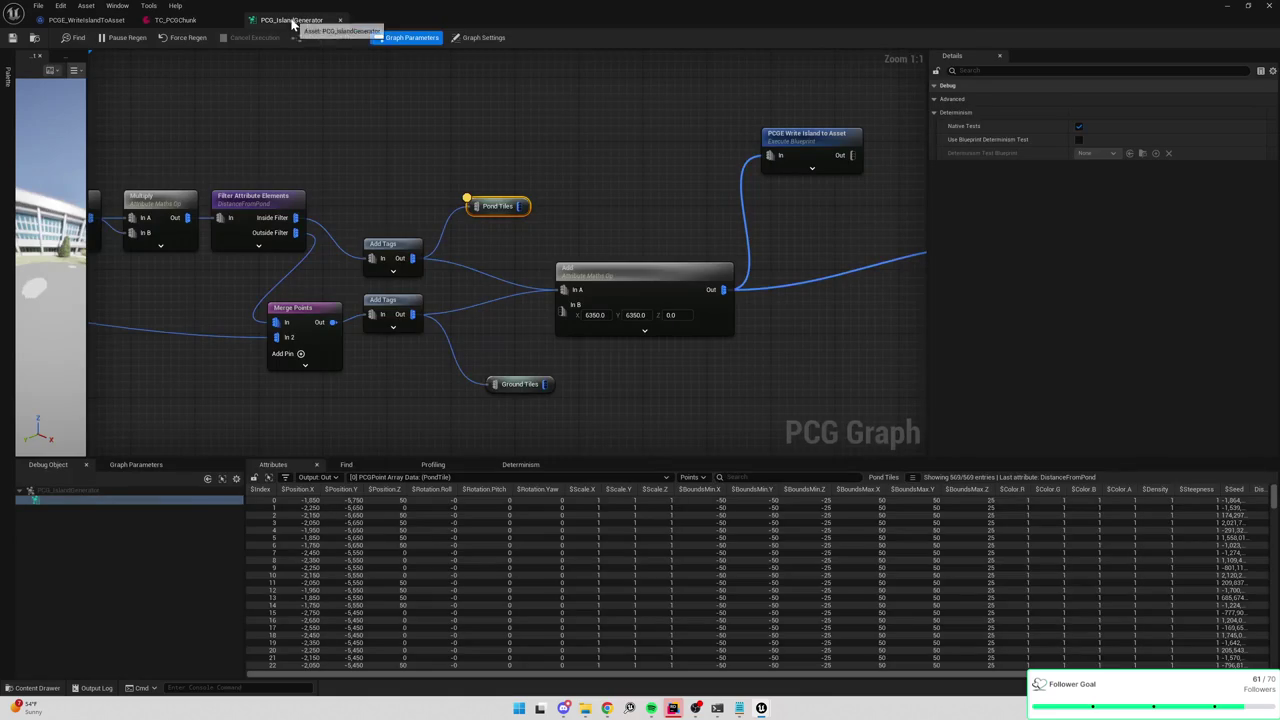
pyautogui.click(85, 20)
pyautogui.moveTo(726, 225)
pyautogui.mouseDown()
pyautogui.moveTo(612, 222)
pyautogui.moveTo(700, 243)
pyautogui.moveTo(690, 221)
pyautogui.mouseUp()
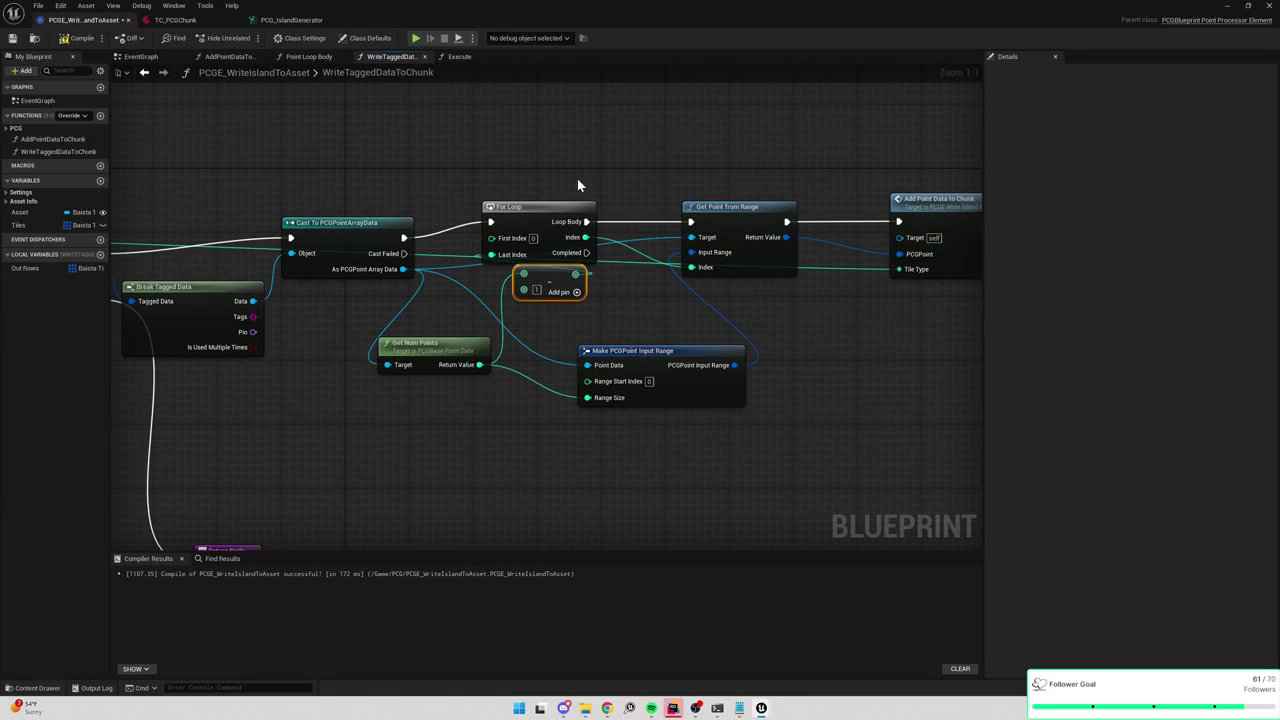
pyautogui.click(80, 38)
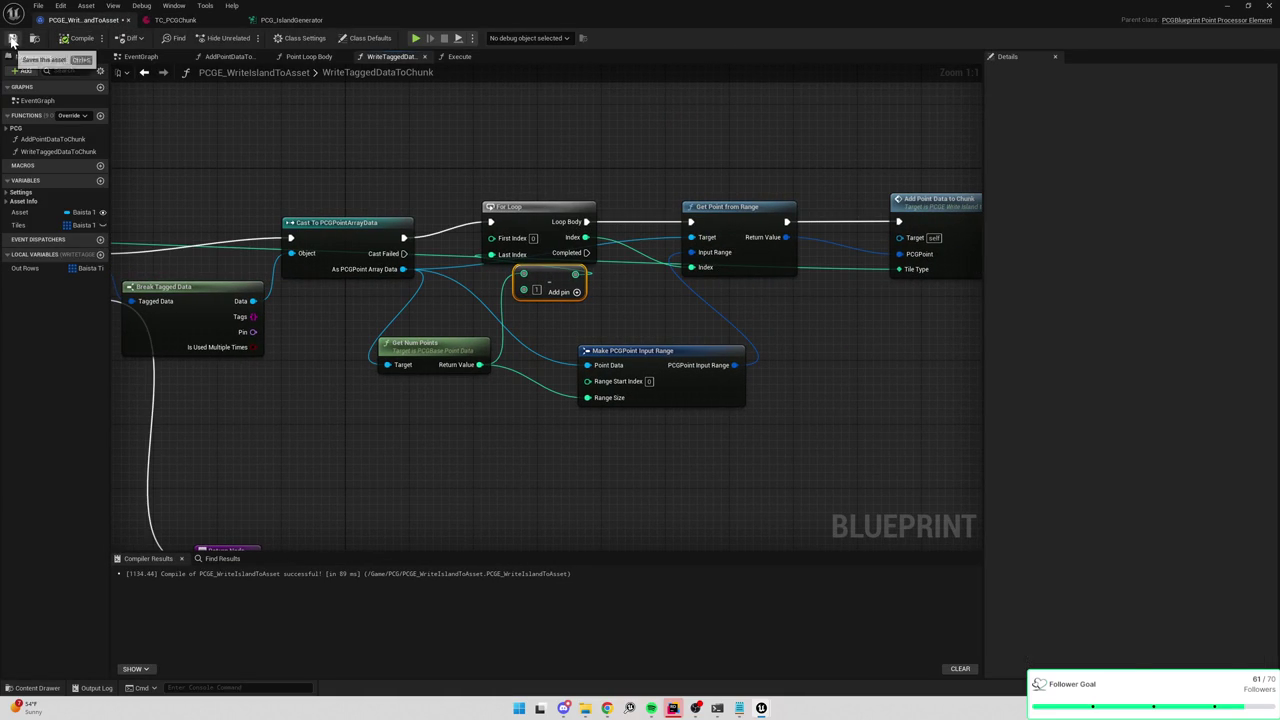
# Regenerate the island and play-test to see the blocky green tile islands.
pyautogui.click(262, 22)
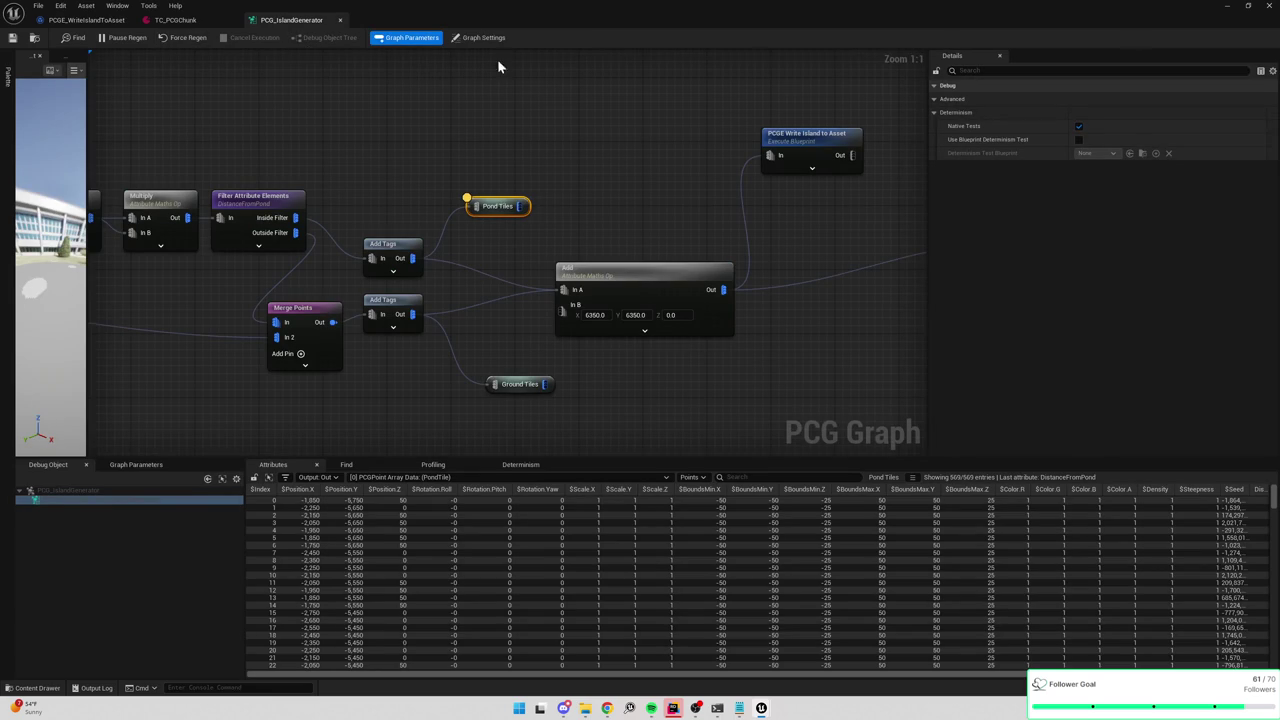
pyautogui.click(1229, 6)
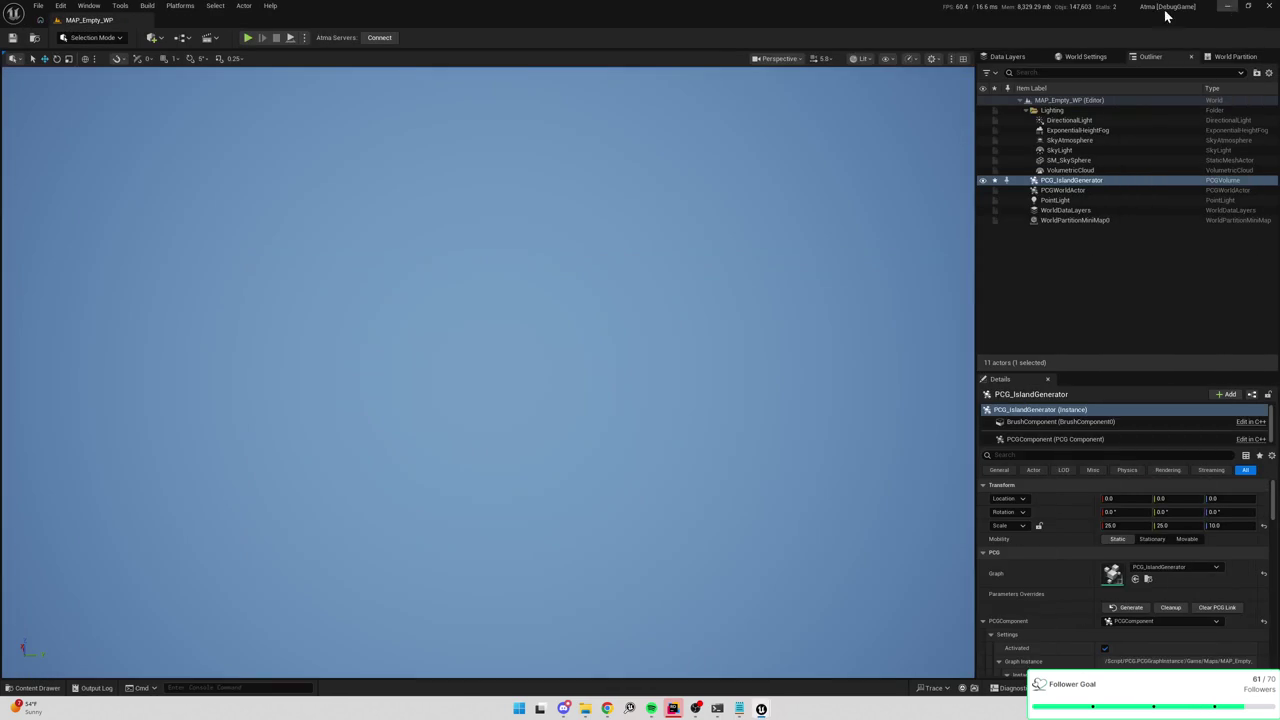
pyautogui.click(1131, 607)
pyautogui.click(1170, 607)
pyautogui.click(249, 39)
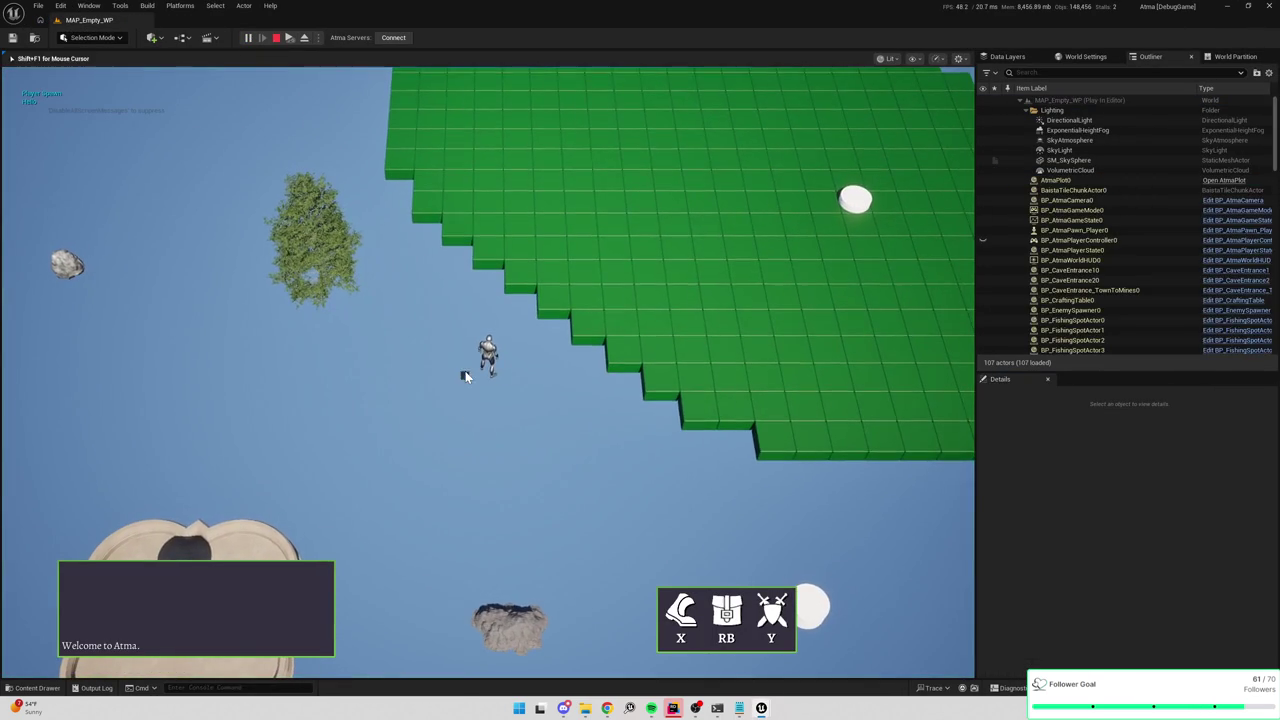
pyautogui.press('F8')
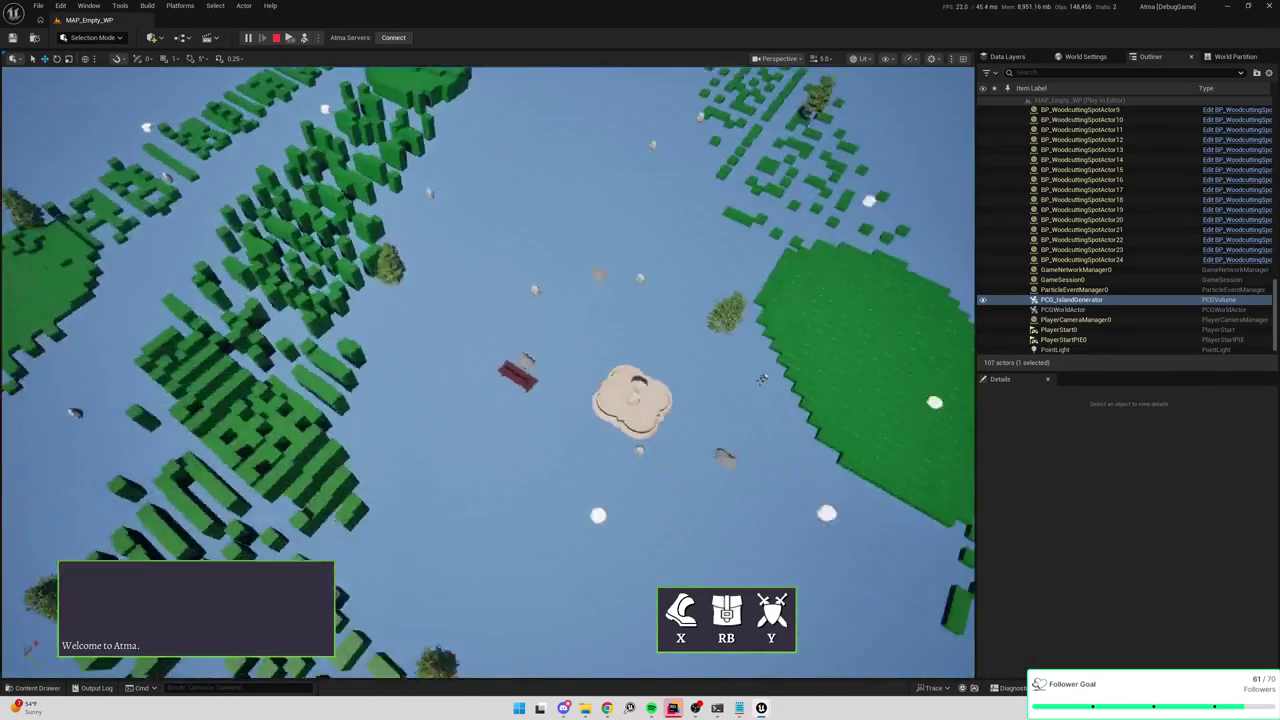
pyautogui.press('Escape')
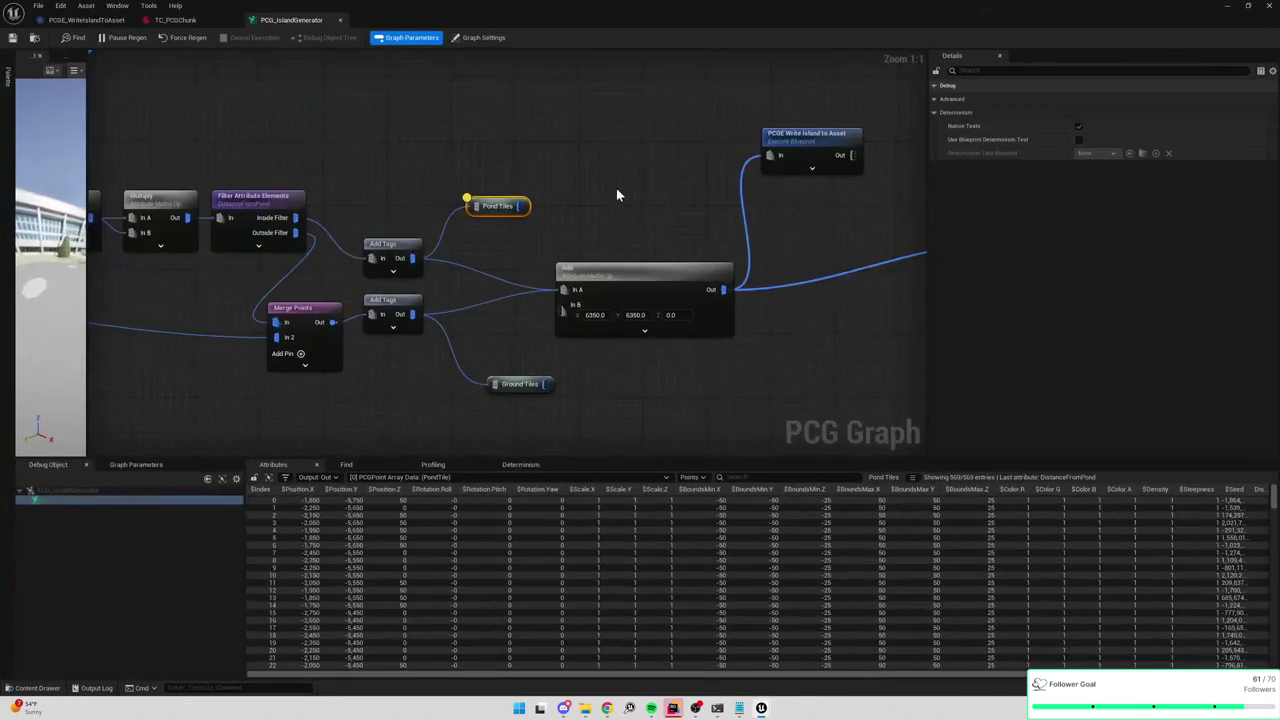
pyautogui.click(185, 20)
# Open the Add Point Data to Chunk function and review its Truncate-to-Set Array Elem chain.
pyautogui.click(90, 20)
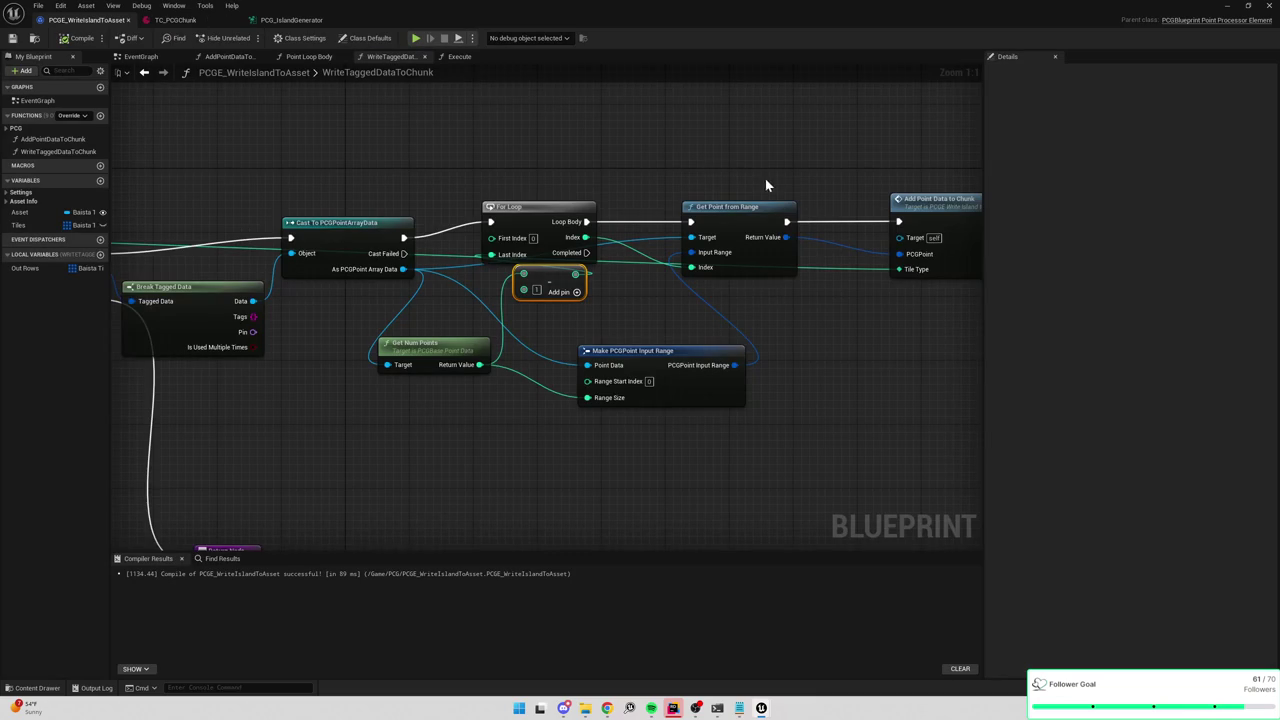
pyautogui.moveTo(764, 177); pyautogui.dragTo(589, 186)
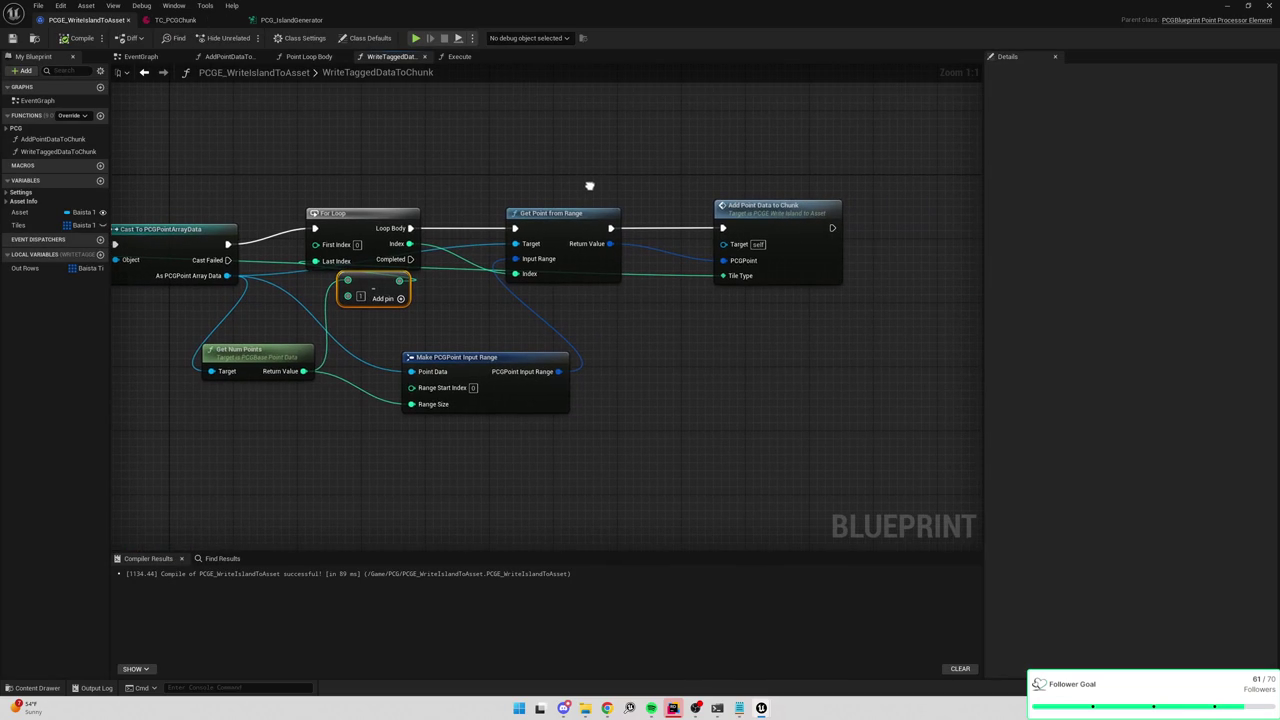
pyautogui.doubleClick(782, 218)
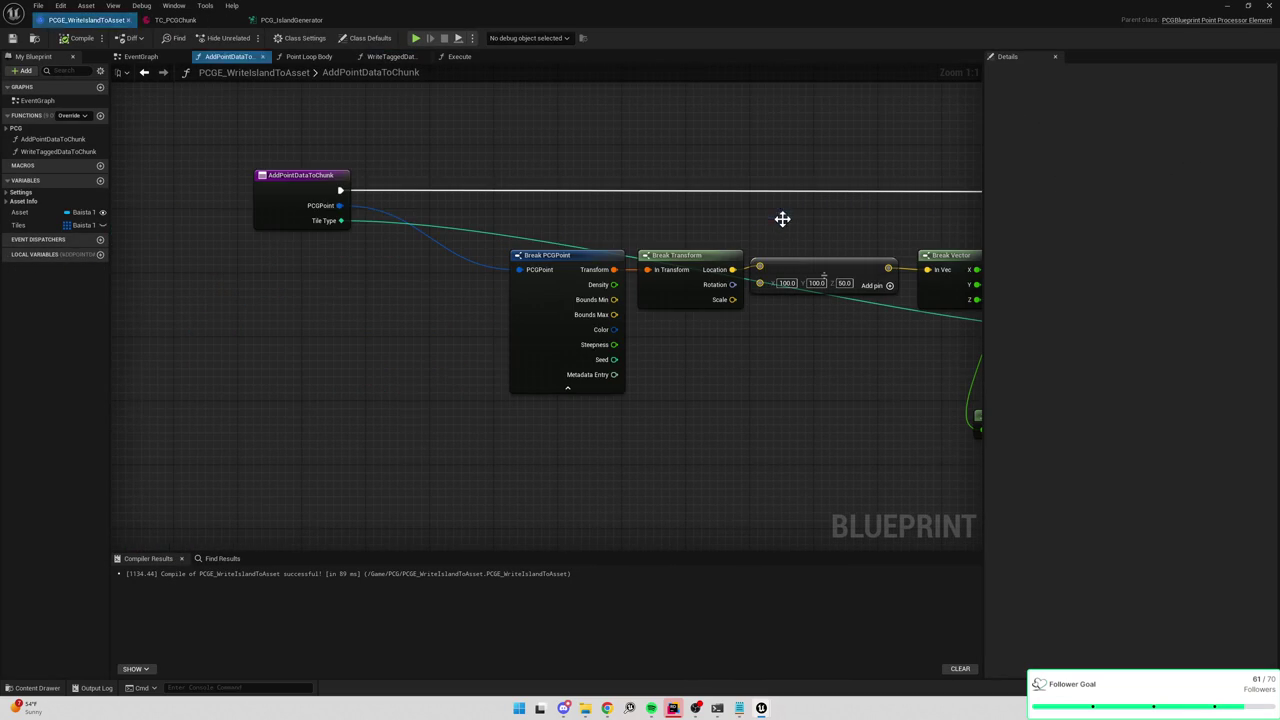
pyautogui.moveTo(828, 229)
pyautogui.mouseDown()
pyautogui.moveTo(627, 220)
pyautogui.moveTo(591, 206)
pyautogui.mouseUp()
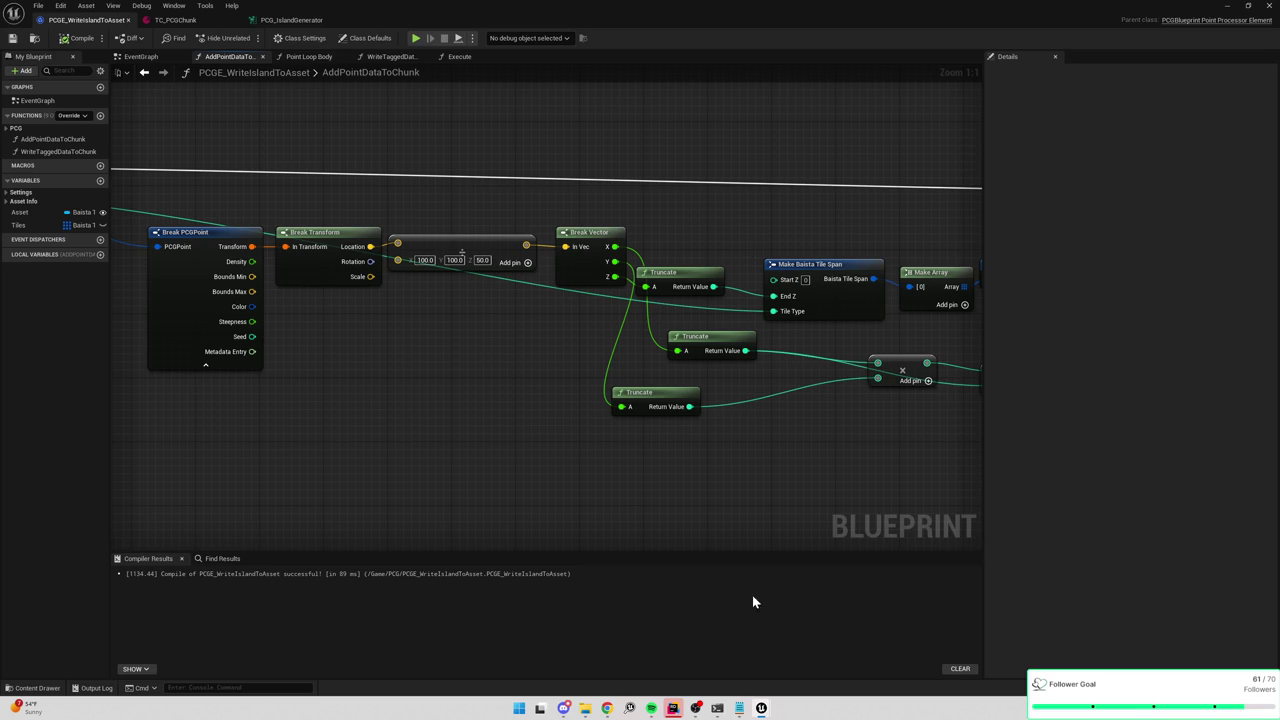
pyautogui.moveTo(846, 417); pyautogui.dragTo(711, 427)
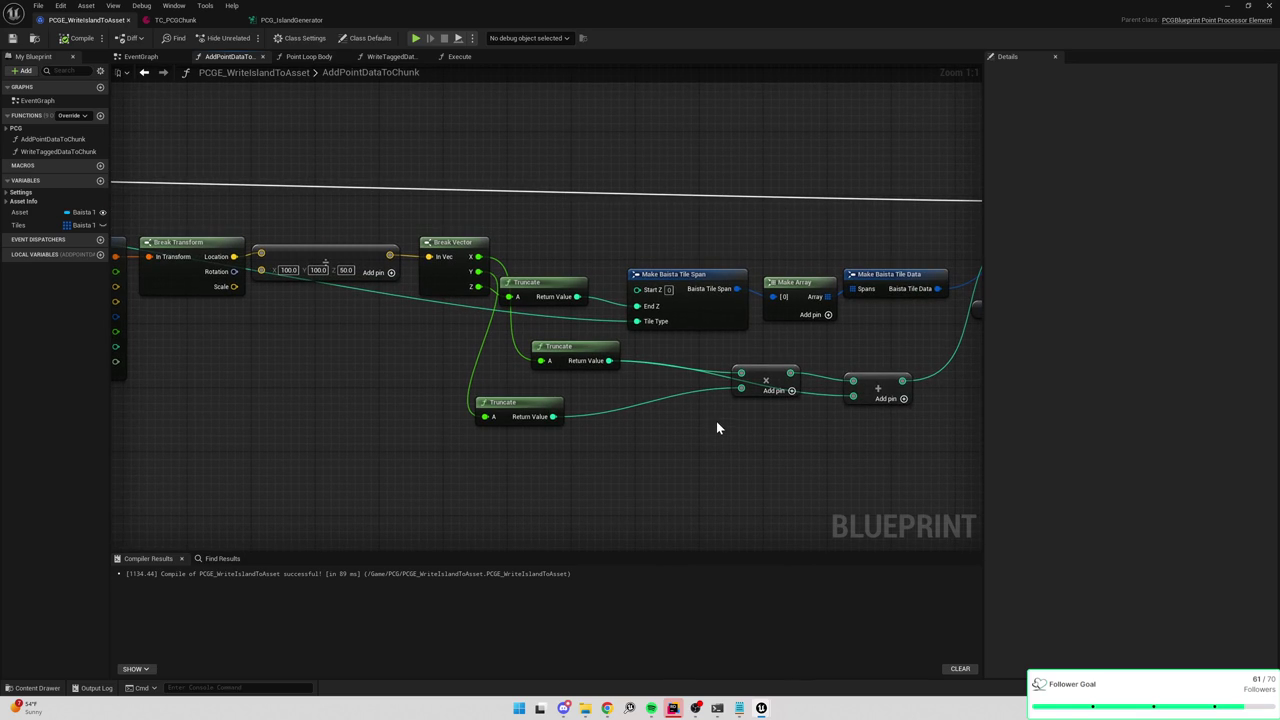
pyautogui.moveTo(734, 424); pyautogui.dragTo(627, 417)
pyautogui.moveTo(688, 420); pyautogui.dragTo(616, 418)
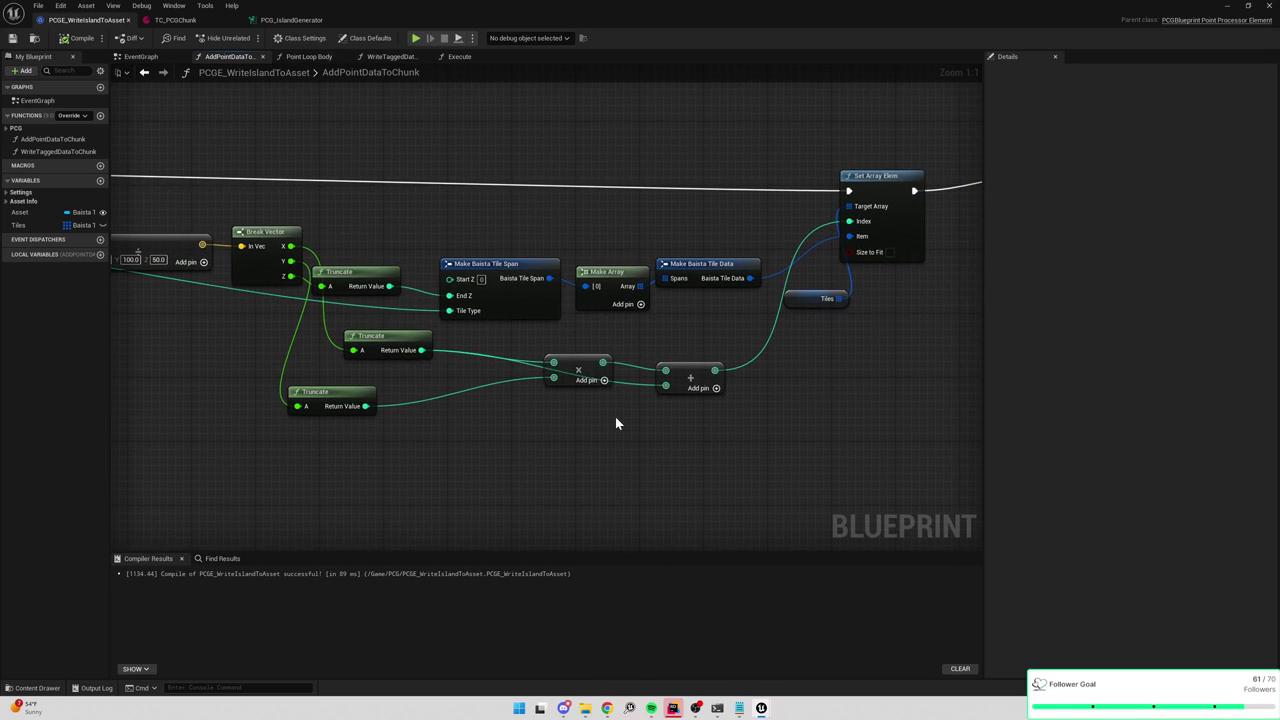
pyautogui.moveTo(620, 423)
pyautogui.mouseDown()
pyautogui.moveTo(649, 420)
pyautogui.moveTo(494, 429)
pyautogui.moveTo(686, 421)
pyautogui.mouseUp()
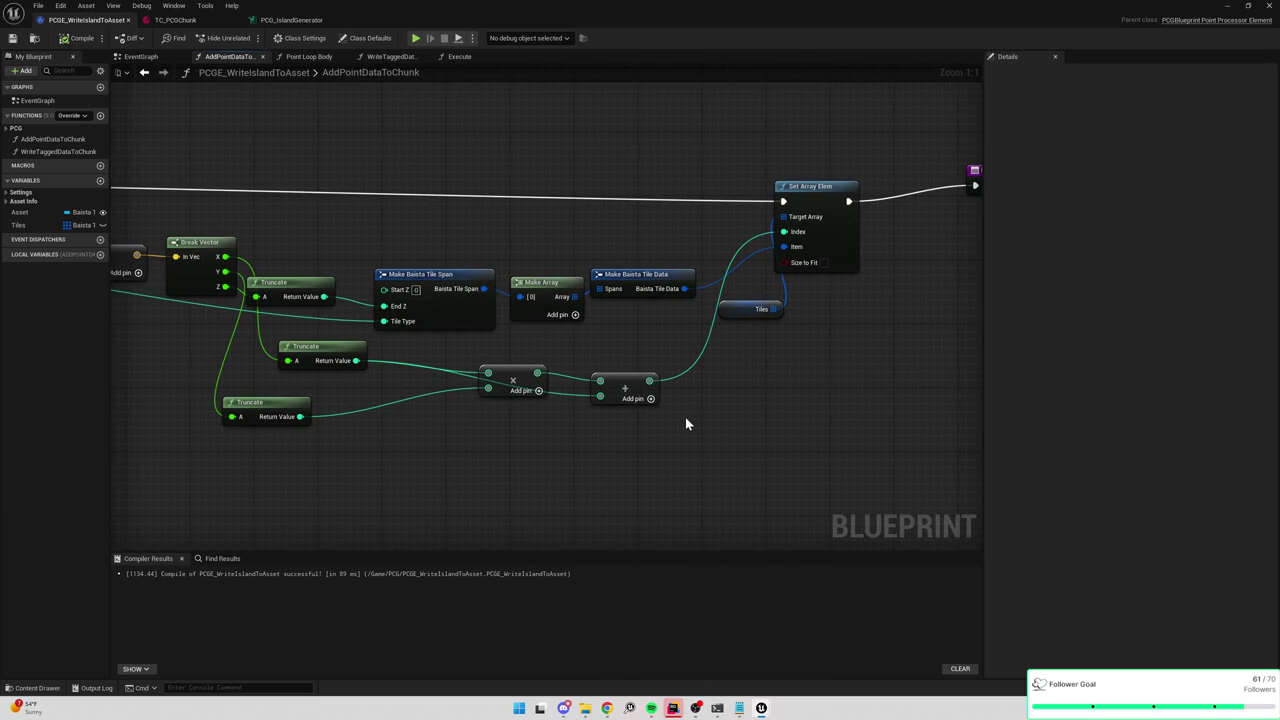
pyautogui.moveTo(549, 441); pyautogui.dragTo(669, 429)
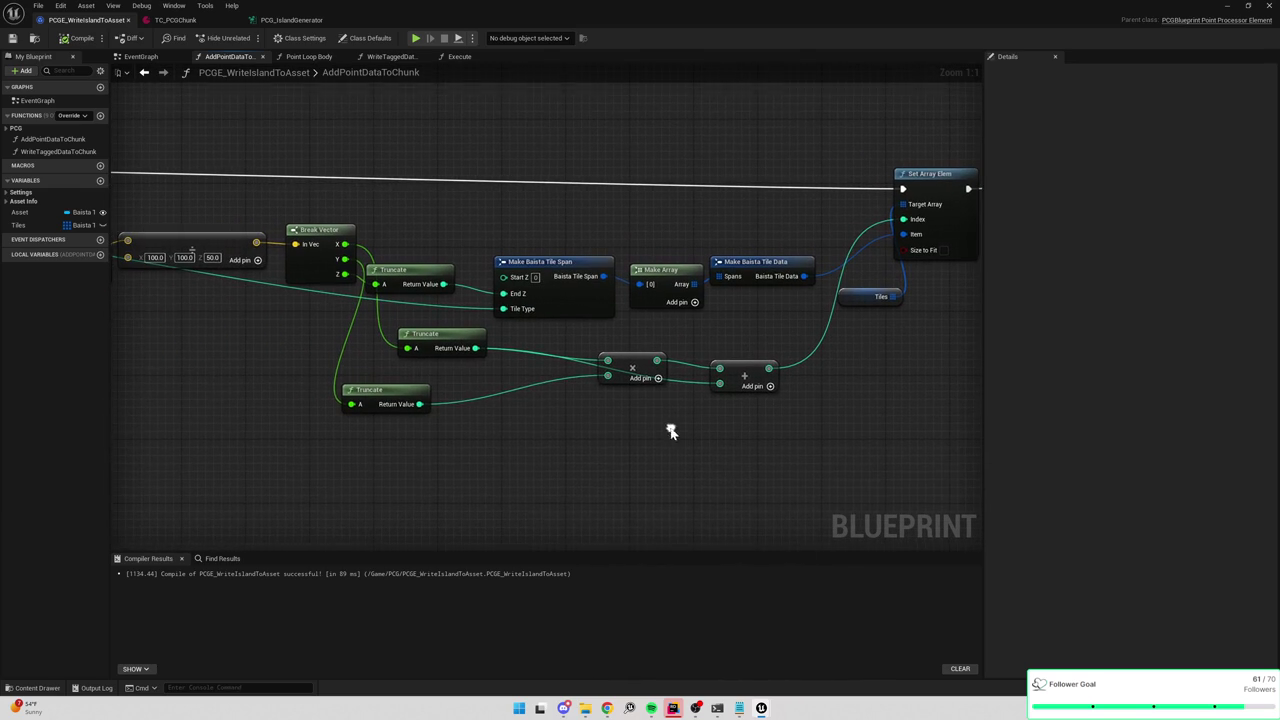
# Stack the bottom Truncate under the upper one and realign the multiply and add nodes.
pyautogui.moveTo(420, 394); pyautogui.dragTo(537, 456)
pyautogui.moveTo(634, 366)
pyautogui.mouseDown()
pyautogui.moveTo(631, 429)
pyautogui.moveTo(642, 348)
pyautogui.mouseUp()
pyautogui.moveTo(712, 372)
pyautogui.mouseDown()
pyautogui.moveTo(721, 398)
pyautogui.moveTo(705, 395)
pyautogui.mouseUp()
pyautogui.moveTo(521, 453)
pyautogui.mouseDown()
pyautogui.moveTo(525, 400)
pyautogui.moveTo(450, 381)
pyautogui.mouseUp()
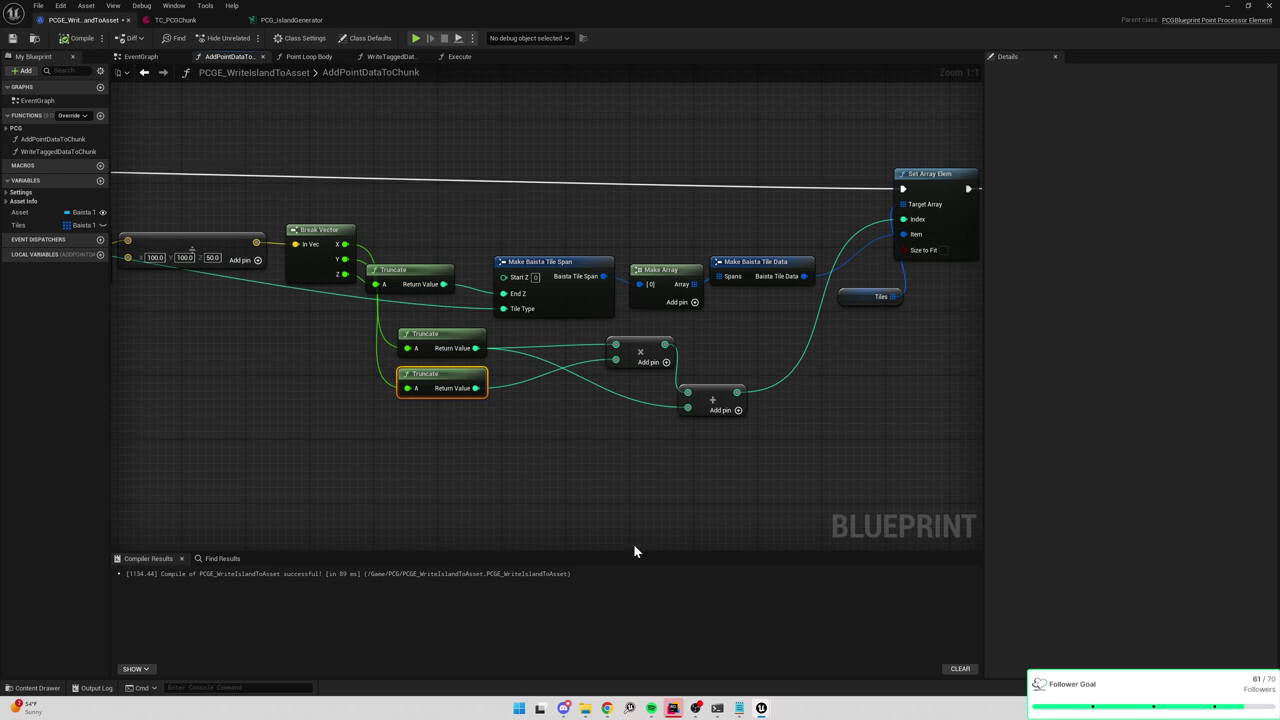
pyautogui.click(672, 708)
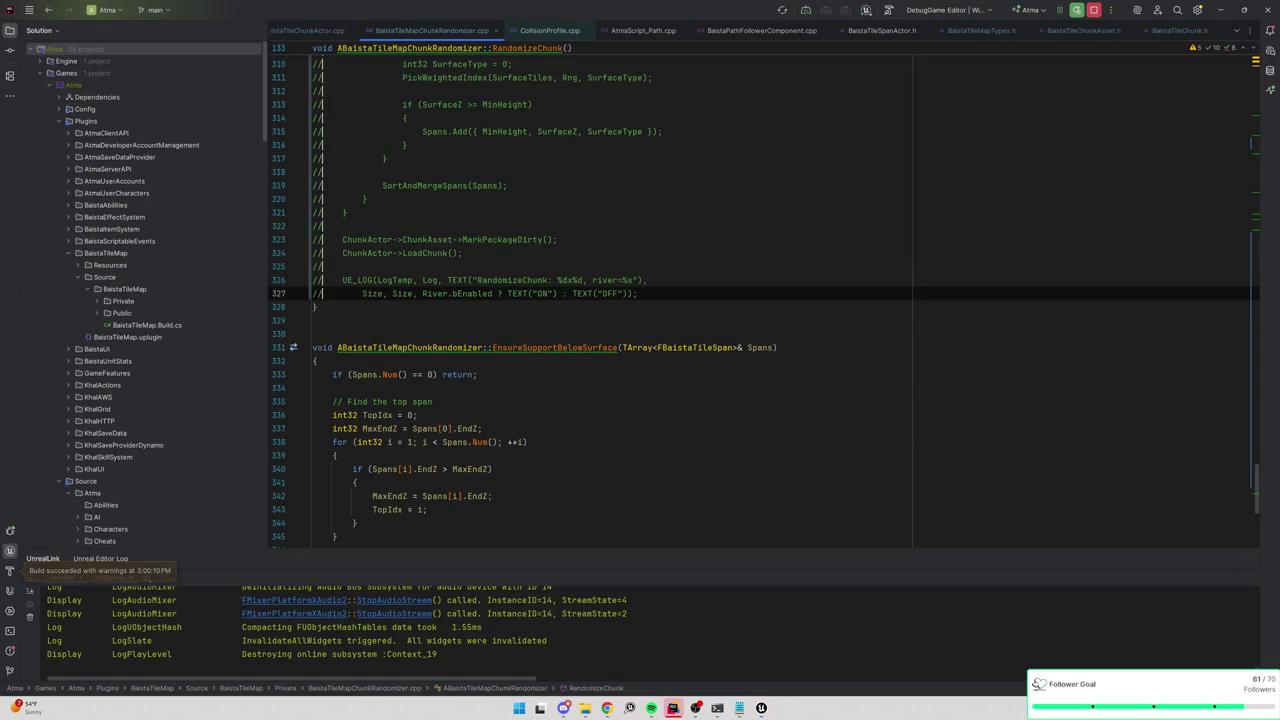
# Trace LoadChunk in Rider, checking the GetSpans definition and returning to its call.
pyautogui.hotkey('ctrl', 'alt', 'Left')
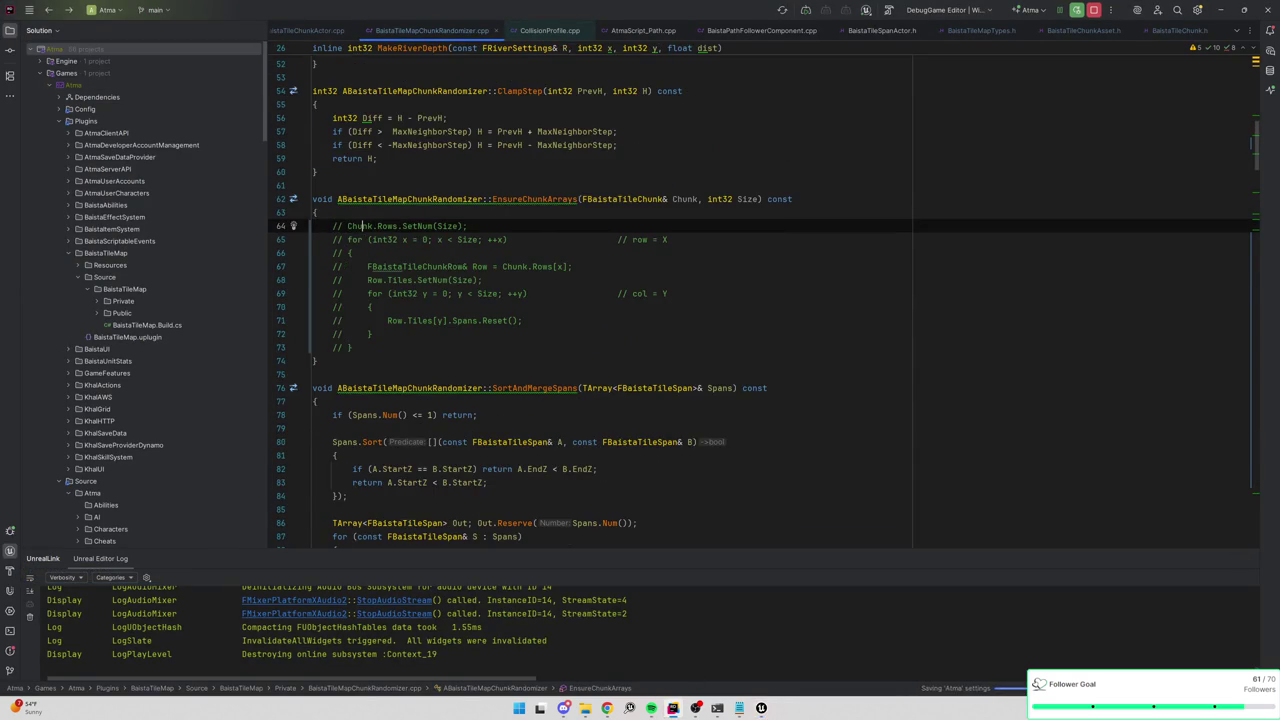
pyautogui.hotkey('ctrl', 'alt', 'Left')
pyautogui.scroll(3, 764, 310)
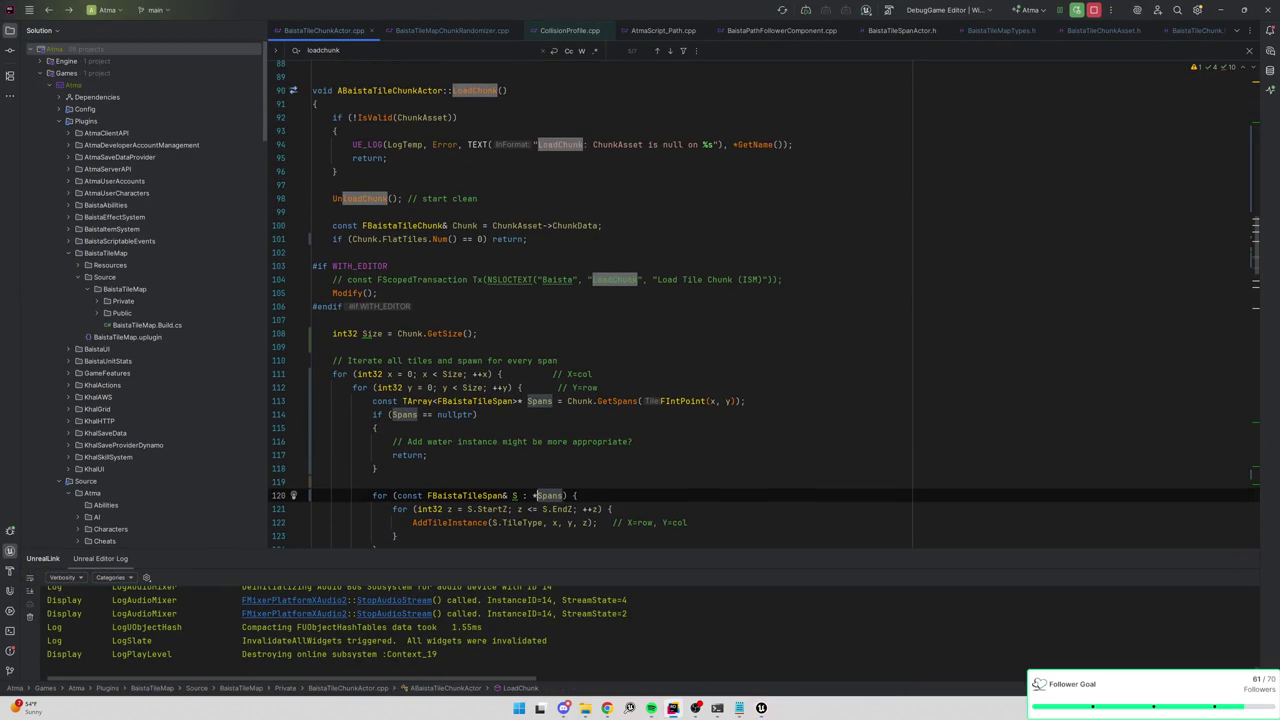
pyautogui.scroll(-1, 764, 304)
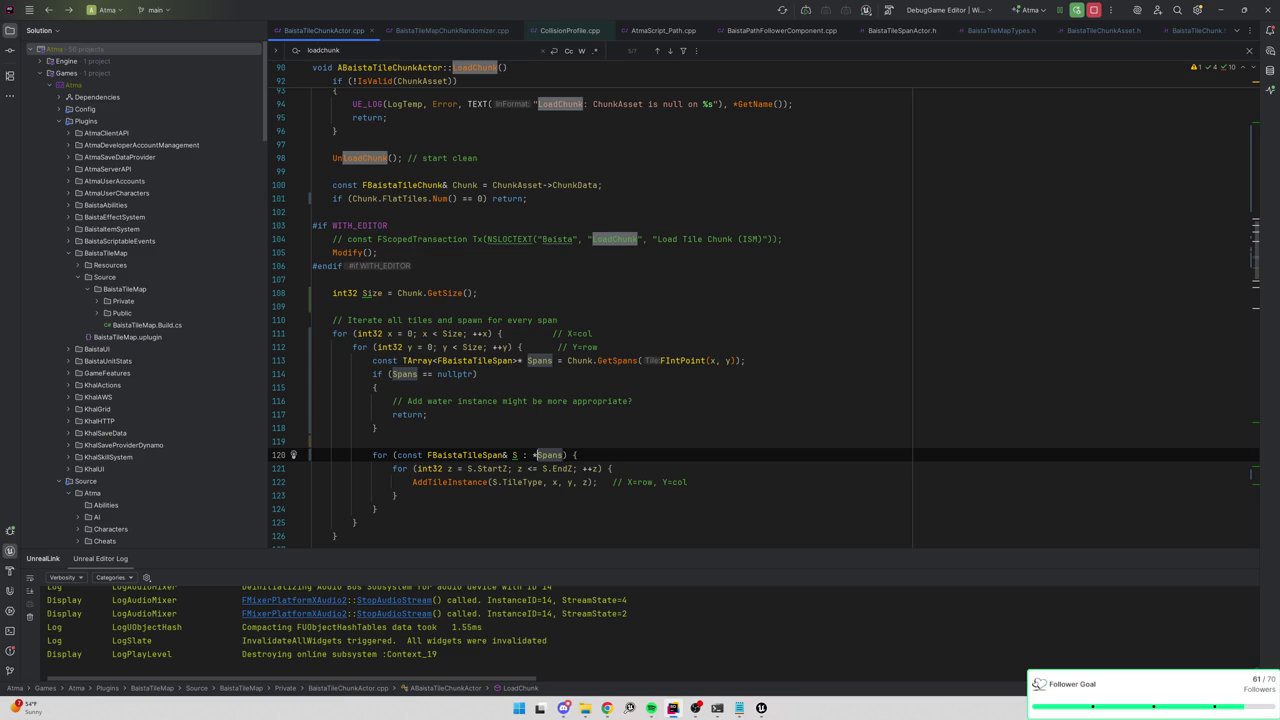
pyautogui.moveTo(578, 360)
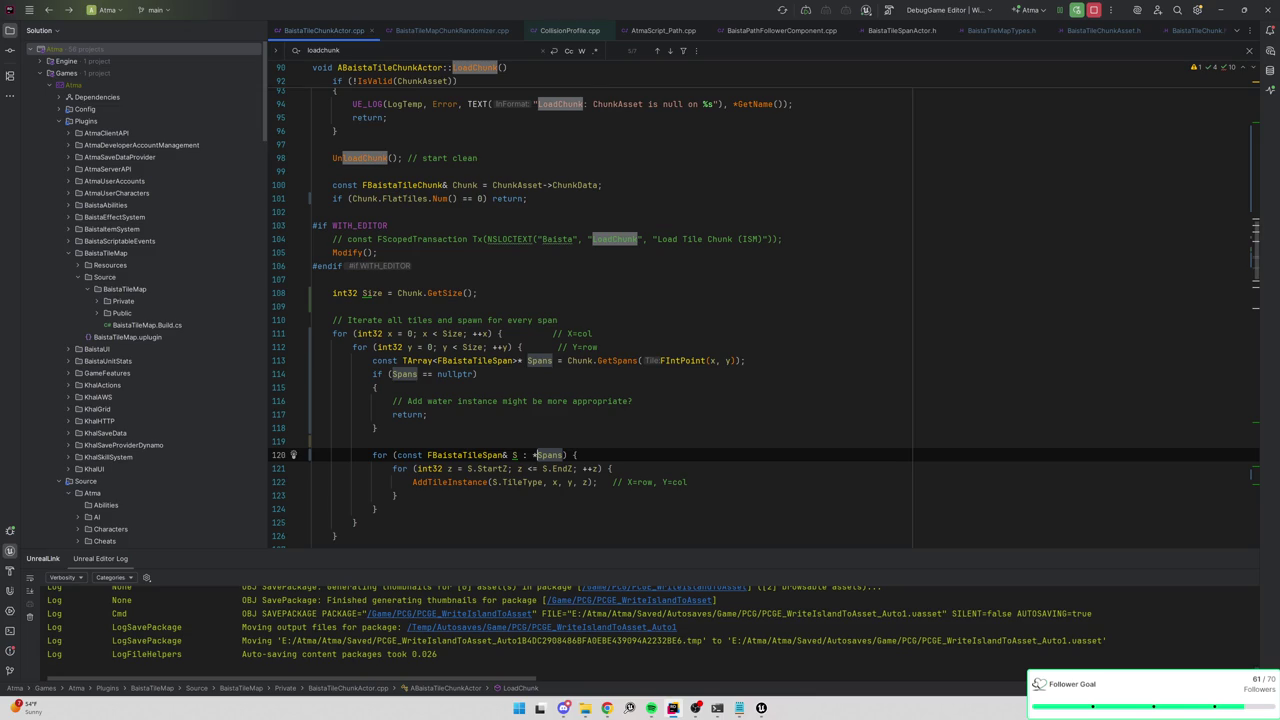
pyautogui.scroll(1, 764, 304)
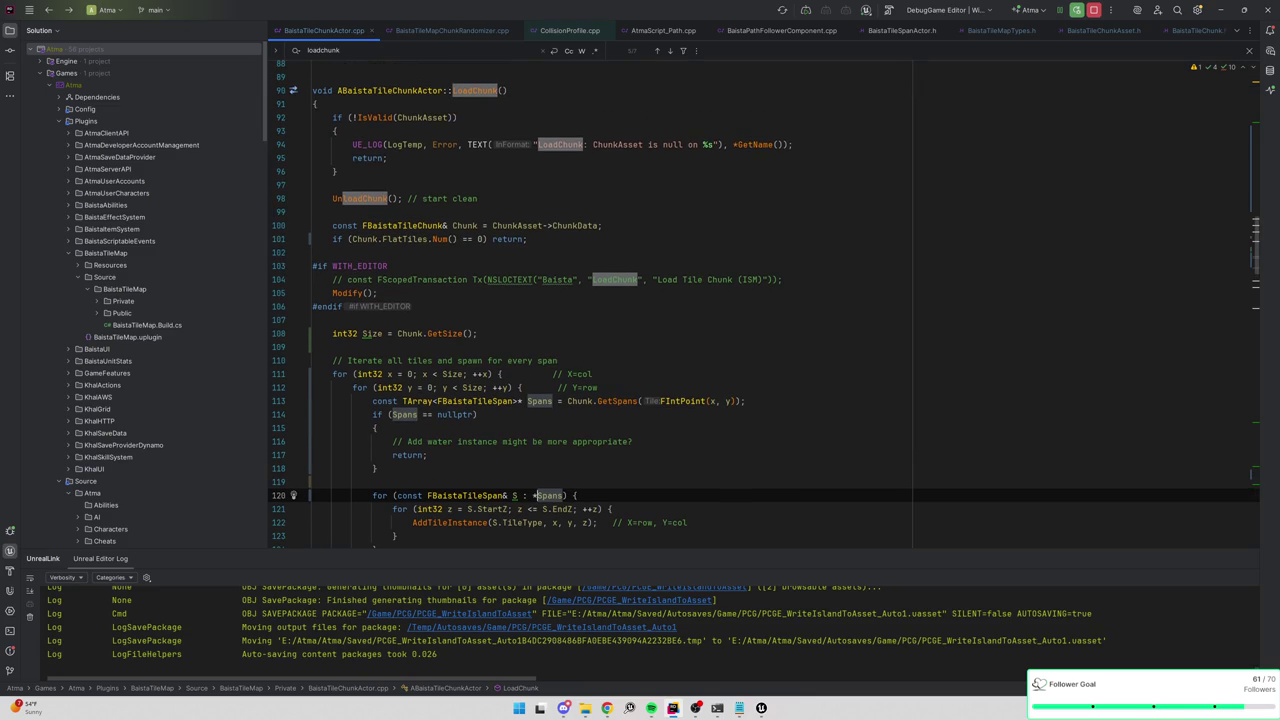
pyautogui.scroll(-1, 764, 304)
pyautogui.keyDown('ctrl'); pyautogui.click(617, 360); pyautogui.keyUp('ctrl')
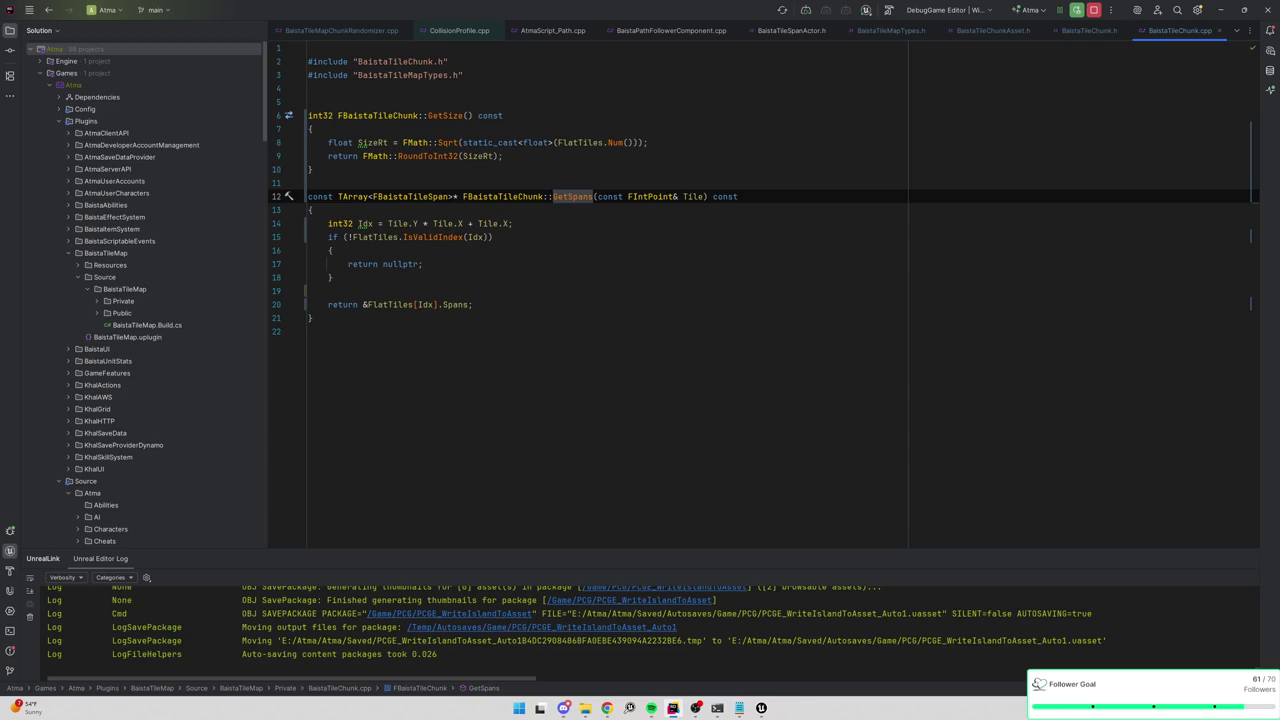
pyautogui.hotkey('ctrl', 'b')
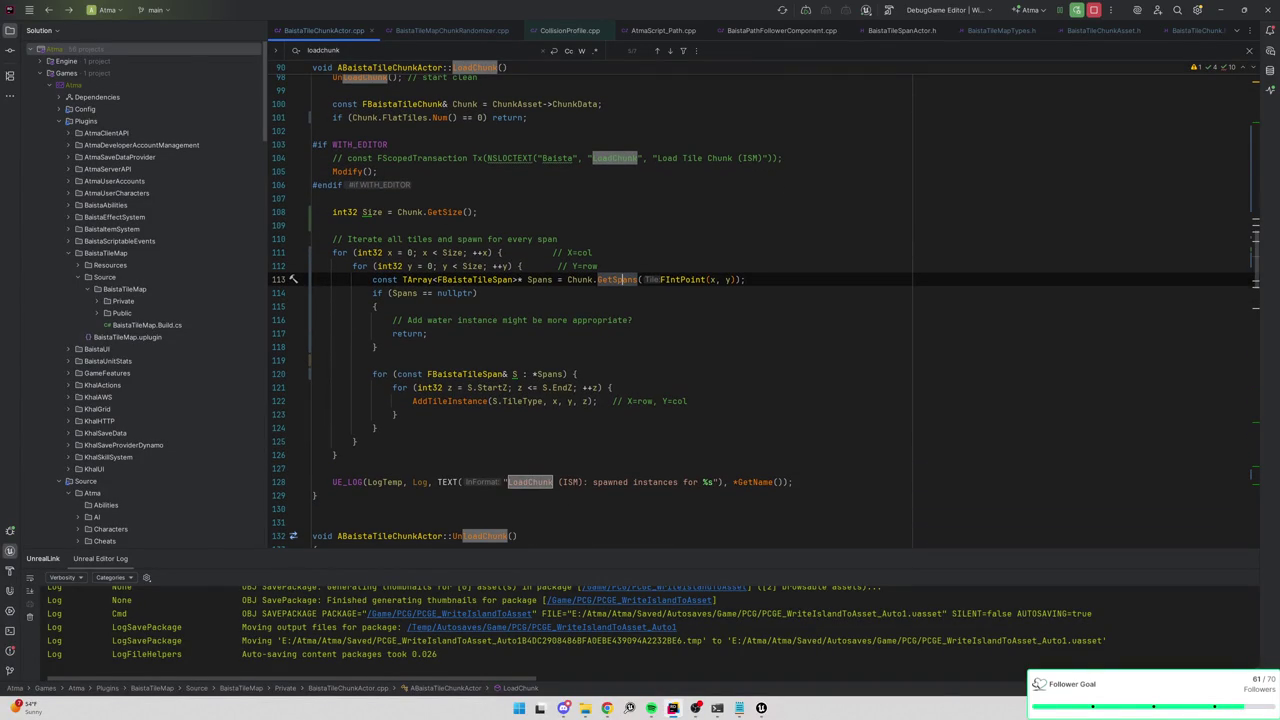
# Check AddTileInstance's expected parameters and open its definition in BaistaTileChunkActor.cpp.
pyautogui.moveTo(470, 401)
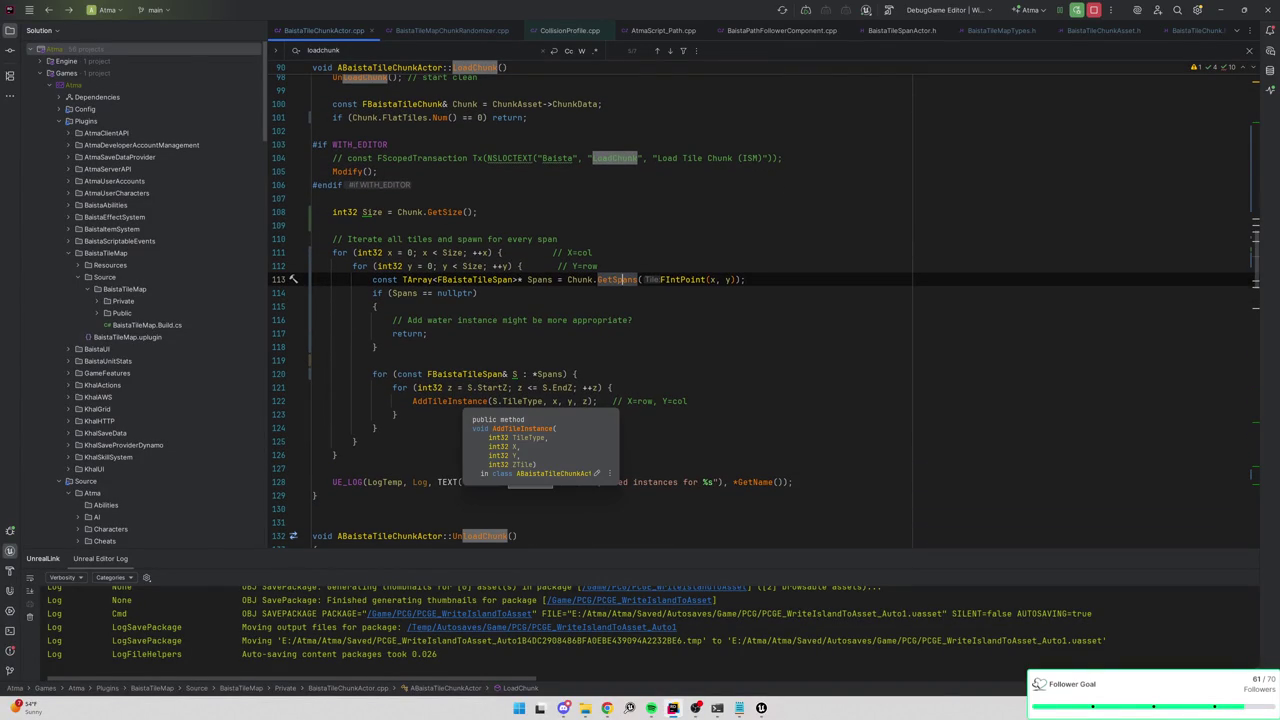
pyautogui.click(584, 401)
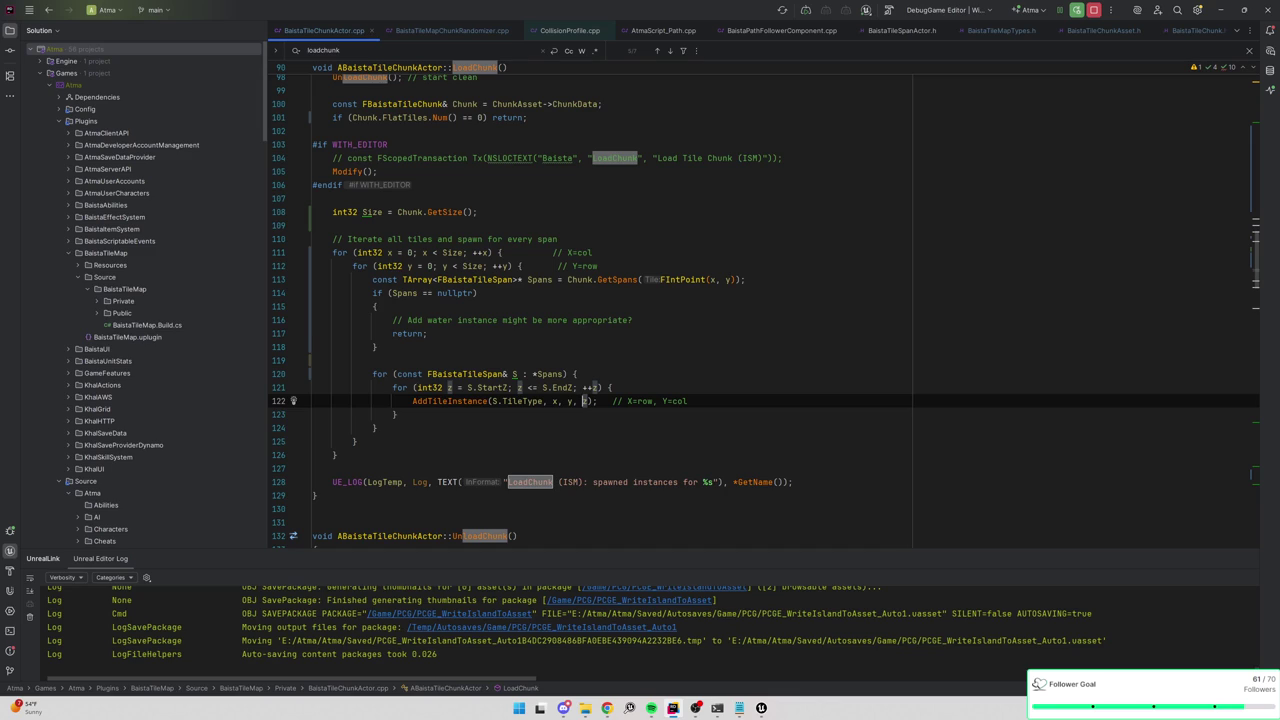
pyautogui.hotkey('ctrl', 'p')
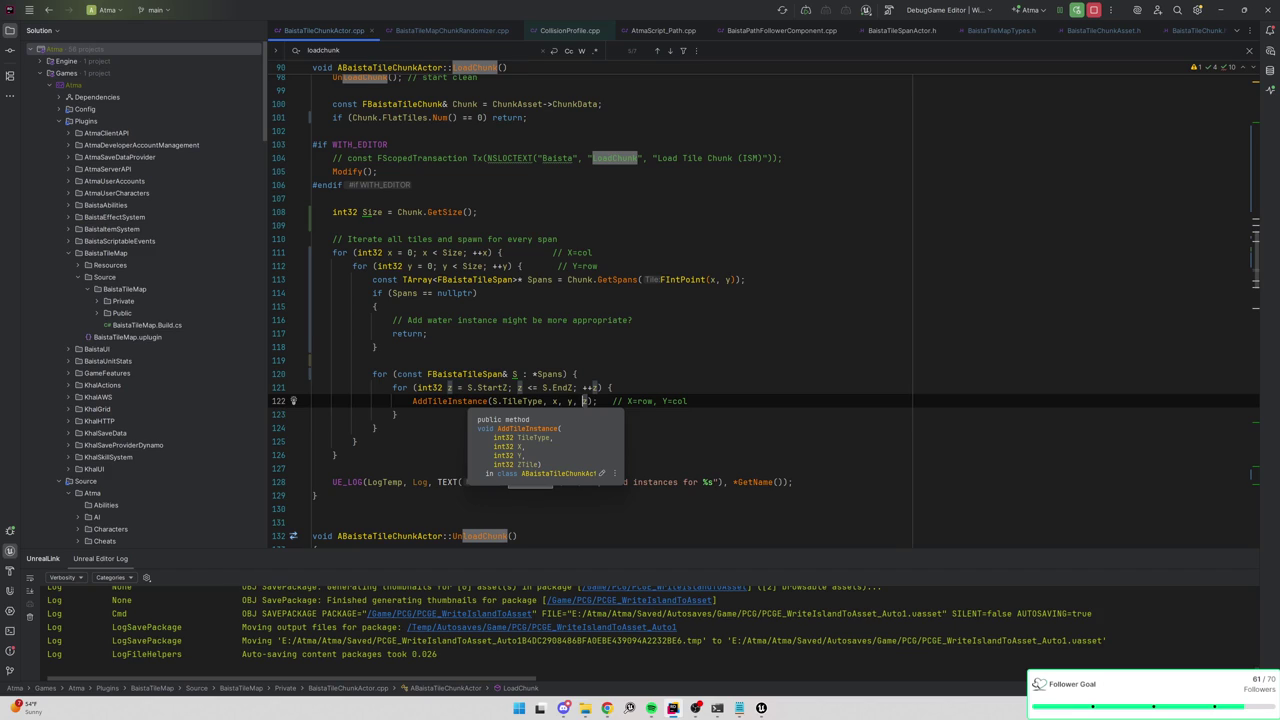
pyautogui.press('Escape')
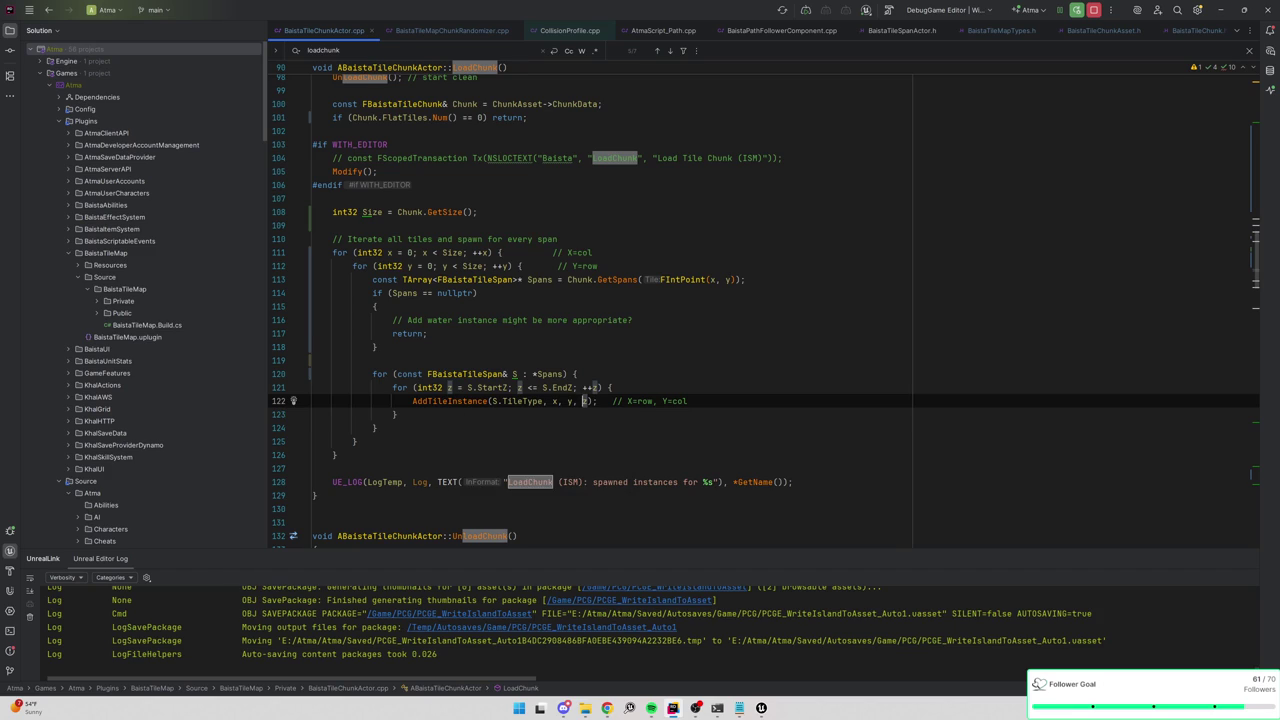
pyautogui.keyDown('ctrl'); pyautogui.click(457, 401); pyautogui.keyUp('ctrl')
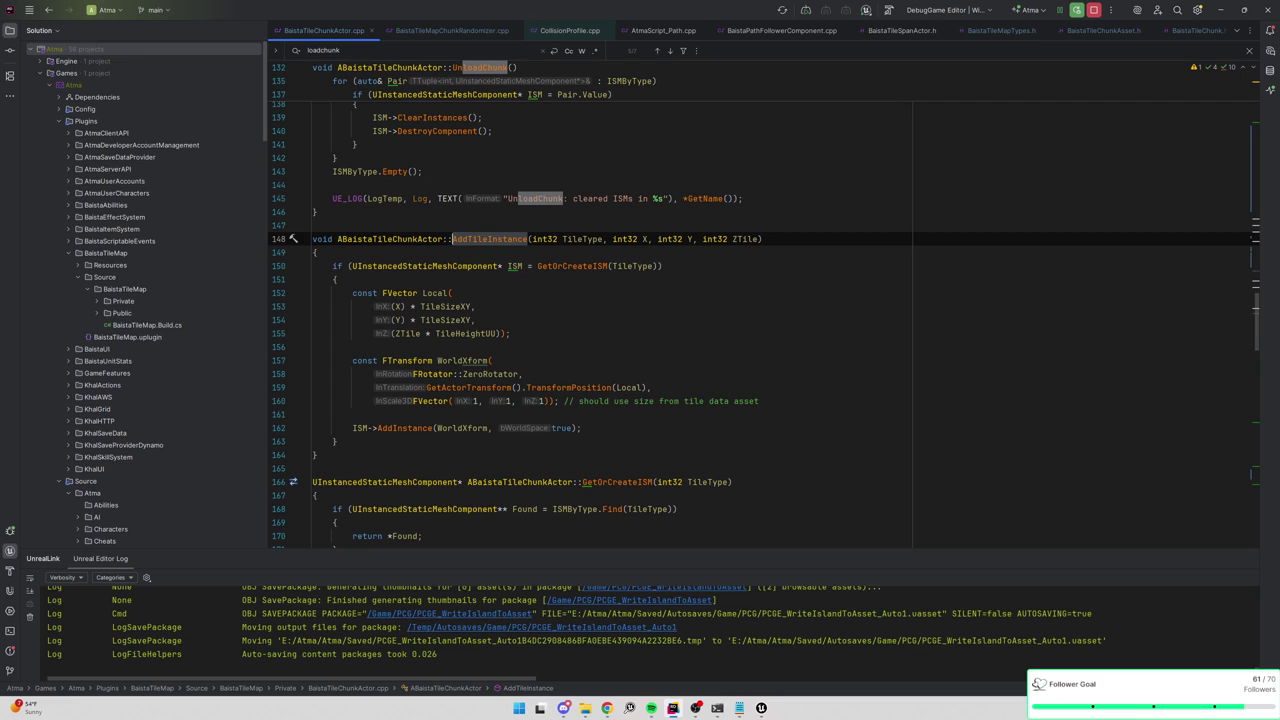
pyautogui.moveTo(575, 266)
pyautogui.doubleClick(745, 239)
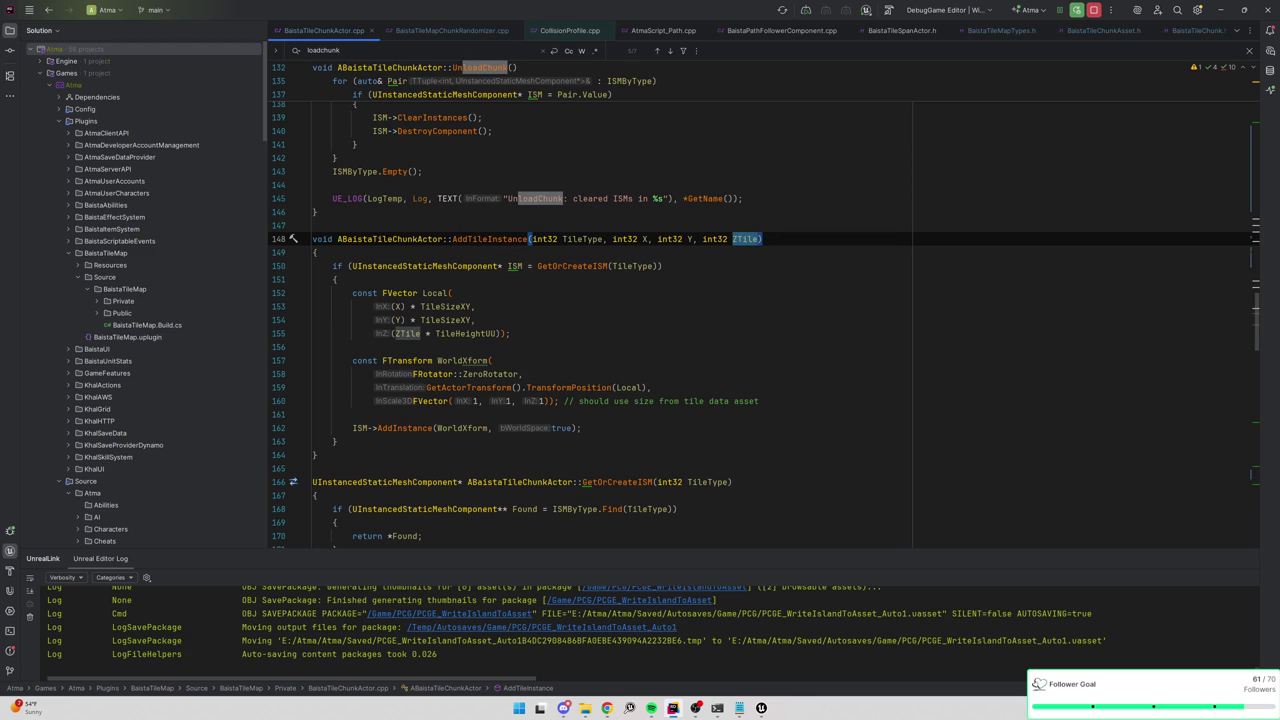
pyautogui.keyDown('ctrl'); pyautogui.click(470, 334); pyautogui.keyUp('ctrl')
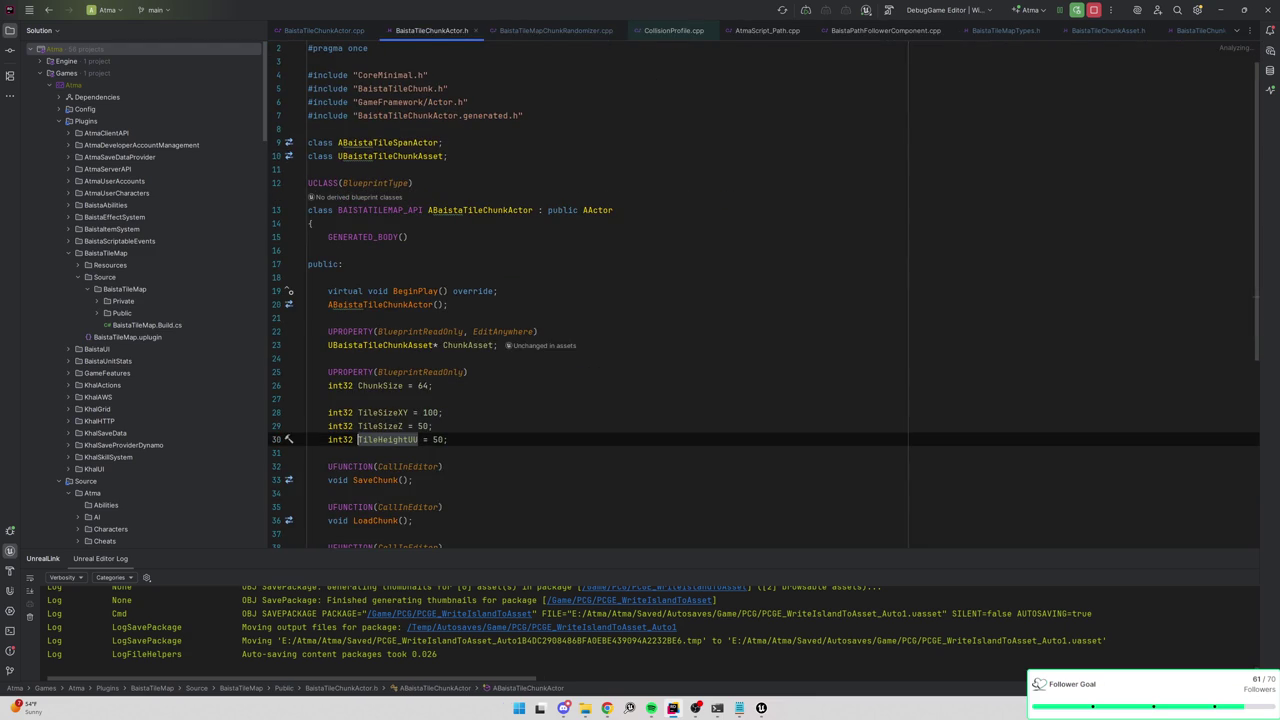
pyautogui.hotkey('ctrl', 'alt', 'Left')
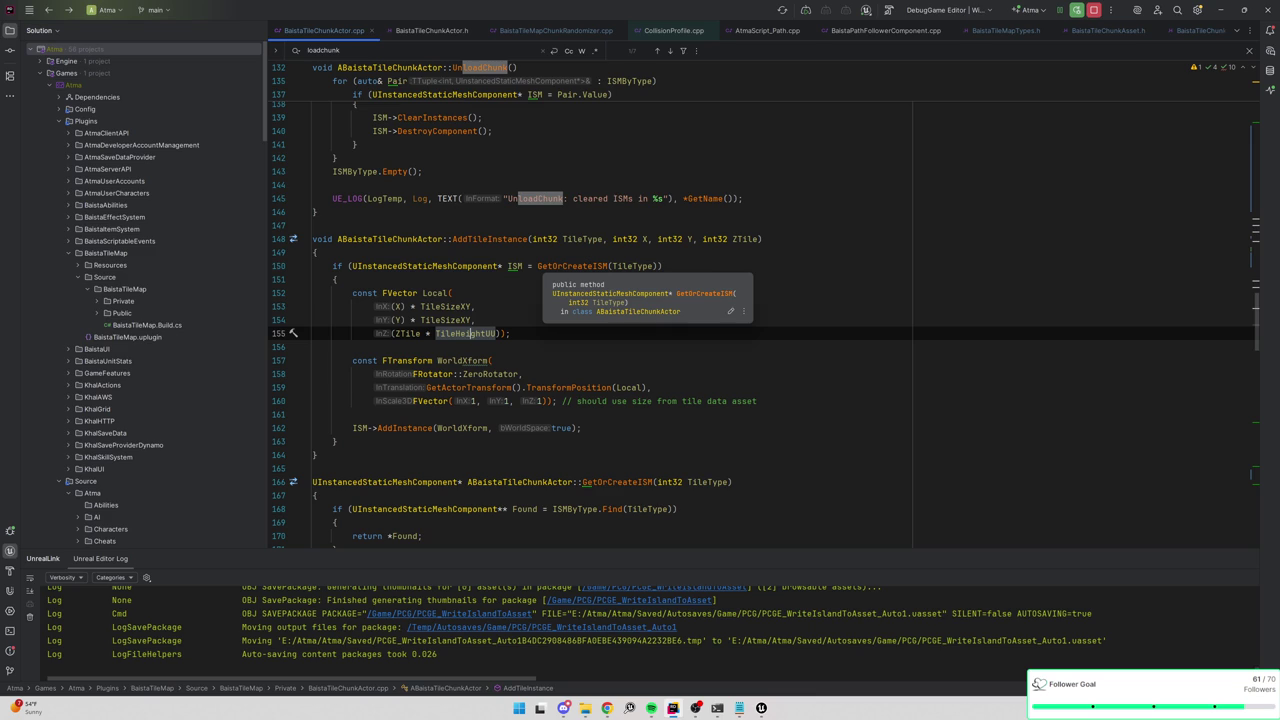
pyautogui.moveTo(460, 361)
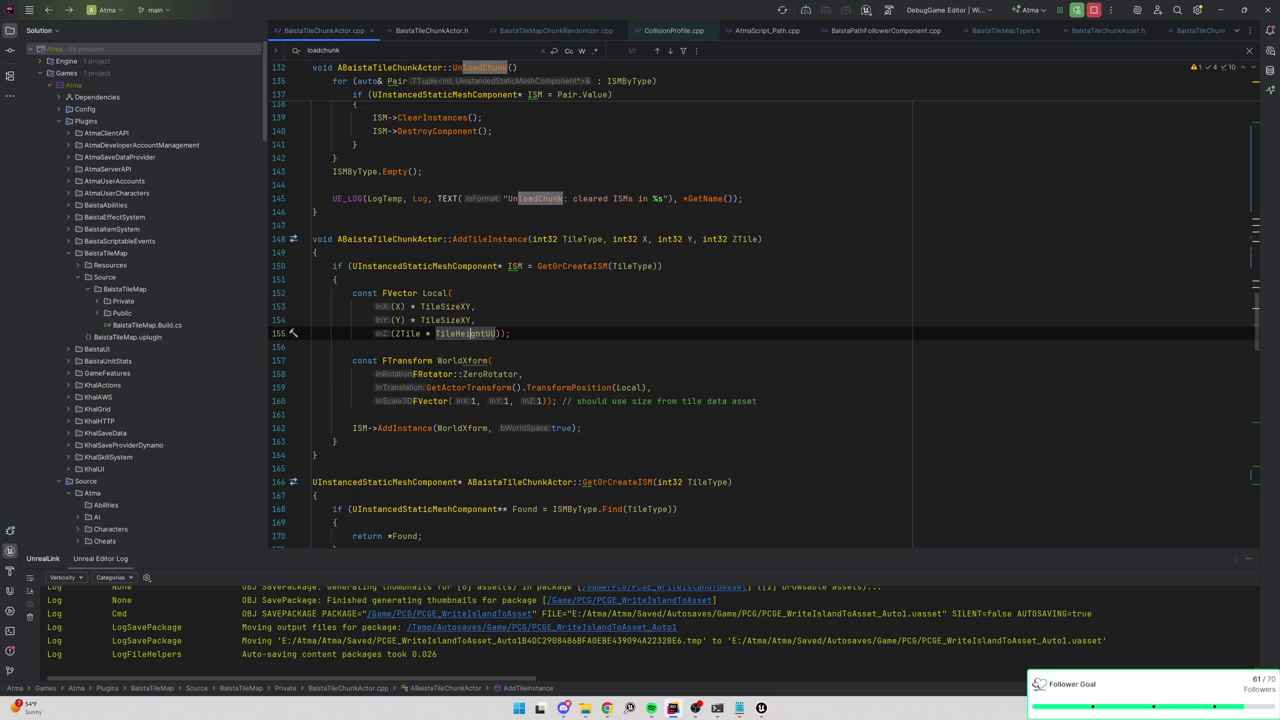
# Return to Unreal and move from the Point Loop Body graph to the WriteTaggedDataToChunk graph.
pyautogui.hotkey('alt', 'Tab')
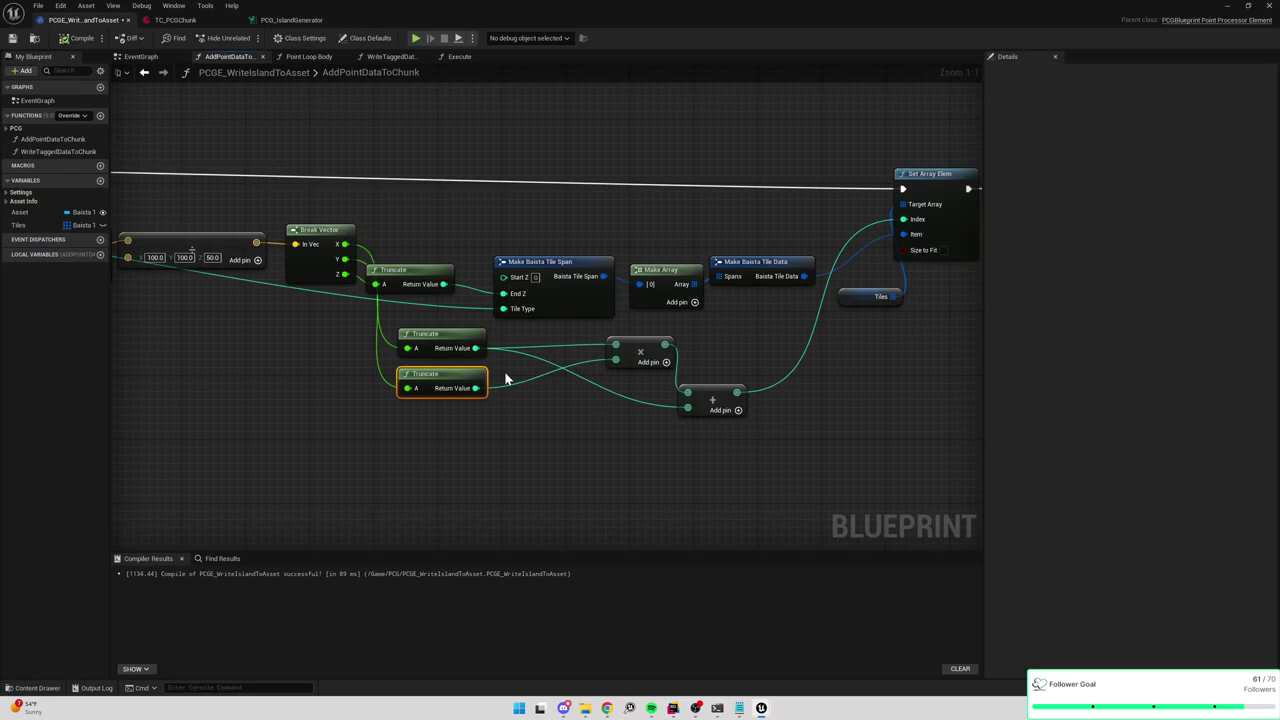
pyautogui.scroll(-2, 505, 378)
pyautogui.moveTo(505, 378); pyautogui.dragTo(798, 361)
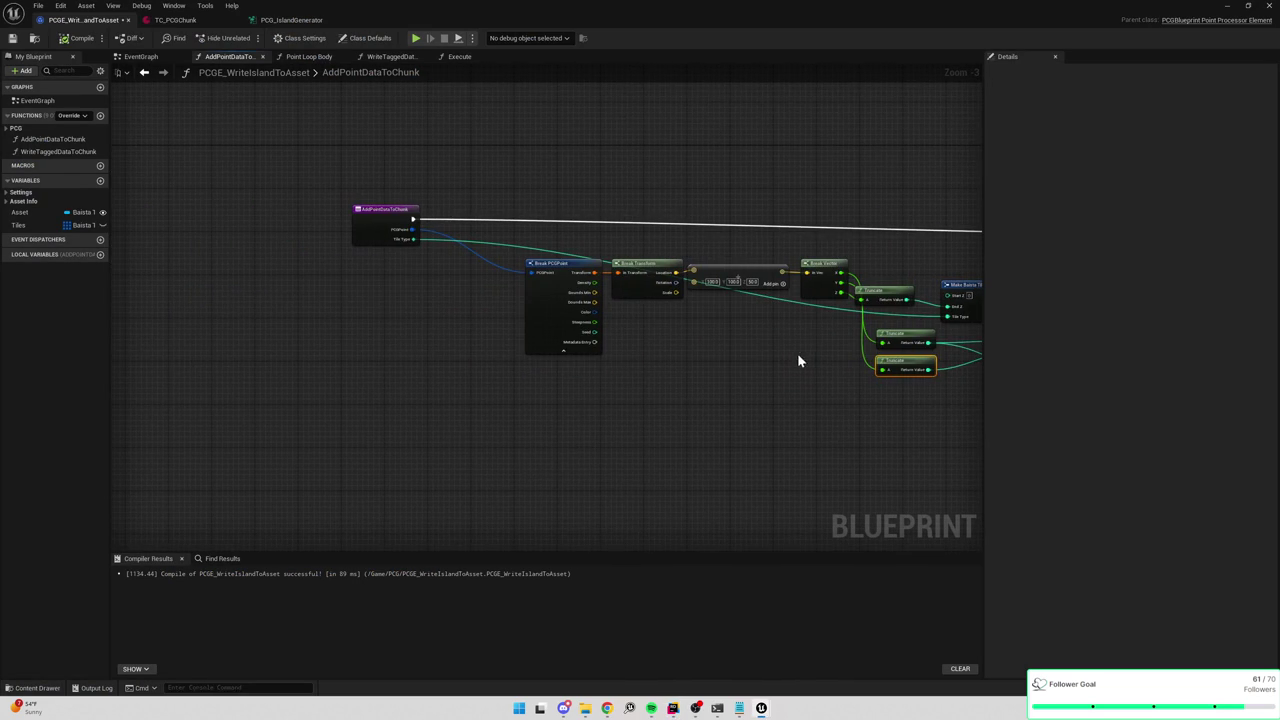
pyautogui.click(322, 56)
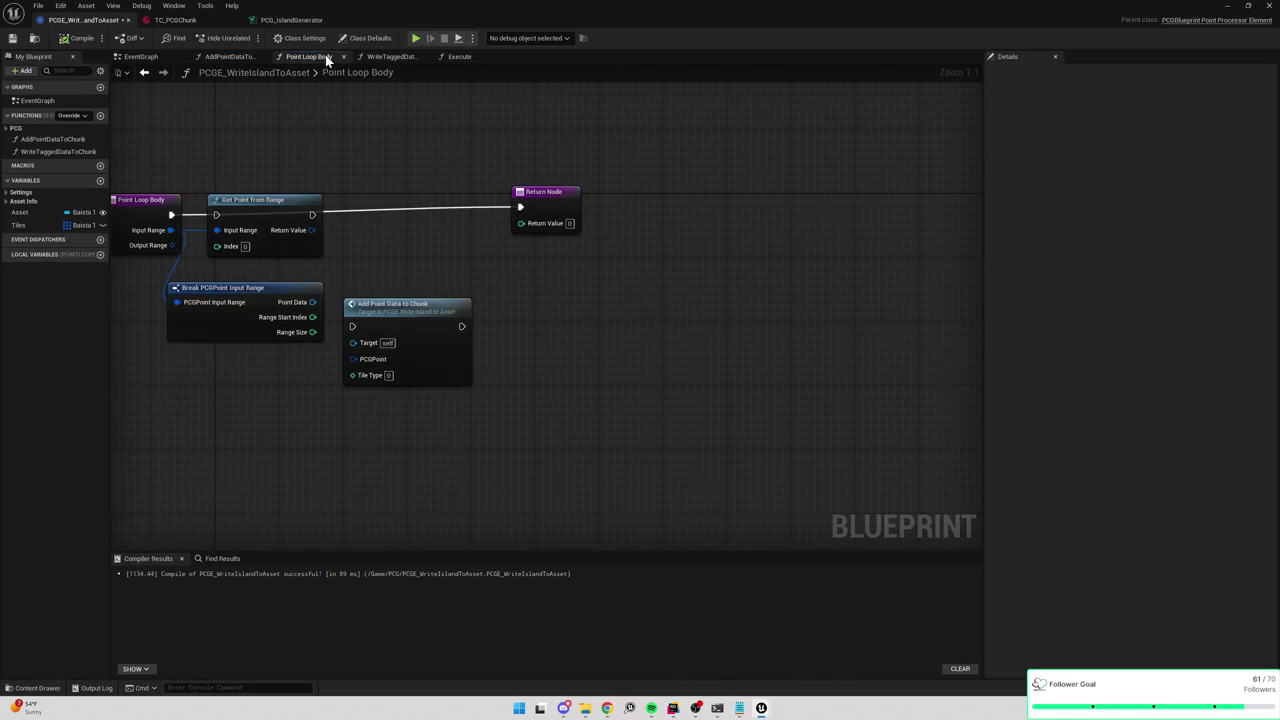
pyautogui.moveTo(372, 162); pyautogui.dragTo(633, 183)
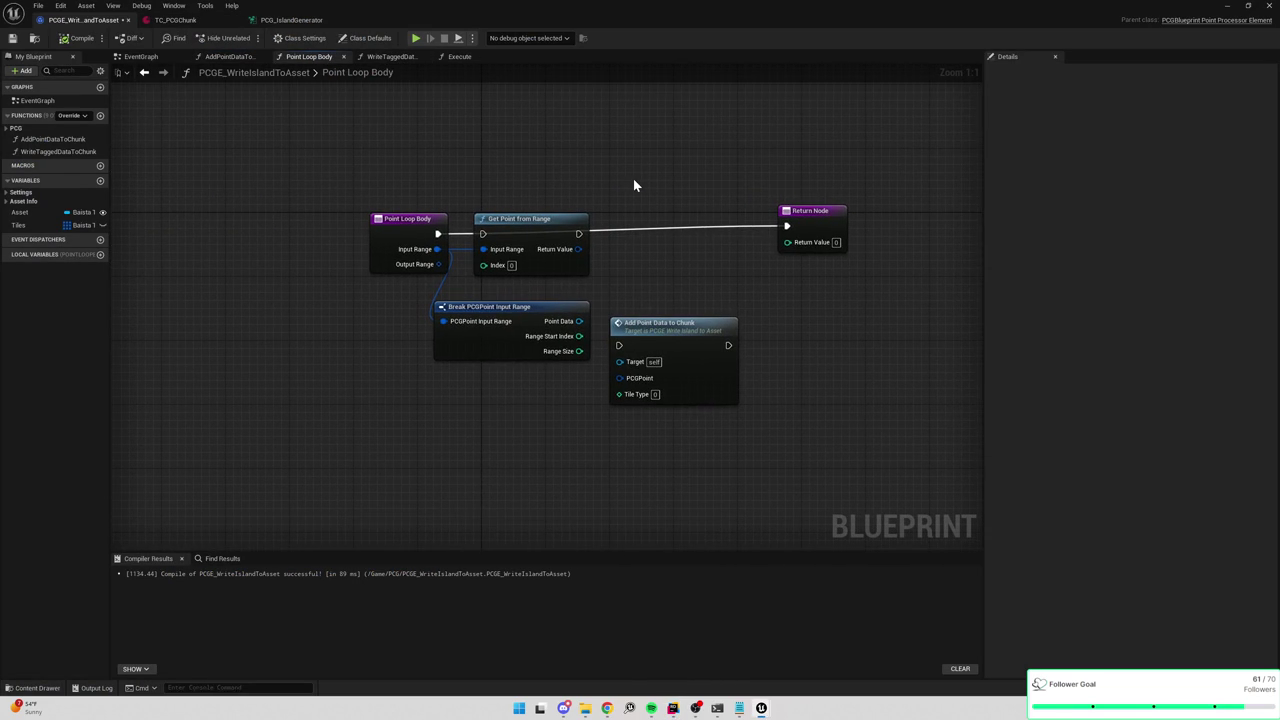
pyautogui.click(388, 56)
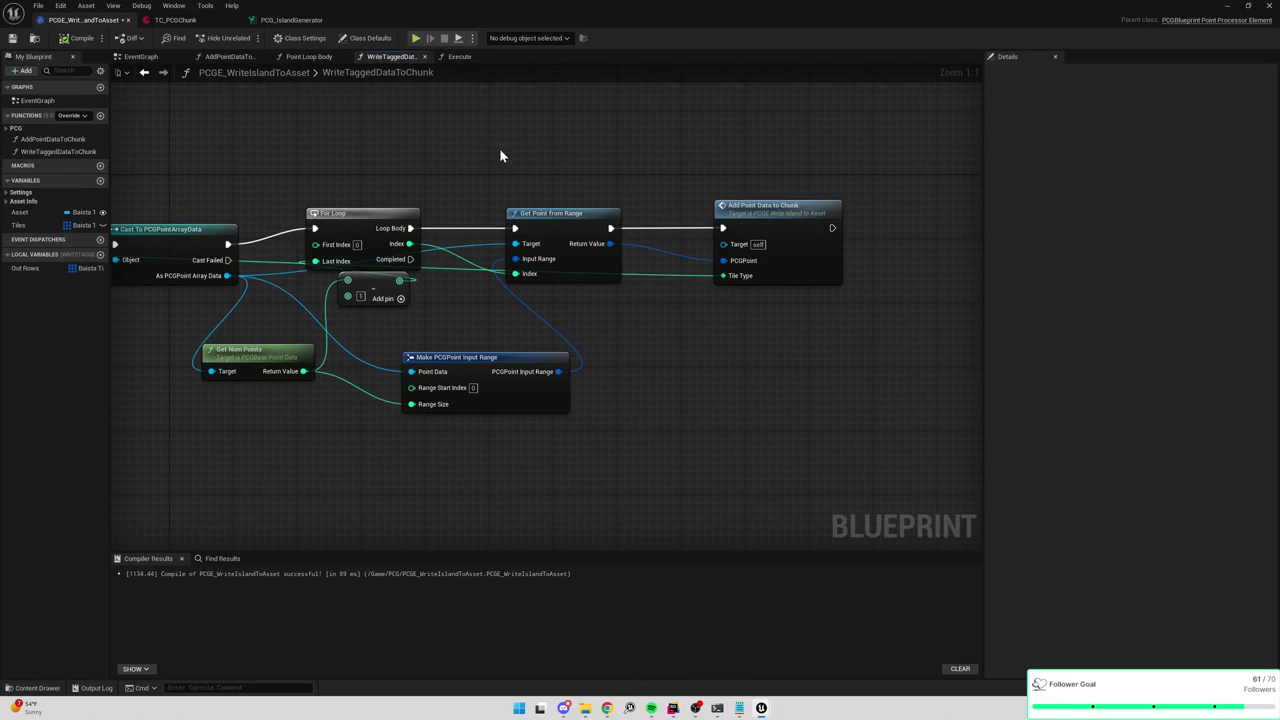
pyautogui.moveTo(471, 163); pyautogui.dragTo(538, 164)
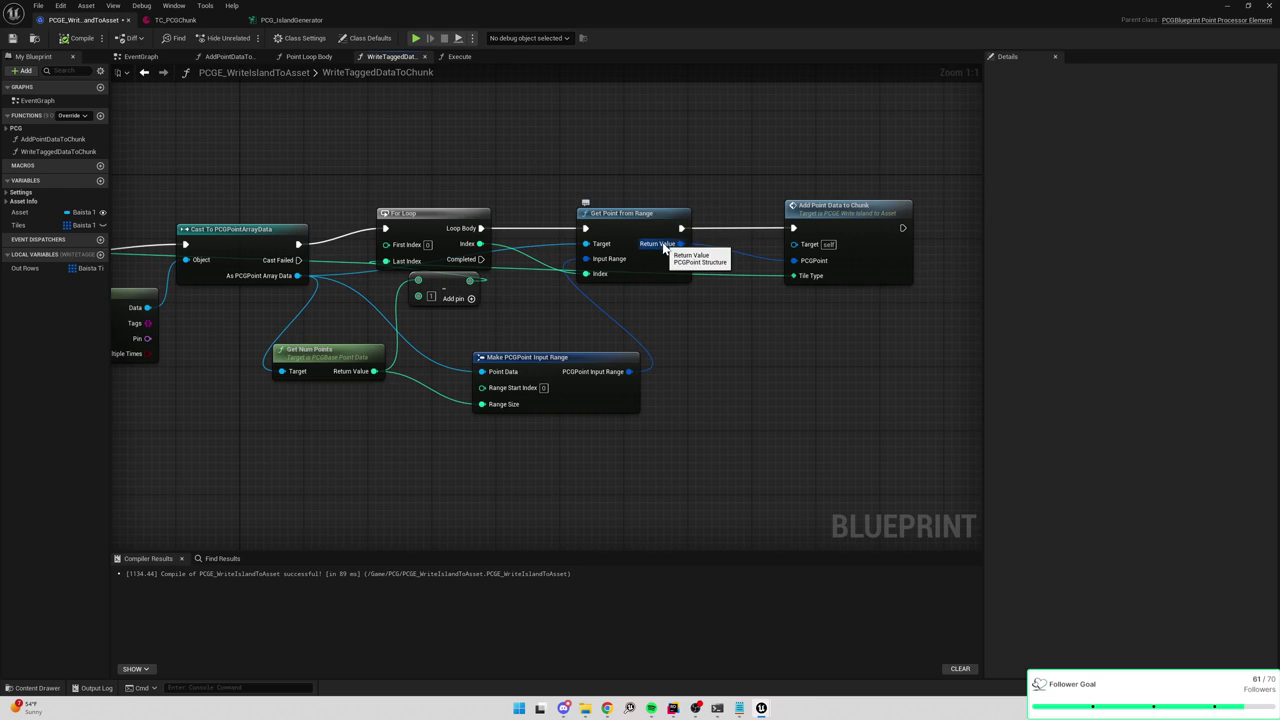
# Open the AddPointDataToChunk function from its call node and bring its Break PCGPoint nodes into view.
pyautogui.doubleClick(838, 220)
pyautogui.moveTo(840, 226); pyautogui.dragTo(362, 218)
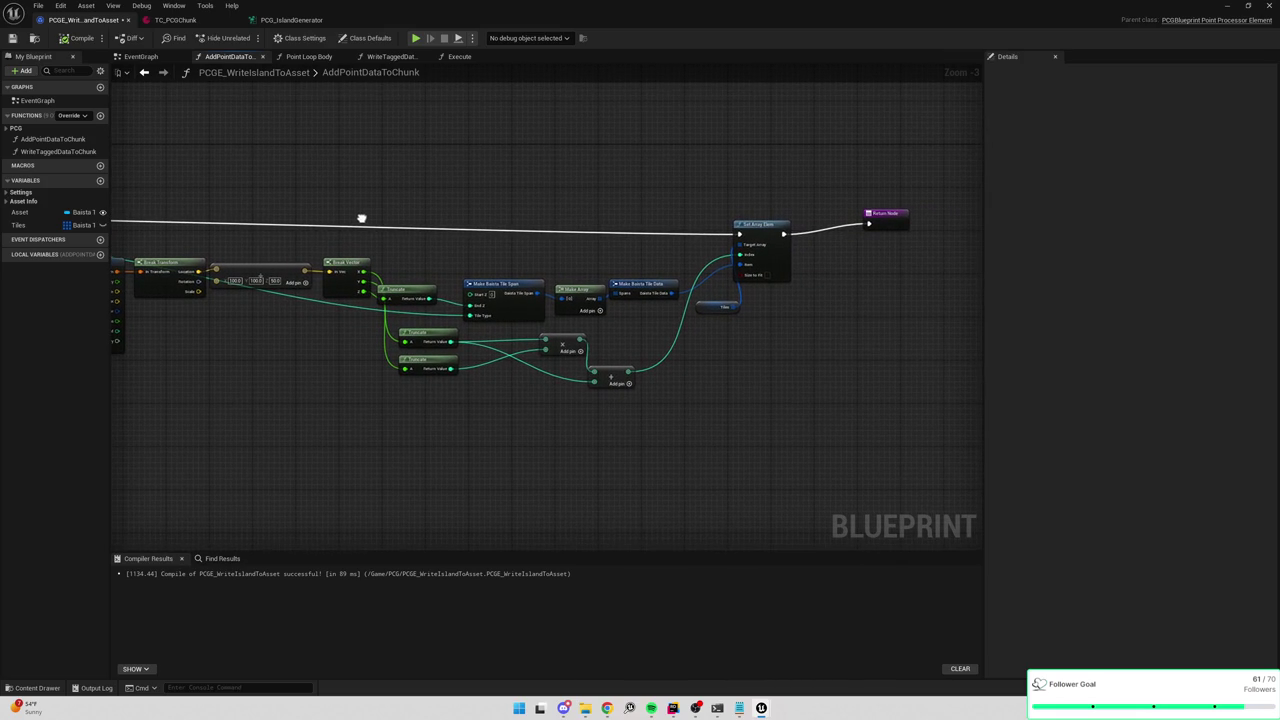
pyautogui.moveTo(362, 218); pyautogui.dragTo(566, 193)
pyautogui.scroll(1, 405, 298)
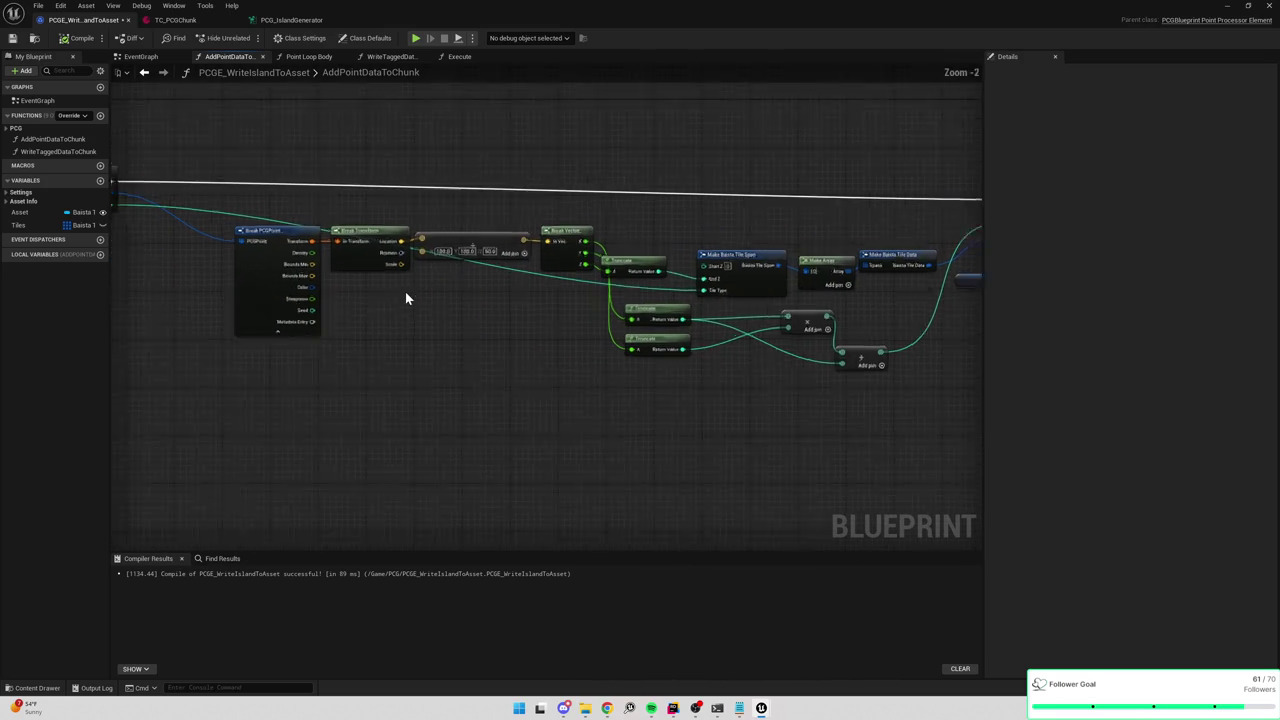
pyautogui.scroll(2, 406, 294)
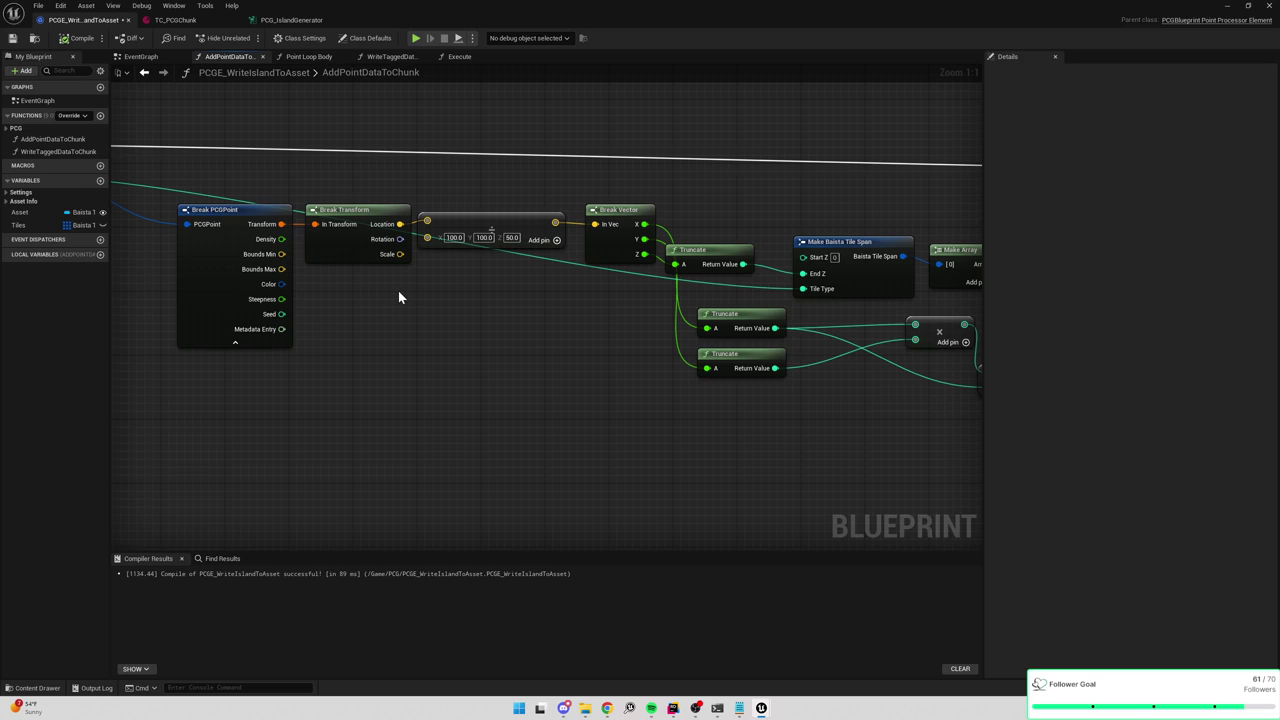
# Pan from the entry node across to Set Array Elem, then show the empty EventGraph.
pyautogui.moveTo(398, 294); pyautogui.dragTo(530, 302)
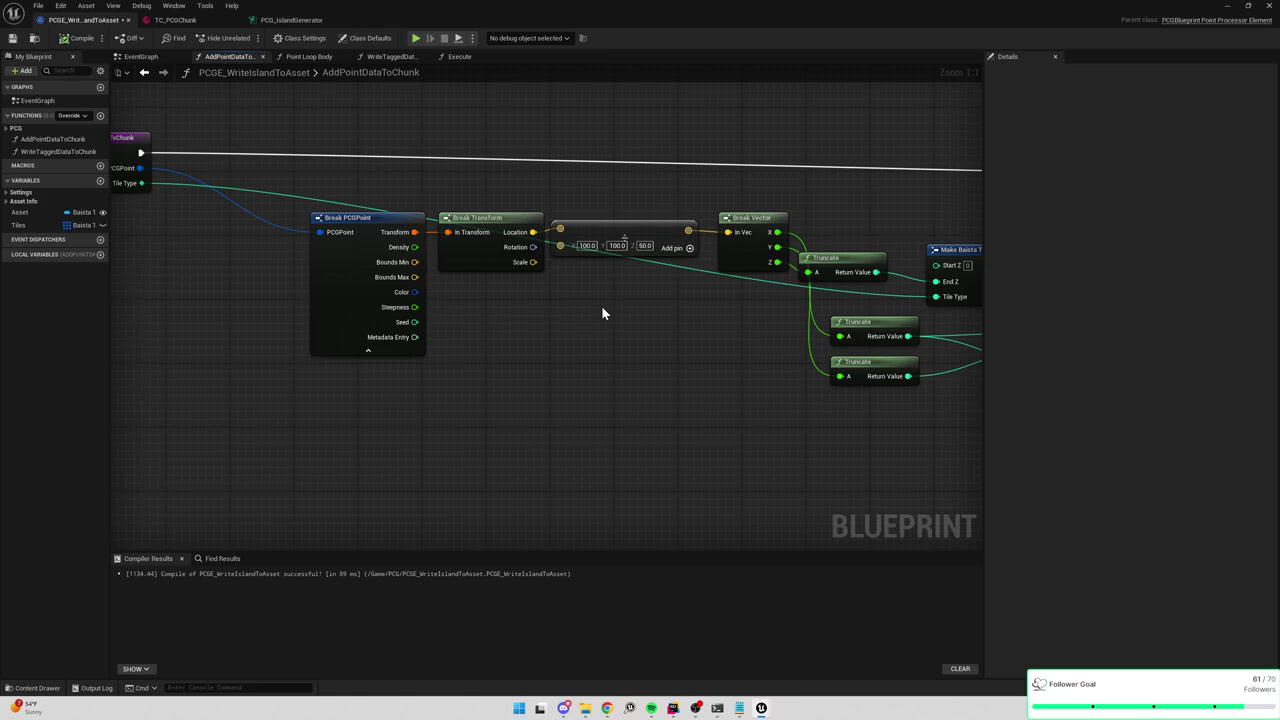
pyautogui.moveTo(637, 303); pyautogui.dragTo(631, 305)
pyautogui.moveTo(492, 341); pyautogui.dragTo(433, 342)
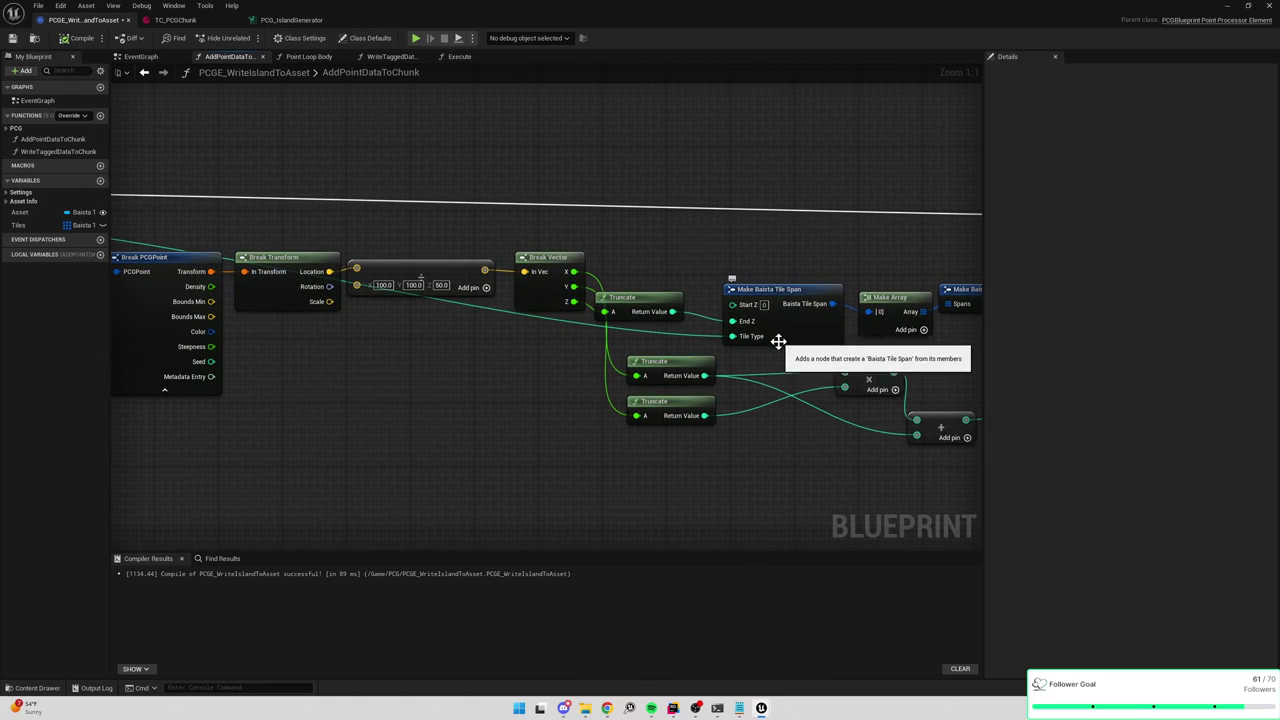
pyautogui.moveTo(488, 344)
pyautogui.mouseDown()
pyautogui.moveTo(750, 365)
pyautogui.moveTo(543, 337)
pyautogui.moveTo(390, 336)
pyautogui.mouseUp()
pyautogui.moveTo(837, 334)
pyautogui.mouseDown()
pyautogui.moveTo(652, 356)
pyautogui.moveTo(481, 349)
pyautogui.mouseUp()
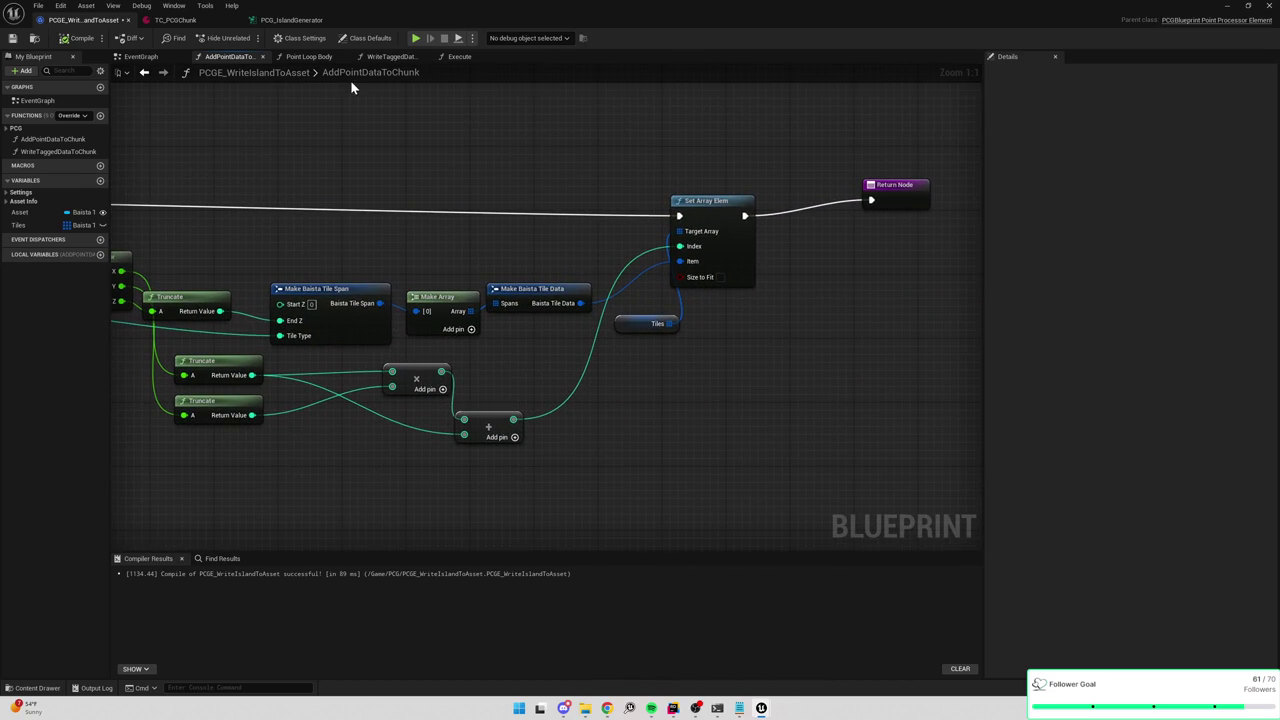
pyautogui.click(148, 57)
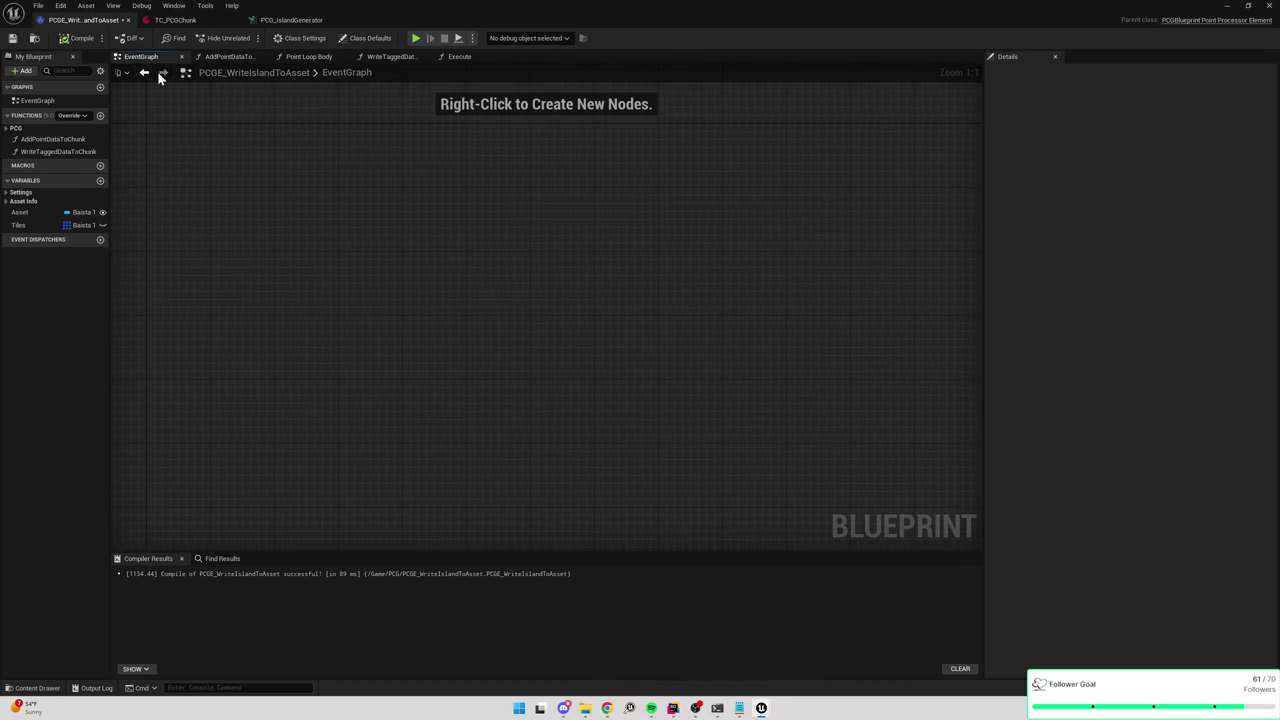
# Save the blueprint, then step through the AddPointDataToChunk, Point Loop Body and WriteTaggedDataToChunk graphs.
pyautogui.click(38, 5)
pyautogui.click(65, 75)
pyautogui.click(246, 57)
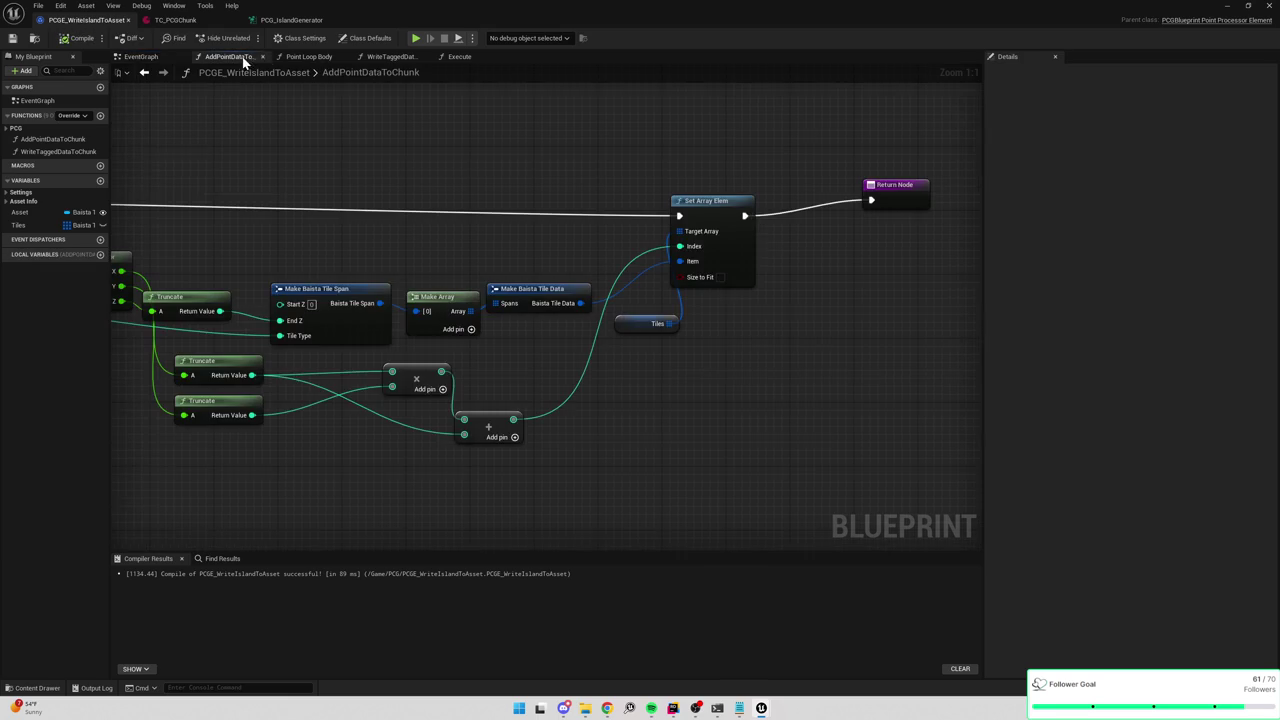
pyautogui.click(309, 56)
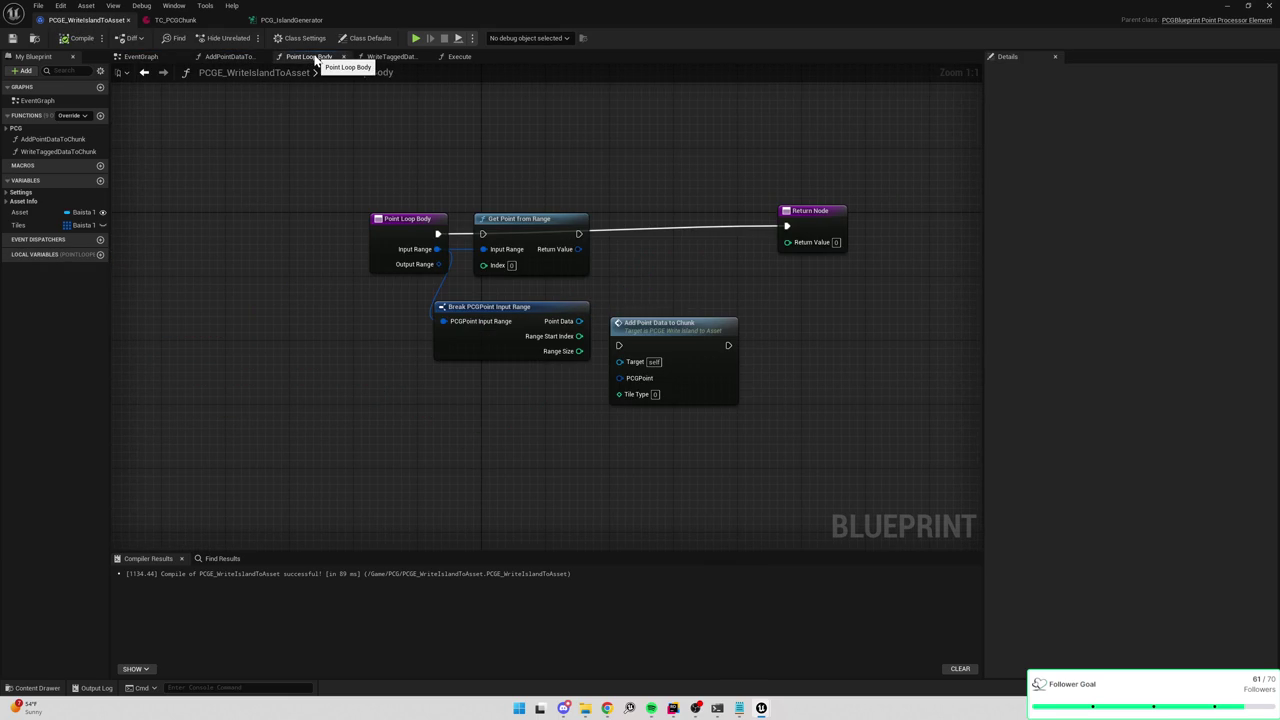
pyautogui.click(388, 56)
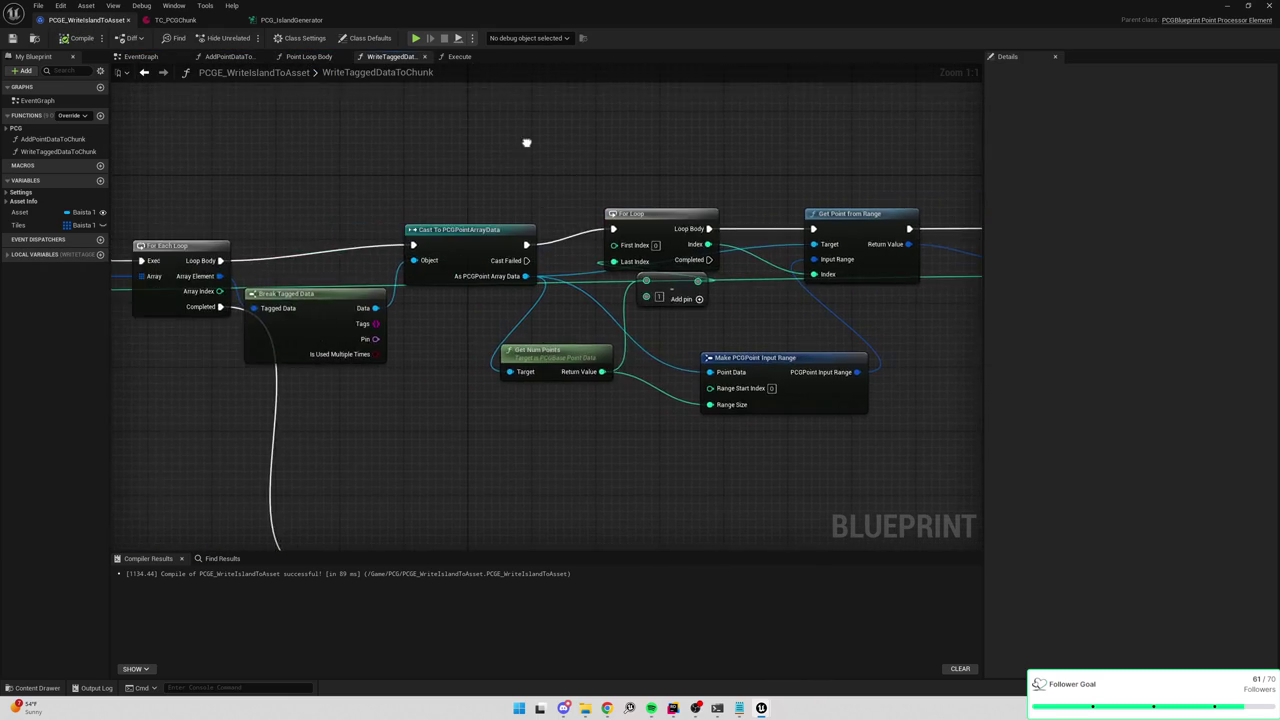
# Pan WriteTaggedDataToChunk from its entry node through Get Point from Range to Add Point Data to Chunk.
pyautogui.moveTo(518, 142); pyautogui.dragTo(771, 129)
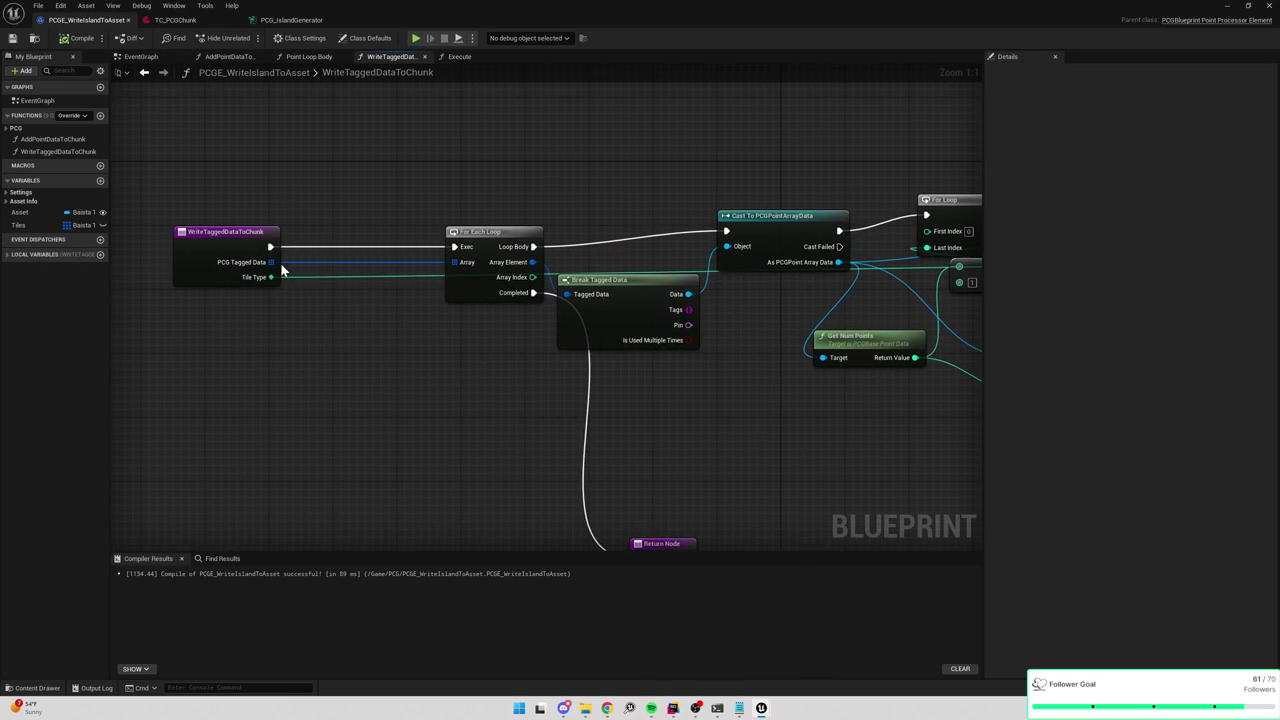
pyautogui.moveTo(505, 213); pyautogui.dragTo(382, 157)
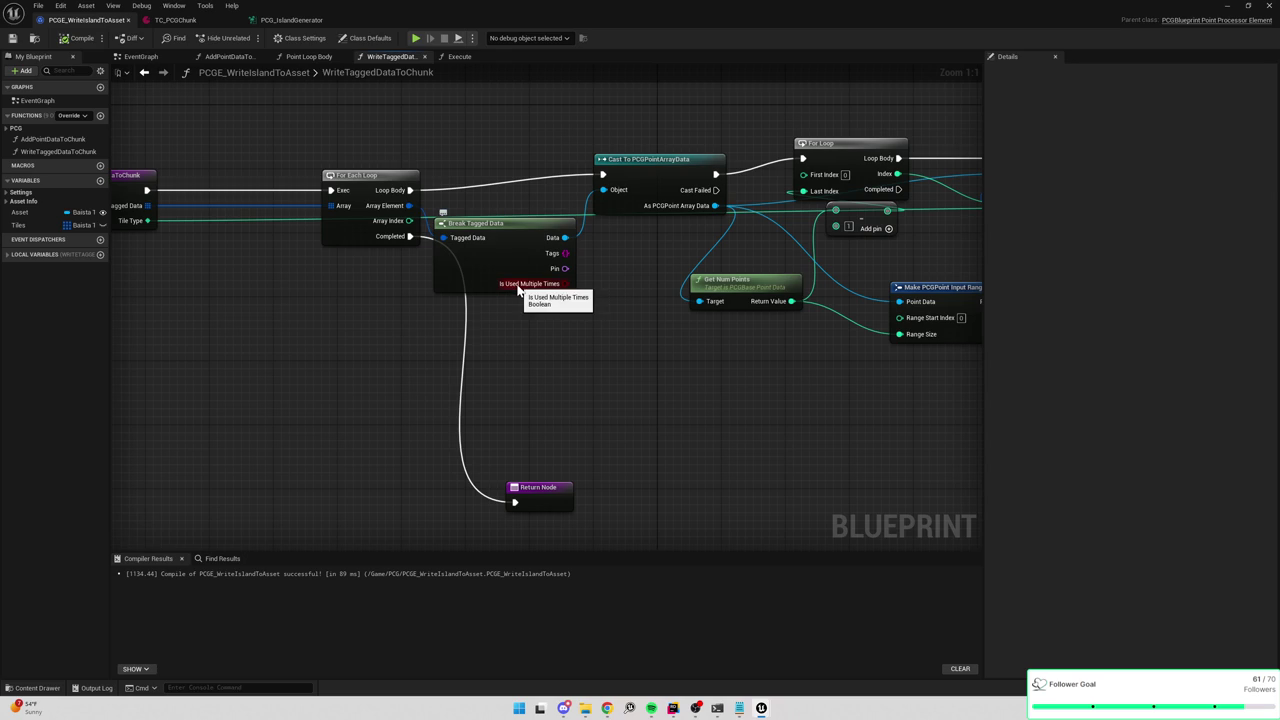
pyautogui.moveTo(460, 203); pyautogui.dragTo(564, 228)
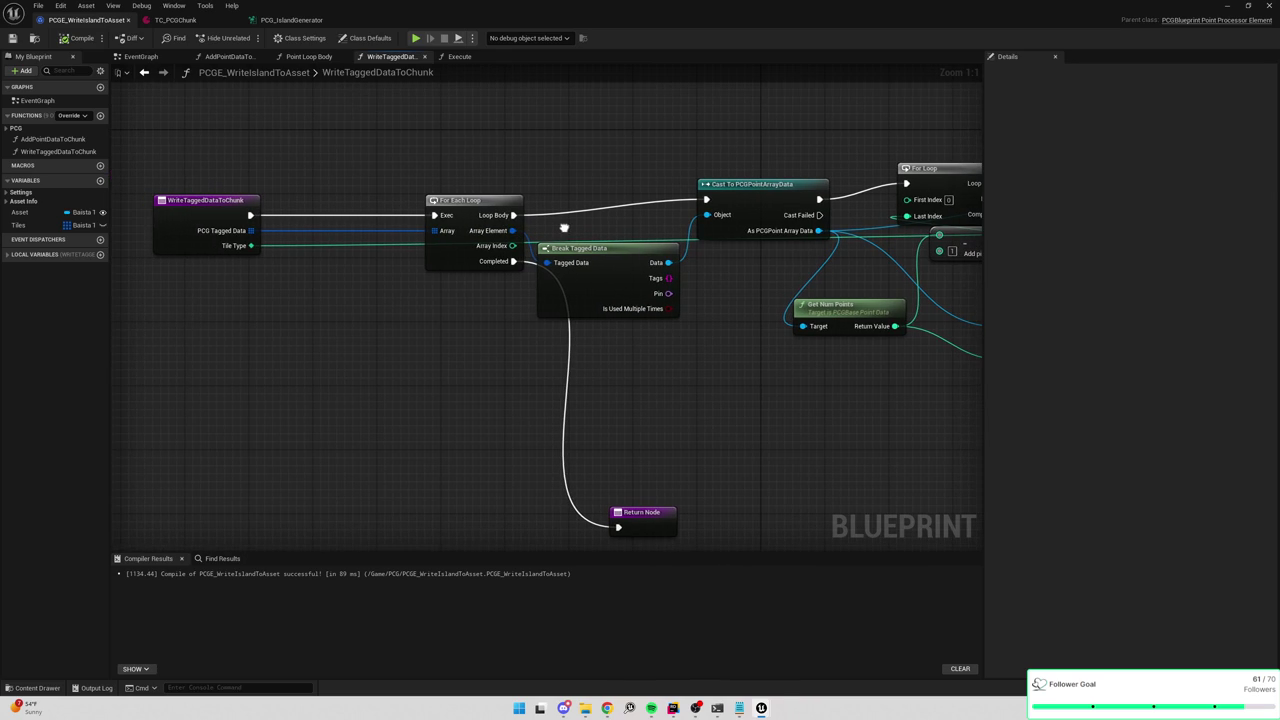
pyautogui.moveTo(564, 233)
pyautogui.mouseDown()
pyautogui.moveTo(406, 217)
pyautogui.moveTo(496, 213)
pyautogui.moveTo(413, 218)
pyautogui.mouseUp()
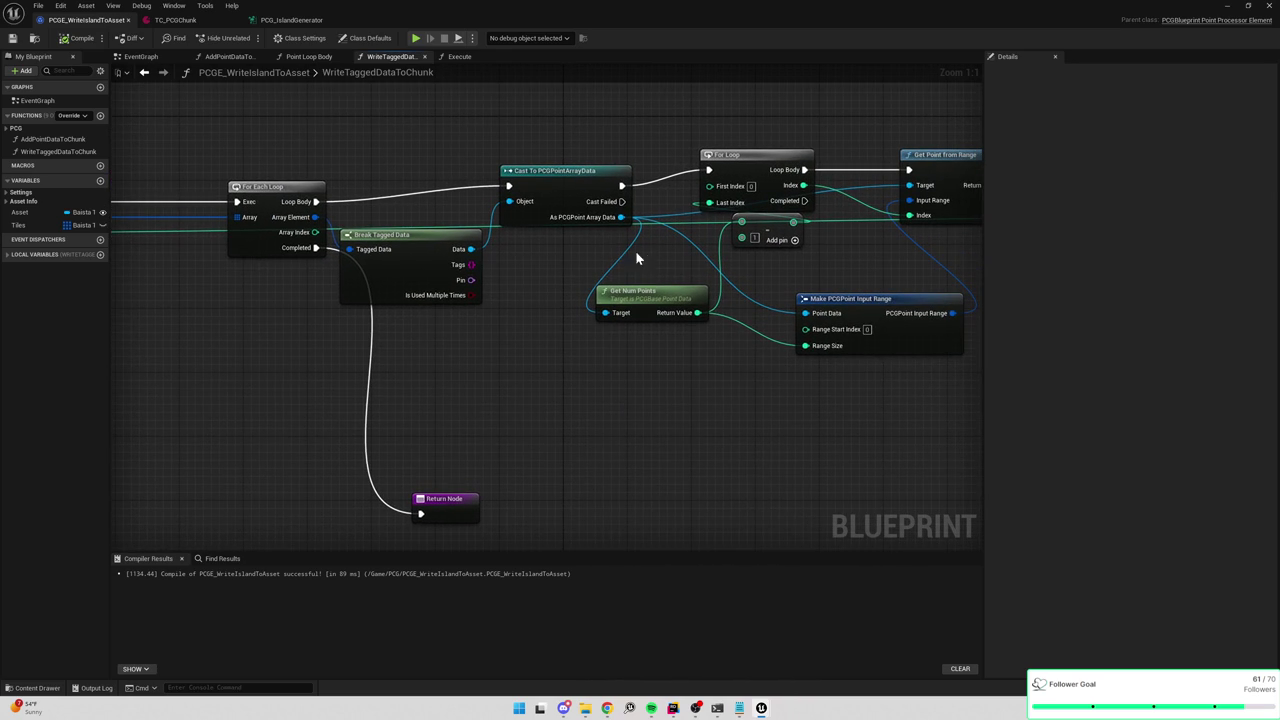
pyautogui.moveTo(647, 261); pyautogui.dragTo(548, 267)
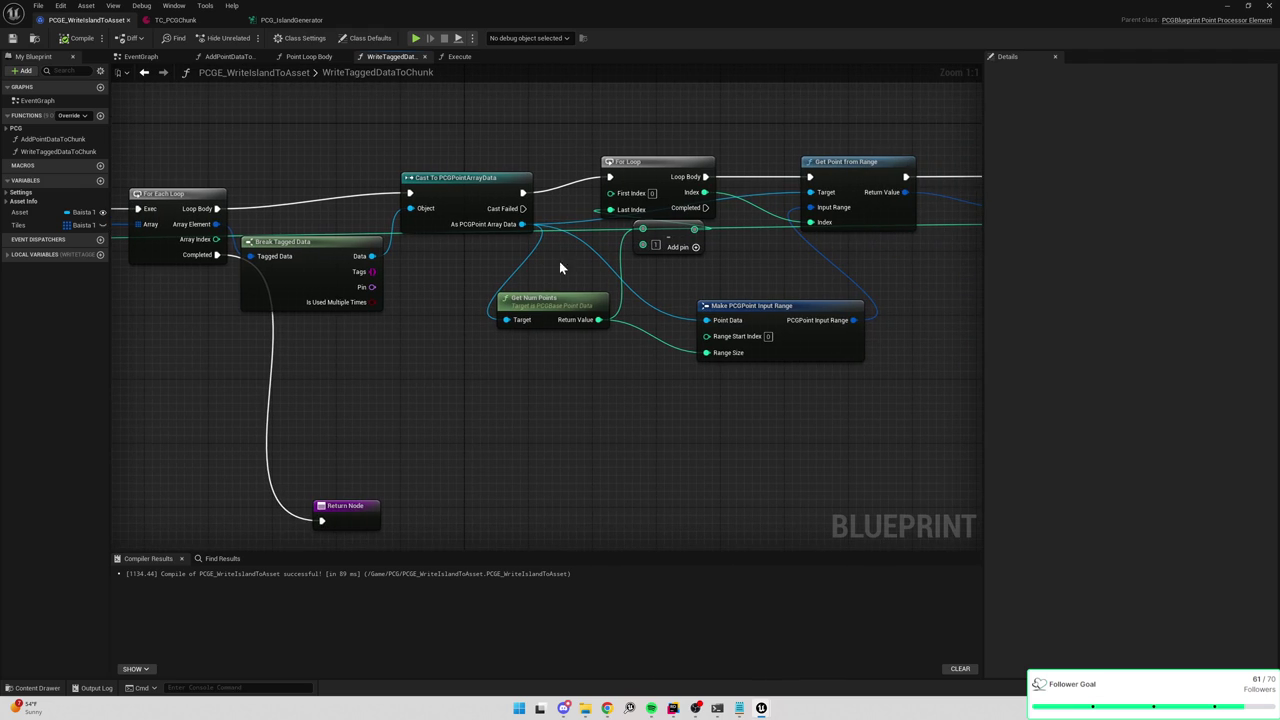
pyautogui.moveTo(547, 263); pyautogui.dragTo(601, 271)
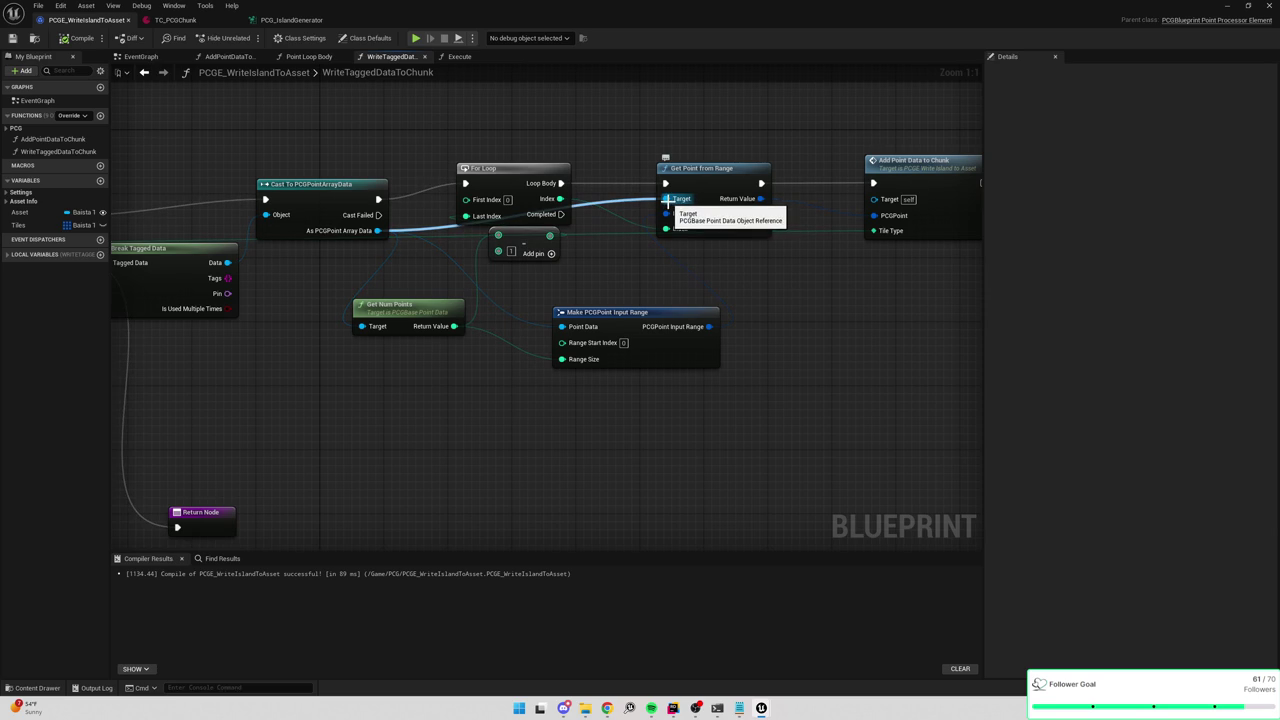
pyautogui.moveTo(570, 301)
pyautogui.mouseDown()
pyautogui.moveTo(669, 286)
pyautogui.moveTo(612, 296)
pyautogui.mouseUp()
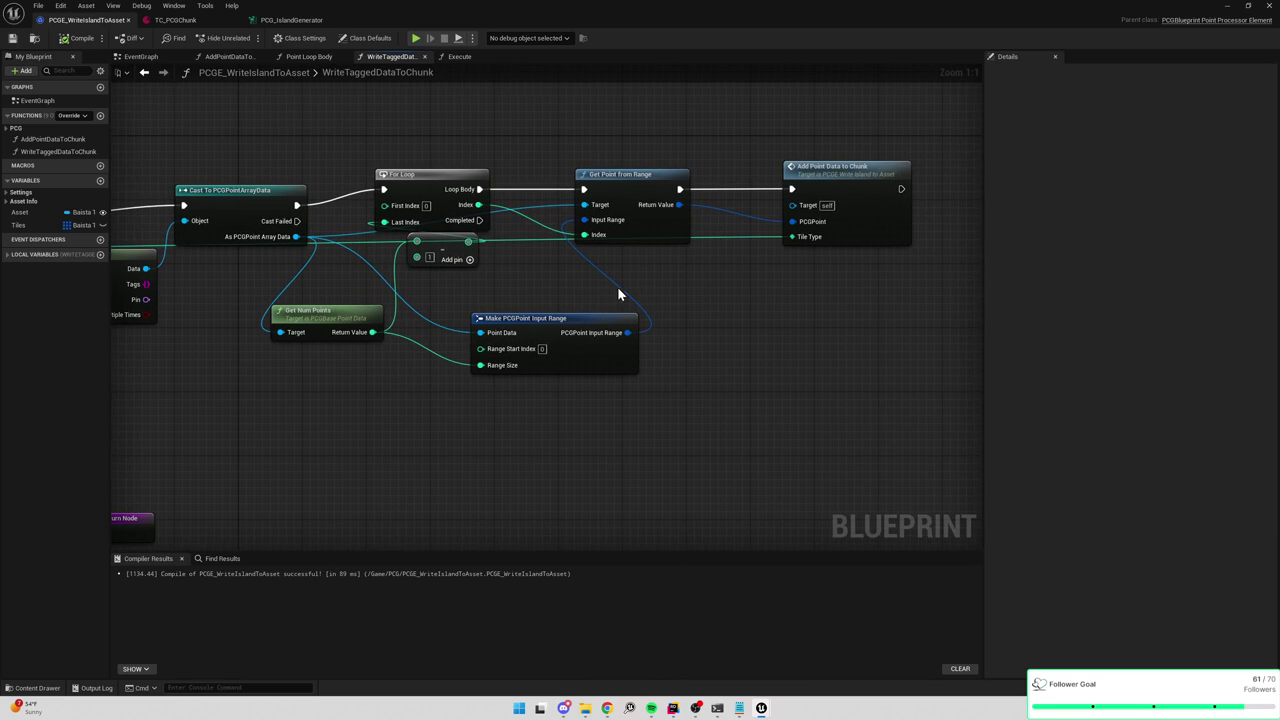
# In AddPointDataToChunk, move the top Truncate node beside Make Baista Tile Span, then return to PCG_IslandGenerator.
pyautogui.doubleClick(852, 170)
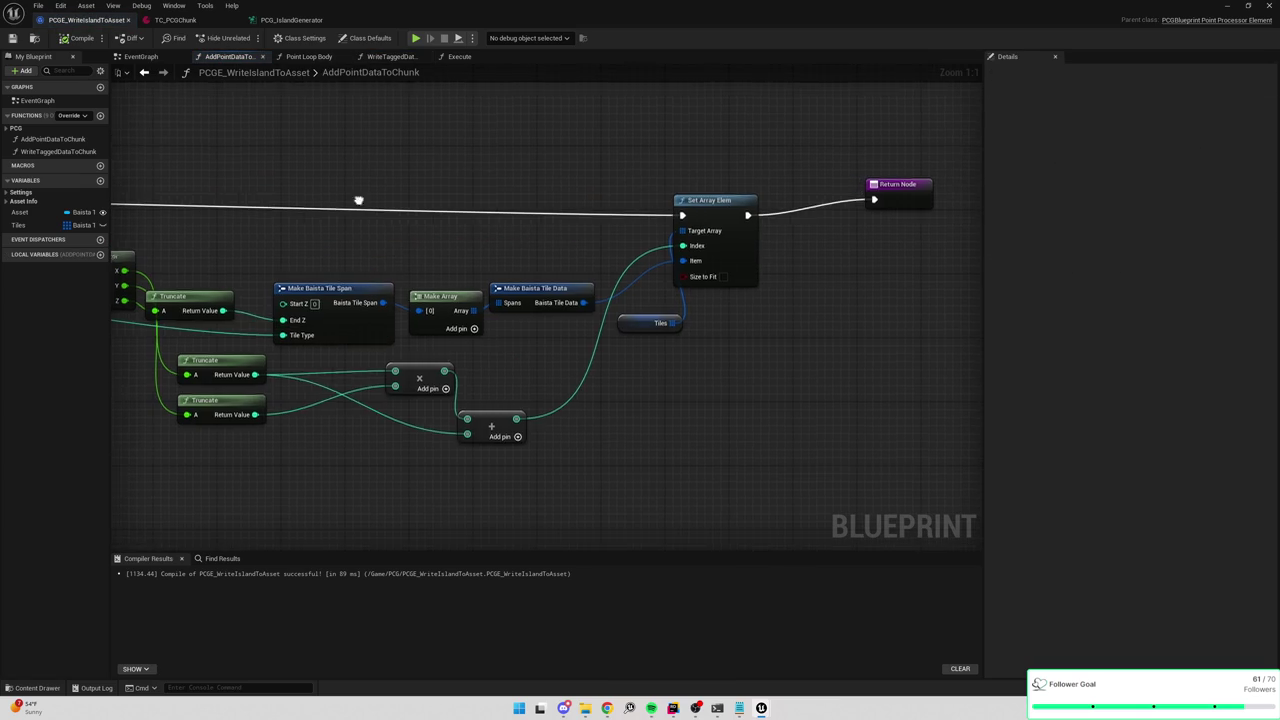
pyautogui.moveTo(352, 200); pyautogui.dragTo(720, 186)
pyautogui.moveTo(553, 283); pyautogui.dragTo(581, 273)
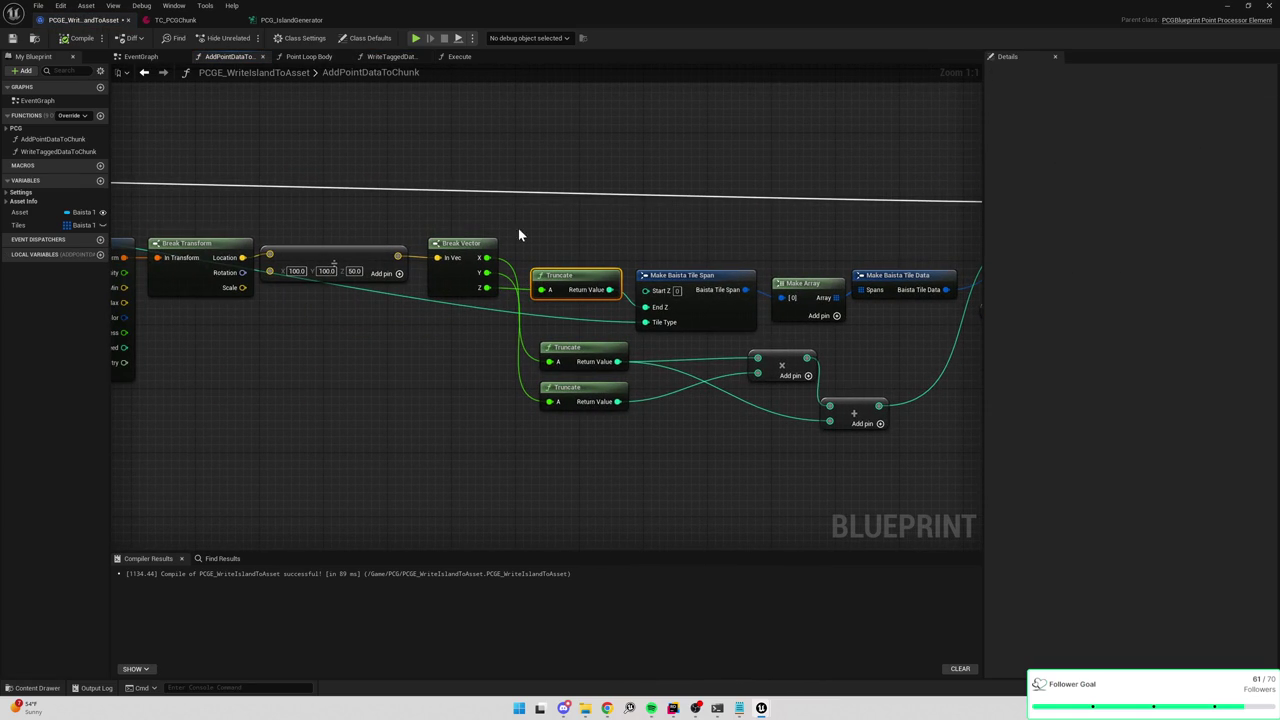
pyautogui.moveTo(518, 228); pyautogui.dragTo(671, 218)
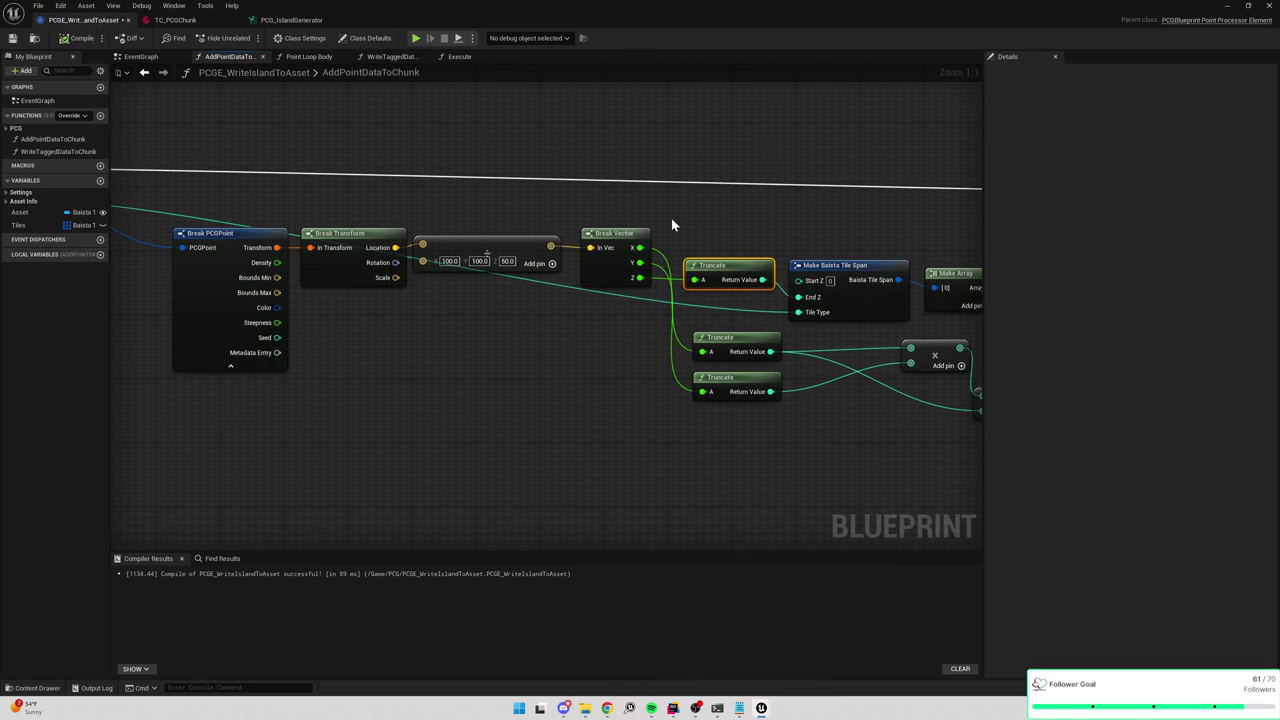
pyautogui.moveTo(456, 213); pyautogui.dragTo(630, 220)
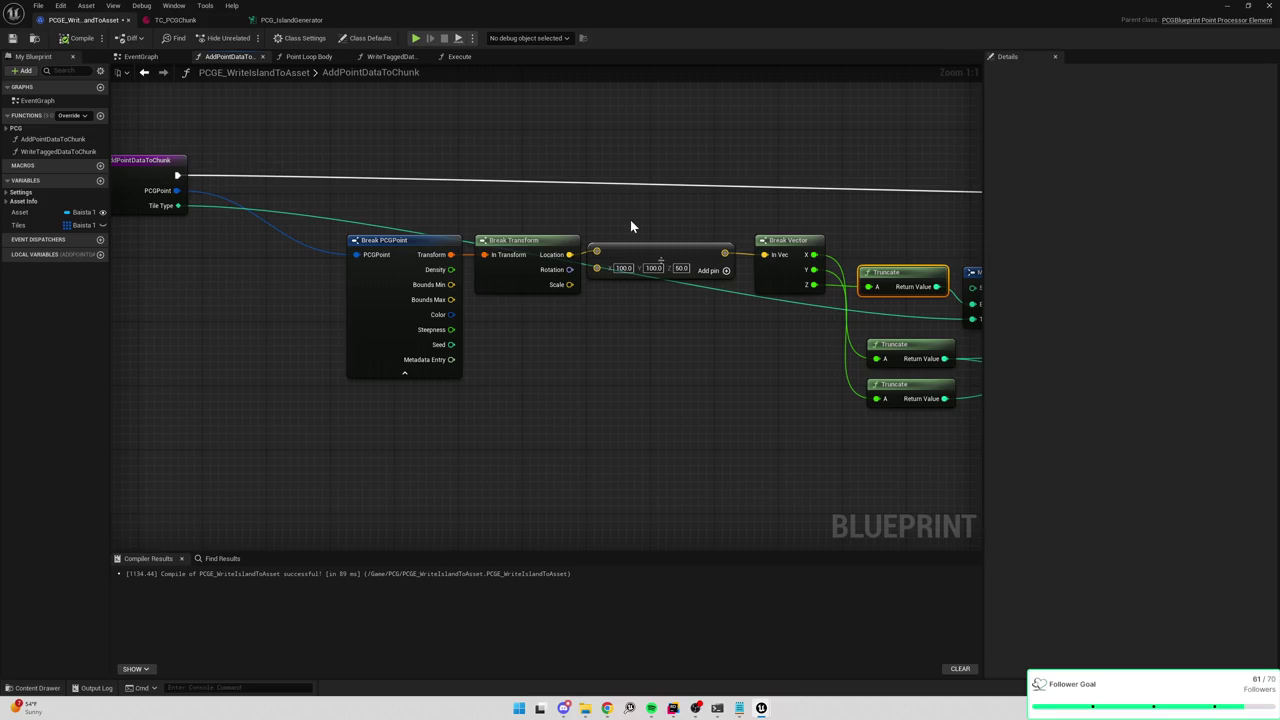
pyautogui.moveTo(724, 230); pyautogui.dragTo(589, 220)
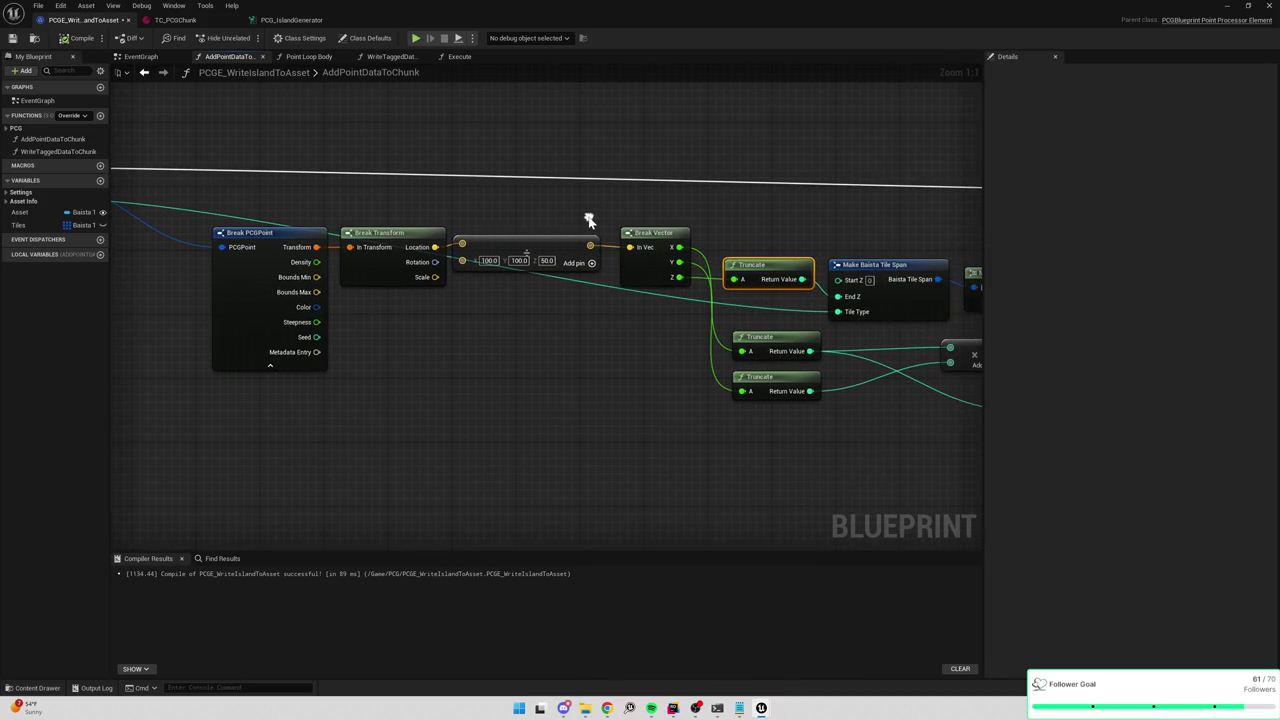
pyautogui.click(290, 20)
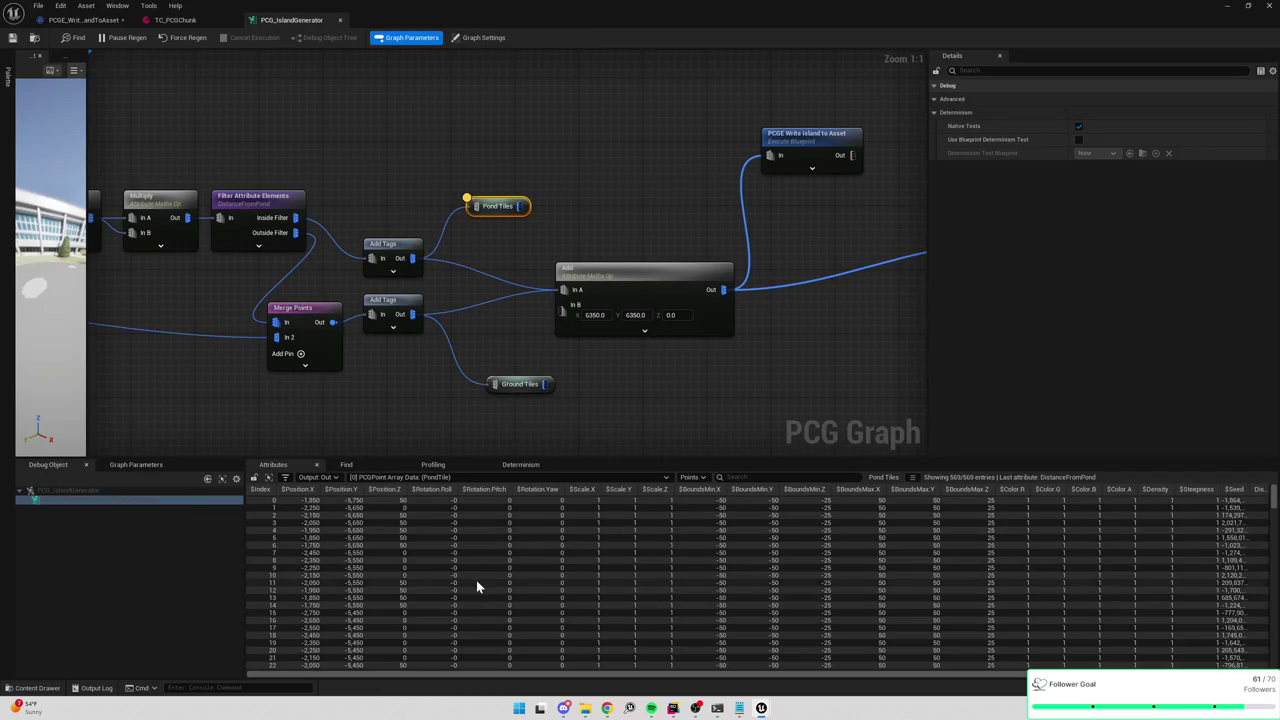
# Select the Ground Tiles node, then the Add node, to inspect their point data.
pyautogui.scroll(-2, 466, 566)
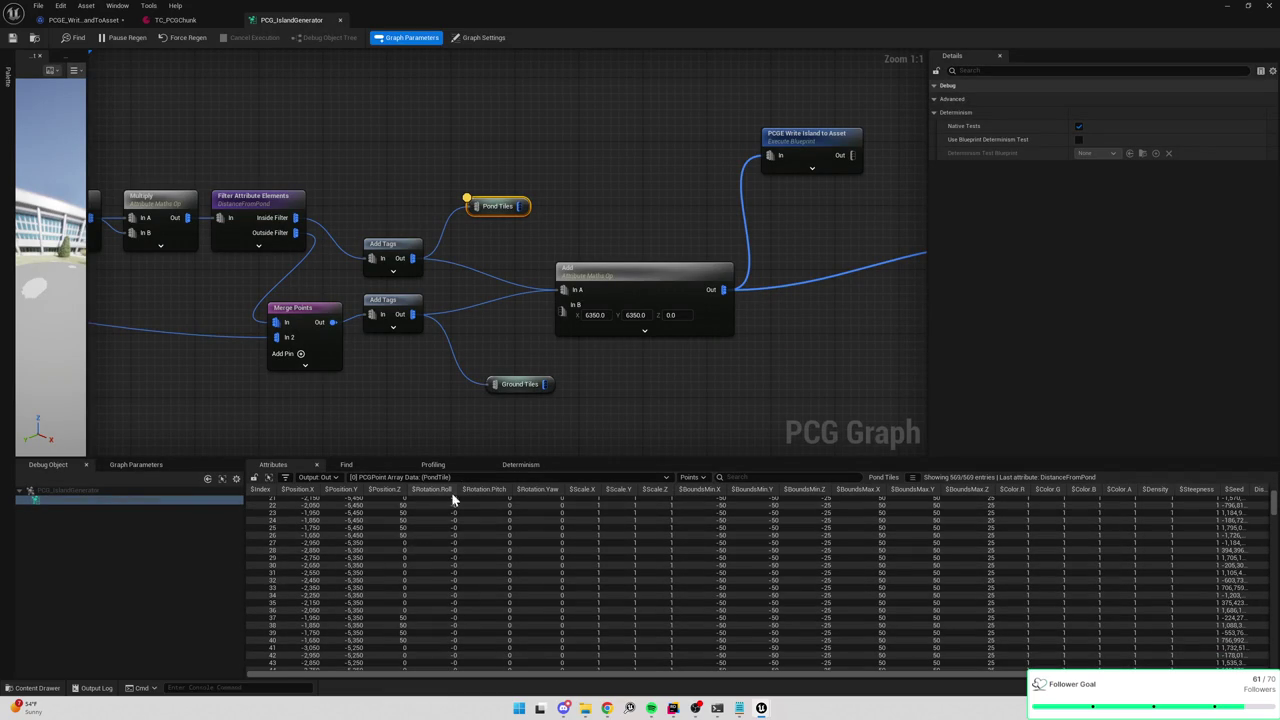
pyautogui.click(521, 384)
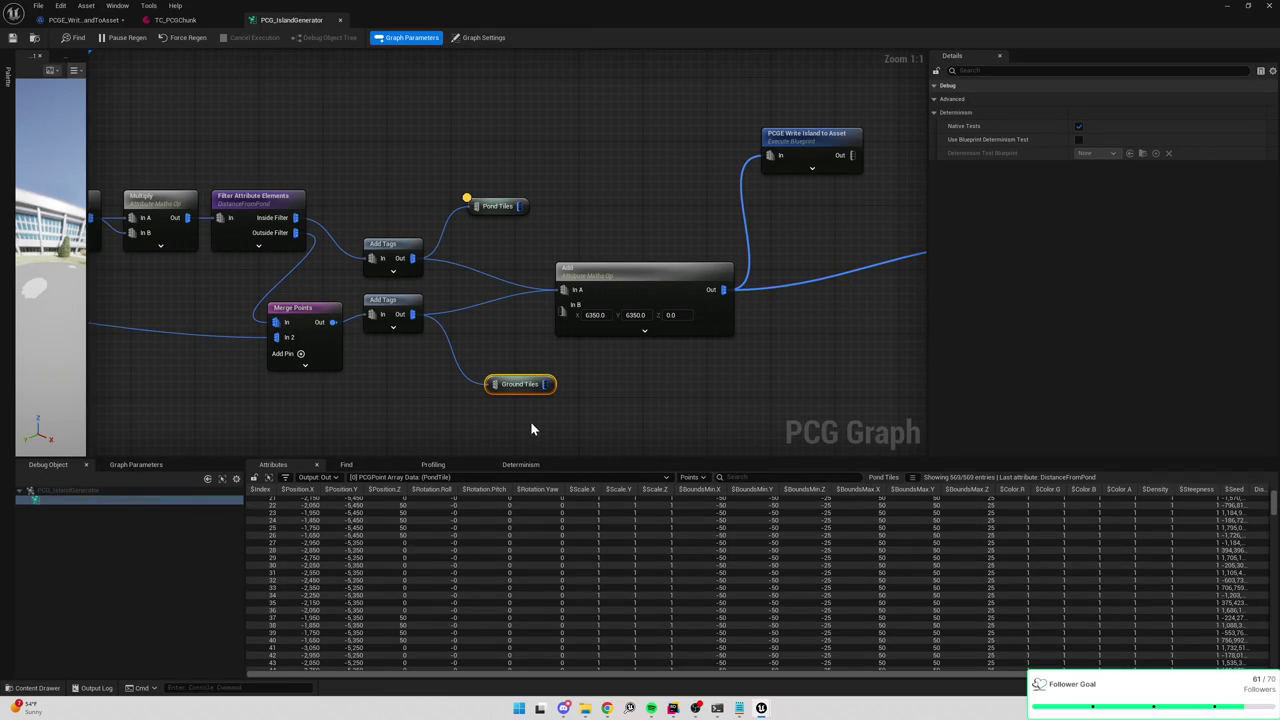
pyautogui.moveTo(531, 417); pyautogui.dragTo(391, 408)
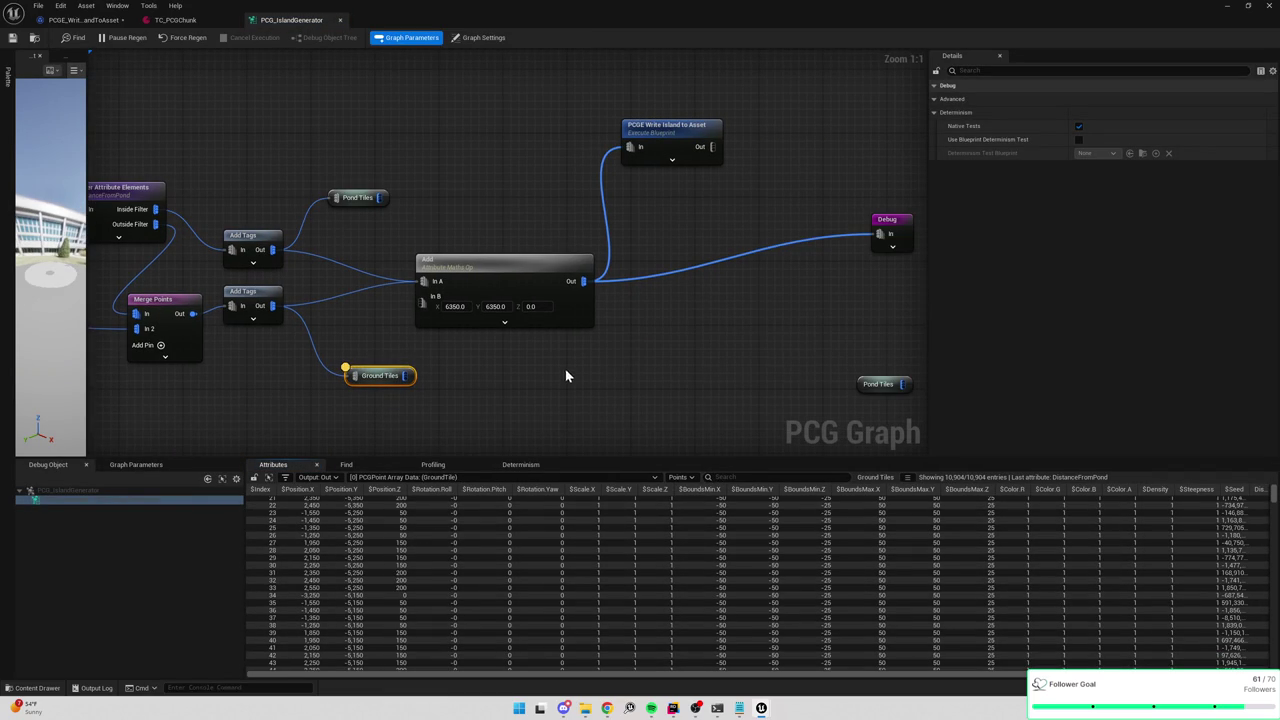
pyautogui.click(540, 256)
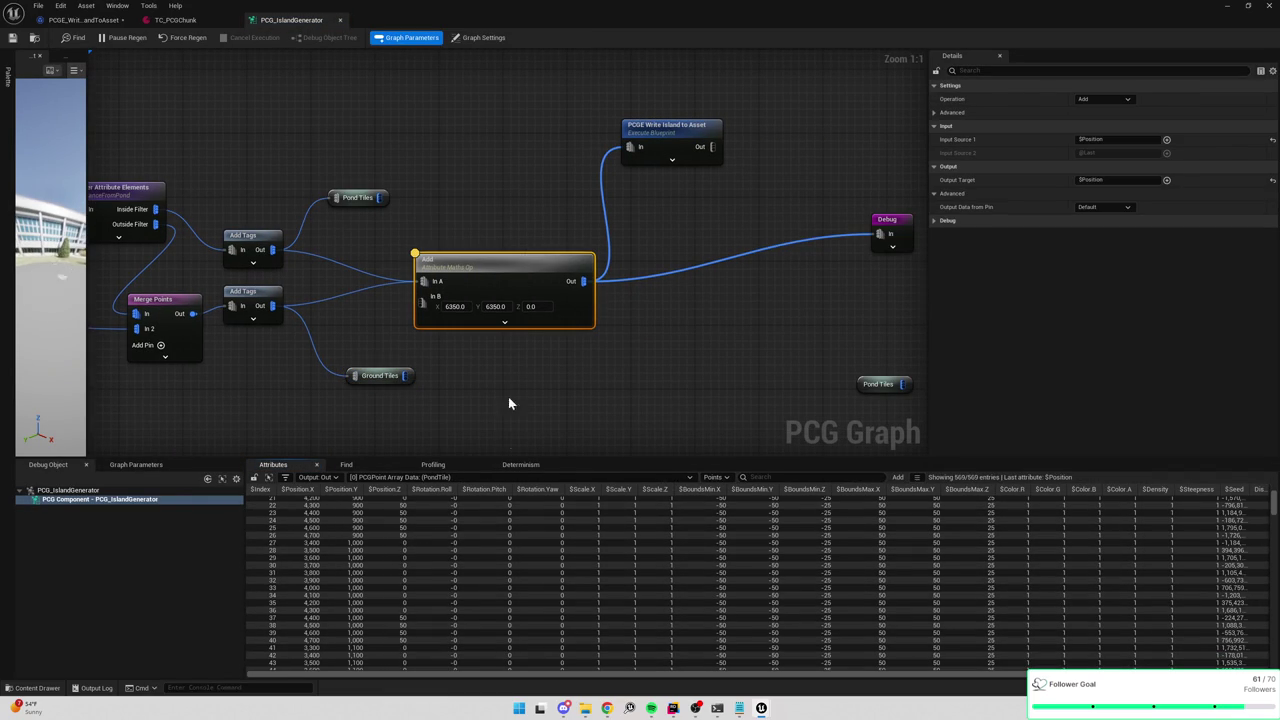
# Show the GroundTile points in the attribute table, sorted by $Index highest first.
pyautogui.click(479, 478)
pyautogui.click(457, 497)
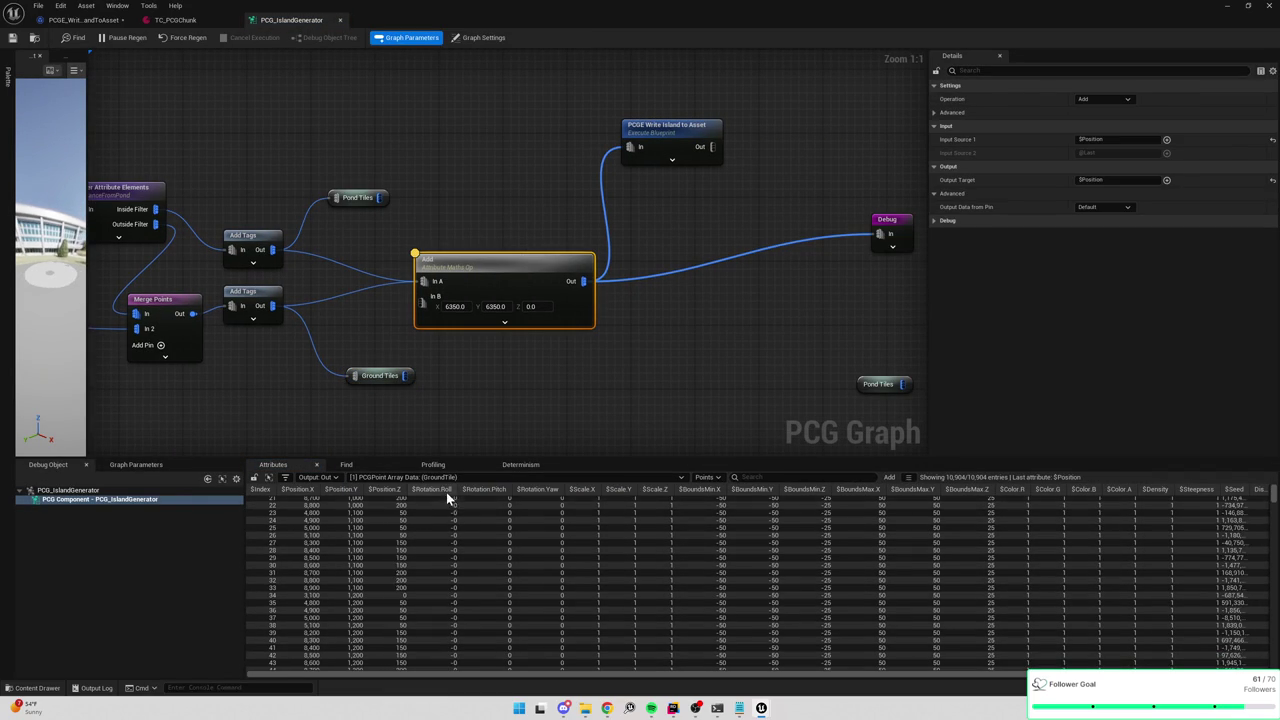
pyautogui.scroll(-10, 377, 549)
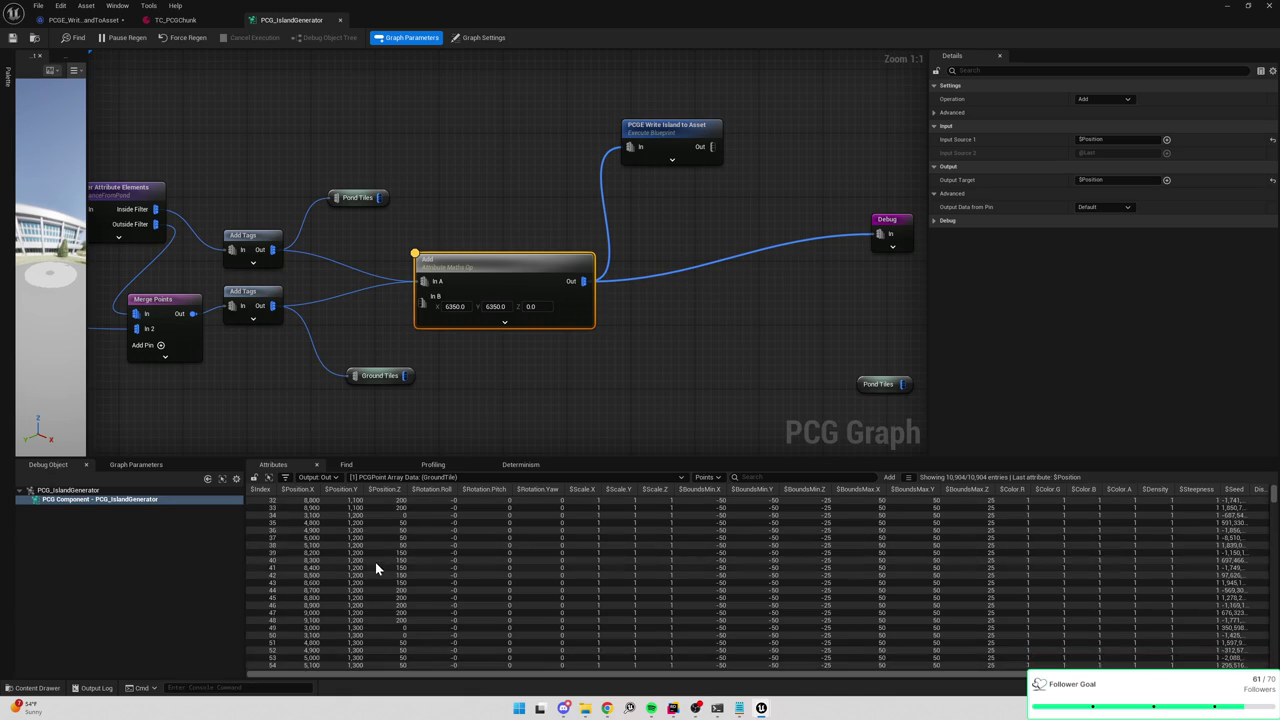
pyautogui.click(265, 489)
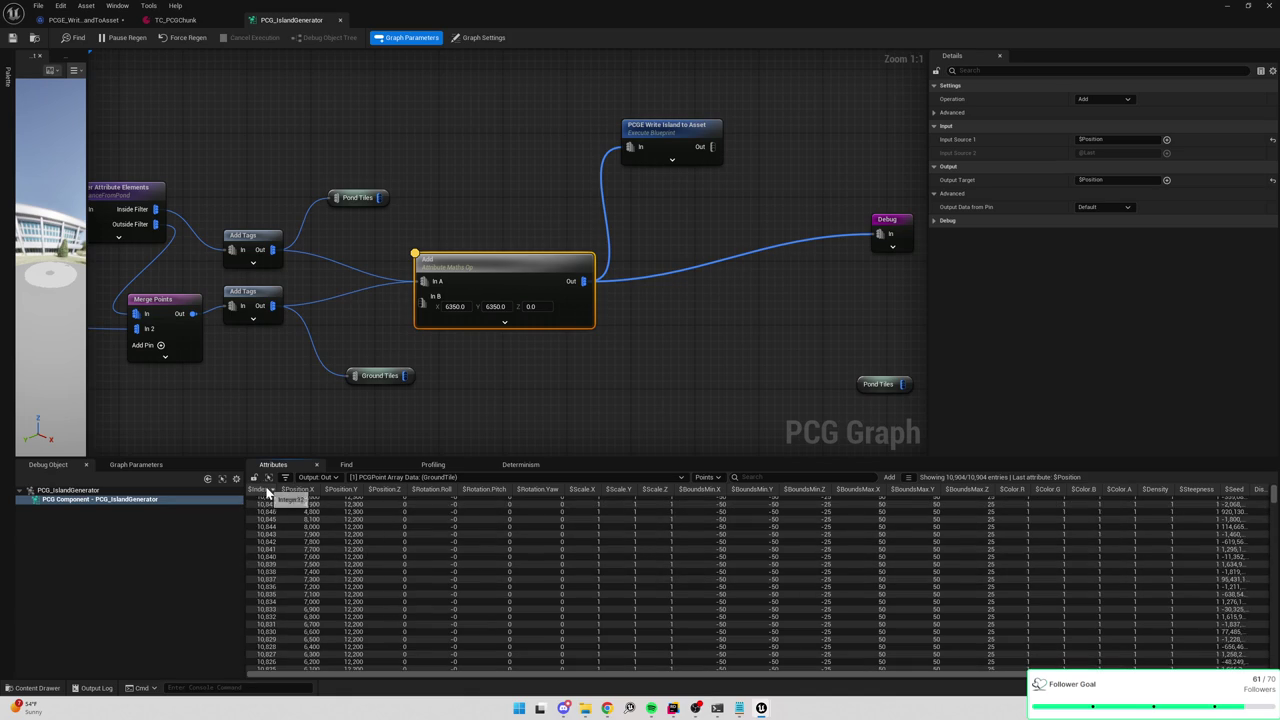
pyautogui.scroll(14, 286, 512)
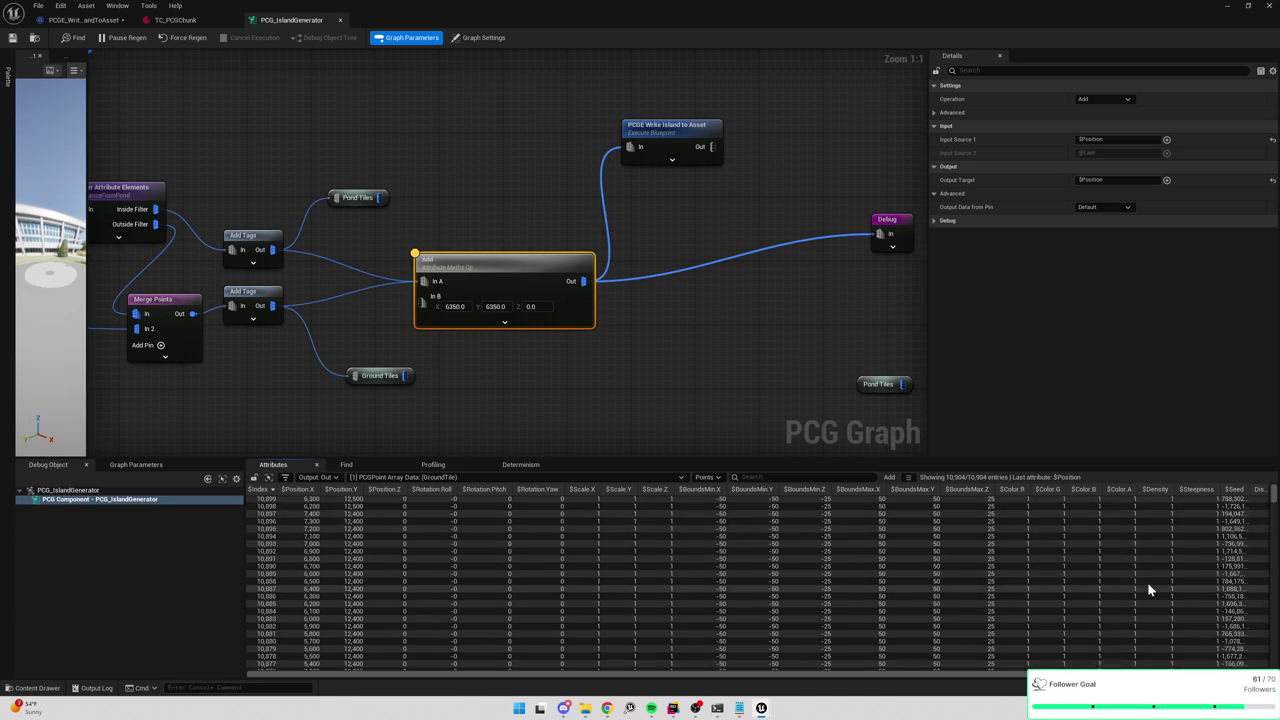
# Compare the 569 PondTile points with the 10,904 GroundTile points in the table.
pyautogui.click(427, 477)
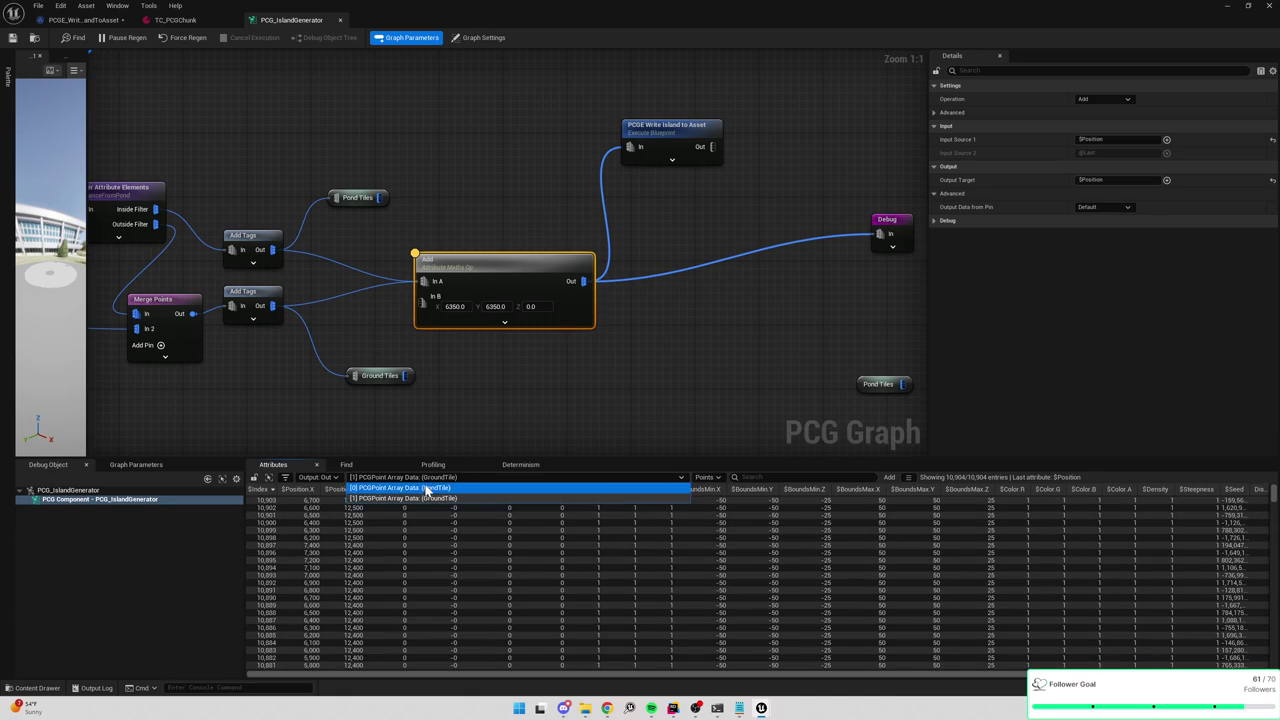
pyautogui.click(425, 485)
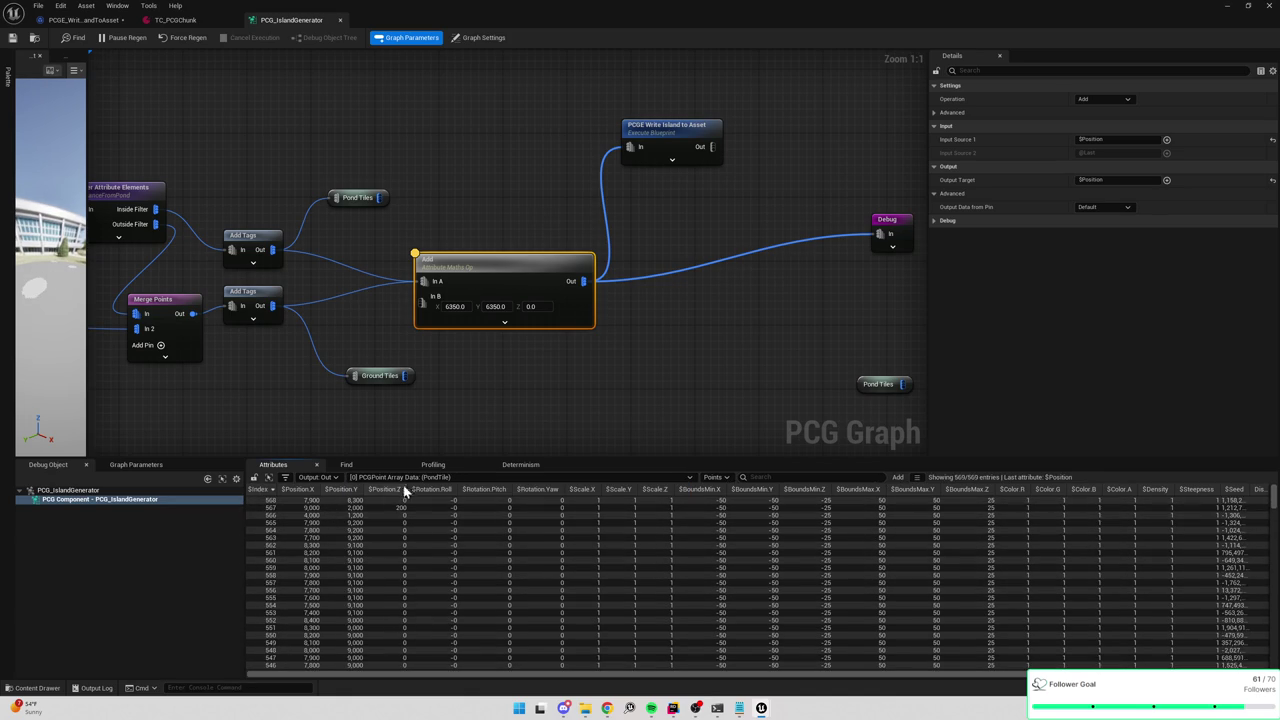
pyautogui.scroll(-12, 440, 518)
pyautogui.moveTo(1272, 512); pyautogui.dragTo(1258, 634)
pyautogui.click(428, 479)
pyautogui.click(436, 496)
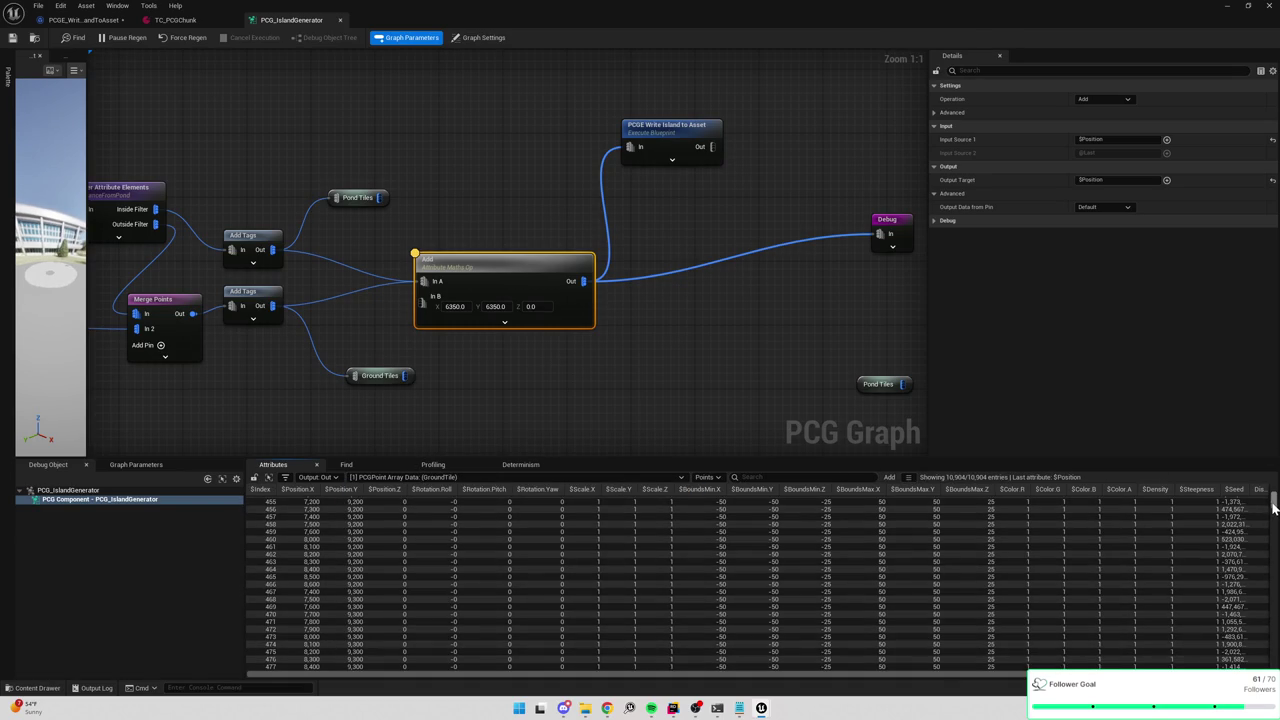
pyautogui.moveTo(1273, 508); pyautogui.dragTo(1248, 608)
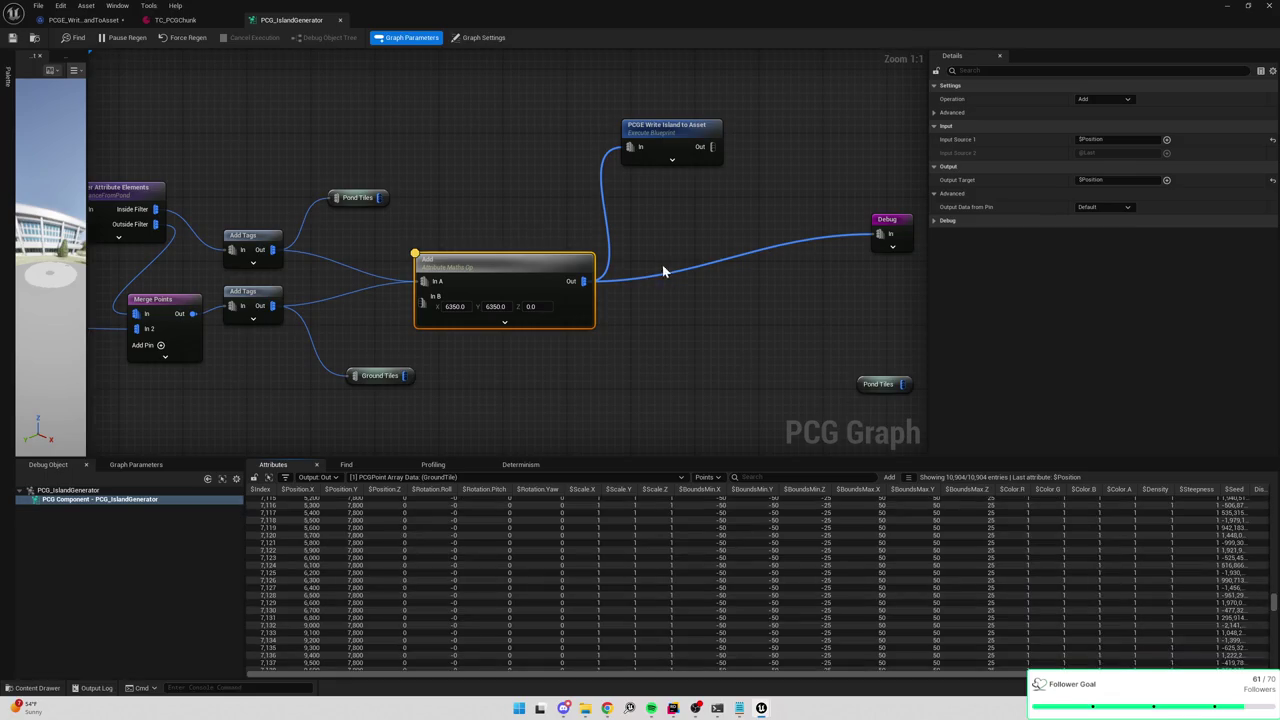
pyautogui.moveTo(663, 271); pyautogui.dragTo(507, 270)
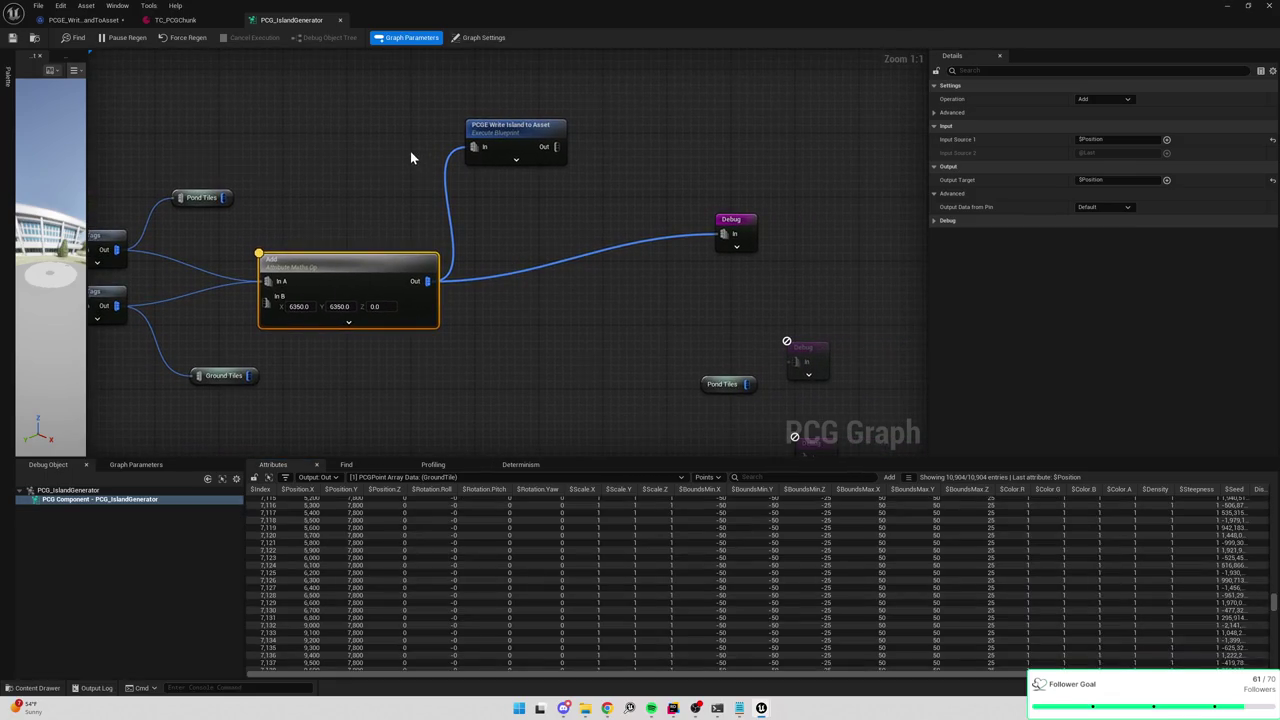
# Check the TC_PCGChunk asset, then return to the AddPointDataToChunk graph.
pyautogui.click(199, 20)
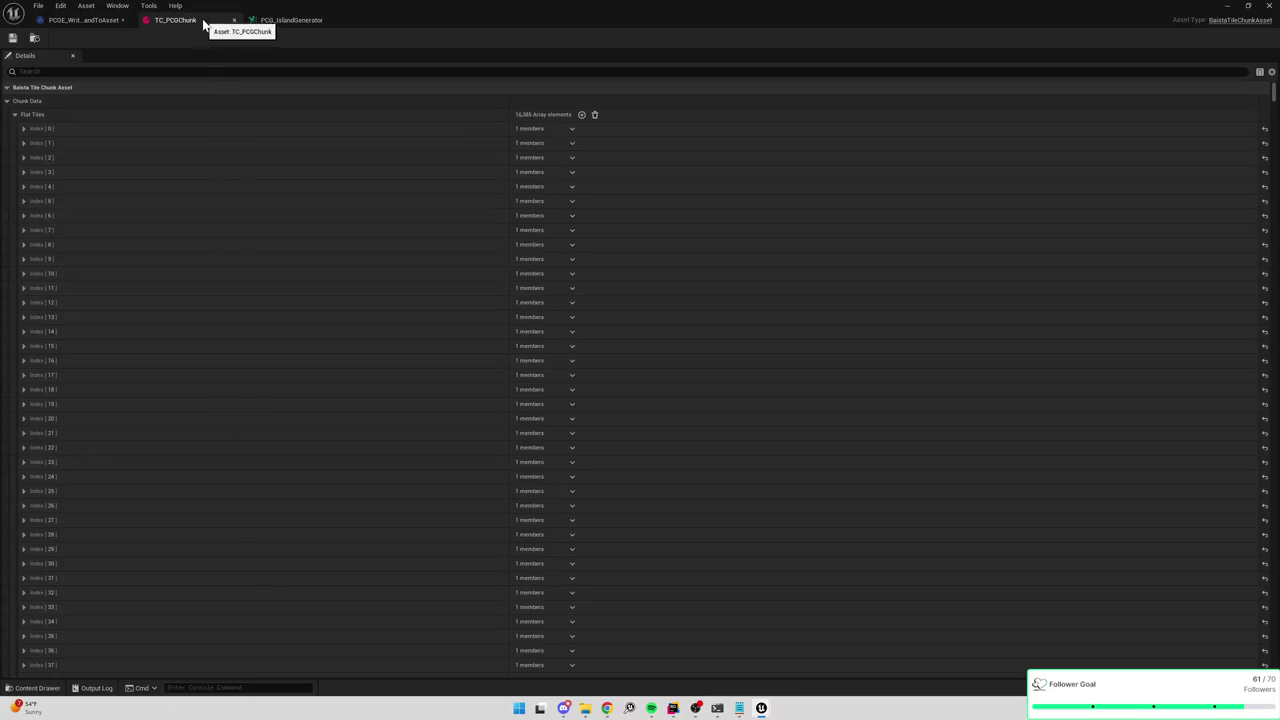
pyautogui.click(85, 20)
pyautogui.moveTo(868, 303)
pyautogui.mouseDown()
pyautogui.moveTo(551, 293)
pyautogui.moveTo(374, 305)
pyautogui.mouseUp()
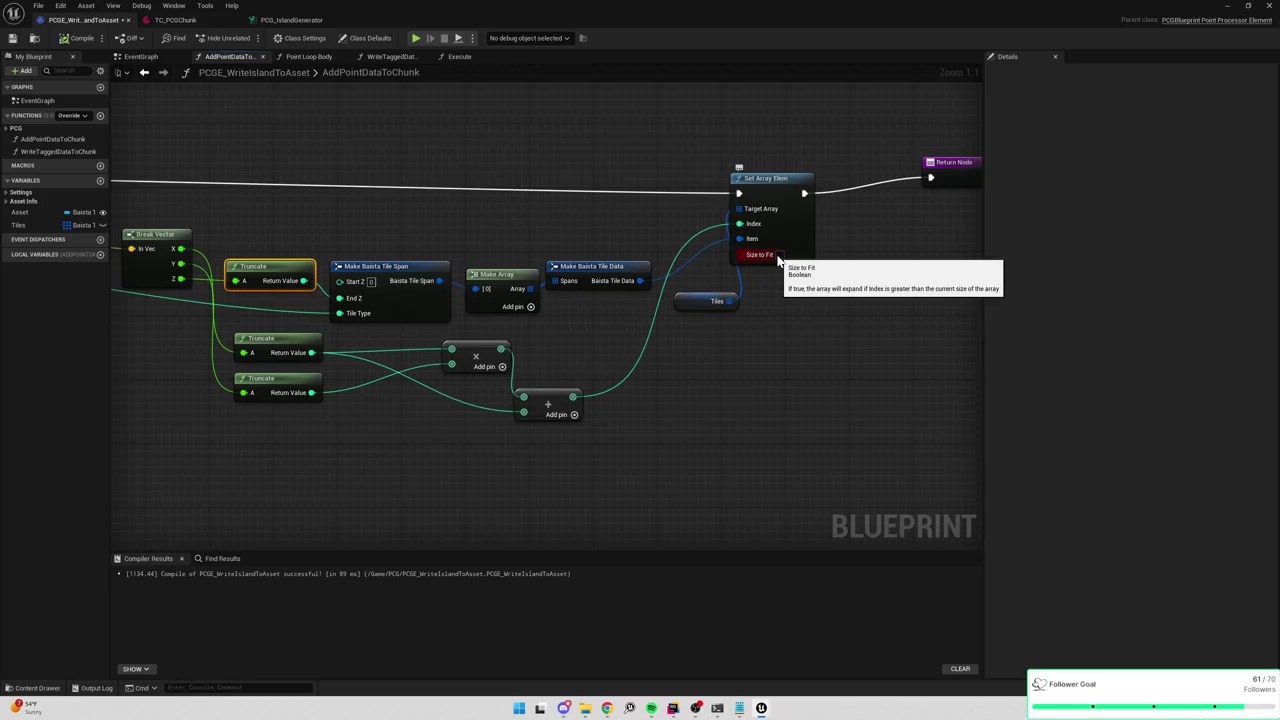
# Inspect Set Array Elem, Make Array and Make Baista Tile Span, then view TC_PCGChunk's 16,385 Flat Tiles.
pyautogui.moveTo(855, 288)
pyautogui.mouseDown()
pyautogui.moveTo(606, 309)
pyautogui.moveTo(726, 311)
pyautogui.mouseUp()
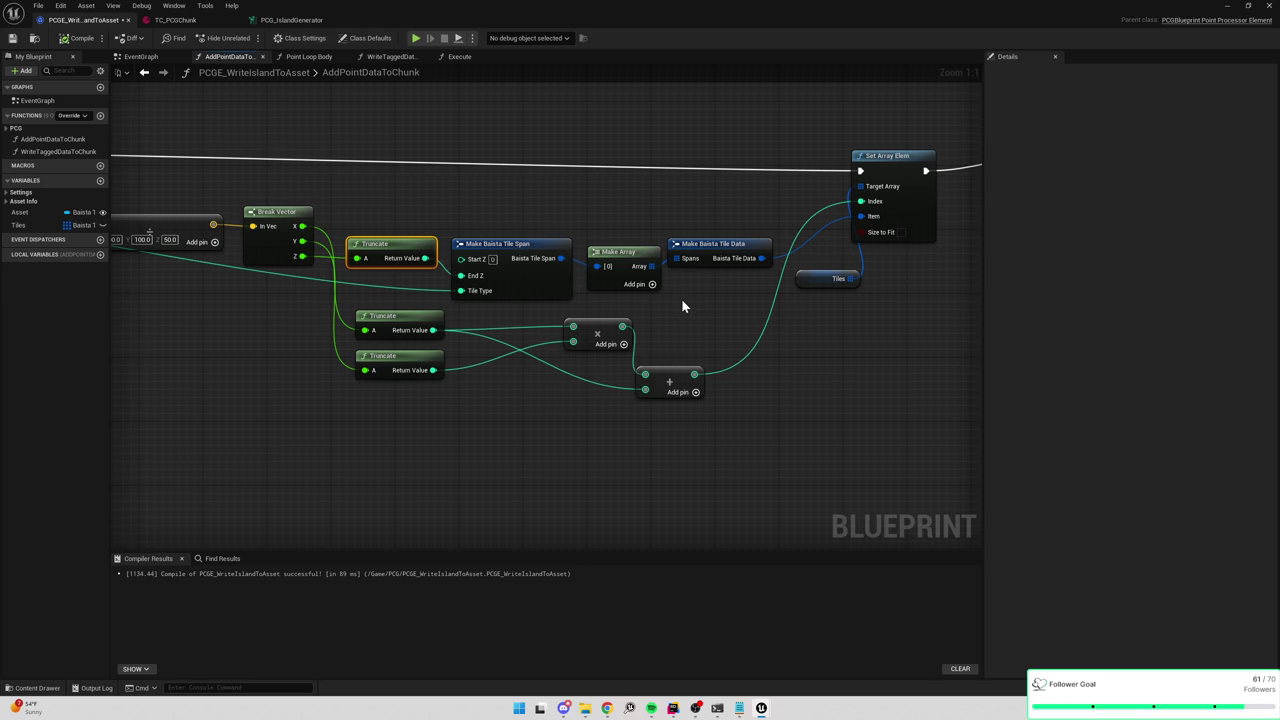
pyautogui.click(602, 256)
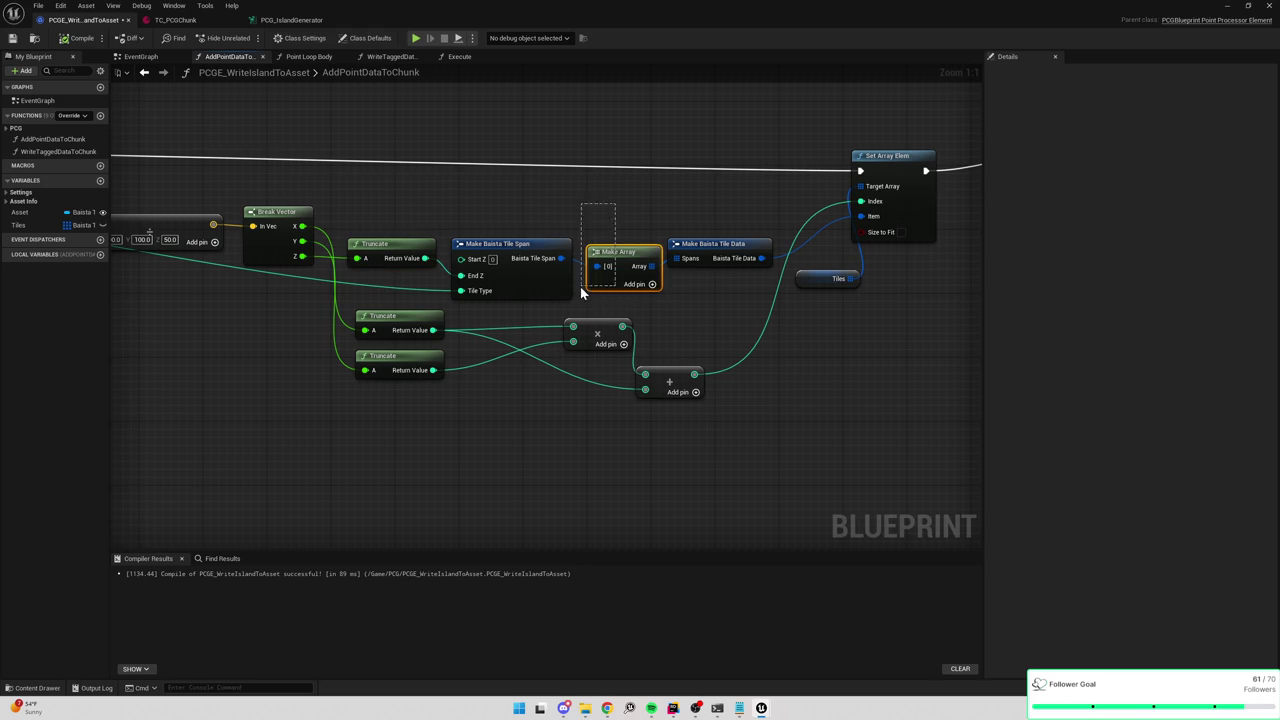
pyautogui.click(527, 259)
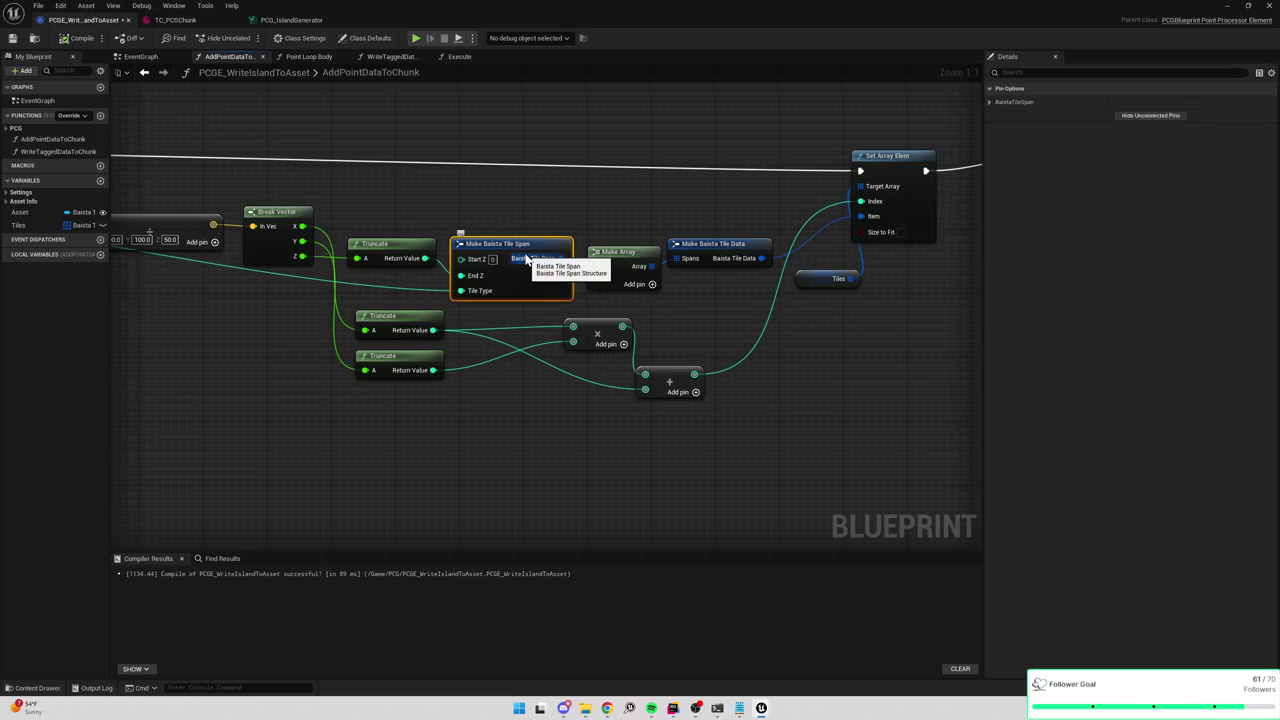
pyautogui.click(200, 21)
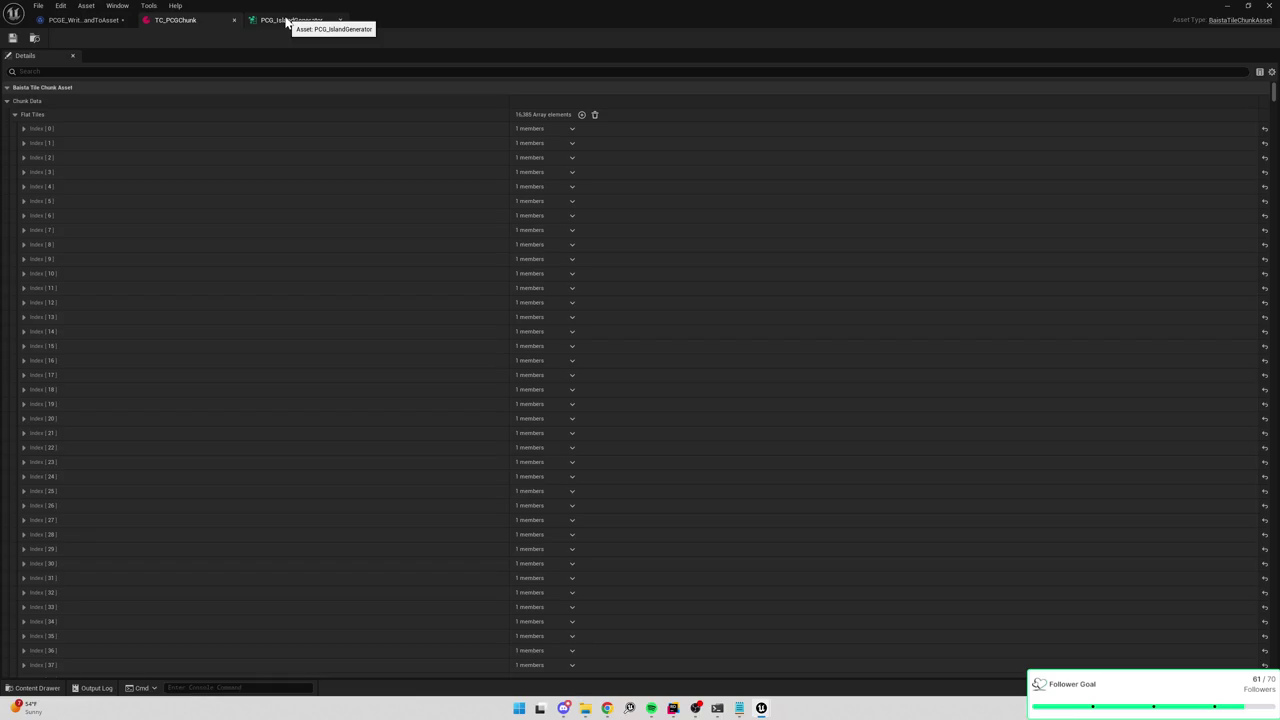
# Enable Size to Fit on Set Array Elem and compile the blueprint.
pyautogui.click(90, 20)
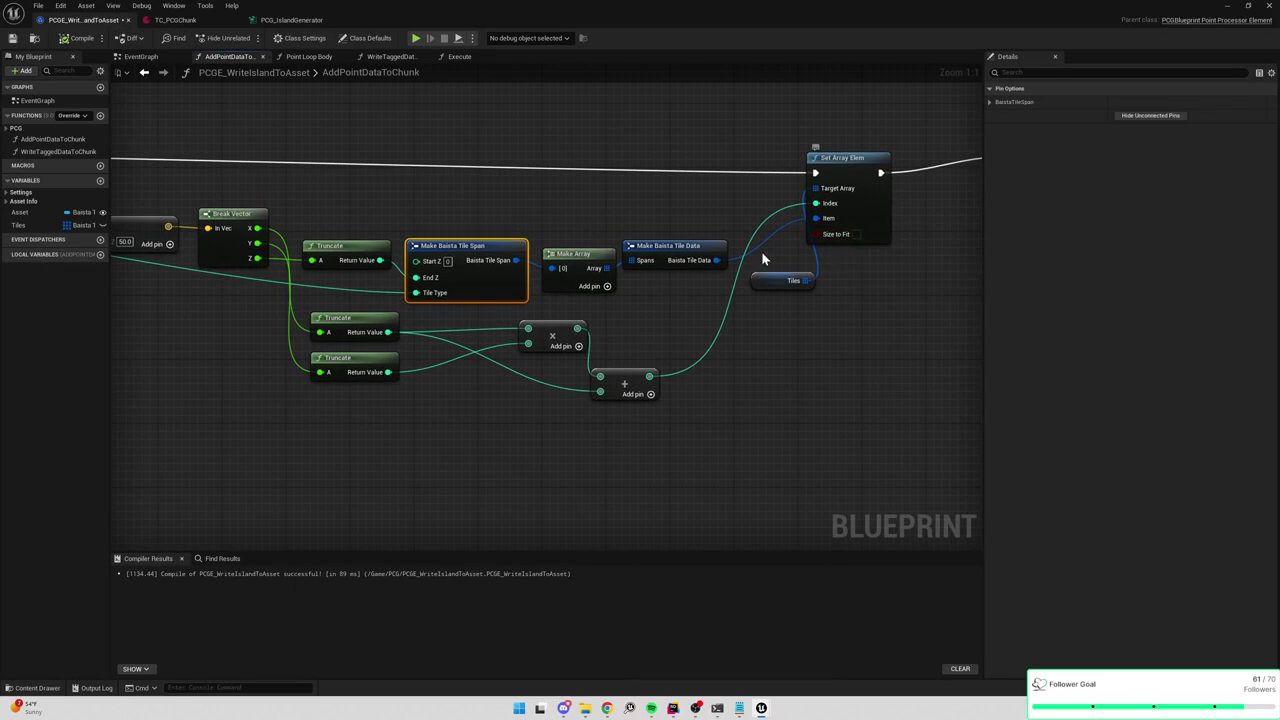
pyautogui.click(857, 233)
pyautogui.click(459, 56)
pyautogui.moveTo(120, 334)
pyautogui.mouseDown()
pyautogui.moveTo(420, 269)
pyautogui.moveTo(577, 269)
pyautogui.moveTo(447, 283)
pyautogui.moveTo(844, 231)
pyautogui.mouseUp()
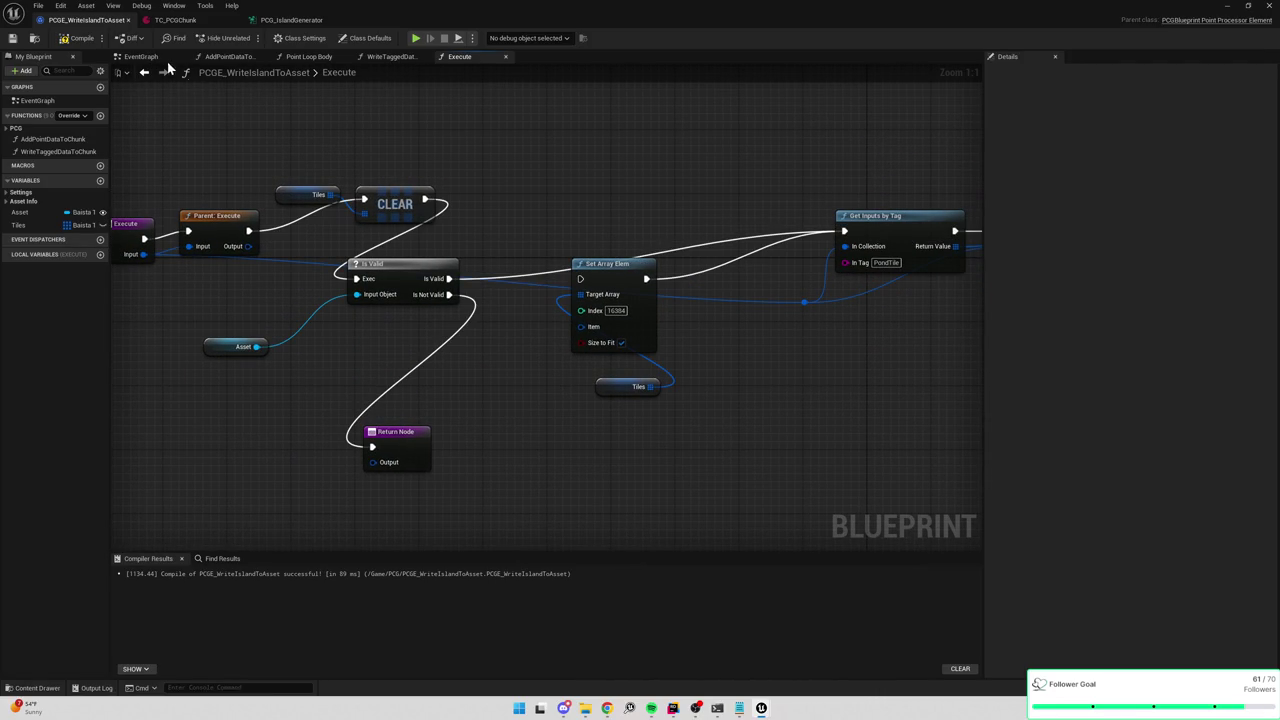
pyautogui.click(80, 38)
# Empty TC_PCGChunk's Flat Tiles array so it regenerates with 7,657 elements.
pyautogui.click(170, 20)
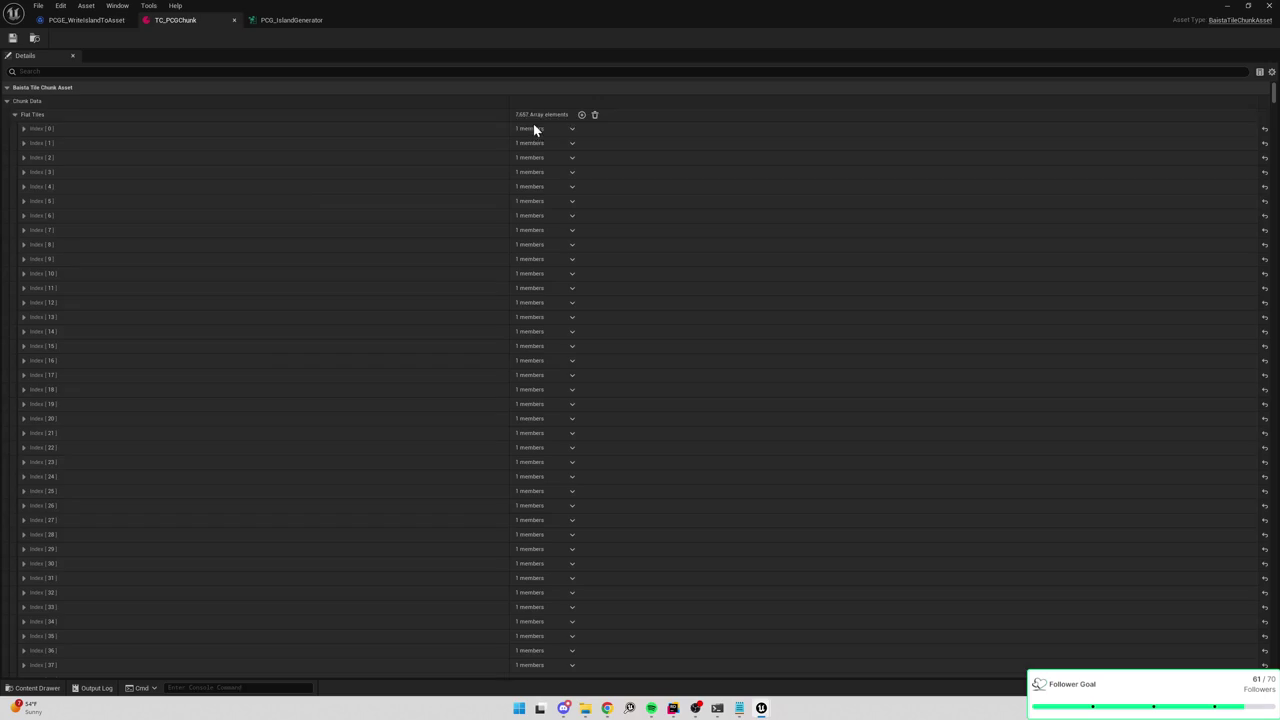
pyautogui.click(593, 115)
pyautogui.click(593, 115)
pyautogui.click(1230, 6)
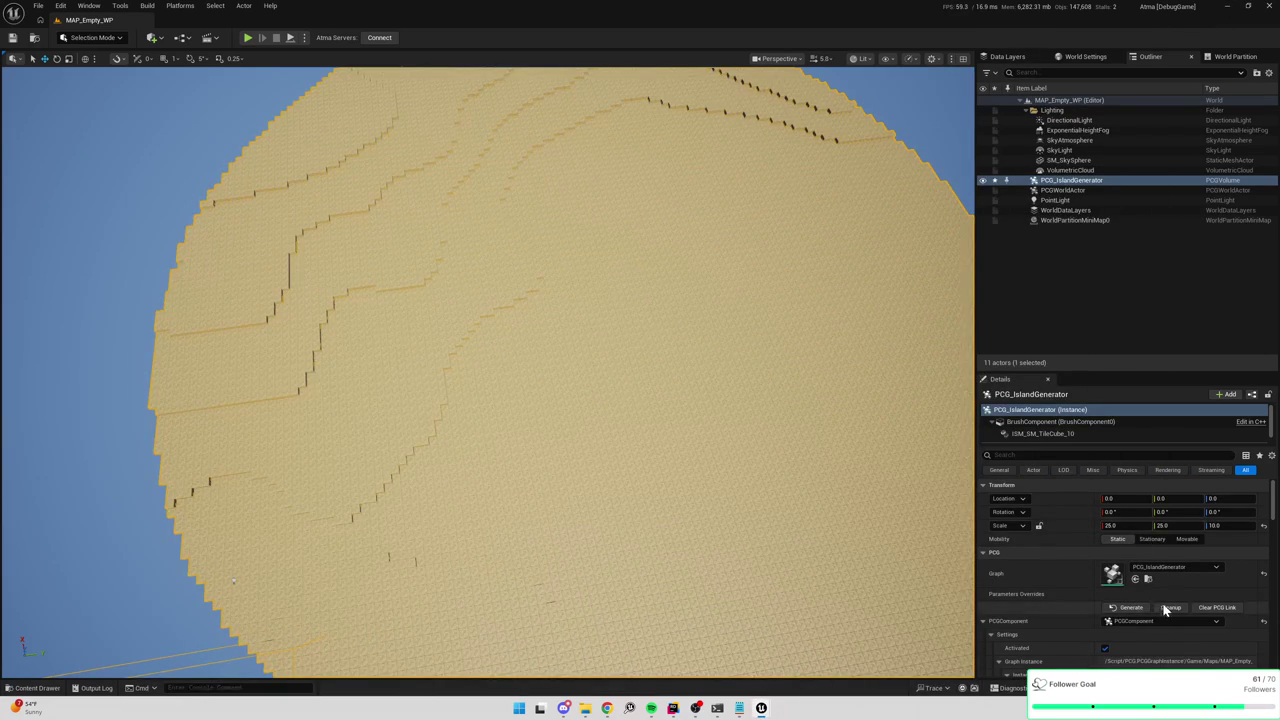
# Clean up PCG_IslandGenerator and play-test the level, zooming out to confirm green tile islands.
pyautogui.click(1125, 607)
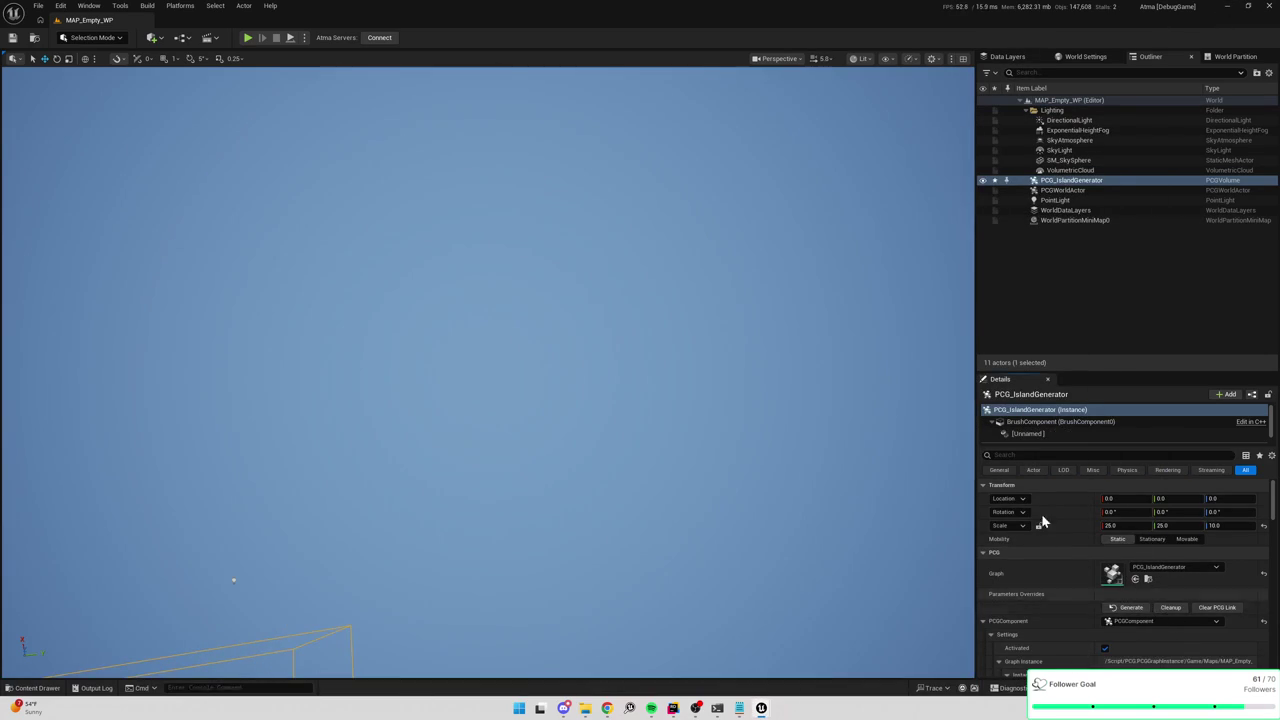
pyautogui.click(248, 40)
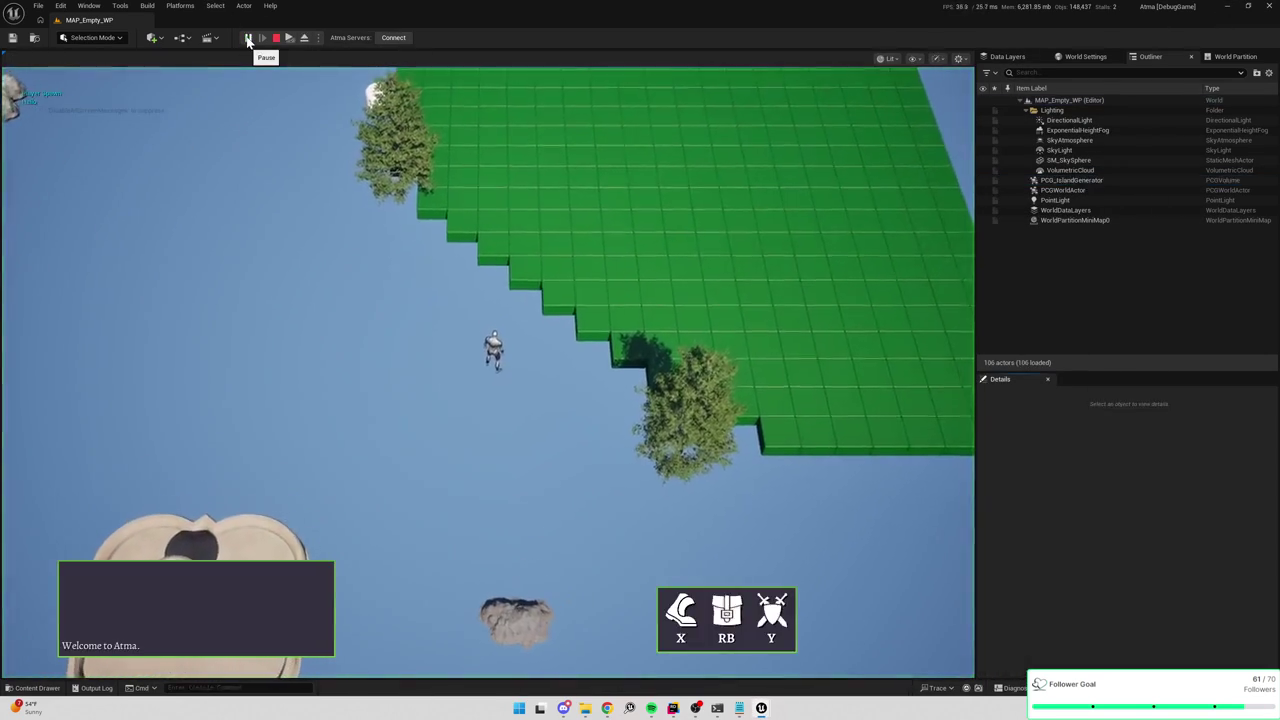
pyautogui.scroll(-3, 640, 300)
pyautogui.scroll(-5, 655, 302)
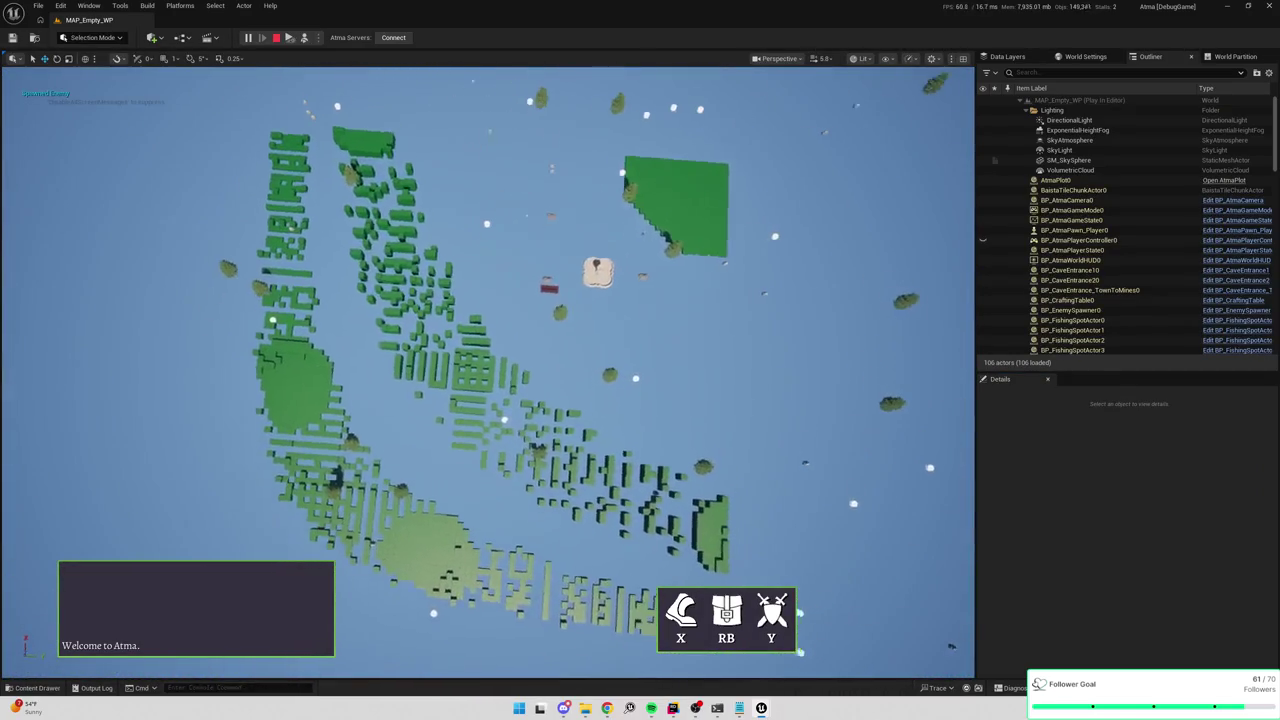
pyautogui.press('Escape')
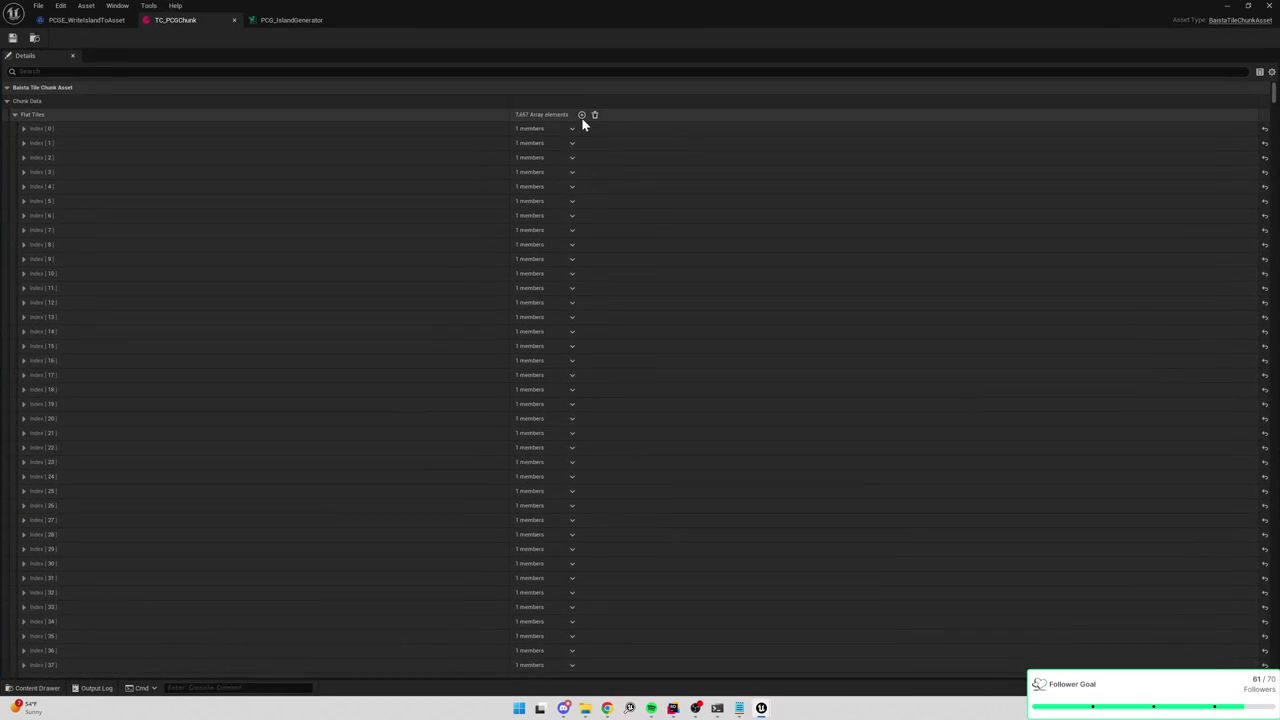
pyautogui.moveTo(545, 114)
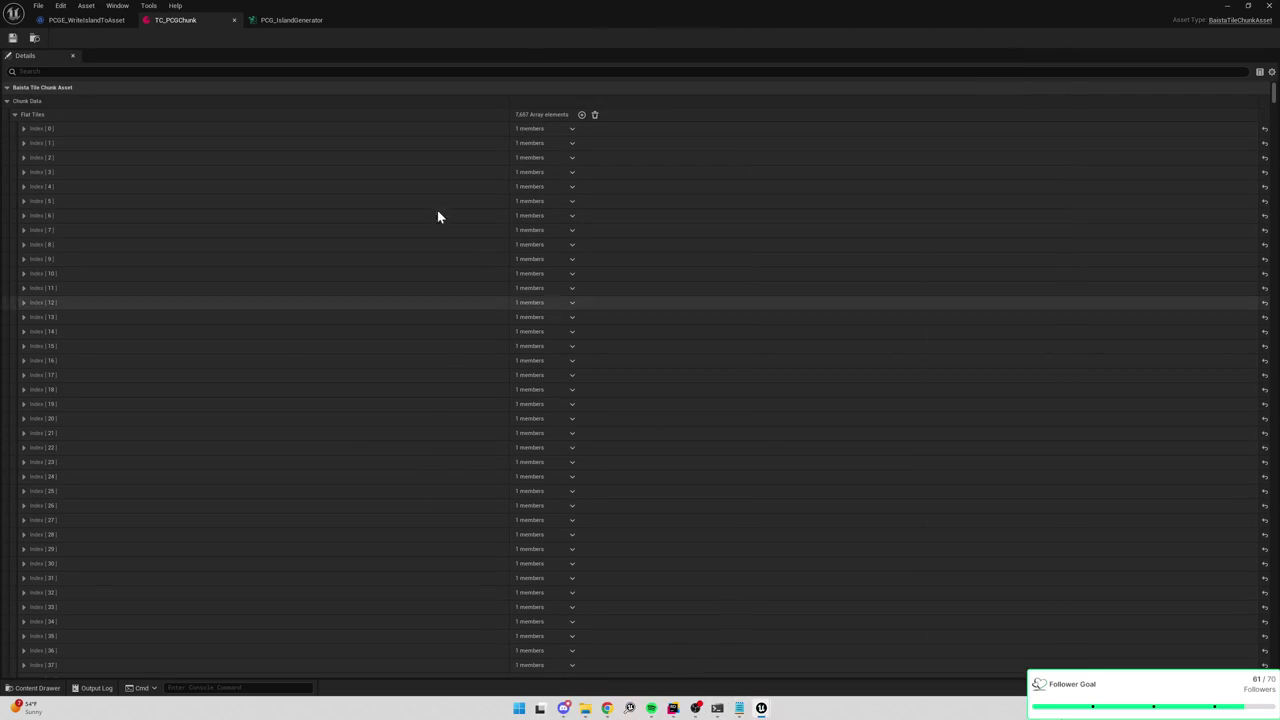
pyautogui.moveTo(522, 117)
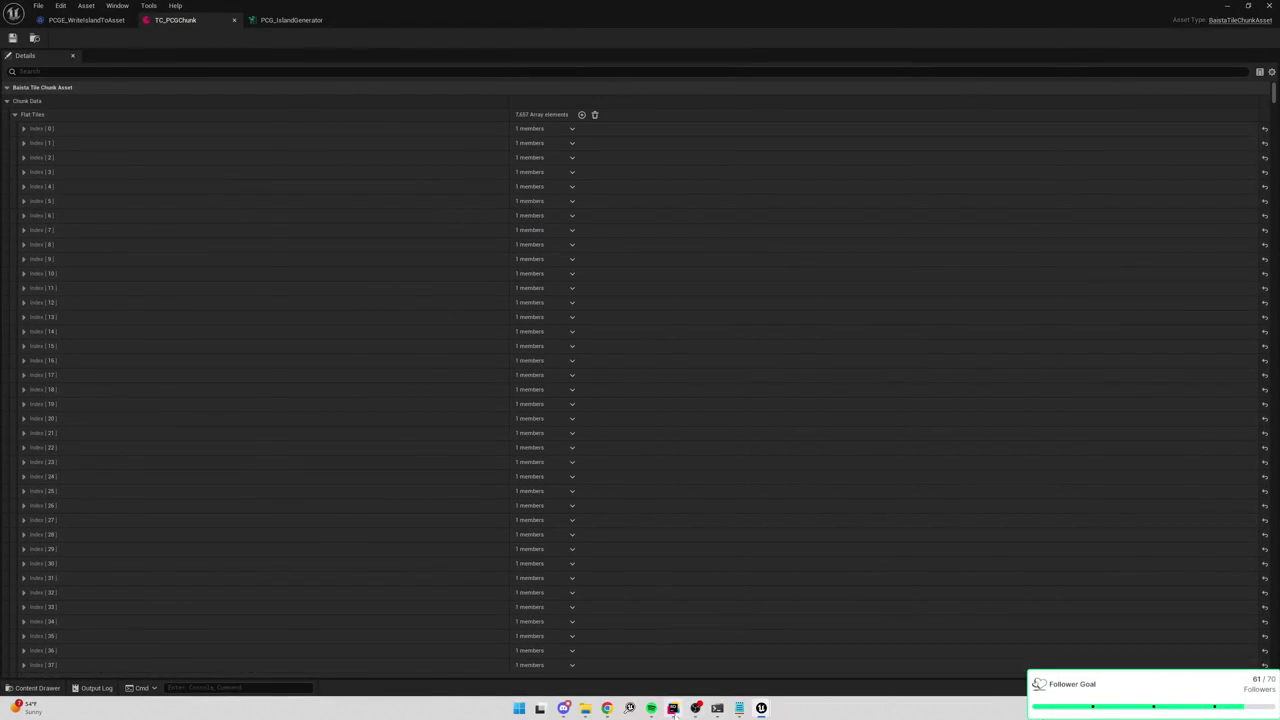
# Set a breakpoint on LoadChunk's empty-spans early return at line 117.
pyautogui.click(673, 708)
pyautogui.hotkey('ctrl', 'alt', 'Left')
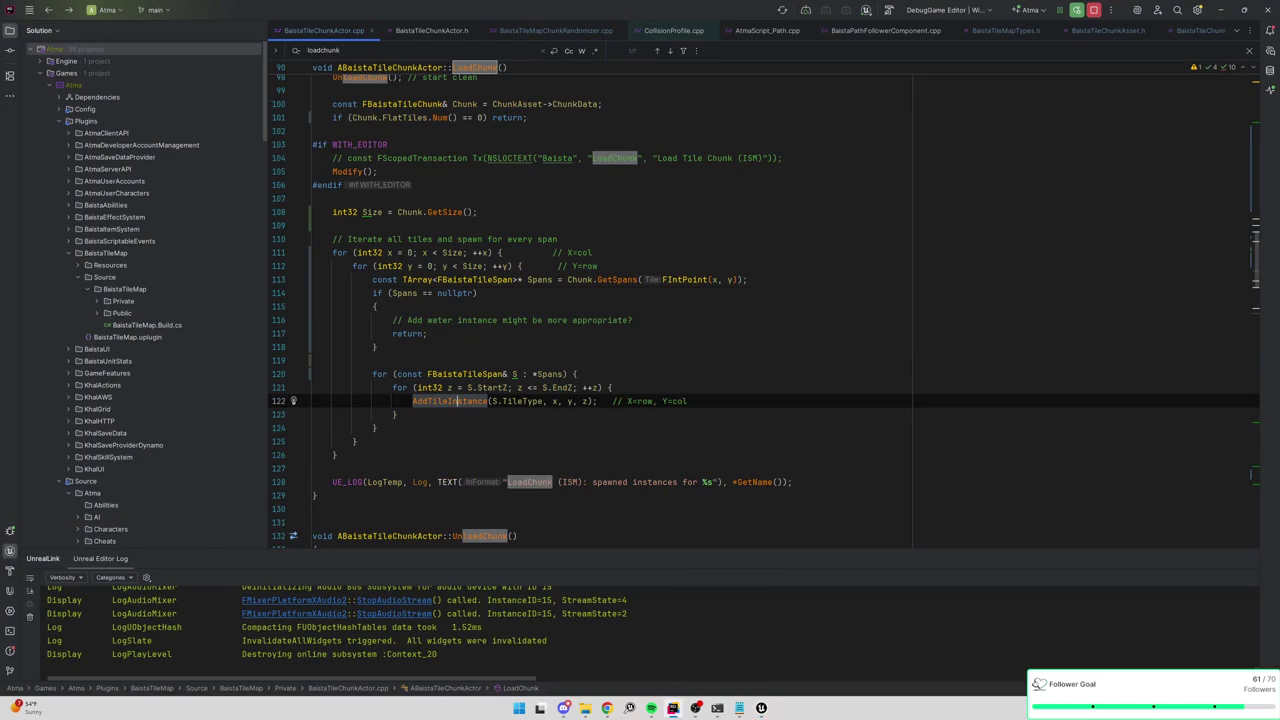
pyautogui.hotkey('ctrl', 'alt', 'Left')
pyautogui.click(280, 334)
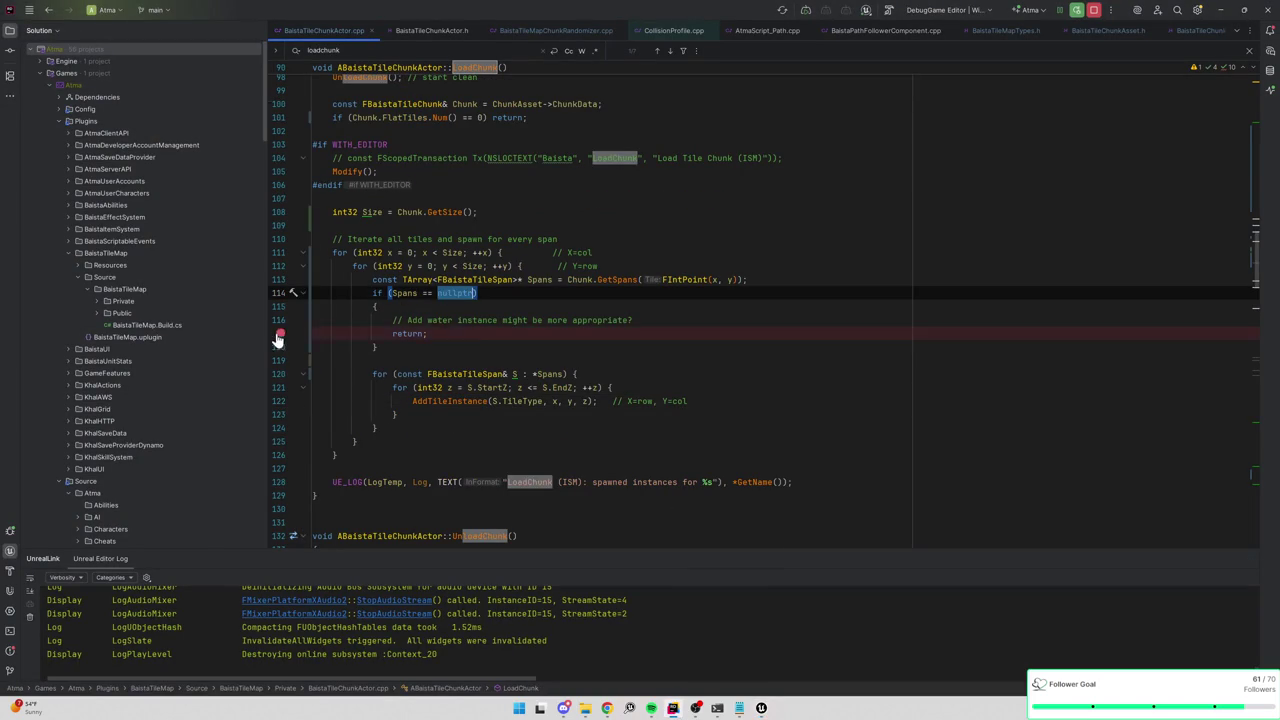
# Run a quick Play session in Unreal, recheck LoadChunk, and close the TC_PCGChunk window.
pyautogui.hotkey('alt', 'Tab')
pyautogui.click(1230, 6)
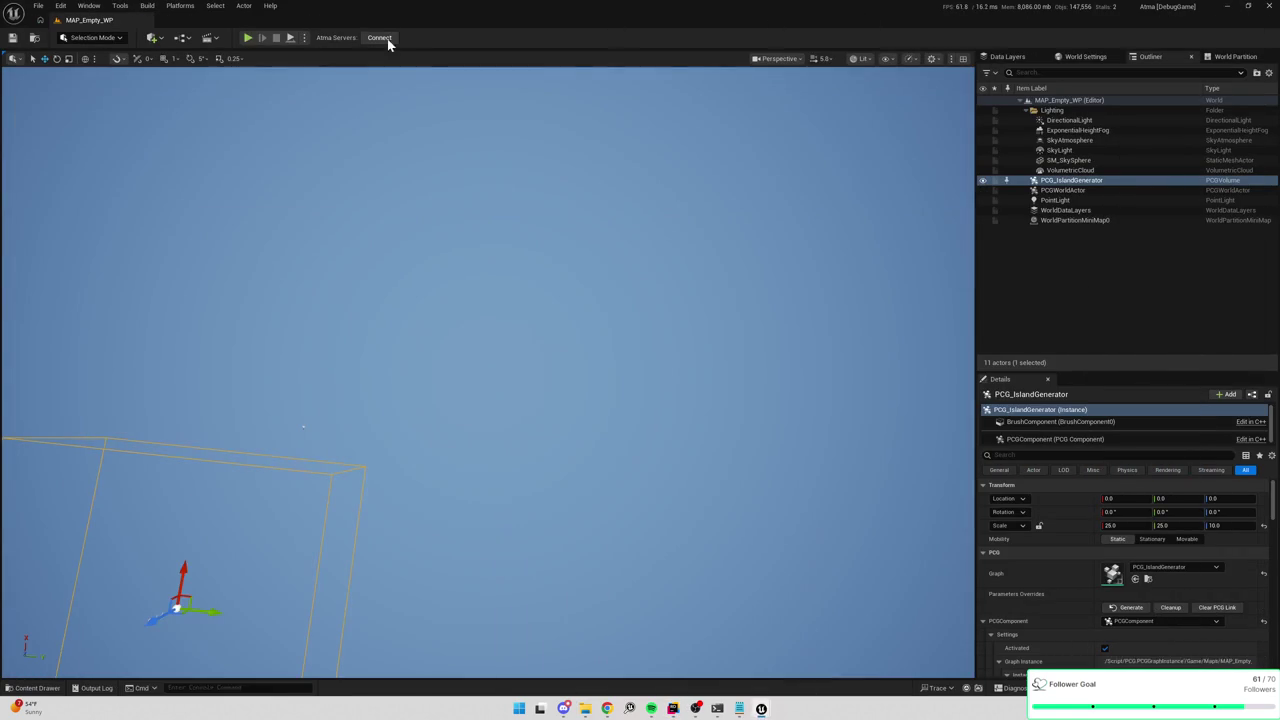
pyautogui.click(249, 38)
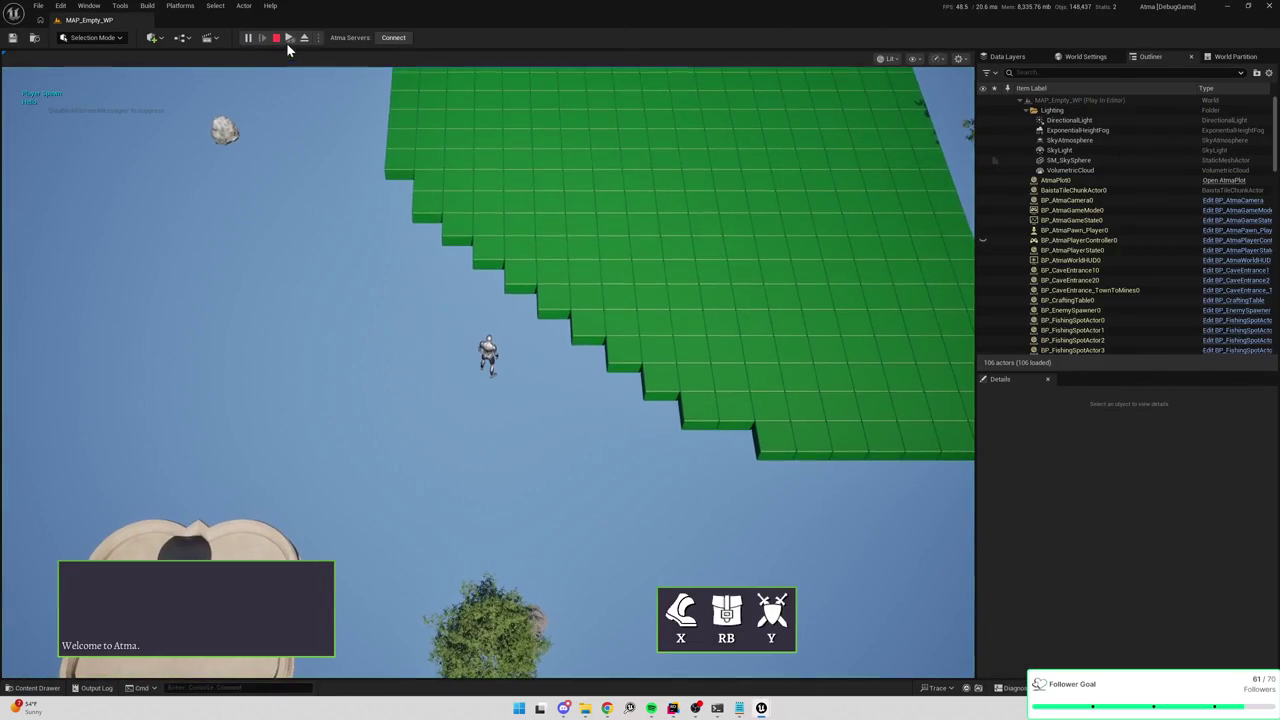
pyautogui.click(279, 38)
pyautogui.hotkey('alt', 'Tab')
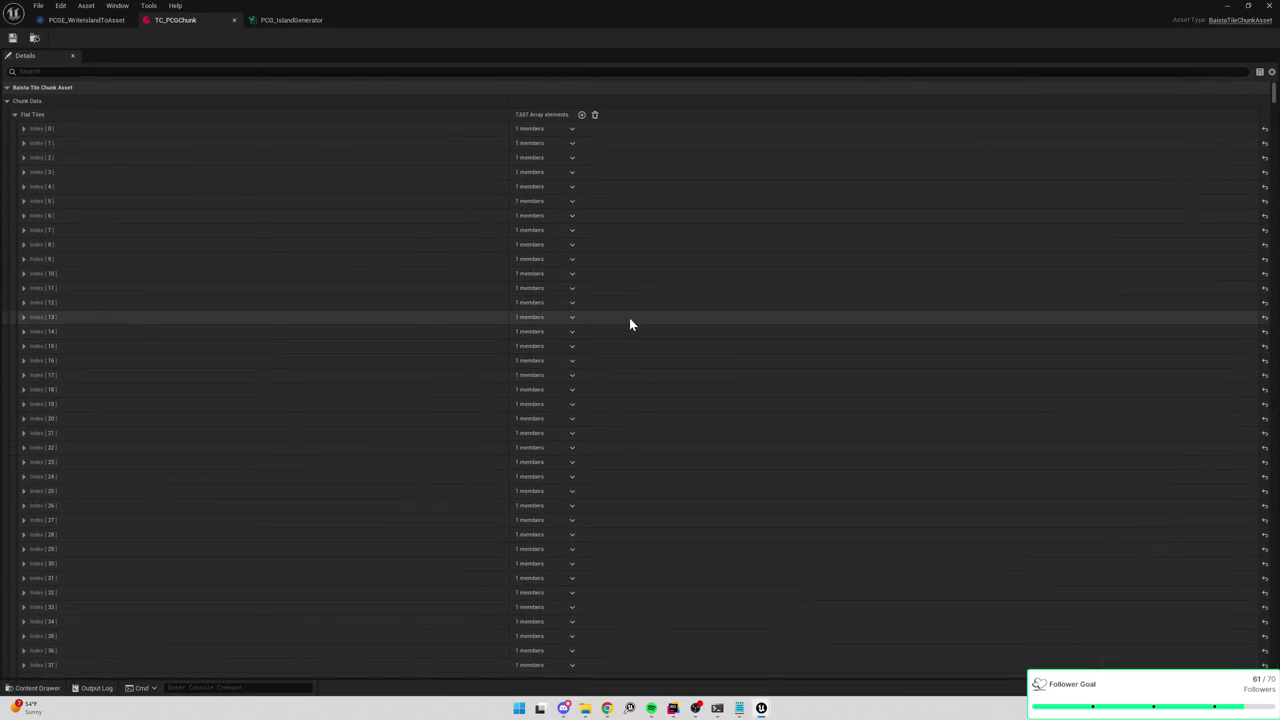
pyautogui.hotkey('alt', 'Tab')
pyautogui.scroll(4, 760, 300)
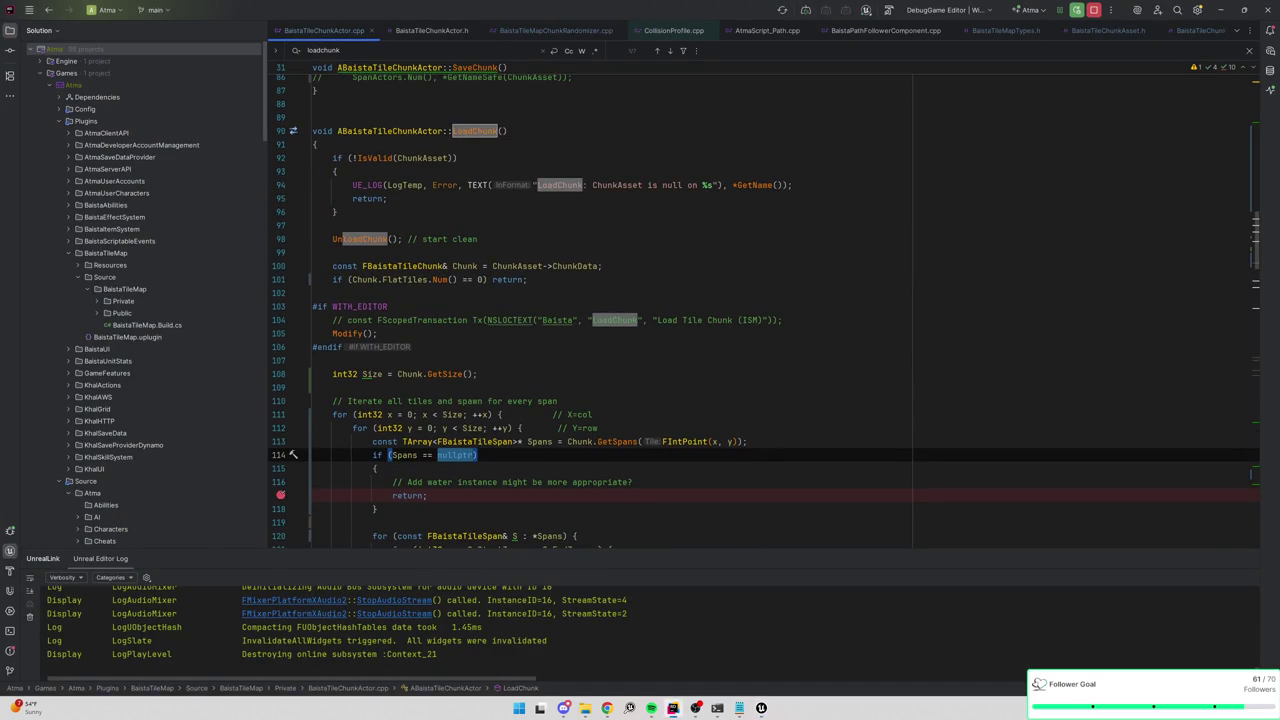
pyautogui.scroll(-2, 764, 300)
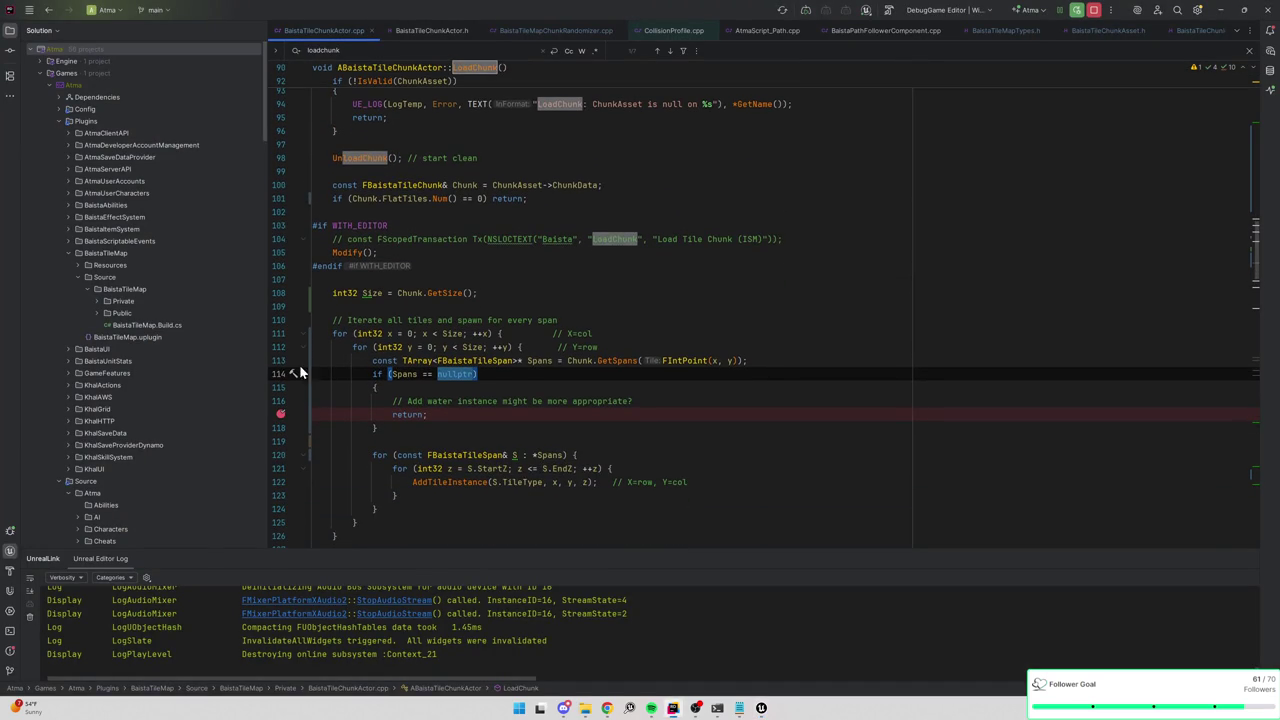
pyautogui.hotkey('alt', 'Tab')
pyautogui.click(1270, 5)
# Hit the breakpoint with Play, remove it and resume, then open the GetSpans definition.
pyautogui.click(253, 37)
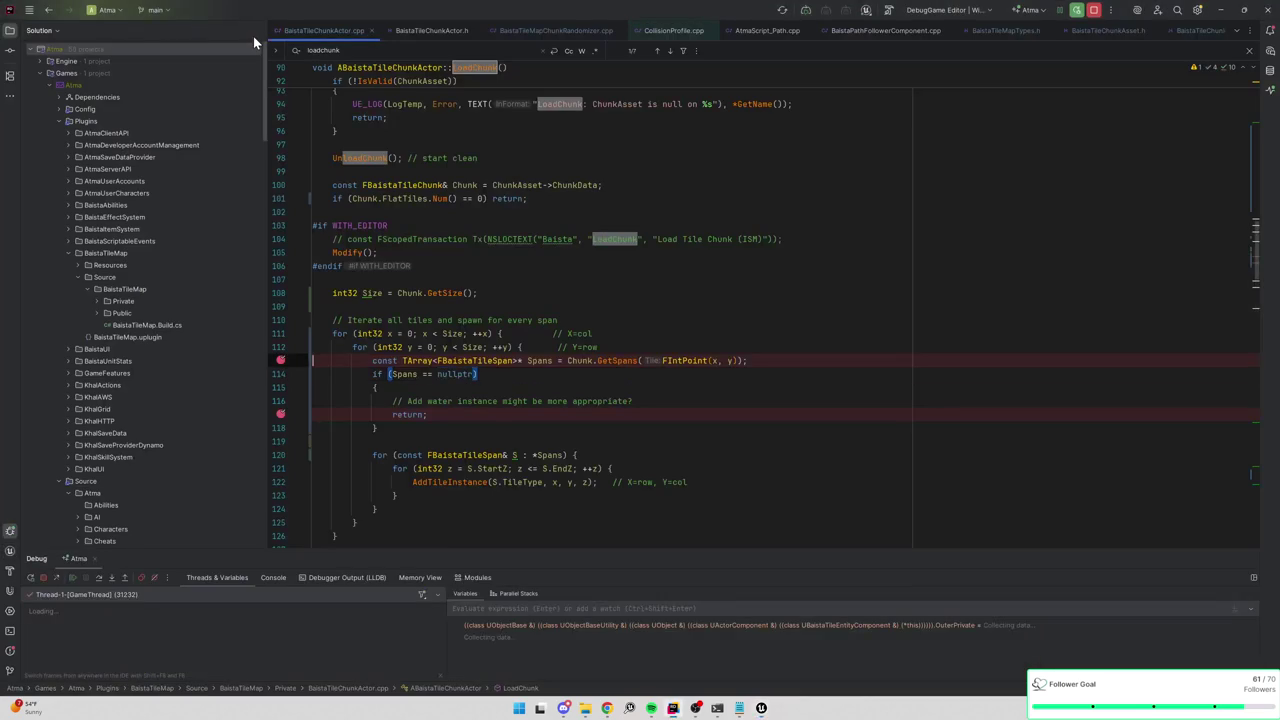
pyautogui.click(282, 361)
pyautogui.click(1076, 10)
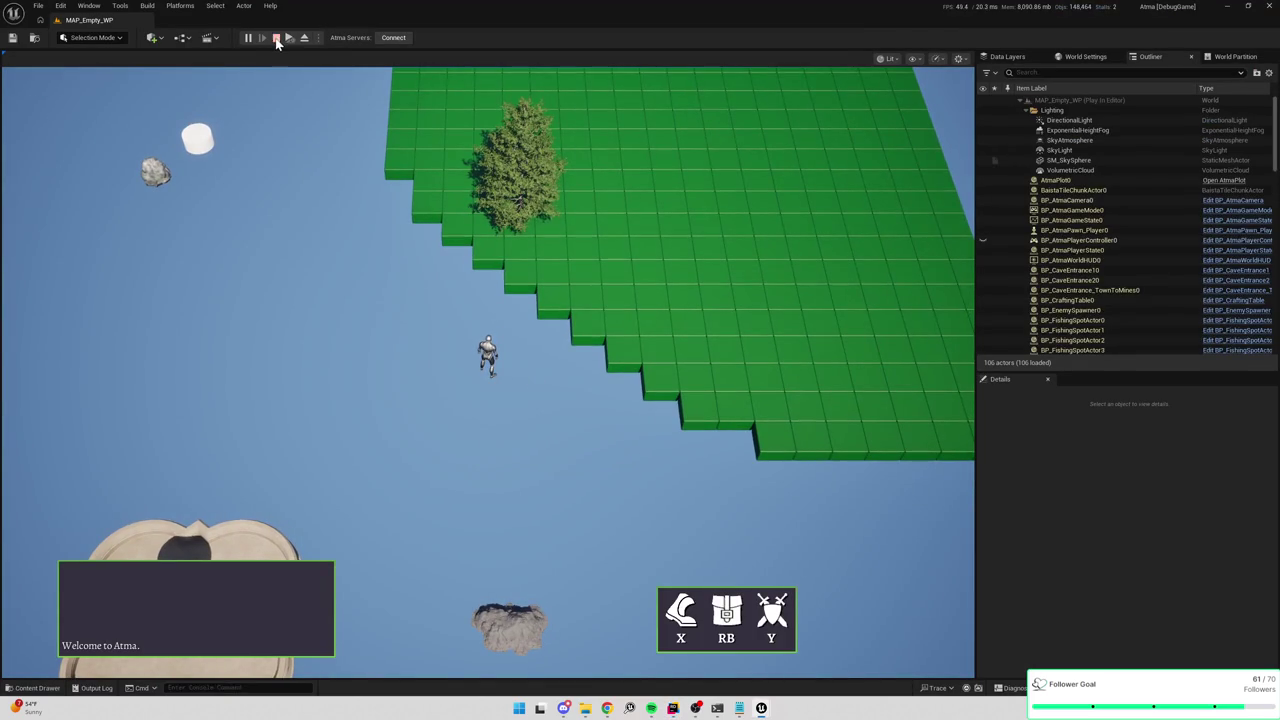
pyautogui.click(276, 37)
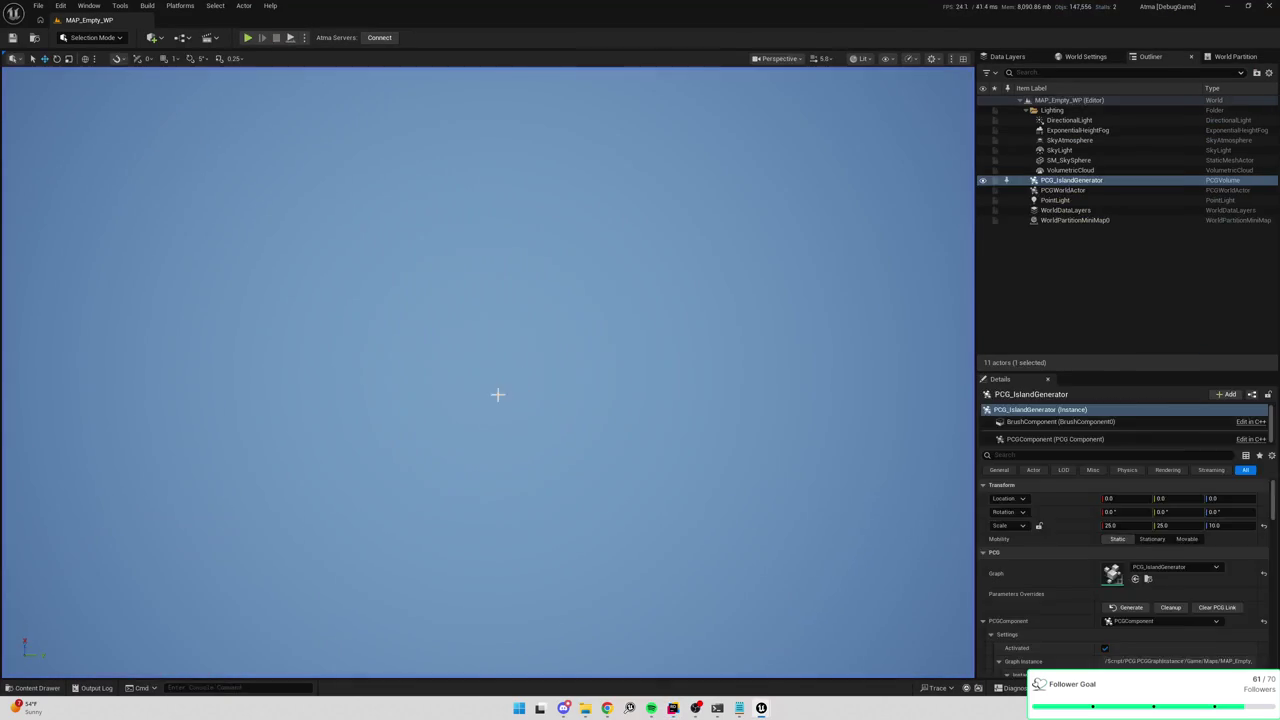
pyautogui.hotkey('alt', 'Tab')
pyautogui.keyDown('ctrl'); pyautogui.click(603, 365); pyautogui.keyUp('ctrl')
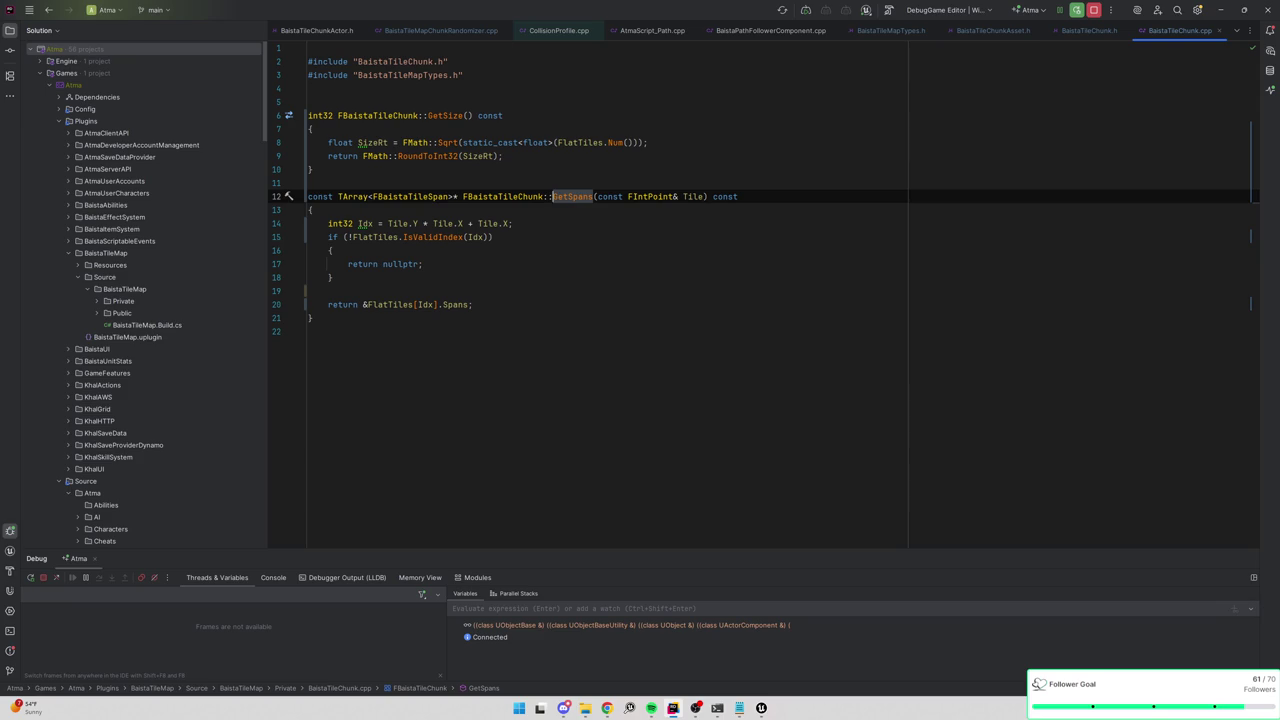
# Go back to the GetSpans call in LoadChunk and remove the early-return breakpoint.
pyautogui.hotkey('alt', 'Tab')
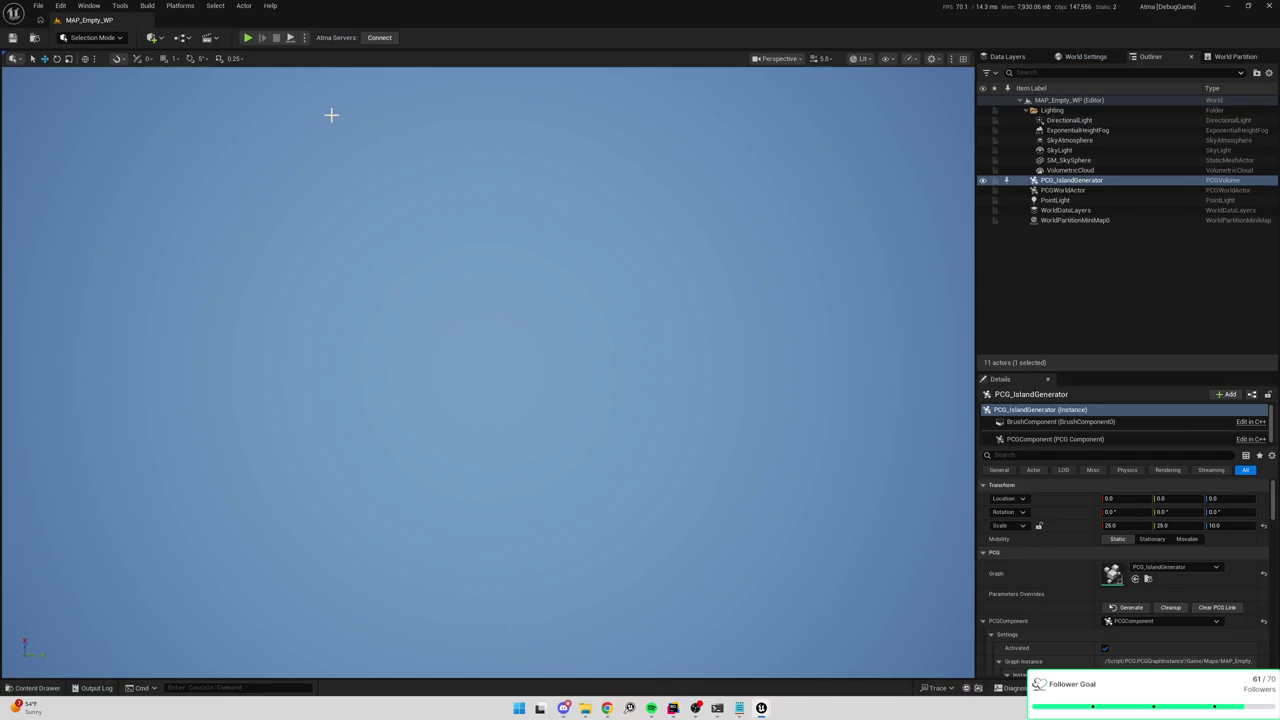
pyautogui.hotkey('alt', 'Tab')
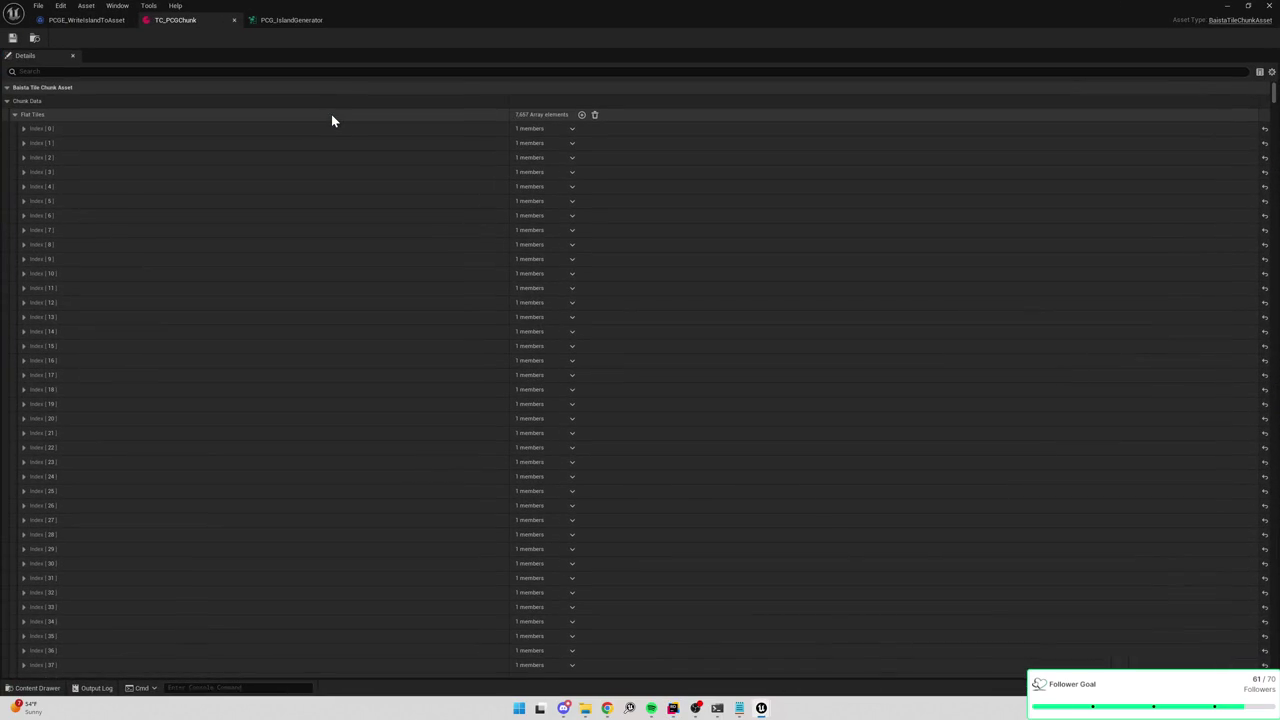
pyautogui.hotkey('alt', 'Tab')
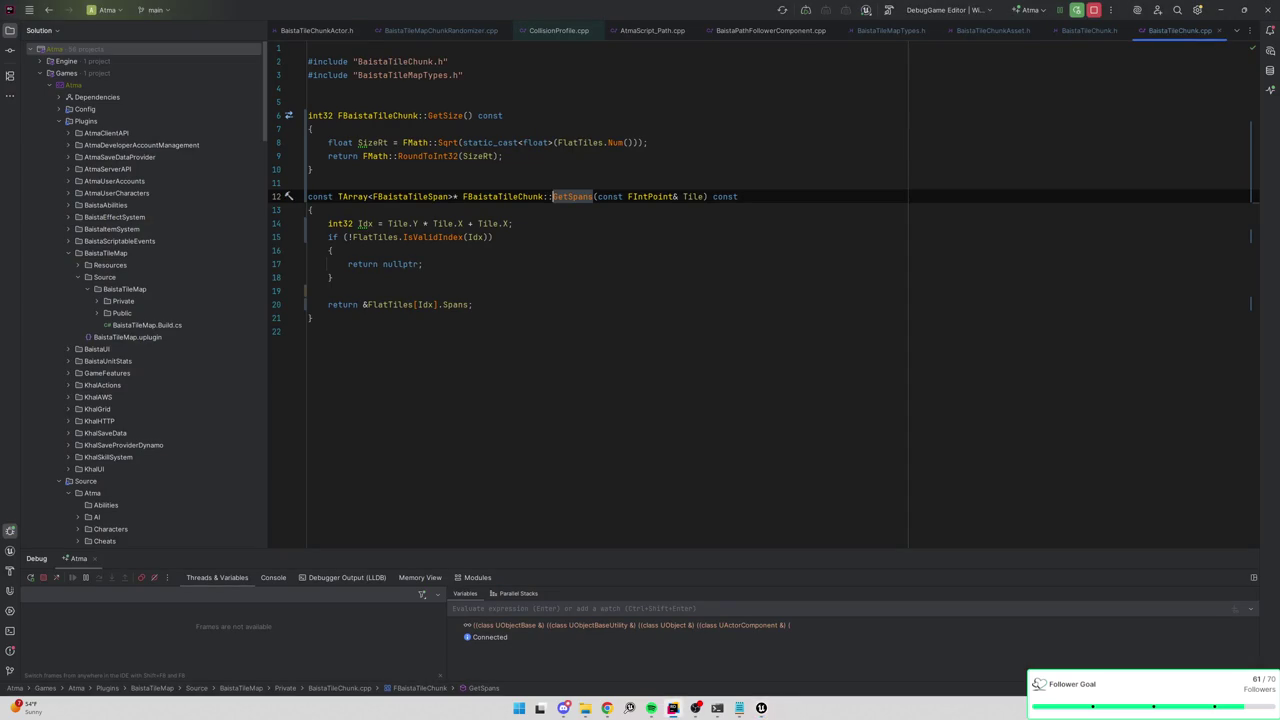
pyautogui.hotkey('ctrl', 'alt', 'Left')
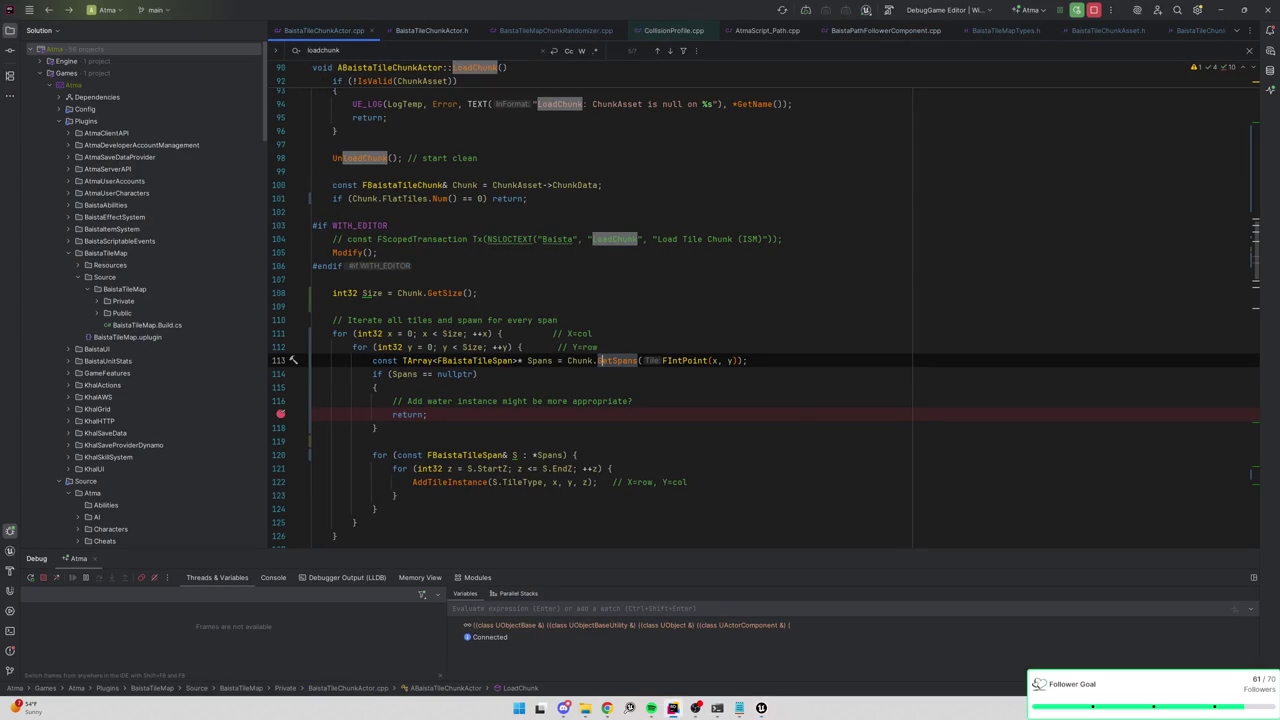
pyautogui.click(281, 414)
# Review GetSpans and the FlatTiles declaration against the chunk asset's Flat Tiles array.
pyautogui.keyDown('ctrl'); pyautogui.click(626, 362); pyautogui.keyUp('ctrl')
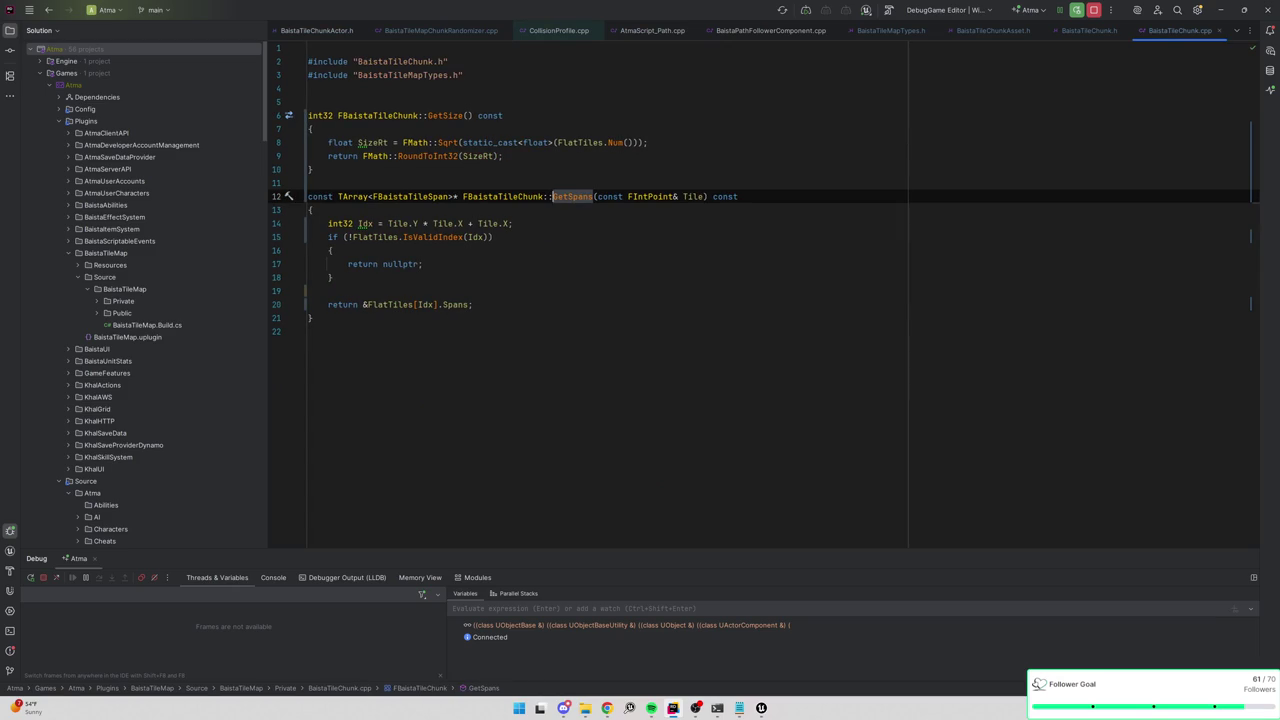
pyautogui.keyDown('ctrl'); pyautogui.click(400, 305); pyautogui.keyUp('ctrl')
pyautogui.hotkey('ctrl', 'alt', 'Left')
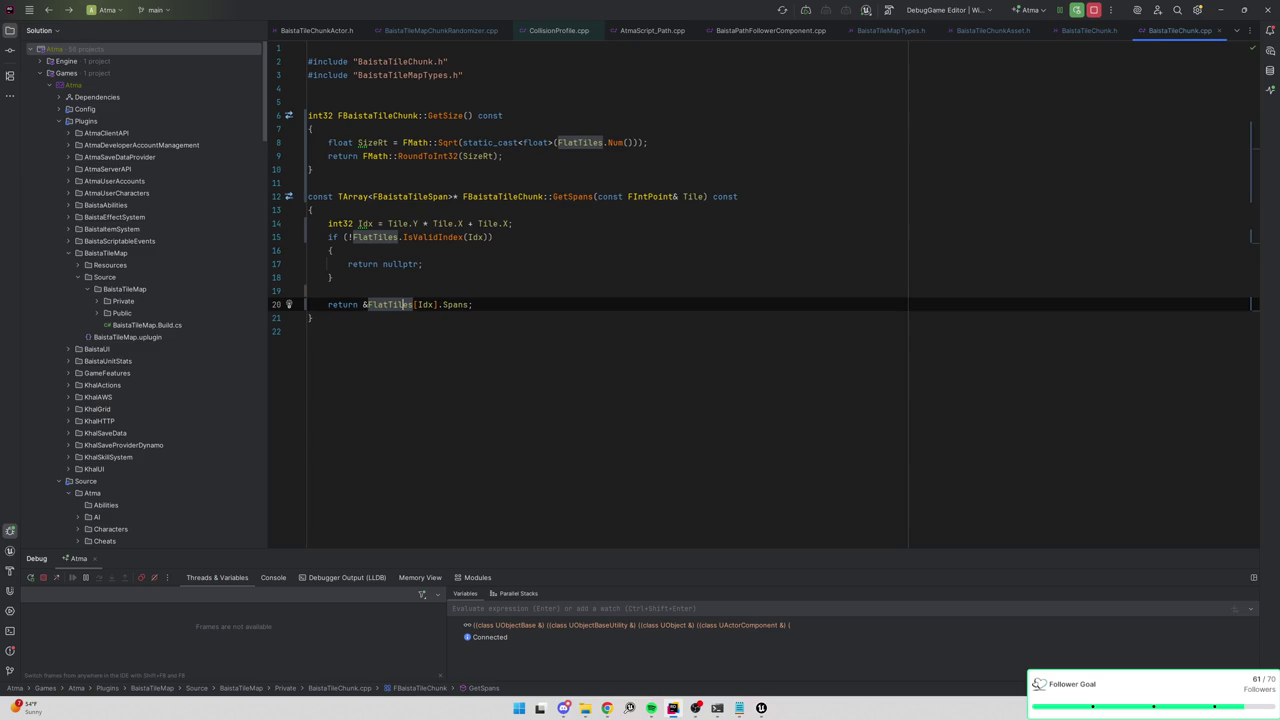
pyautogui.hotkey('alt', 'Tab')
pyautogui.hotkey('alt', 'Tab')
pyautogui.hotkey('alt', 'Tab')
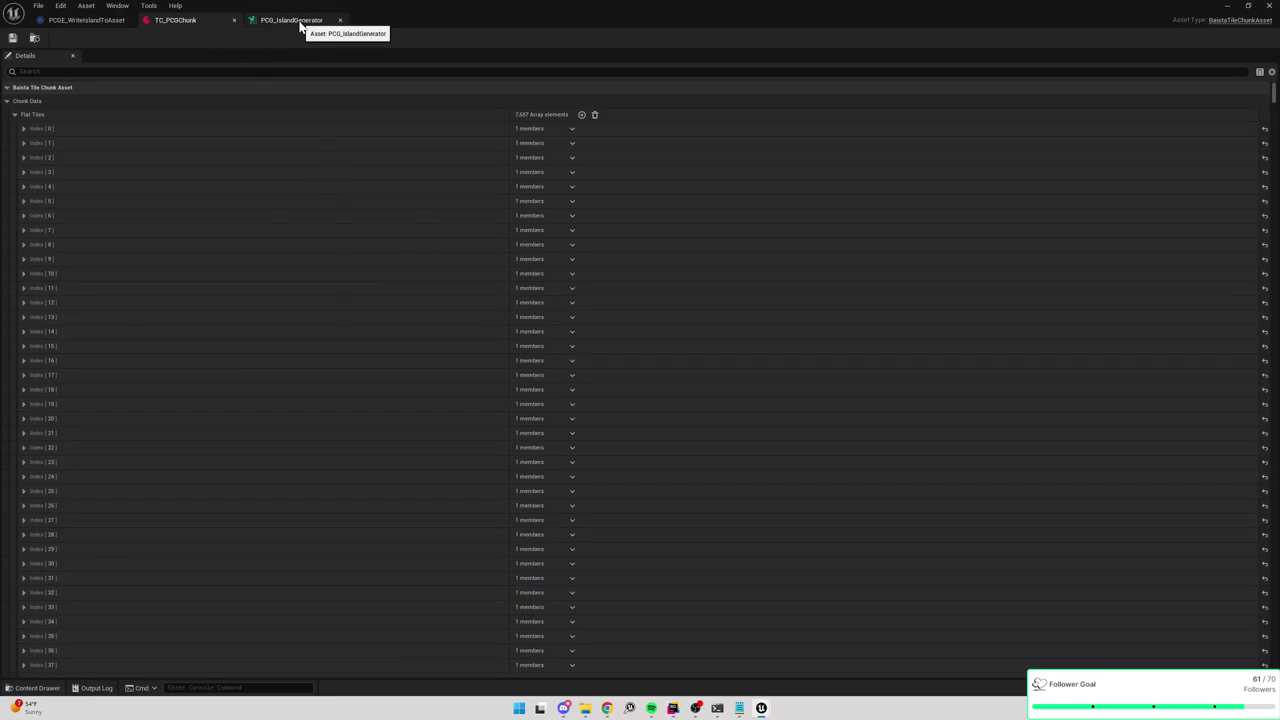
pyautogui.hotkey('alt', 'Tab')
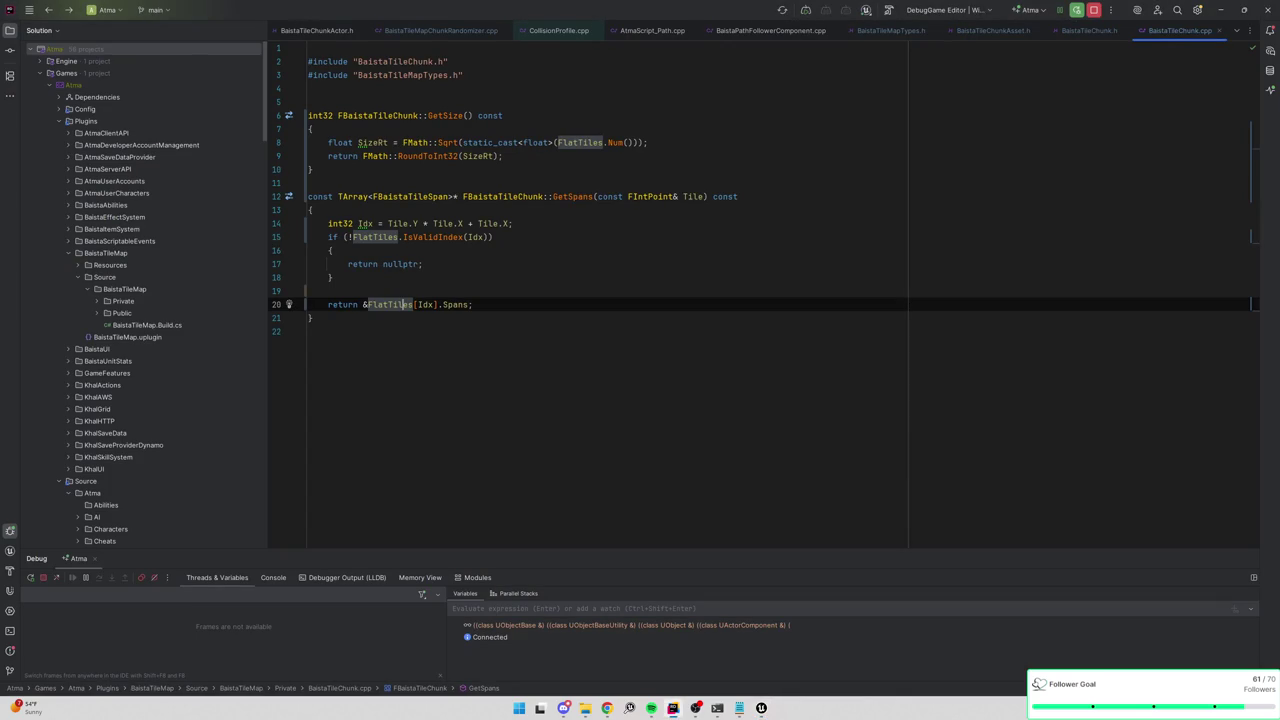
pyautogui.hotkey('alt', 'Tab')
pyautogui.hotkey('alt', 'Tab')
# Set a breakpoint on the 'return nullptr' line 17 in GetSpans.
pyautogui.doubleClick(400, 264)
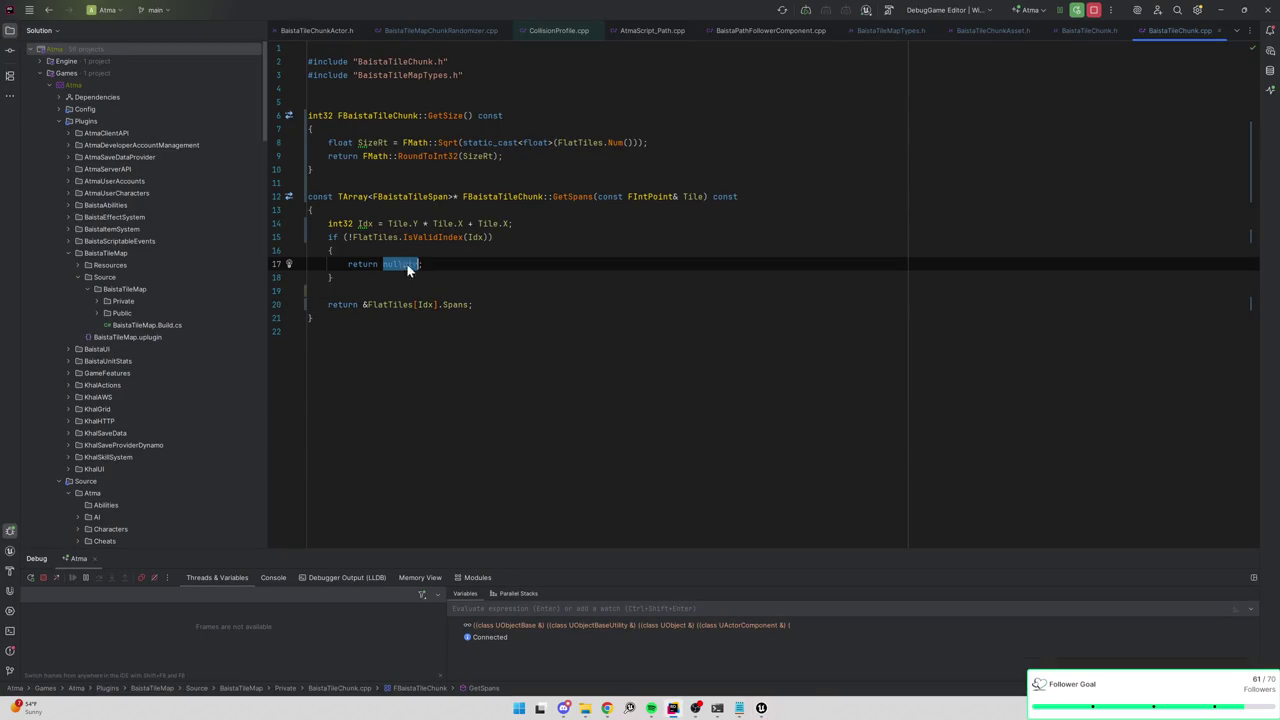
pyautogui.rightClick(286, 264)
pyautogui.press('Escape')
pyautogui.click(286, 264)
# Test the line 17 breakpoint with a Play session, remove it, and navigate back to LoadChunk.
pyautogui.hotkey('alt', 'Tab')
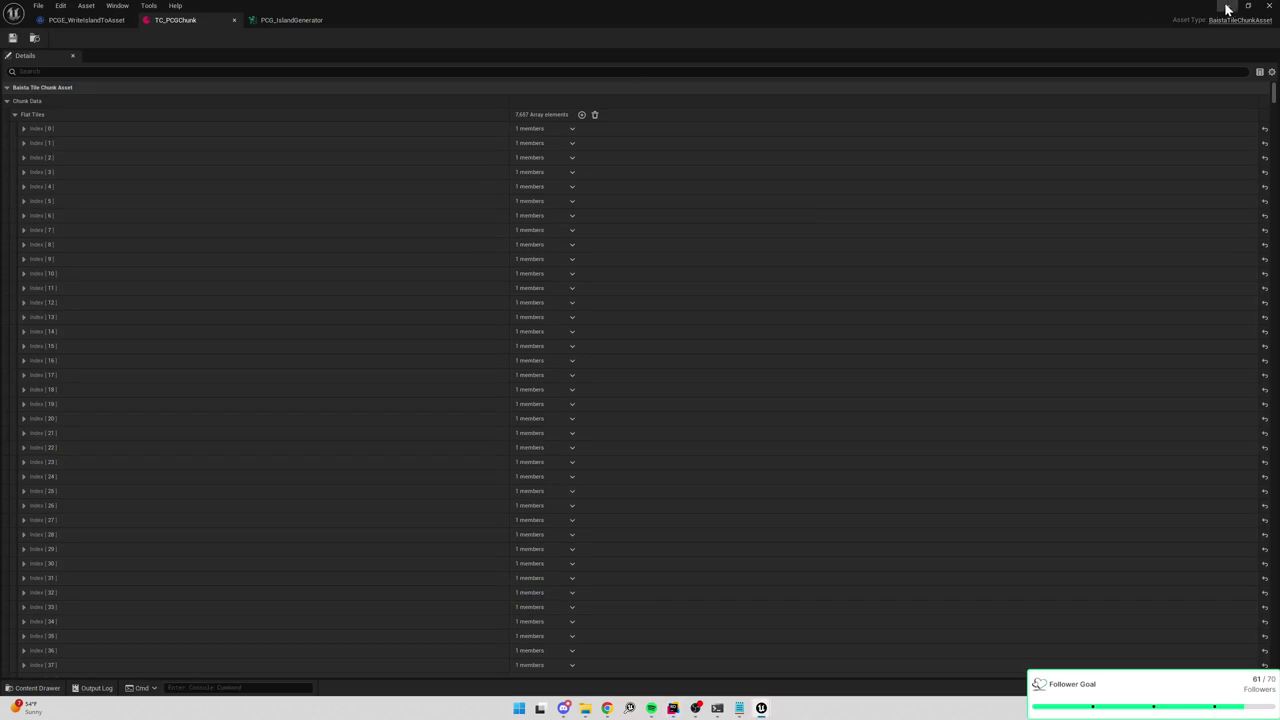
pyautogui.click(1268, 6)
pyautogui.click(248, 38)
pyautogui.click(278, 39)
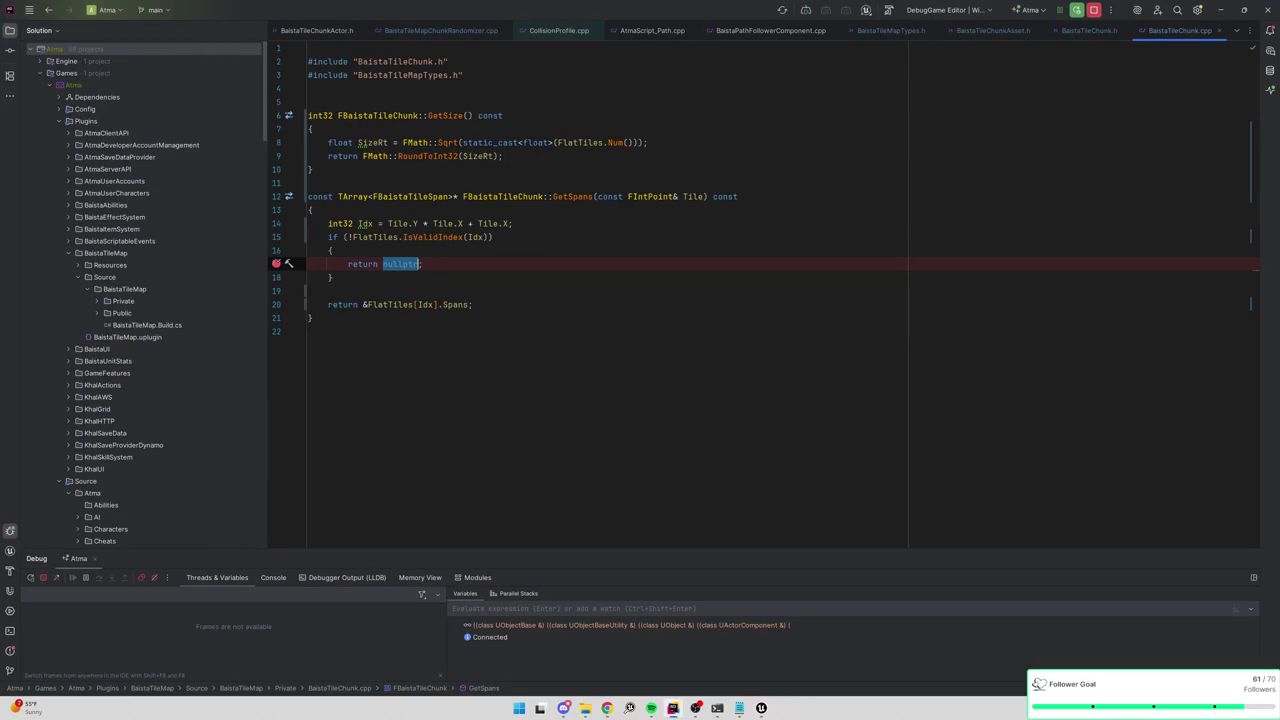
pyautogui.click(277, 264)
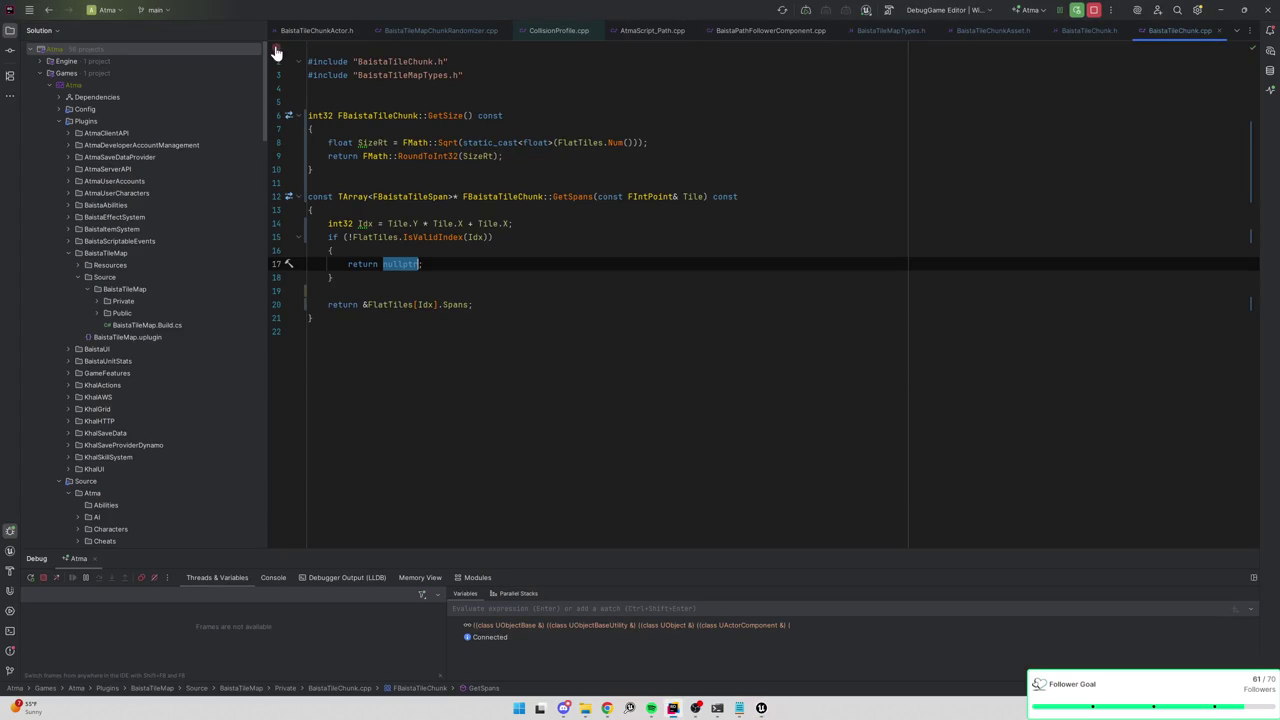
pyautogui.hotkey('ctrl', 'alt', 'Left')
pyautogui.hotkey('ctrl', 'alt', 'Left')
pyautogui.hotkey('ctrl', 'alt', 'Left')
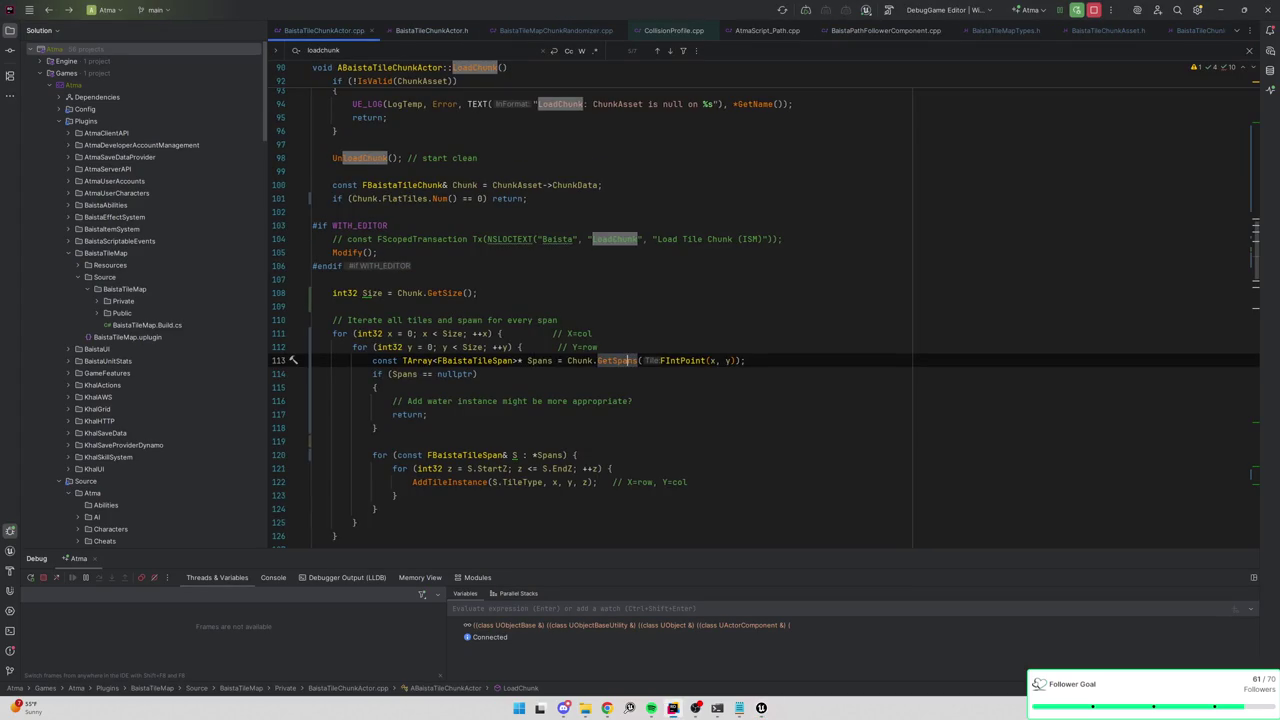
# Inspect the Spans loop on line 120 and the AddTileInstance definition and documentation.
pyautogui.scroll(-2, 764, 310)
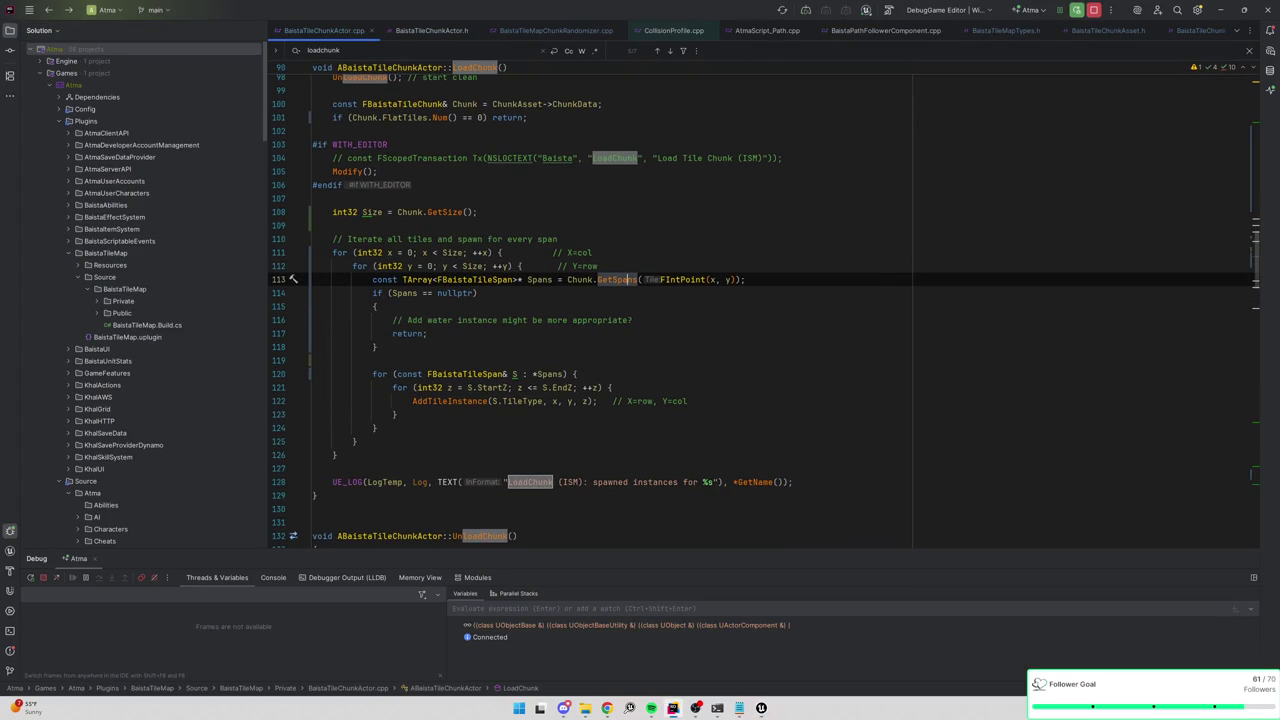
pyautogui.scroll(-1, 764, 310)
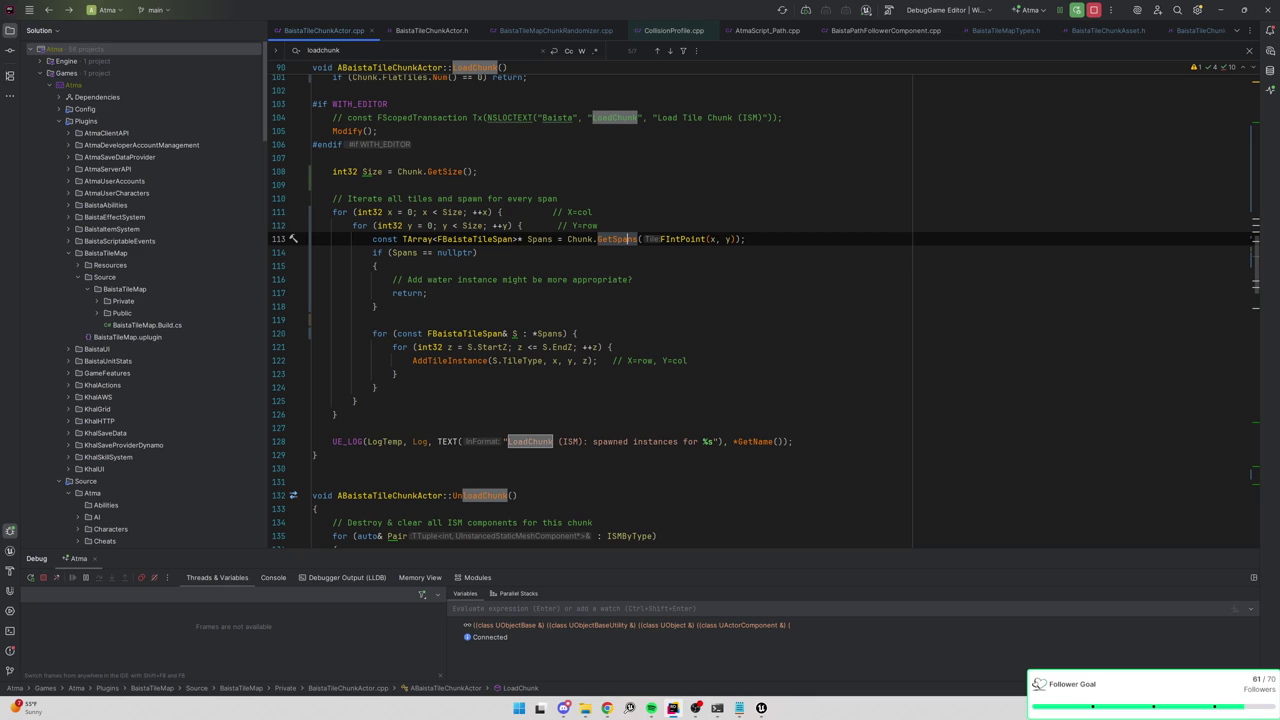
pyautogui.click(563, 334)
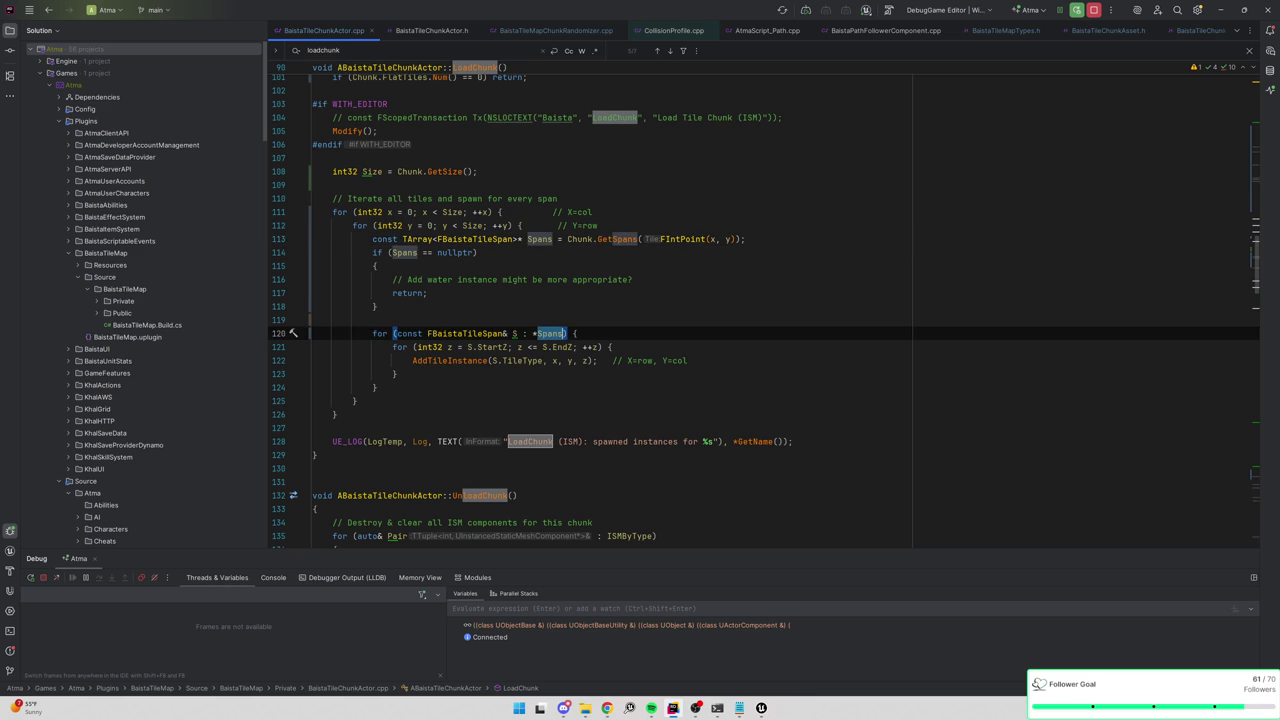
pyautogui.moveTo(563, 334)
pyautogui.keyDown('ctrl'); pyautogui.click(460, 361); pyautogui.keyUp('ctrl')
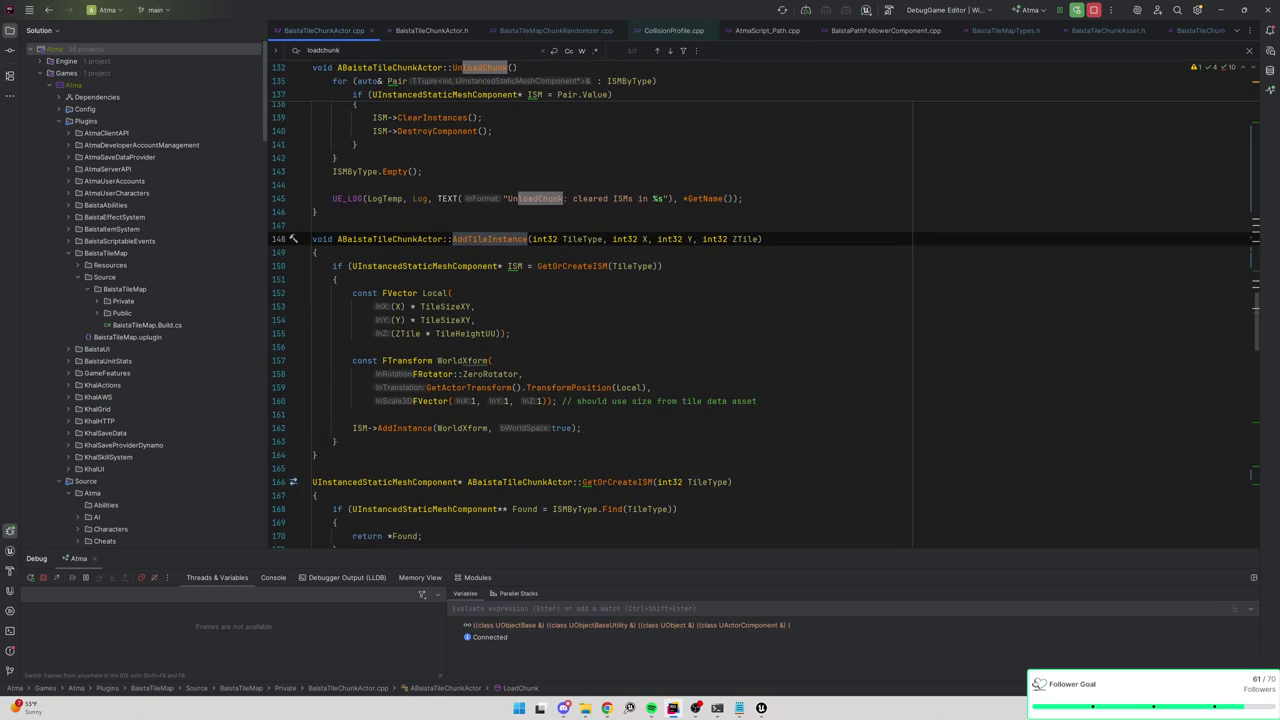
pyautogui.hotkey('ctrl', 'alt', 'Left')
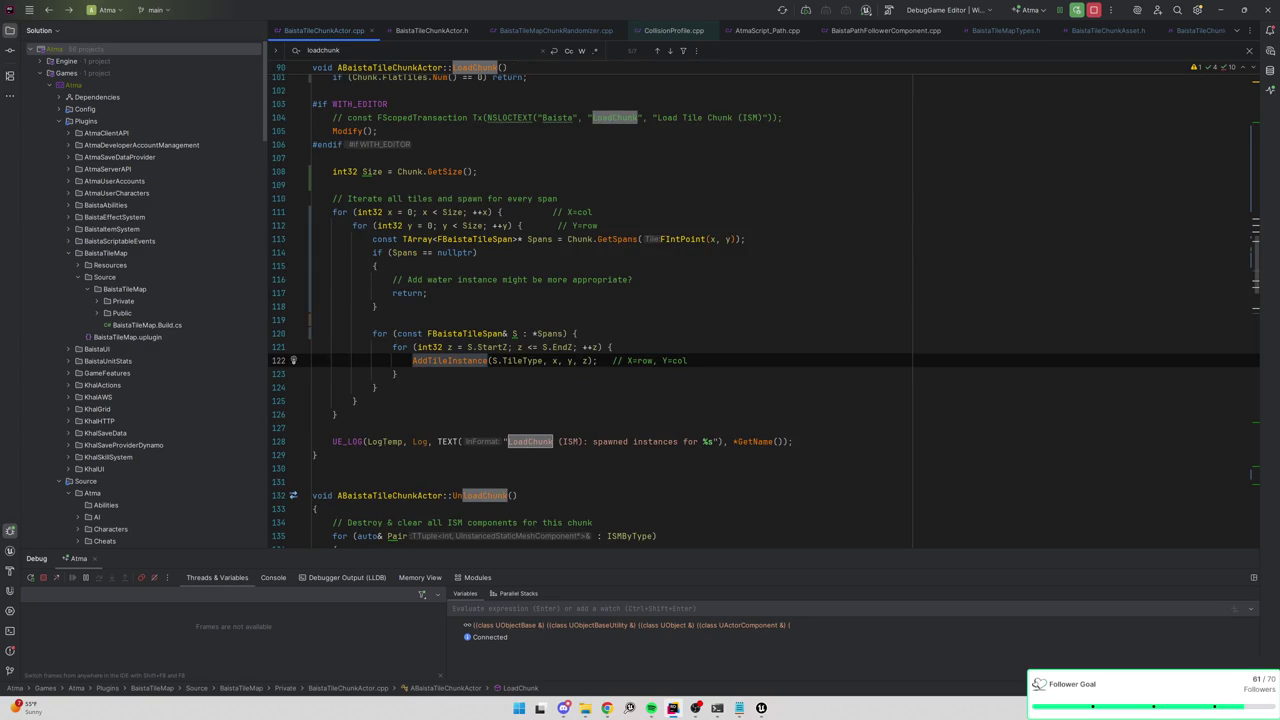
pyautogui.hotkey('ctrl', 'q')
pyautogui.press('Escape')
# Highlight every use of TileType in AddTileInstance, then return to Unreal's TC_PCGChunk editor.
pyautogui.keyDown('ctrl'); pyautogui.click(460, 362); pyautogui.keyUp('ctrl')
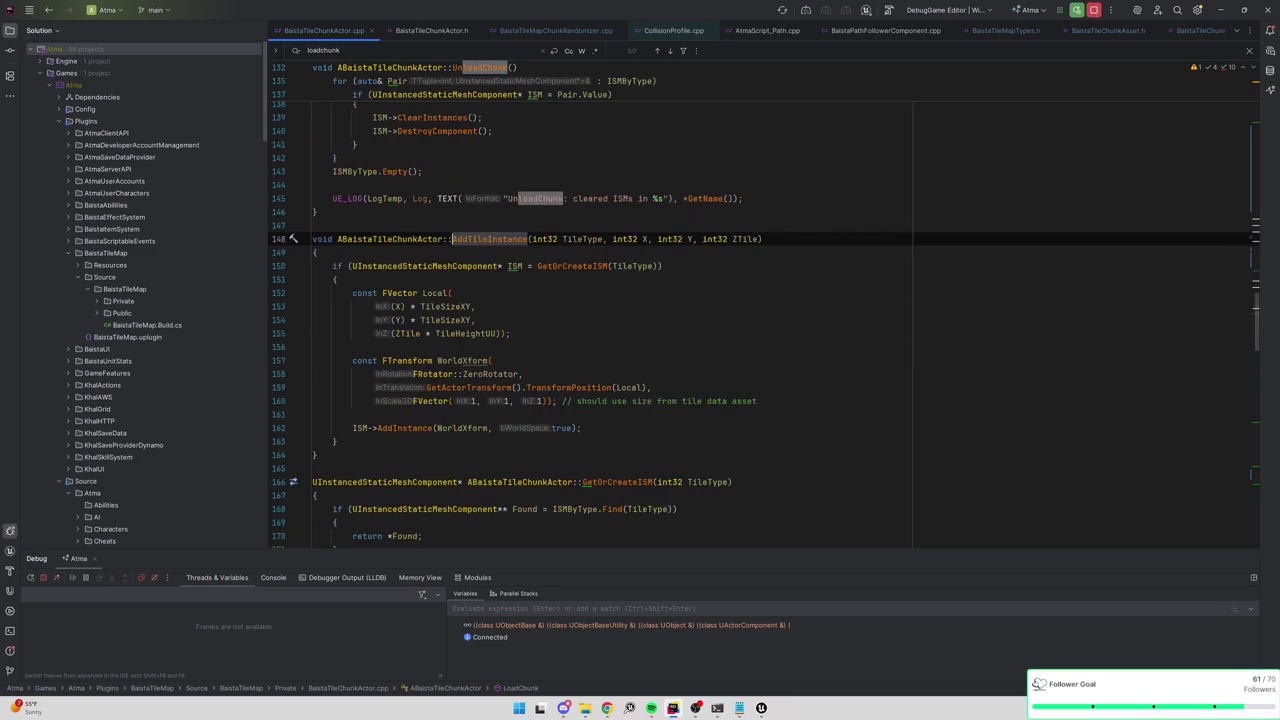
pyautogui.click(582, 239)
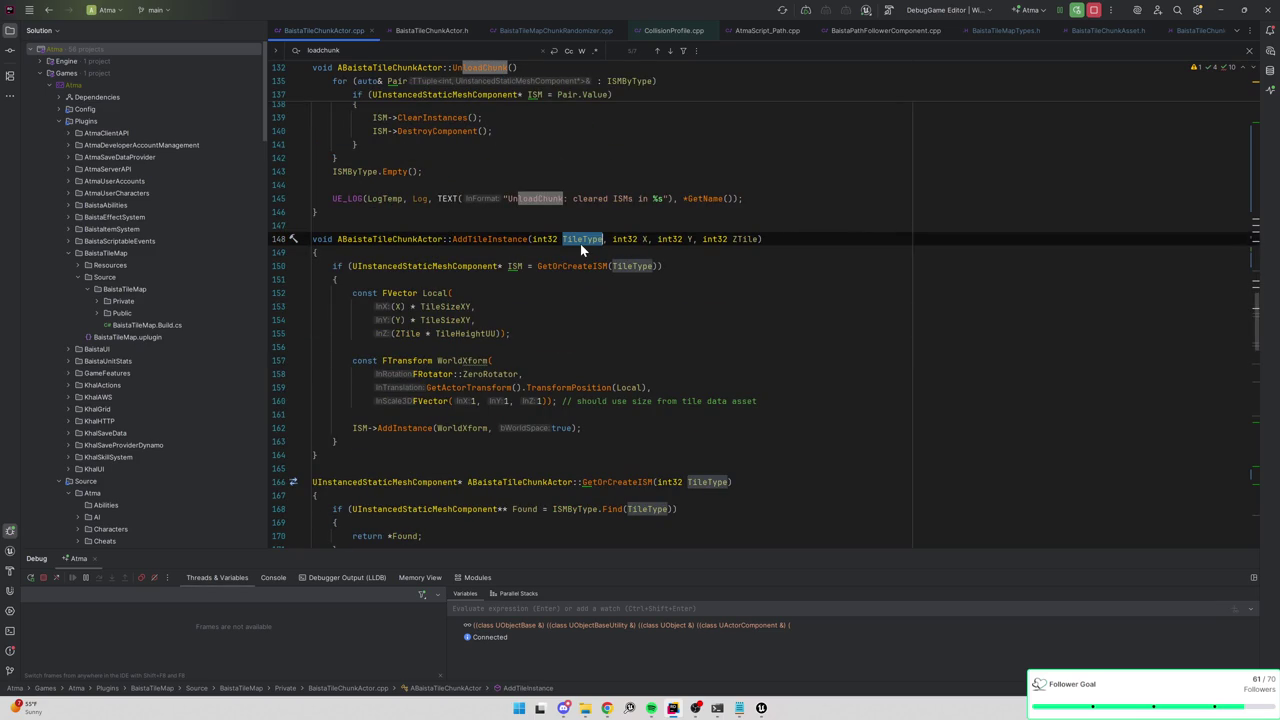
pyautogui.scroll(-1, 764, 314)
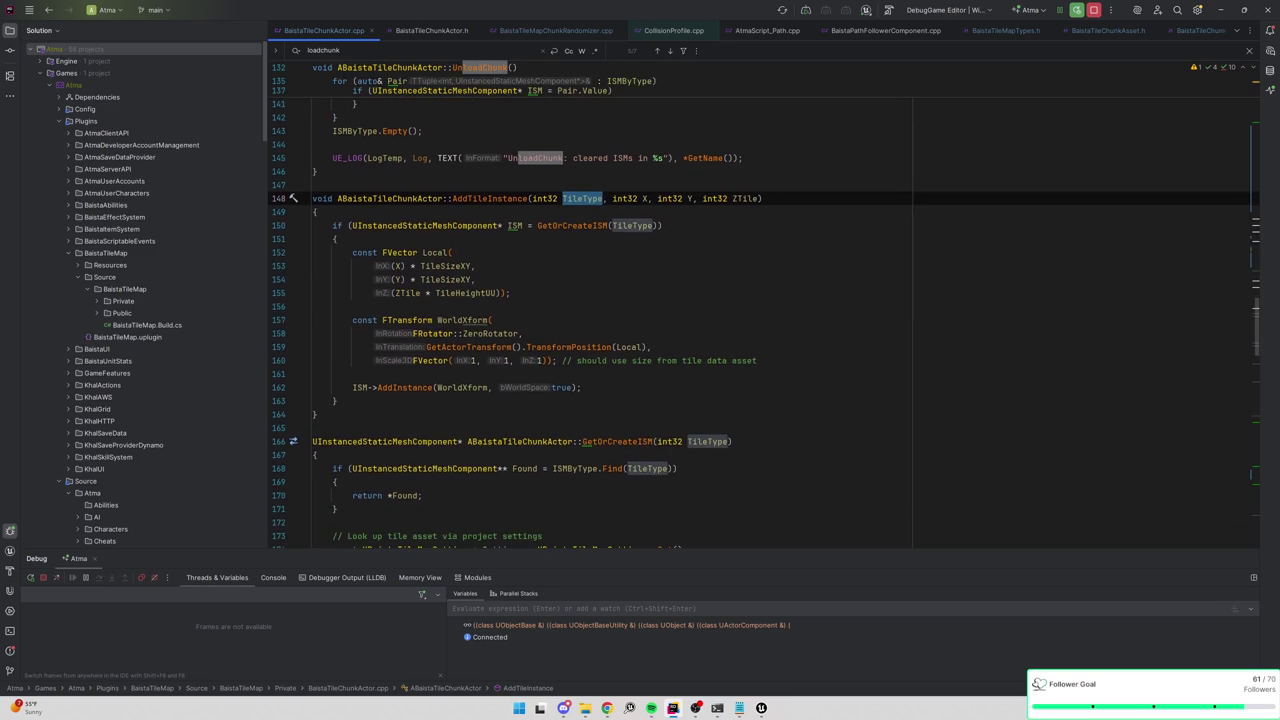
pyautogui.hotkey('ctrl', '-')
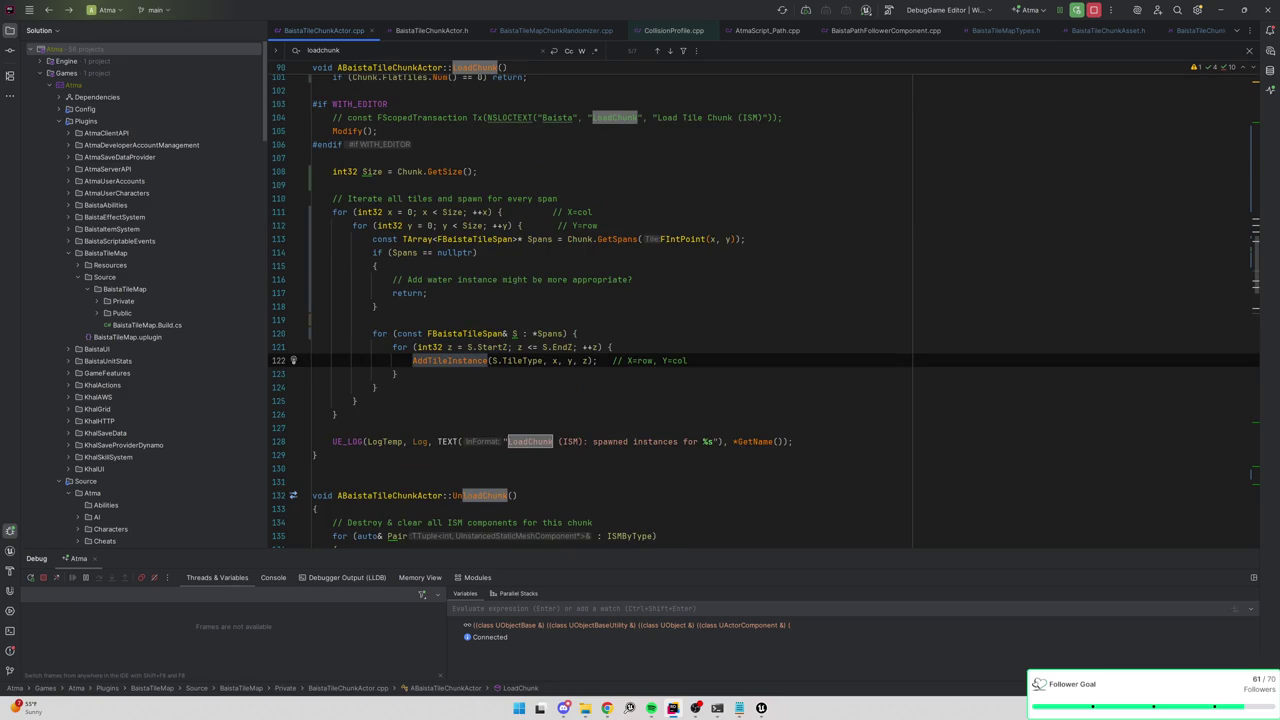
pyautogui.keyDown('ctrl'); pyautogui.click(466, 363); pyautogui.keyUp('ctrl')
pyautogui.scroll(-2, 466, 363)
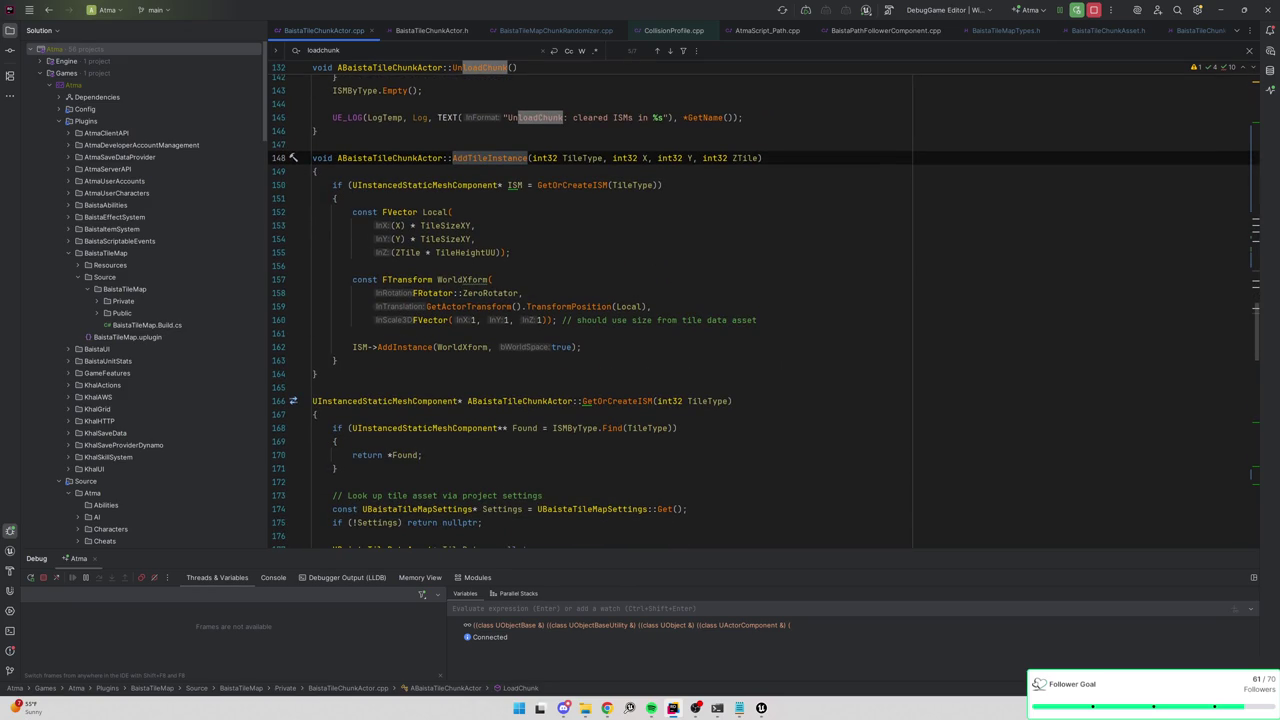
pyautogui.hotkey('ctrl', '-')
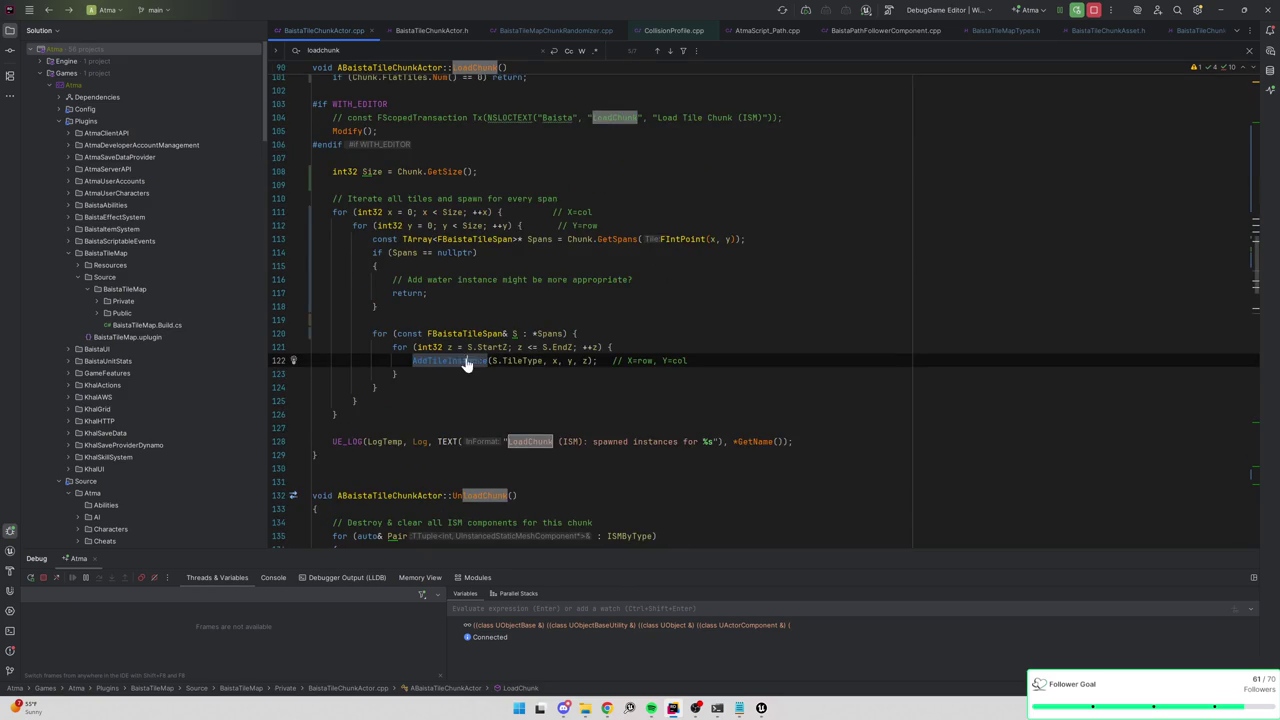
pyautogui.keyDown('ctrl'); pyautogui.click(466, 363); pyautogui.keyUp('ctrl')
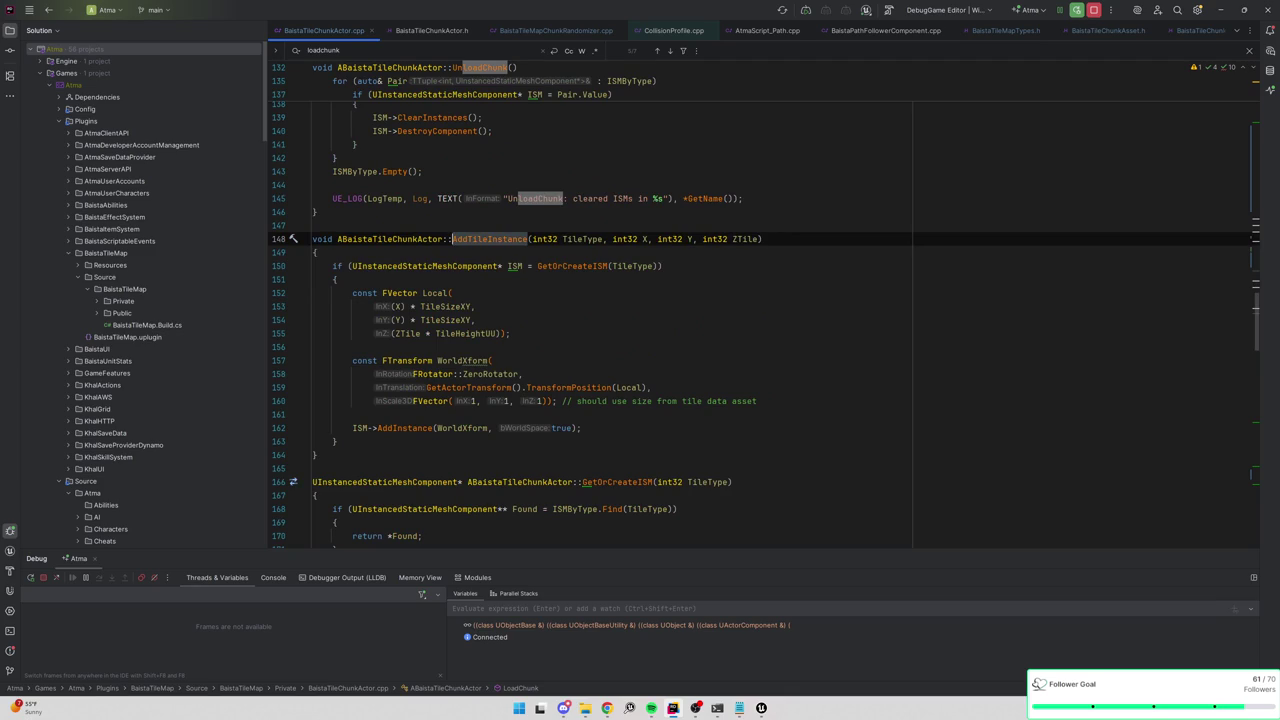
pyautogui.click(583, 239)
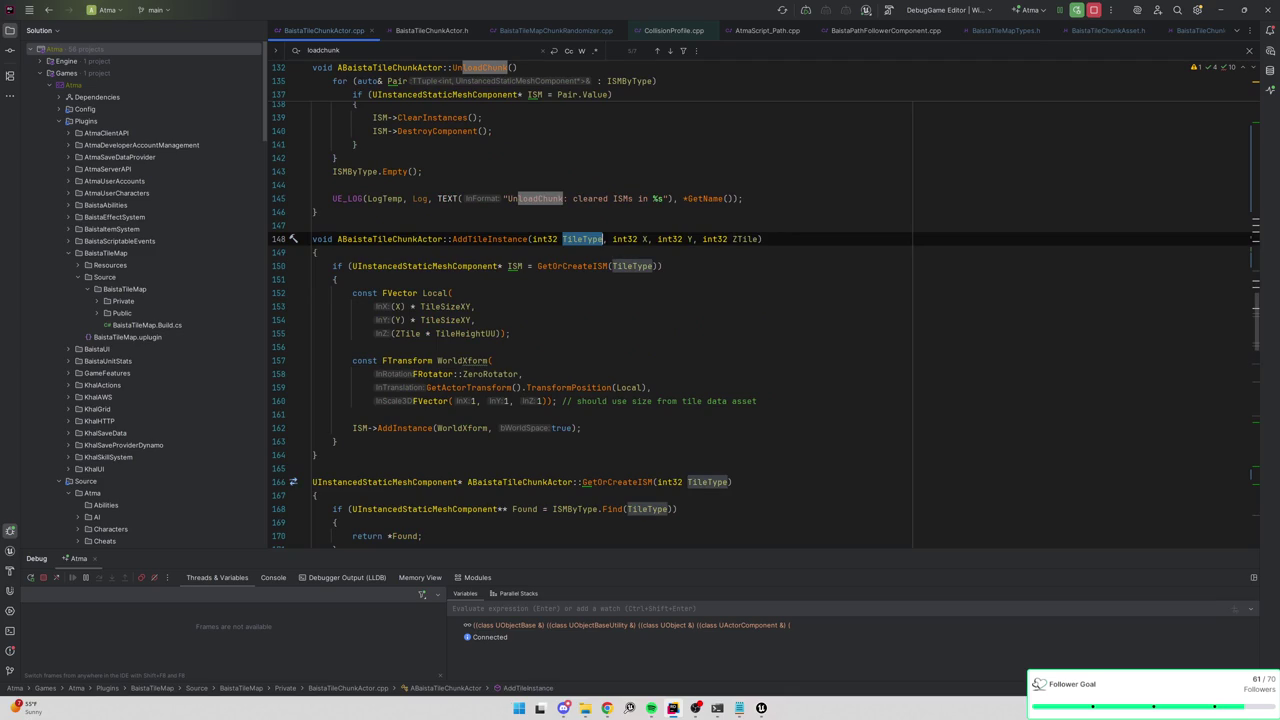
pyautogui.moveTo(590, 266)
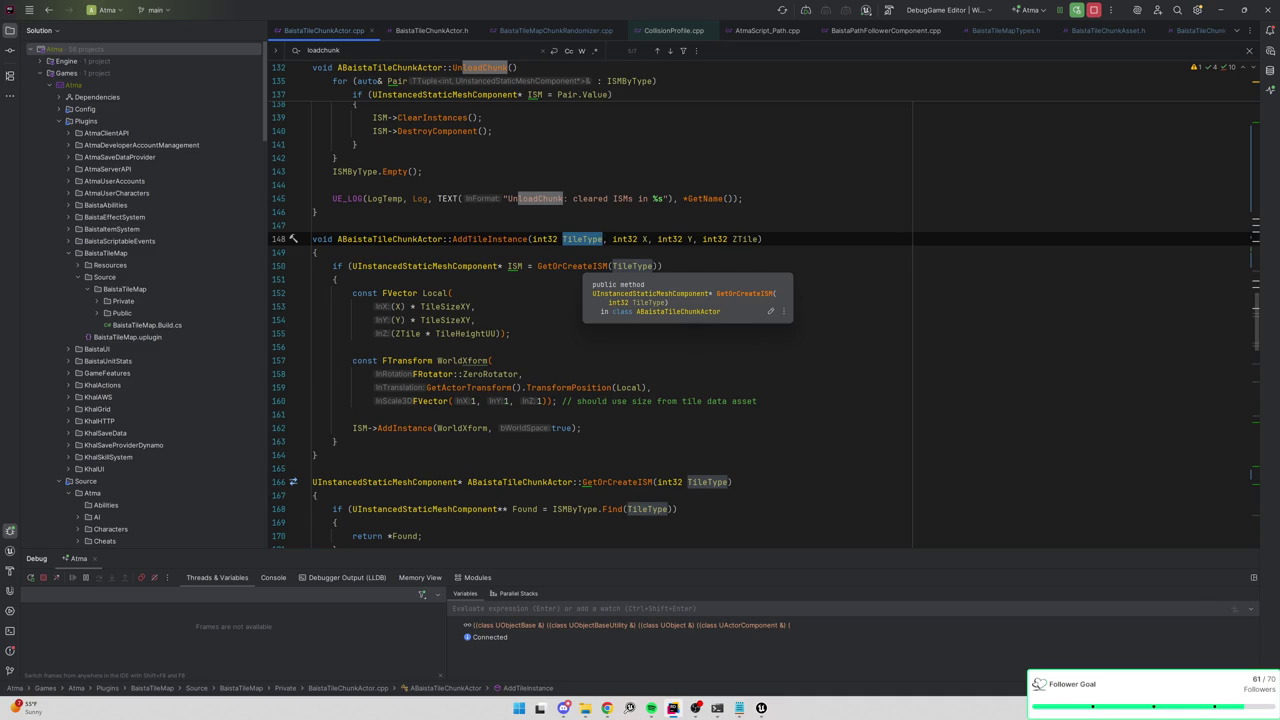
pyautogui.hotkey('alt', 'Tab')
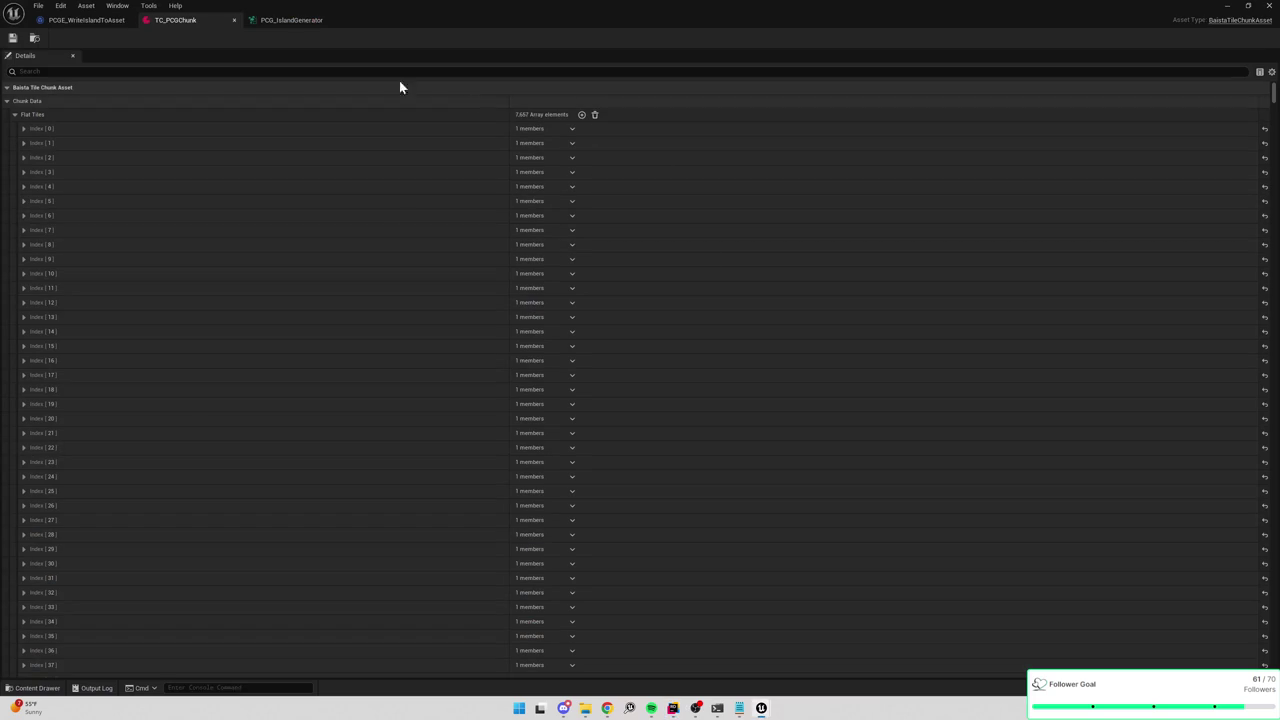
# Save the PCGE_WriteIslandToAsset blueprint.
pyautogui.click(286, 19)
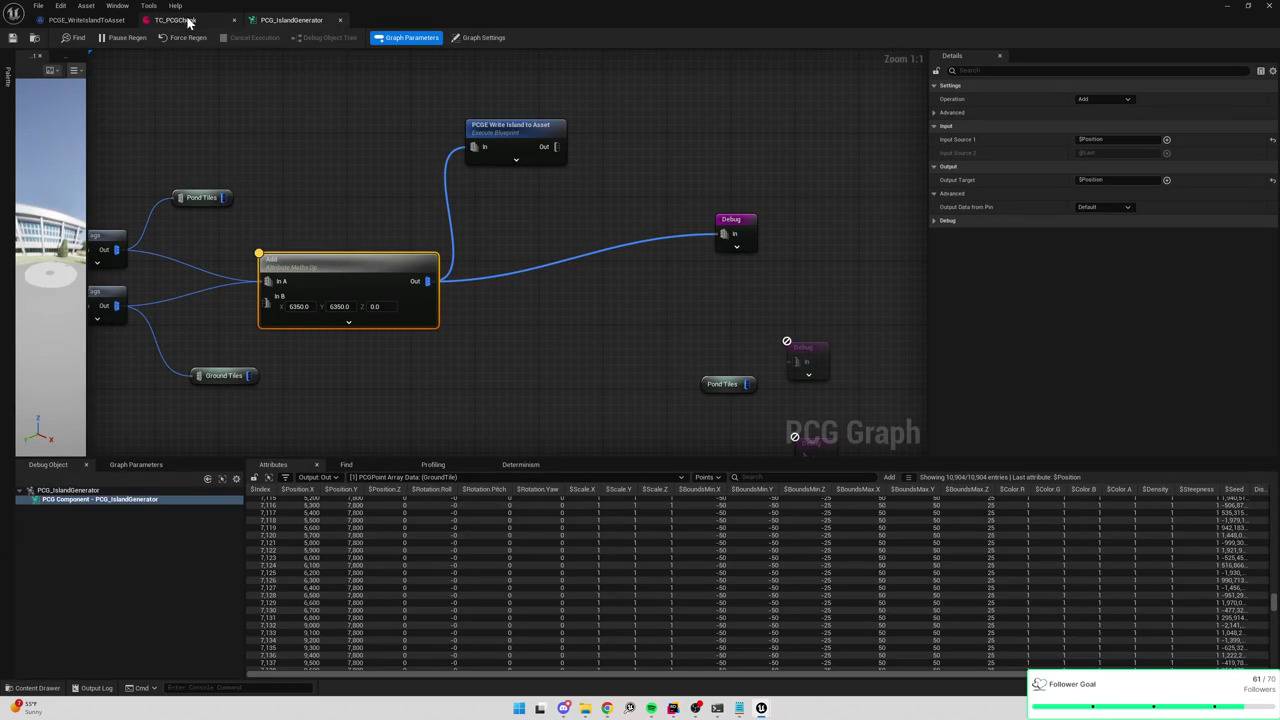
pyautogui.click(94, 22)
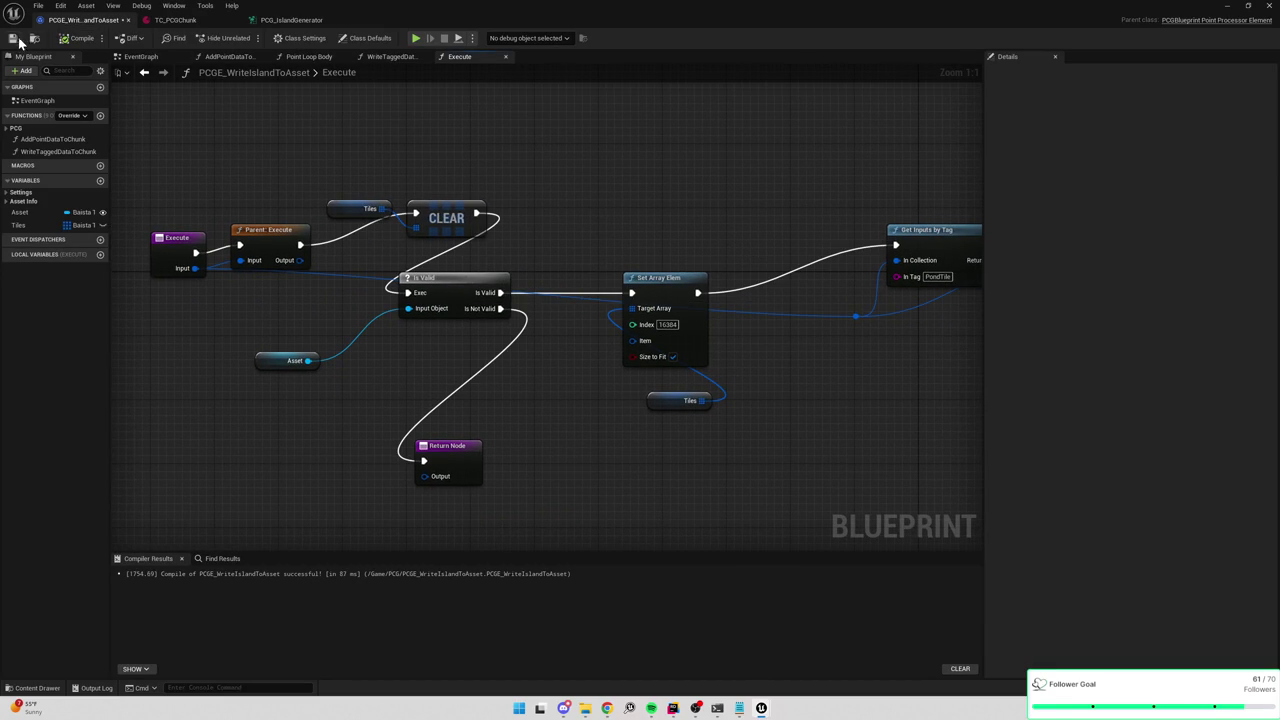
pyautogui.click(12, 38)
# Regenerate the island tiles on PCG_IslandGenerator in the level.
pyautogui.click(190, 22)
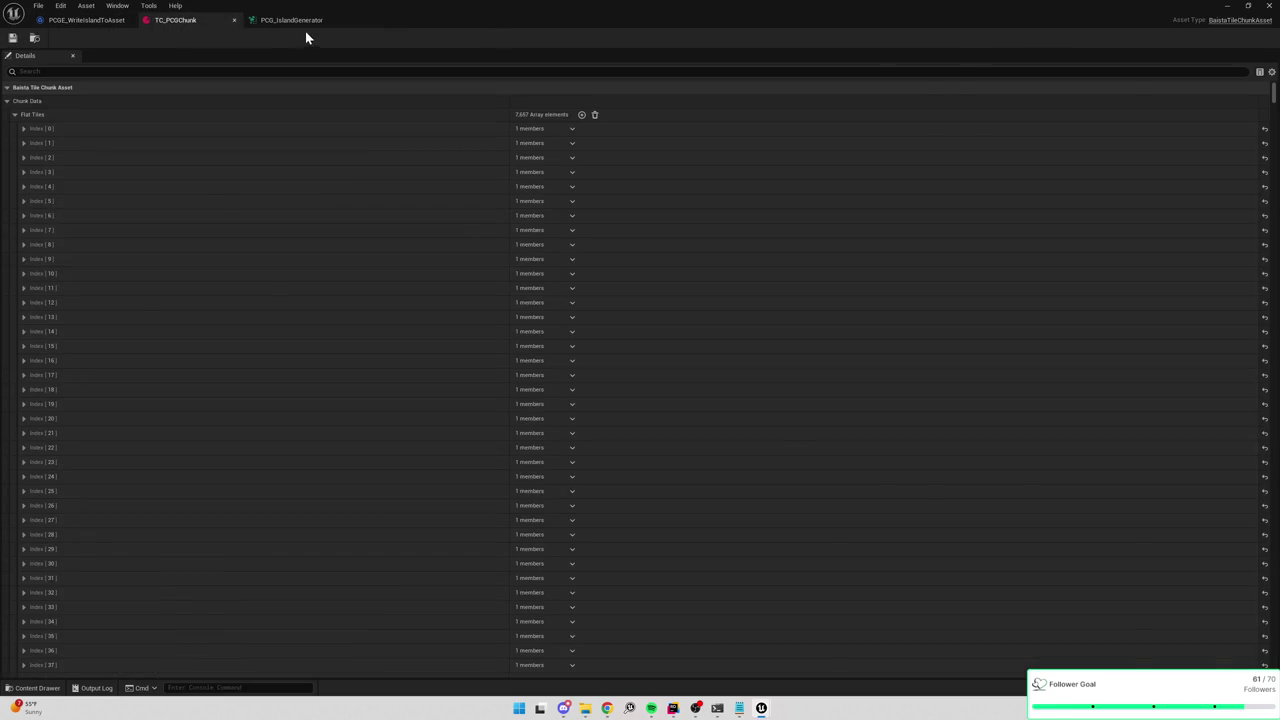
pyautogui.click(305, 21)
pyautogui.click(1266, 6)
pyautogui.click(1126, 608)
pyautogui.click(761, 708)
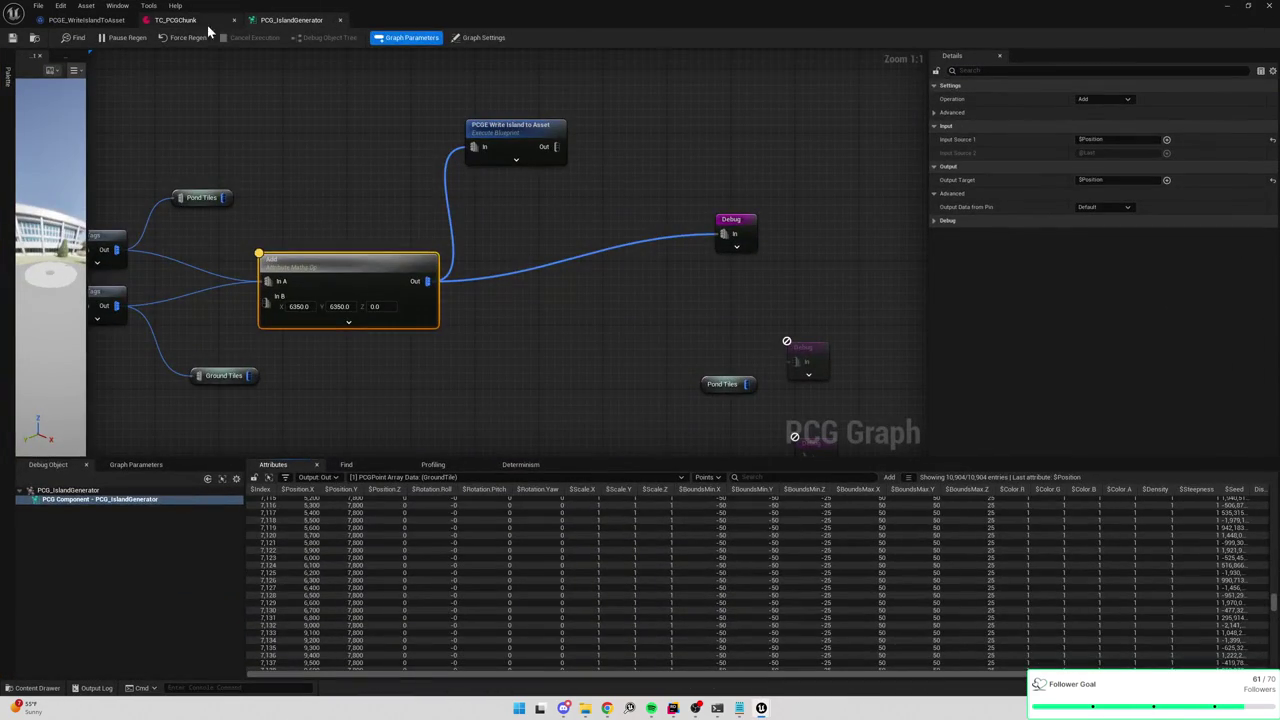
# Save TC_PCGChunk, check its 16,385 Flat Tiles and Index [9] entry, then return to Rider.
pyautogui.click(175, 20)
pyautogui.hotkey('ctrl', 's')
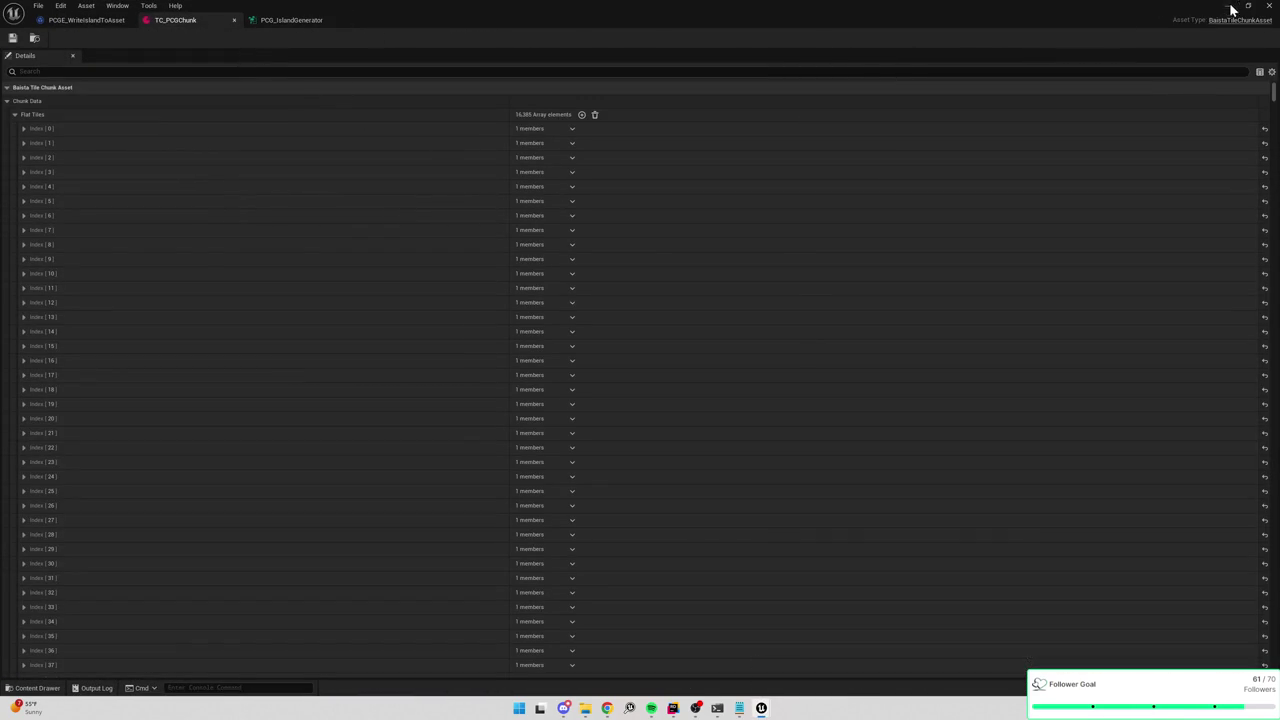
pyautogui.click(23, 260)
pyautogui.click(1227, 5)
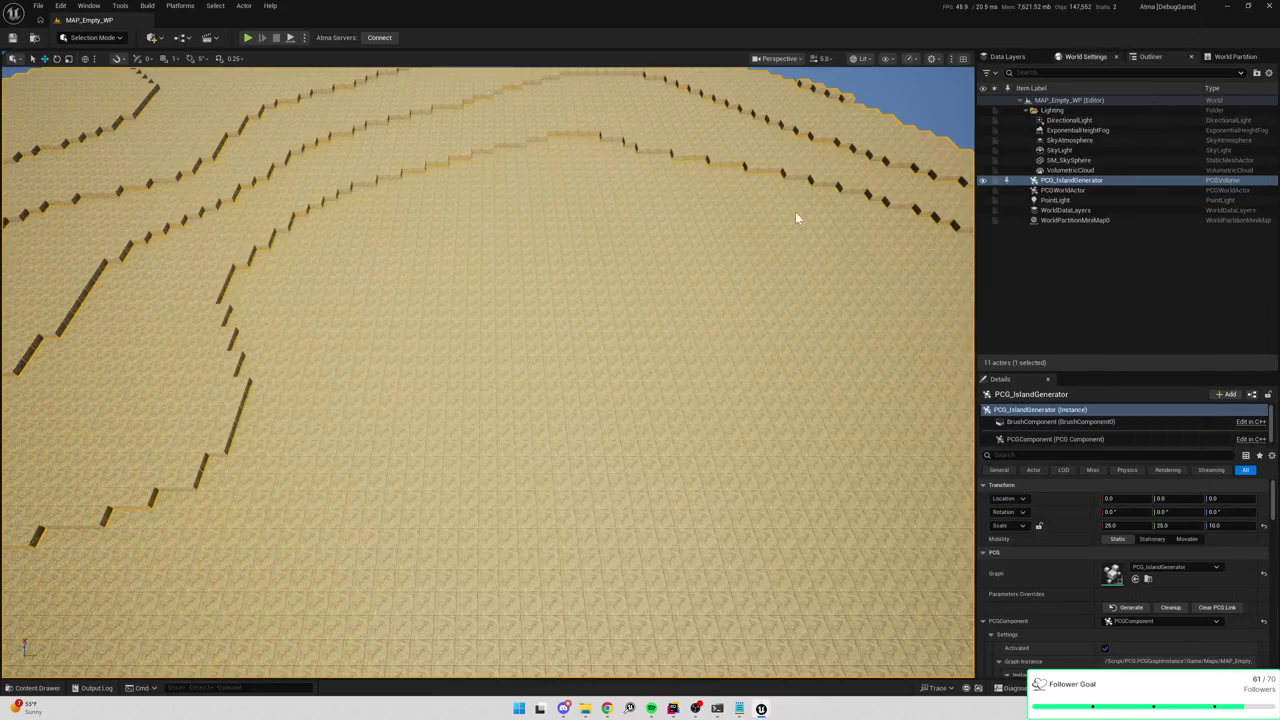
pyautogui.hotkey('alt', 'Tab')
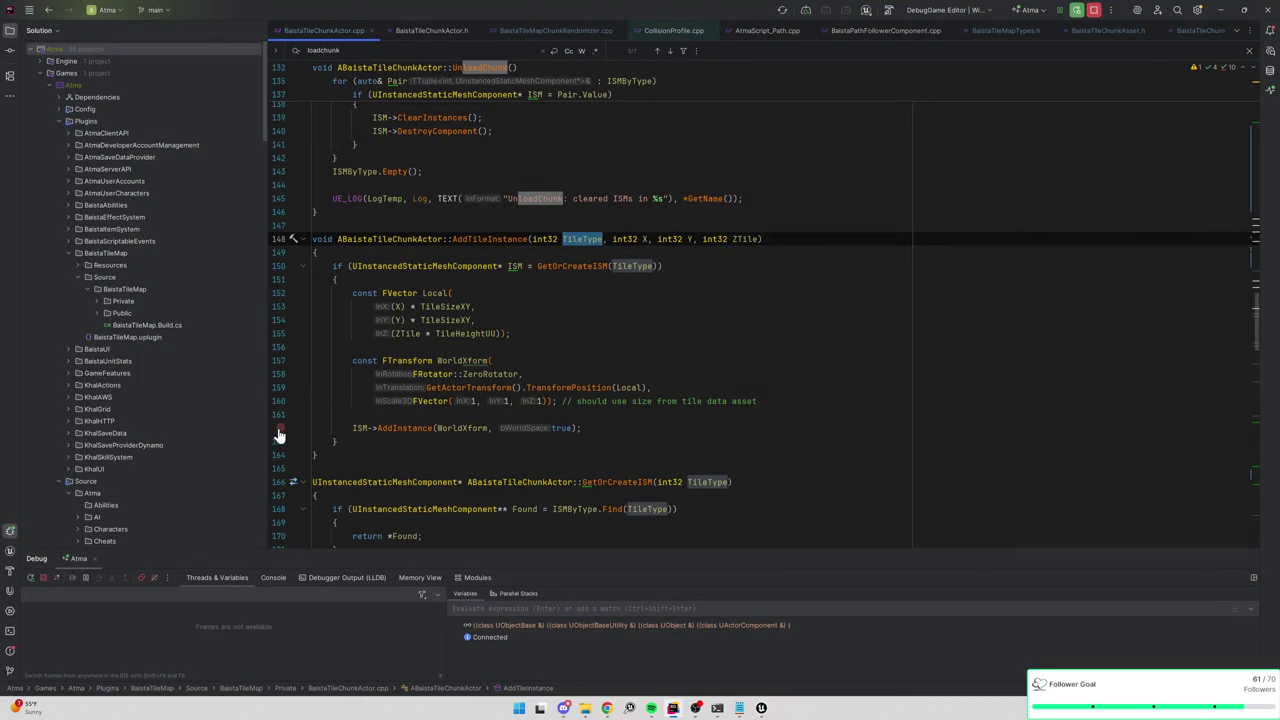
# Set a breakpoint on the AddTileInstance call in LoadChunk and start a play session.
pyautogui.hotkey('ctrl', '-')
pyautogui.click(281, 360)
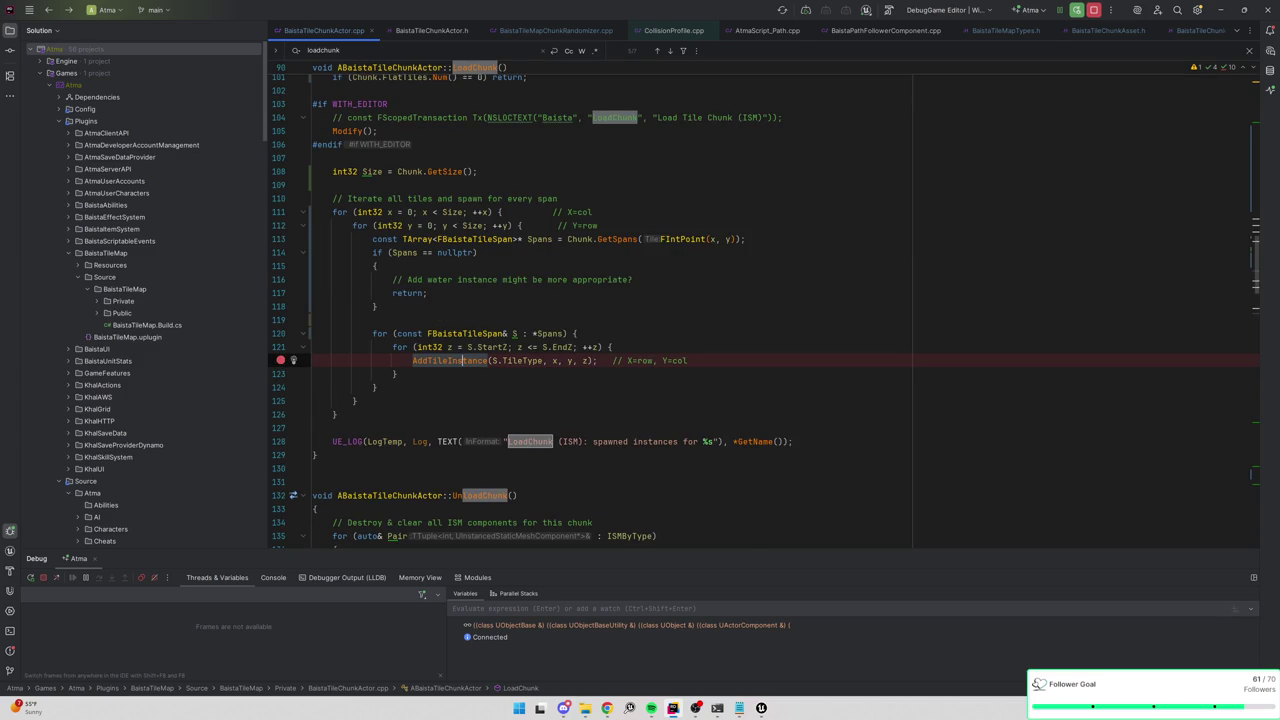
pyautogui.hotkey('alt', 'Tab')
pyautogui.click(250, 39)
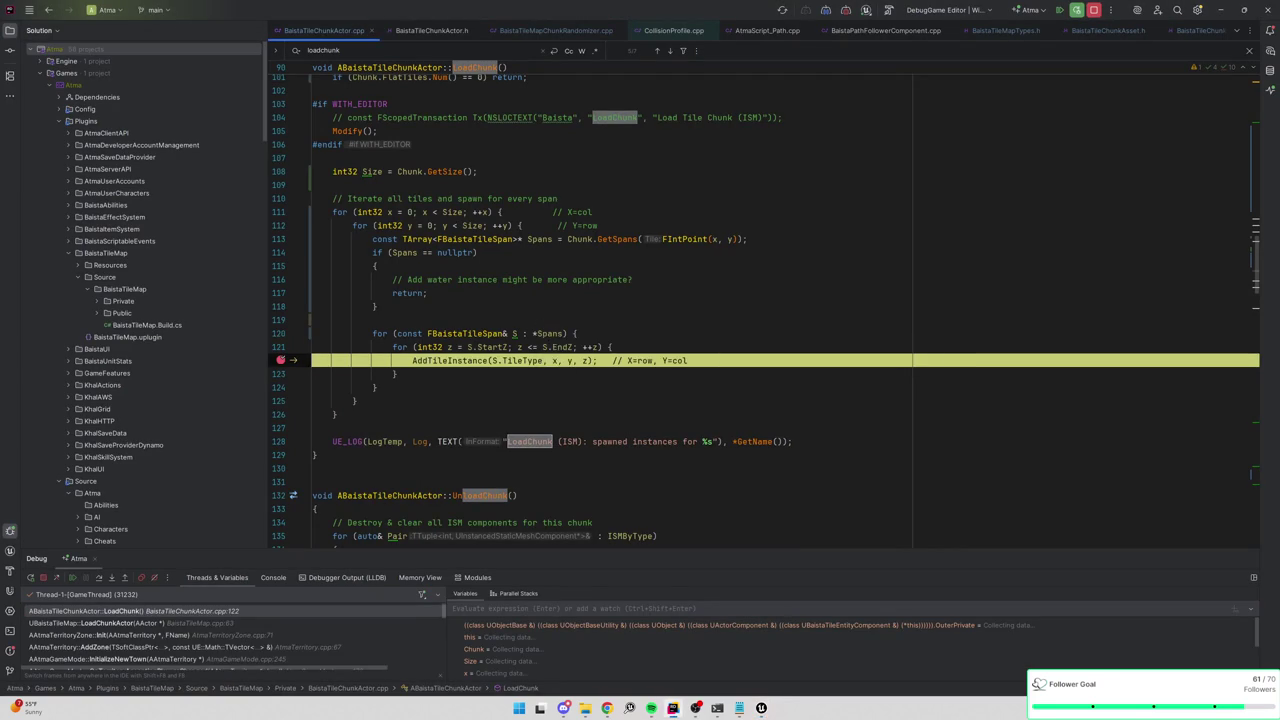
# Resume through successive breakpoint hits, expanding Spans for each tile.
pyautogui.moveTo(540, 241)
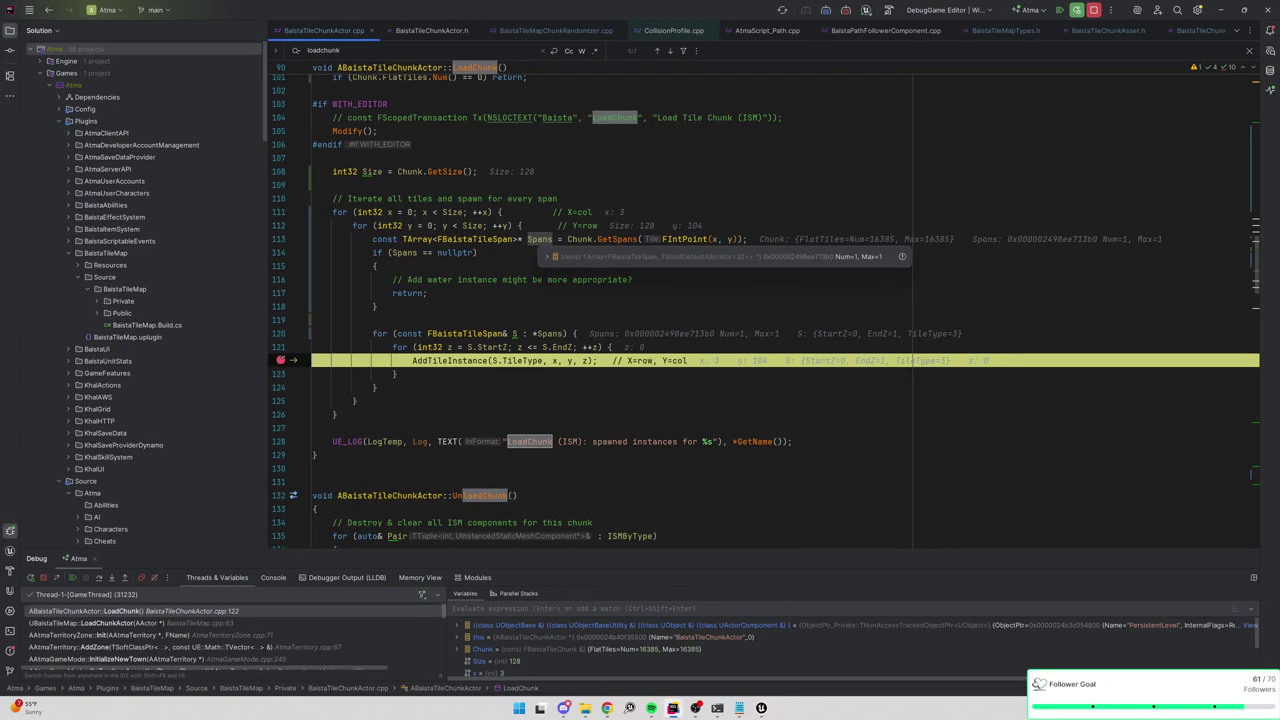
pyautogui.click(543, 258)
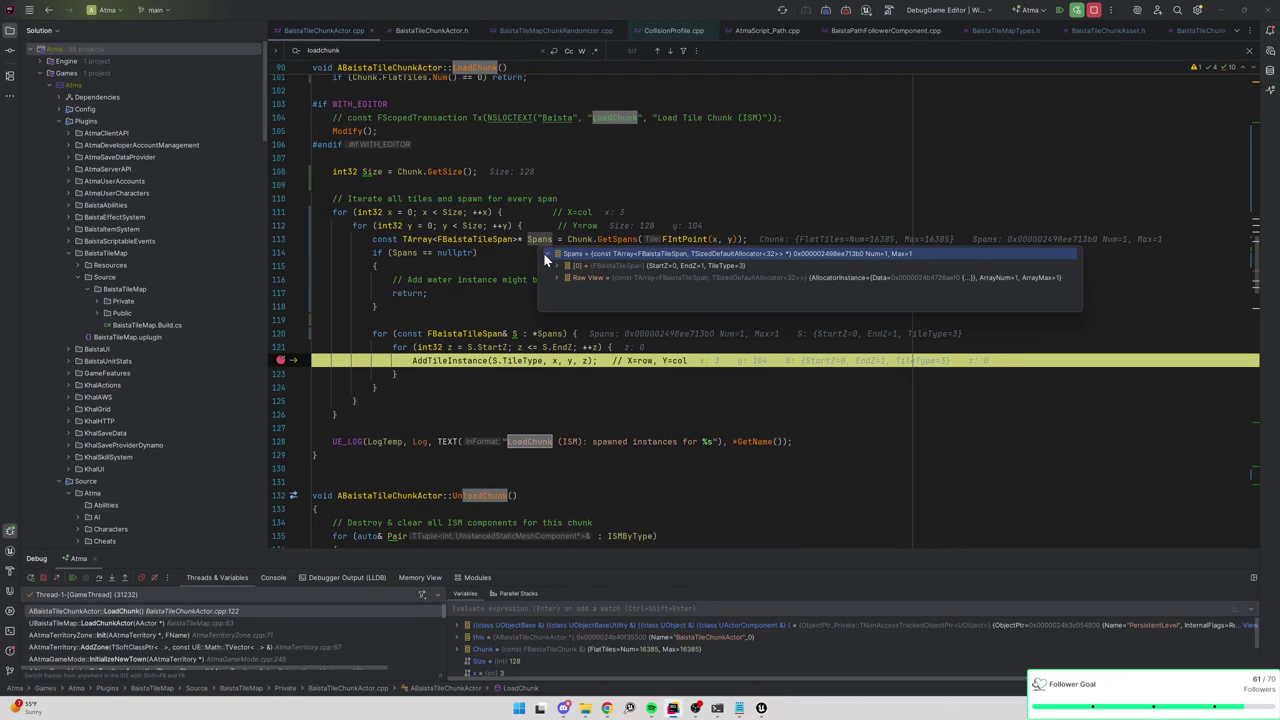
pyautogui.click(1061, 14)
pyautogui.click(1059, 12)
pyautogui.moveTo(539, 240)
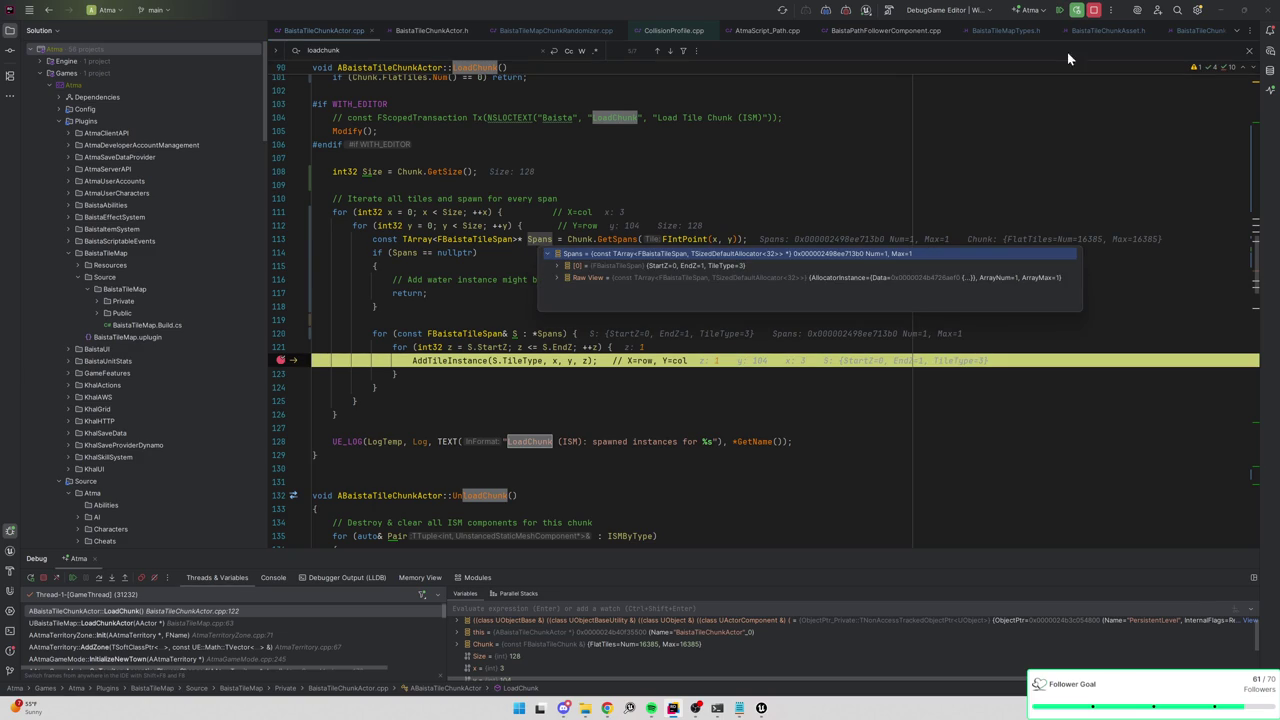
pyautogui.click(1060, 11)
pyautogui.moveTo(540, 241)
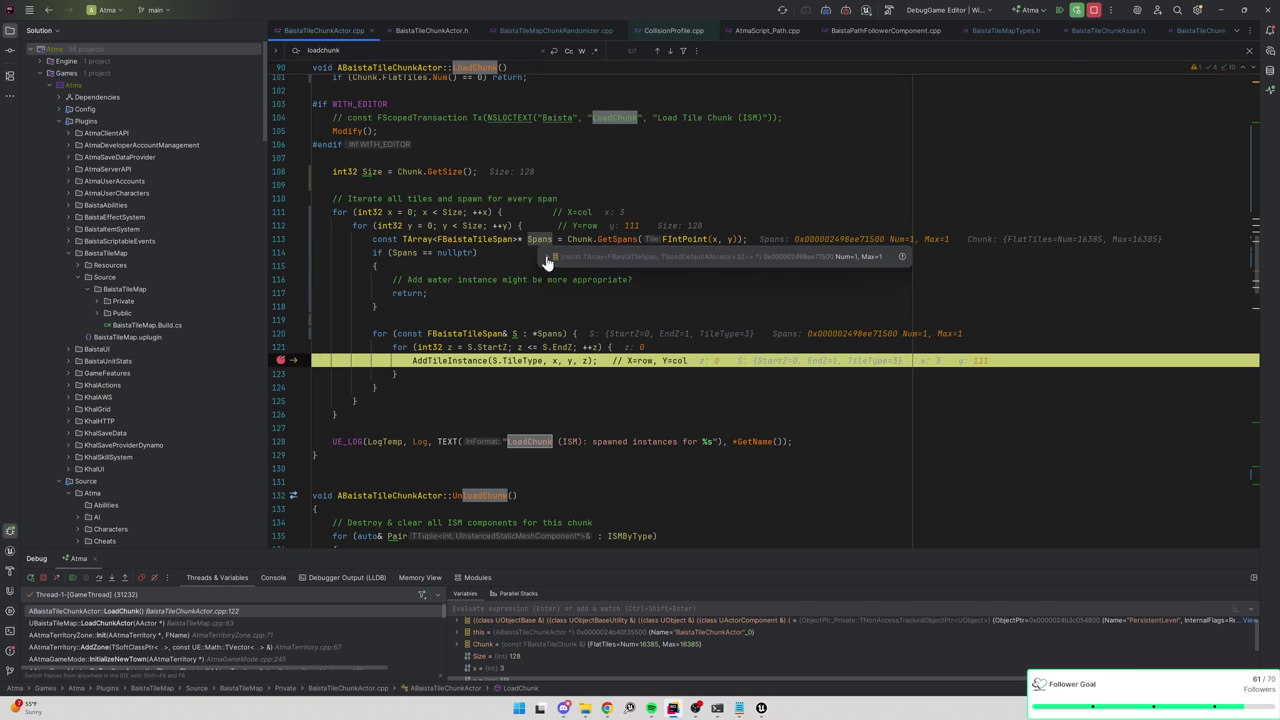
pyautogui.click(1060, 11)
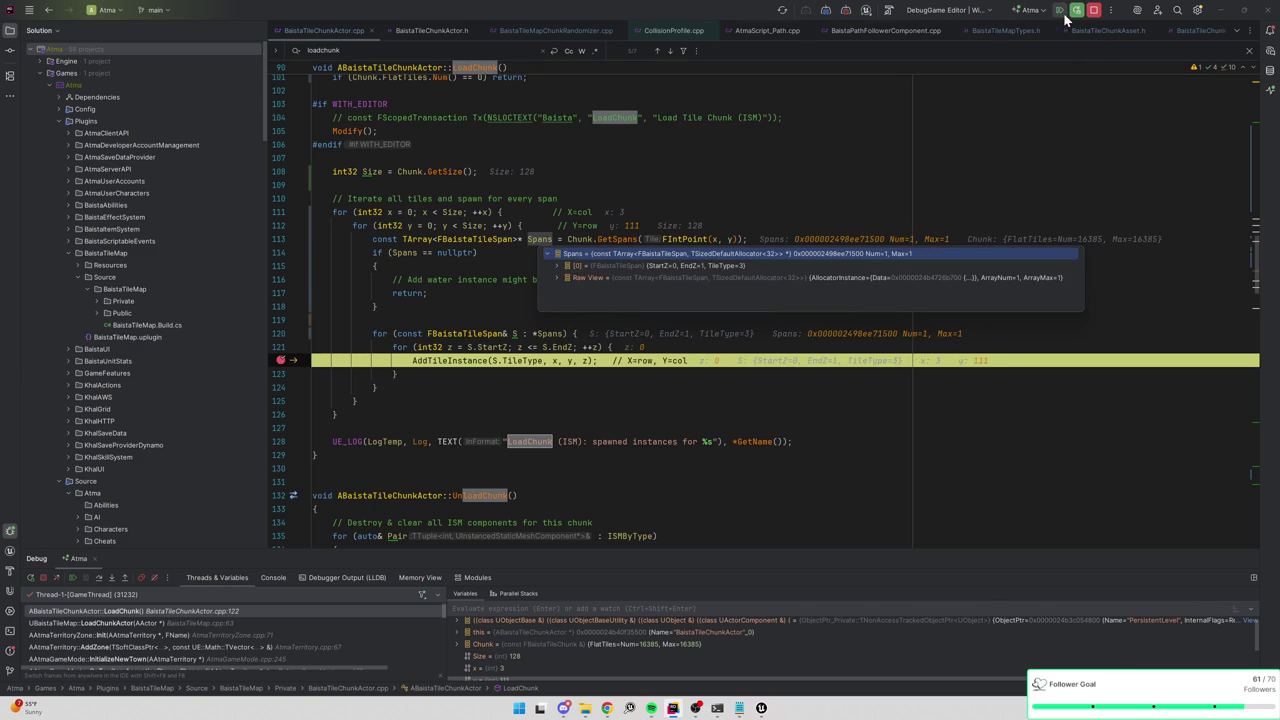
pyautogui.click(551, 254)
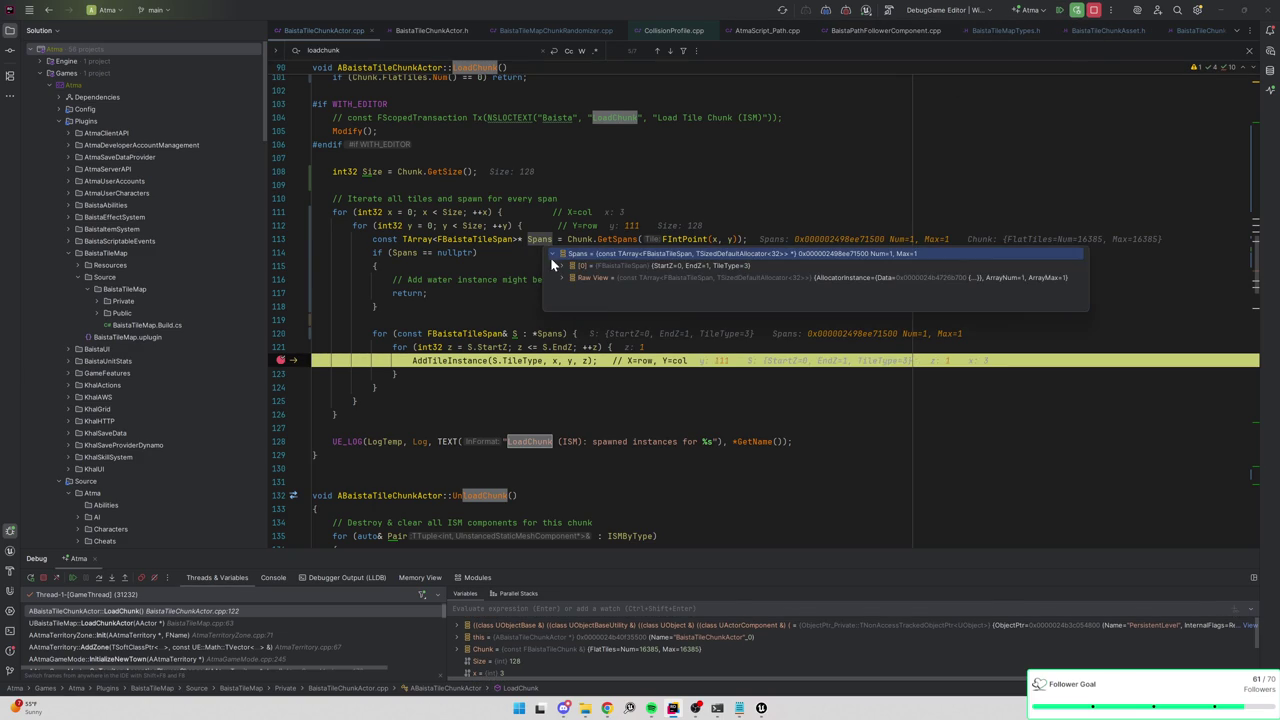
pyautogui.click(1060, 11)
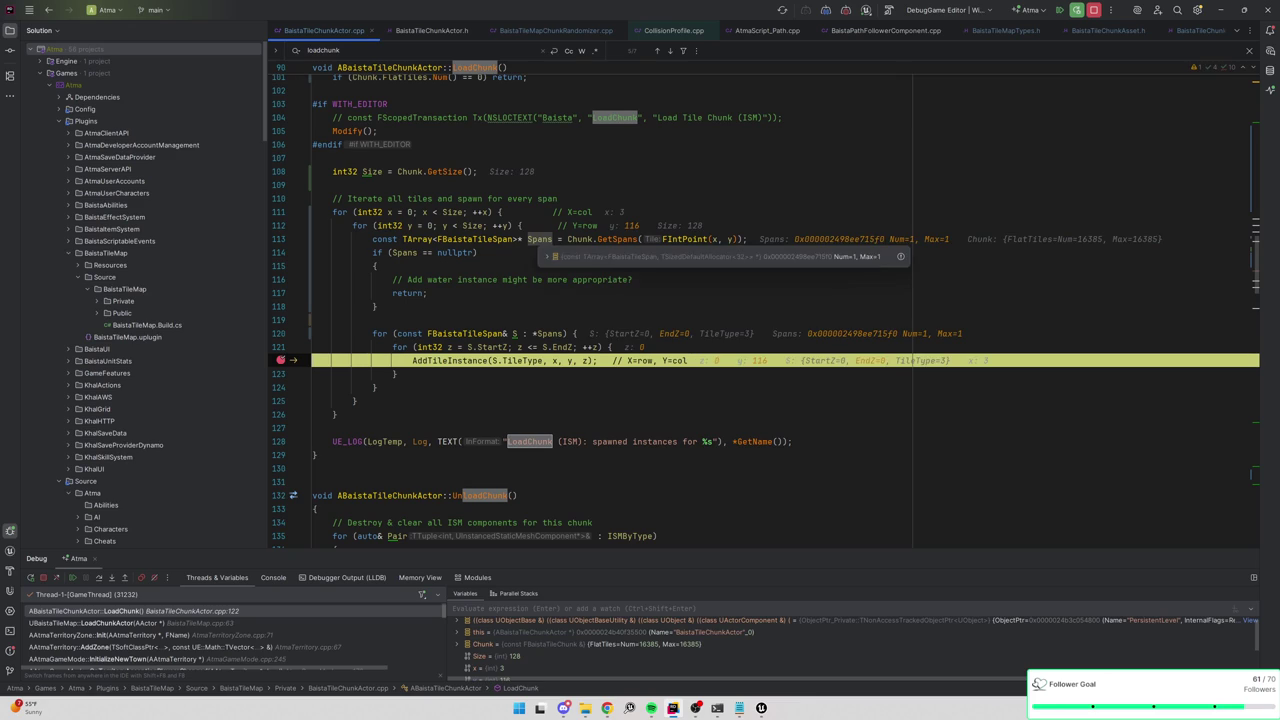
pyautogui.click(552, 254)
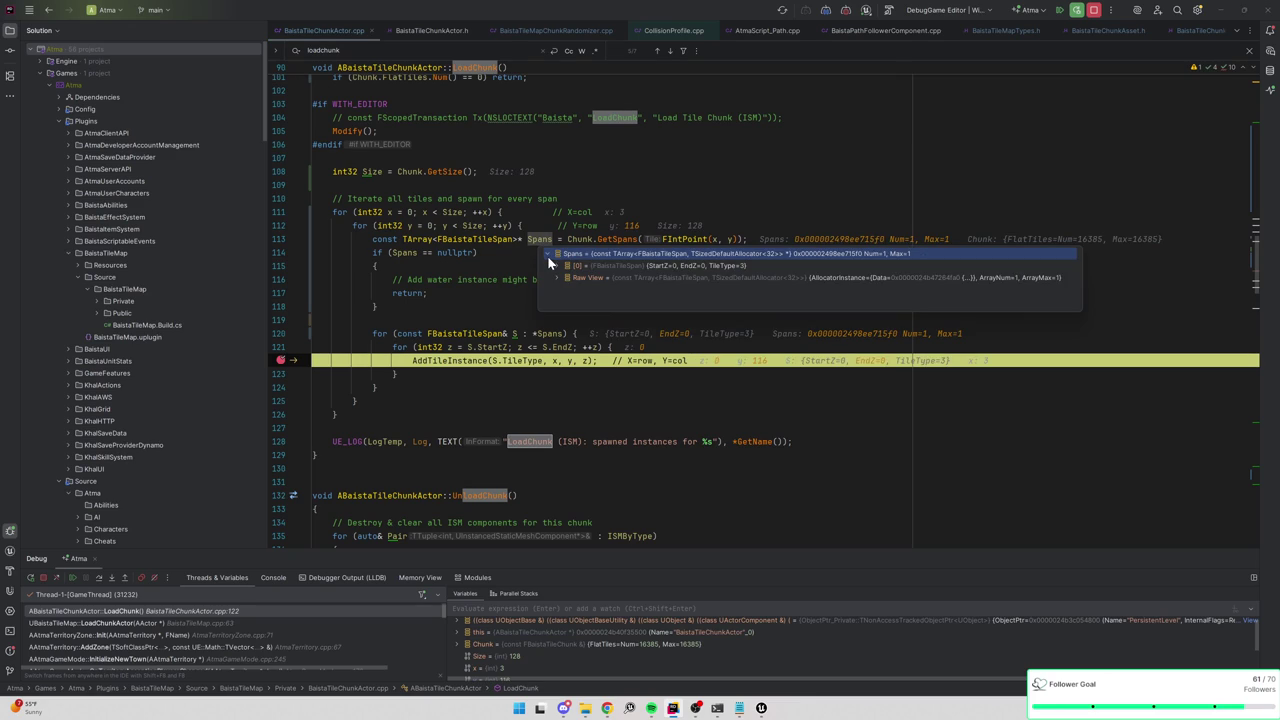
pyautogui.click(1060, 11)
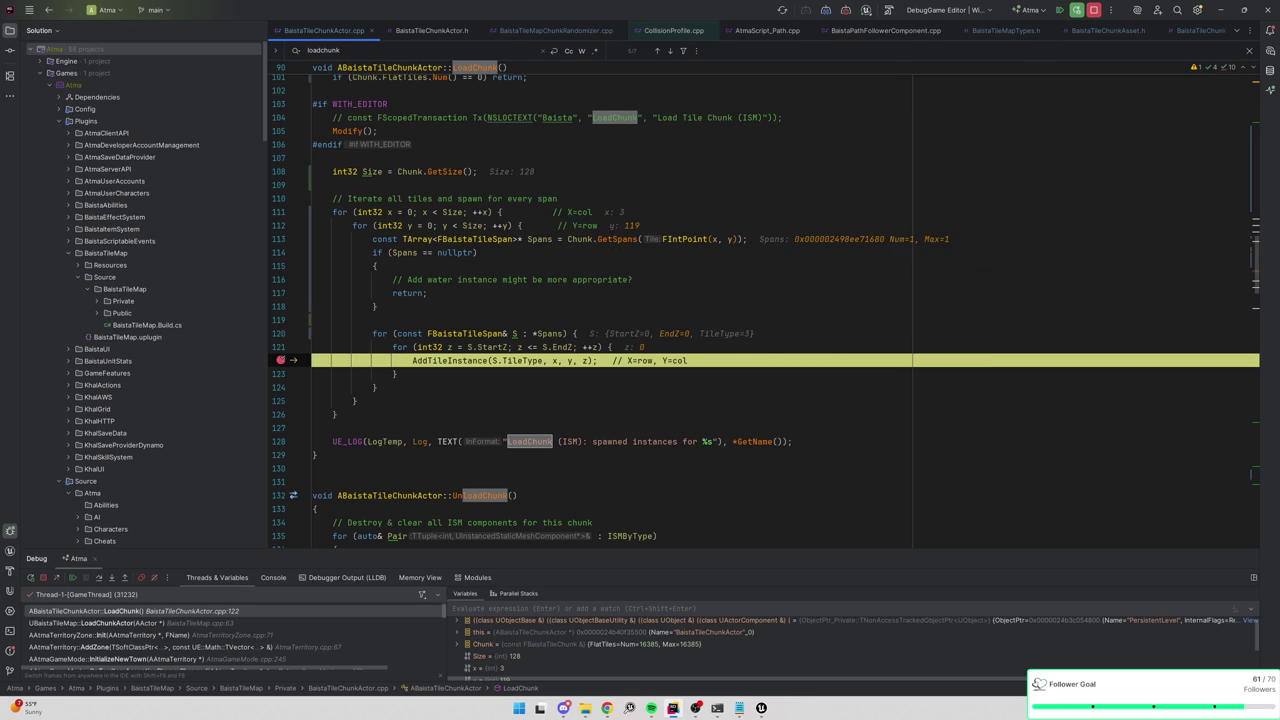
pyautogui.click(543, 254)
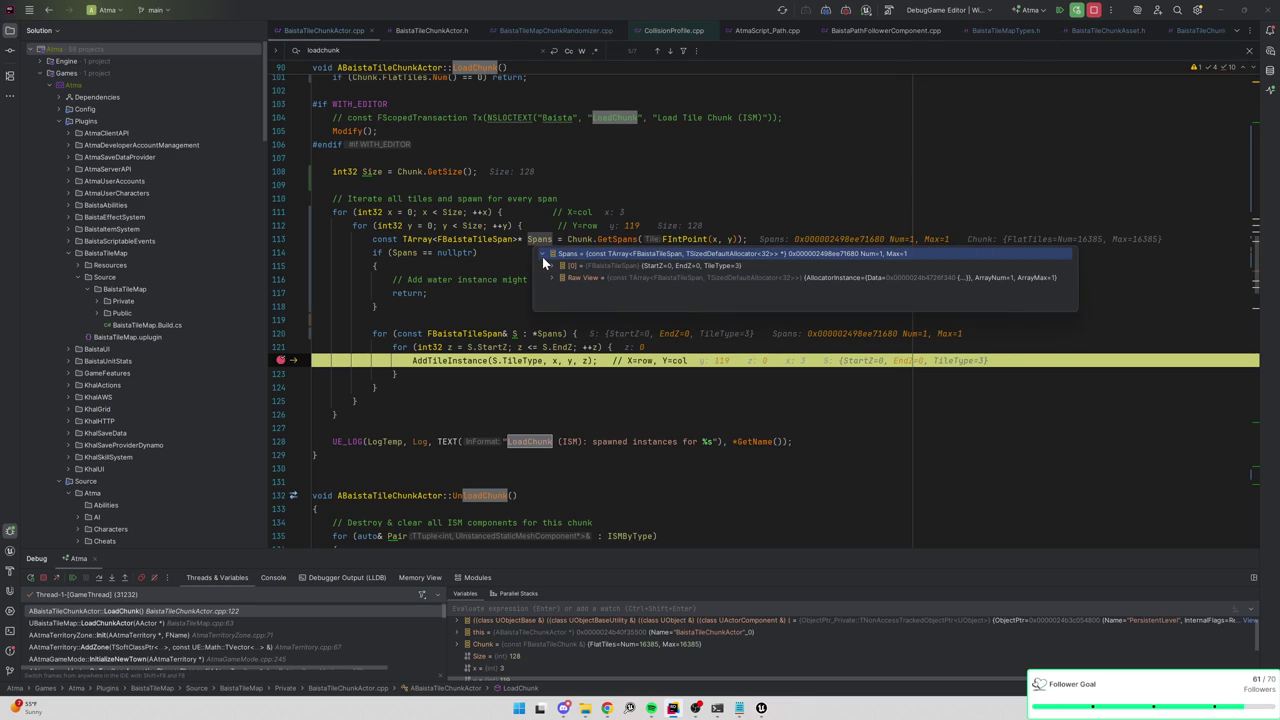
pyautogui.click(1060, 11)
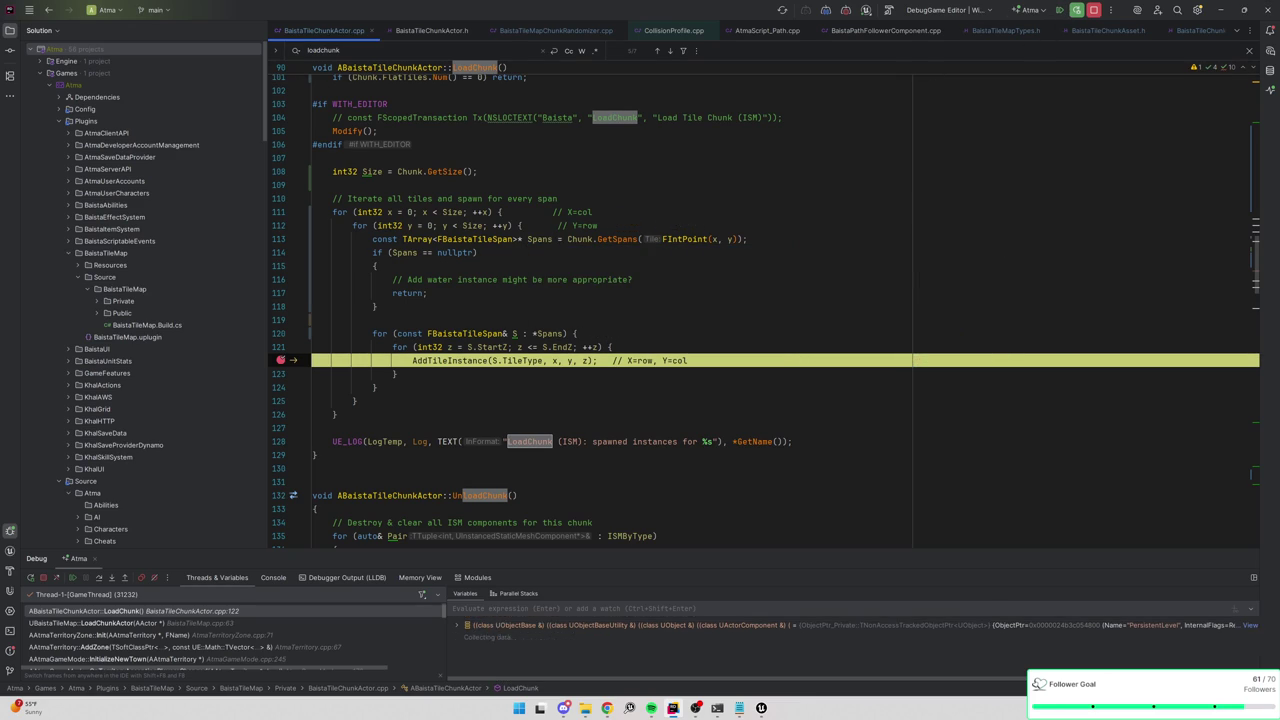
pyautogui.click(554, 256)
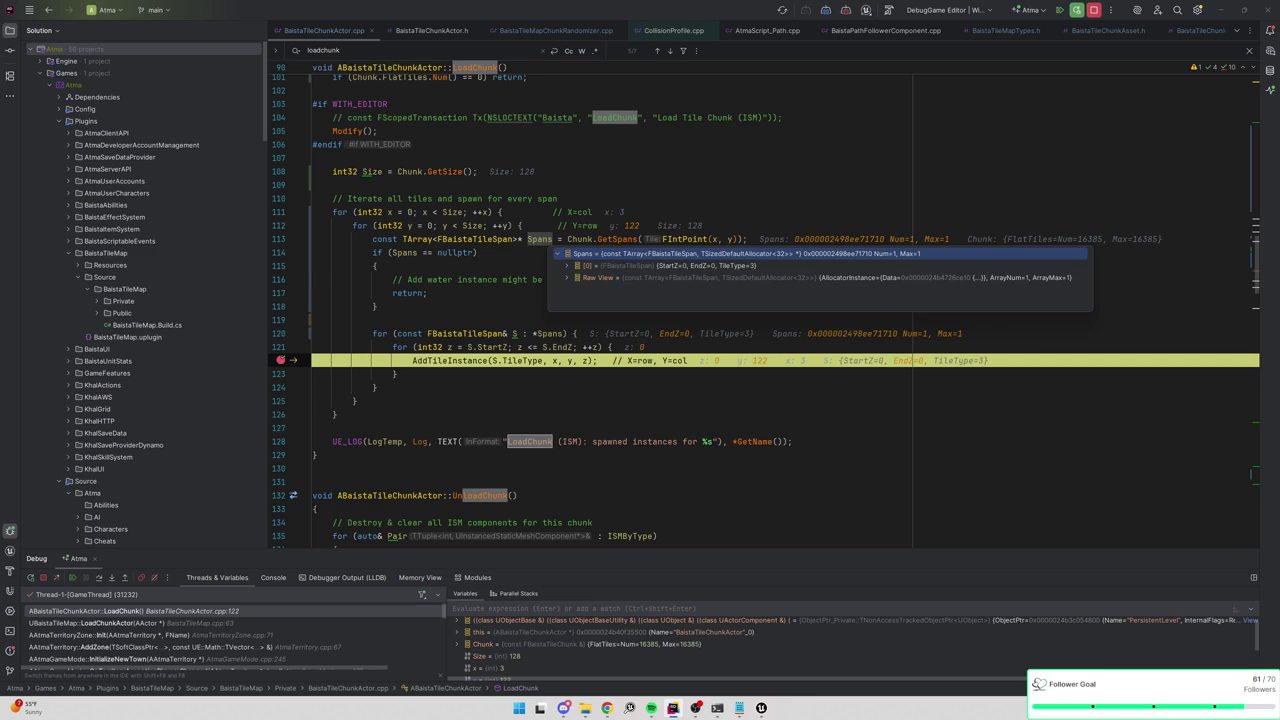
# Break on the line 117 early return instead of line 122, then resume execution.
pyautogui.click(377, 265)
pyautogui.click(281, 292)
pyautogui.click(1060, 11)
pyautogui.click(281, 360)
pyautogui.click(1060, 11)
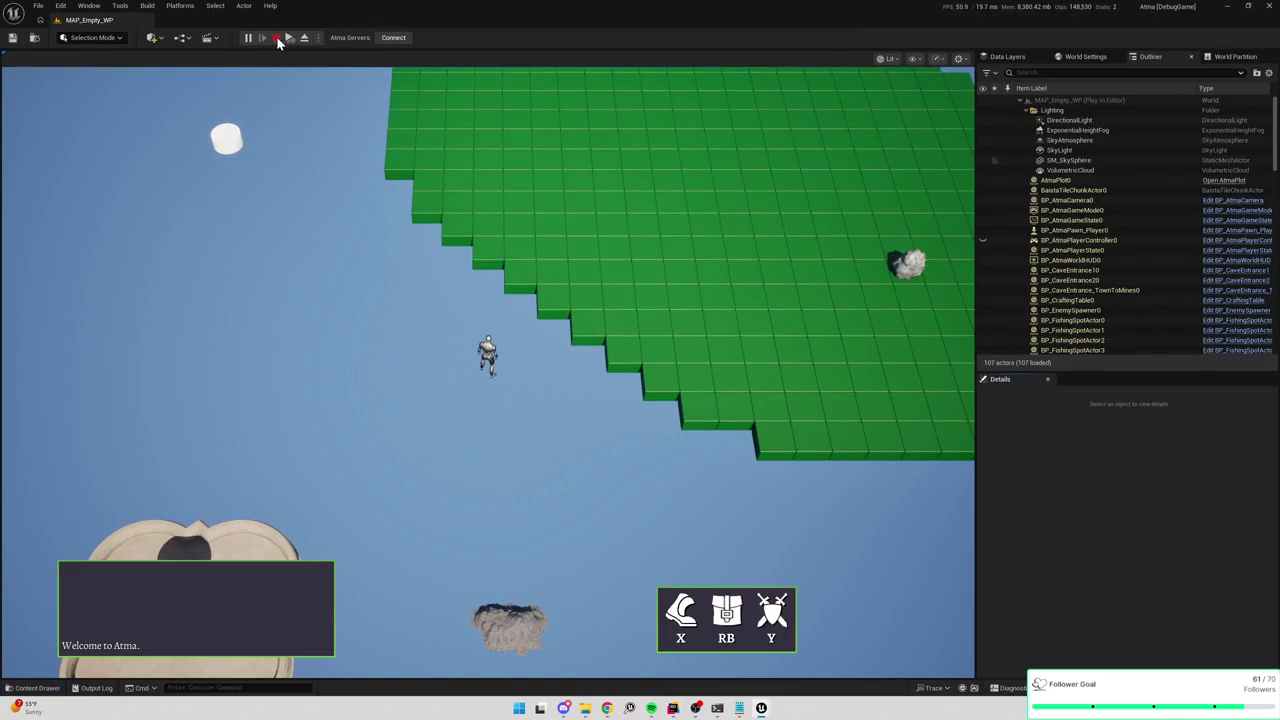
# Restart the play session, eject with F8 and fly over the green tile islands.
pyautogui.click(277, 38)
pyautogui.hotkey('alt', 'Tab')
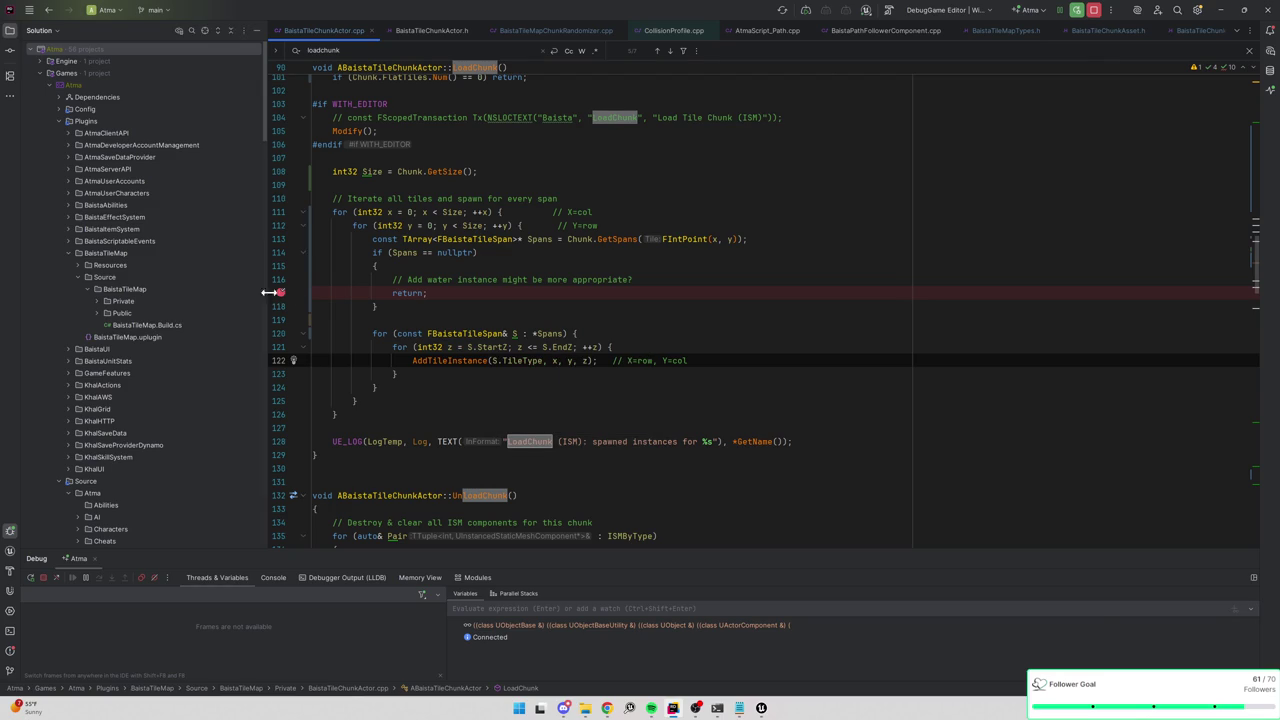
pyautogui.hotkey('alt', 'Tab')
pyautogui.click(248, 37)
pyautogui.press('F8')
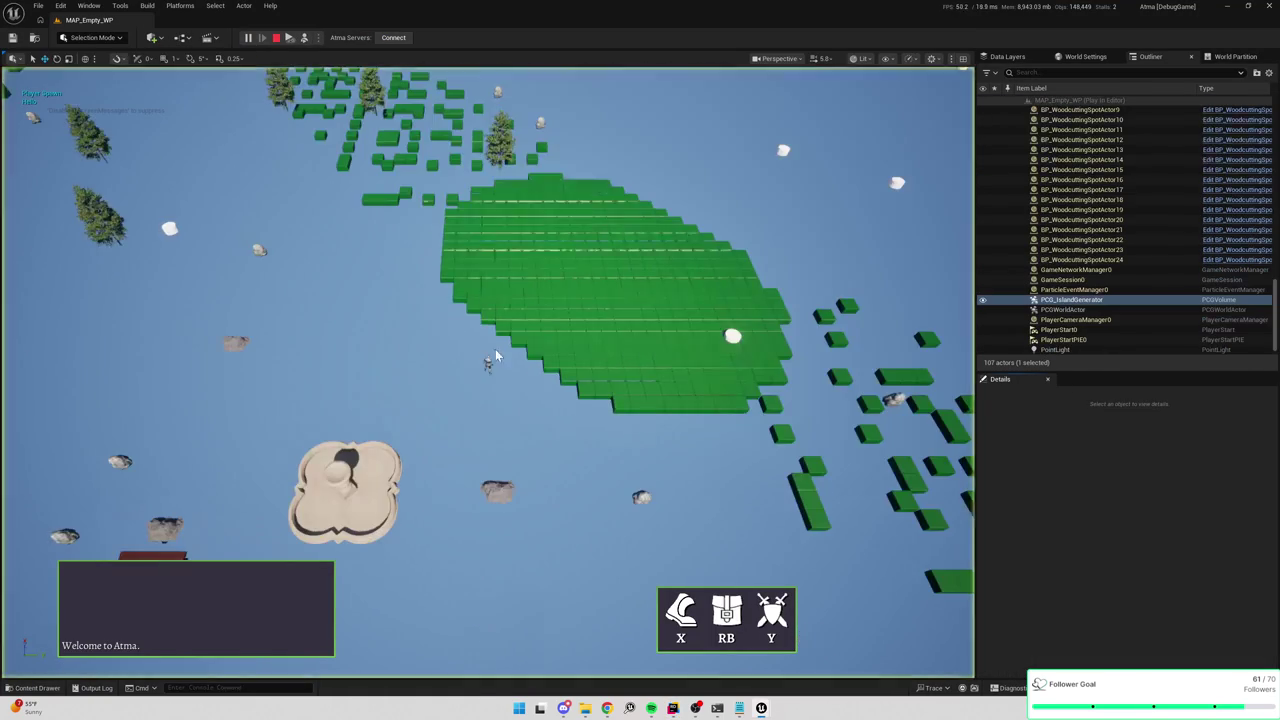
pyautogui.press('w')
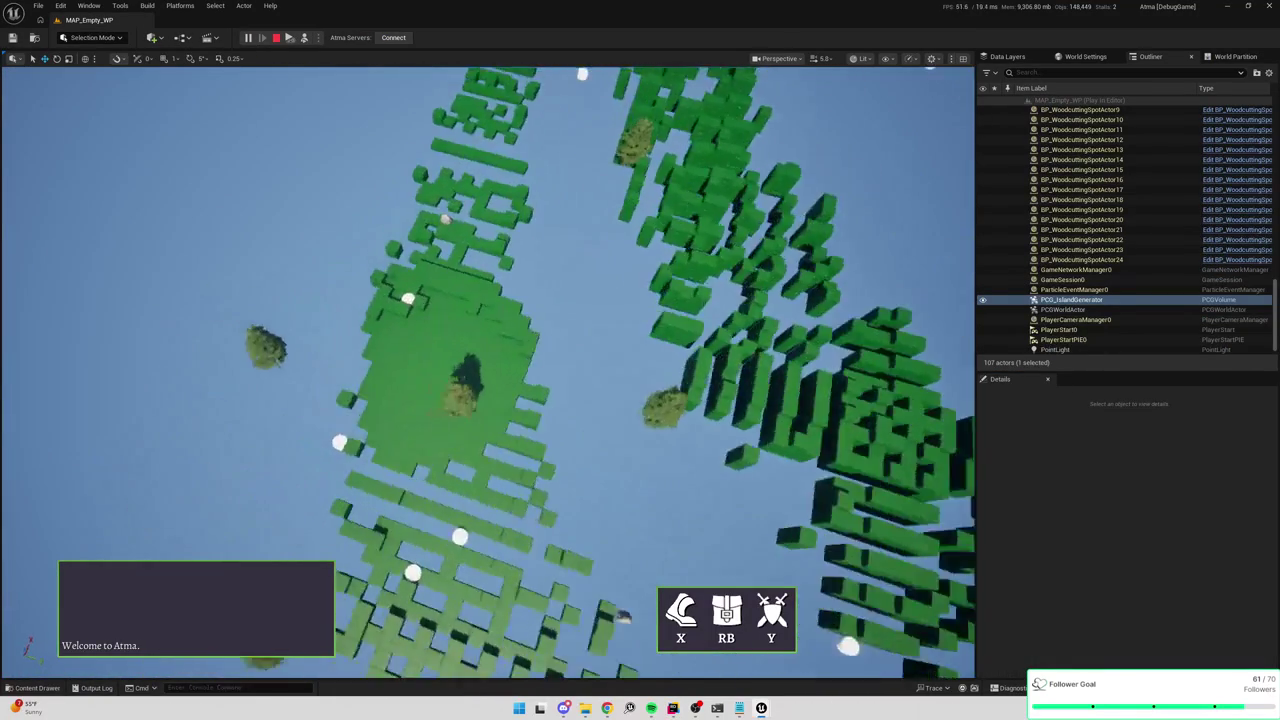
pyautogui.press('s')
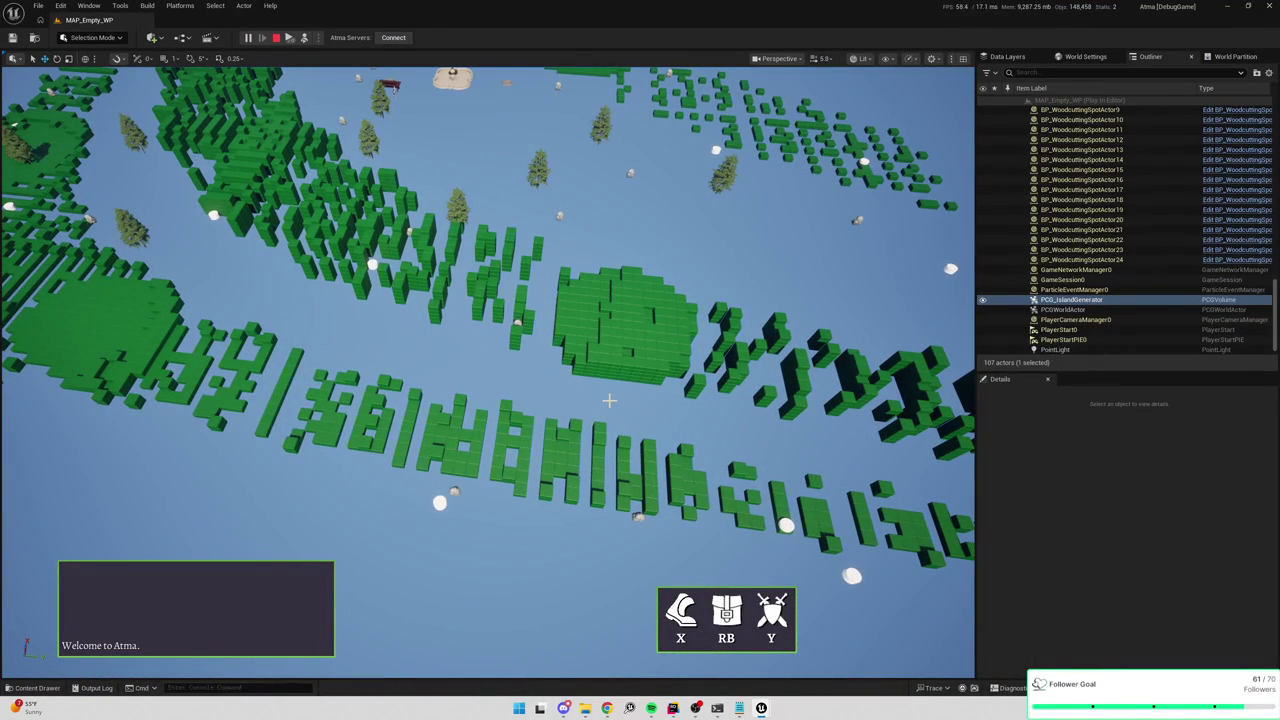
# Check the AddTileInstance definition in Rider, then stop the play session in Unreal.
pyautogui.hotkey('alt', 'Tab')
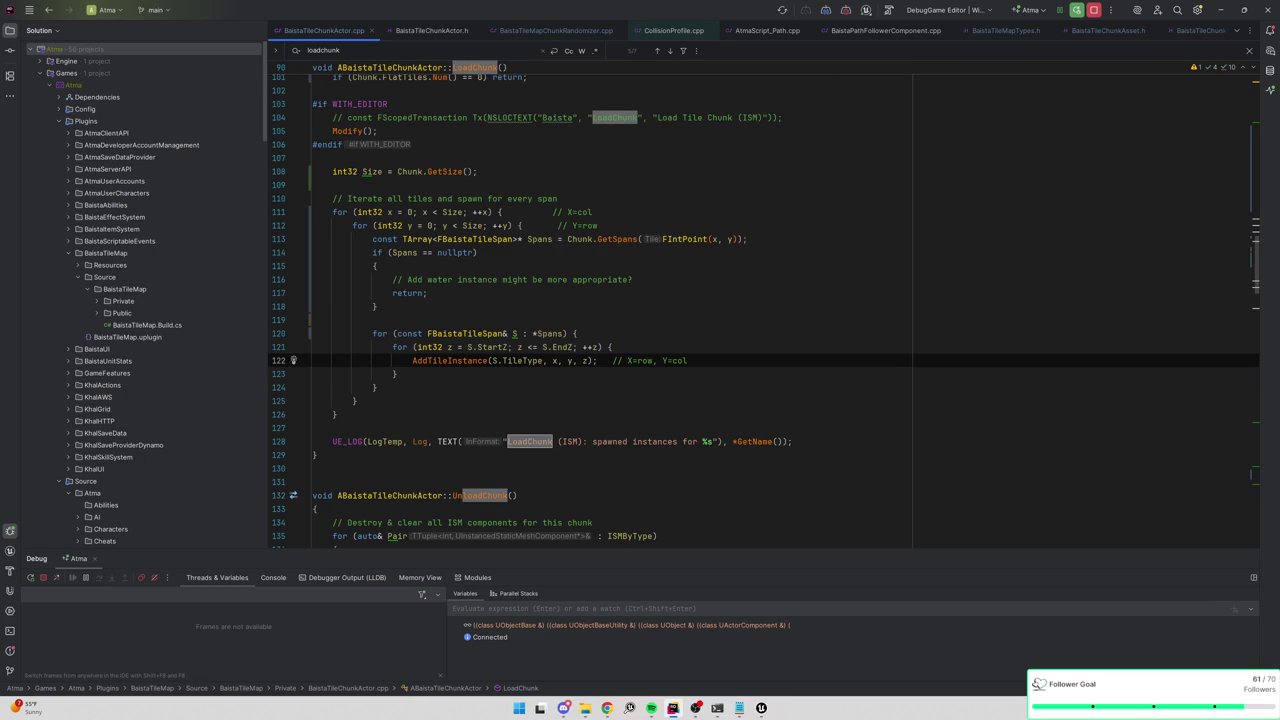
pyautogui.keyDown('ctrl'); pyautogui.click(455, 362); pyautogui.keyUp('ctrl')
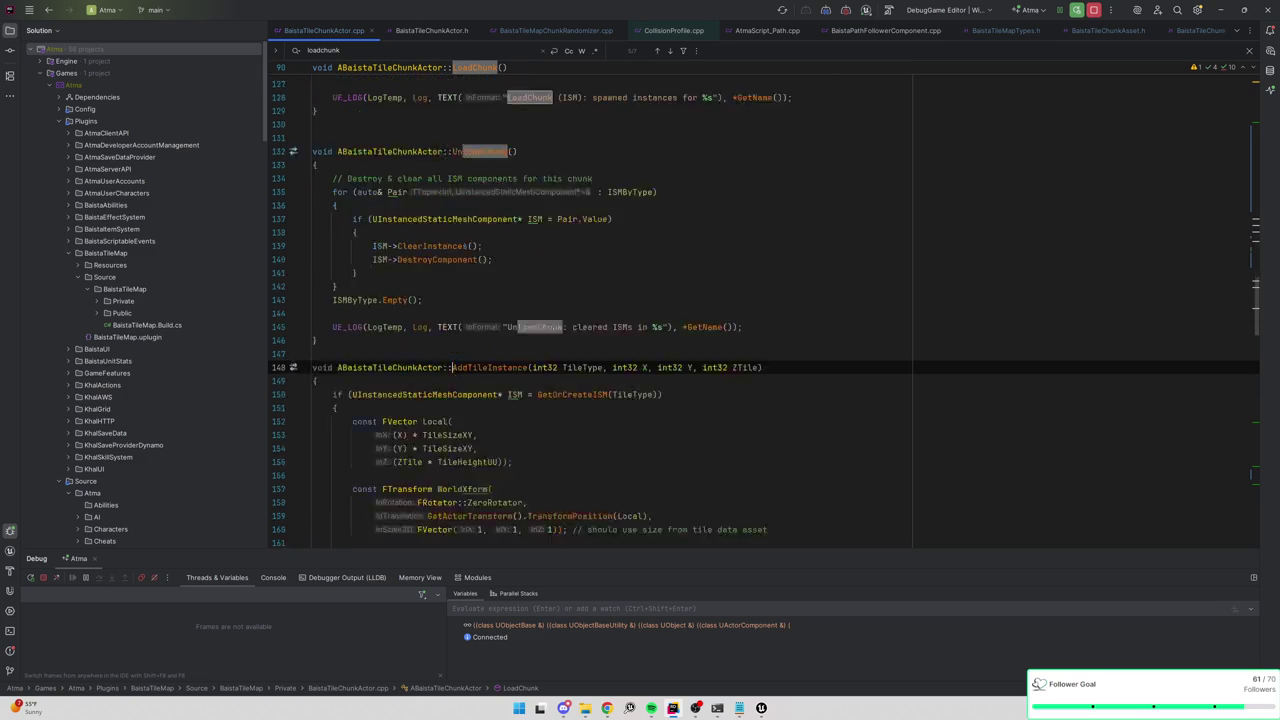
pyautogui.hotkey('alt', 'Tab')
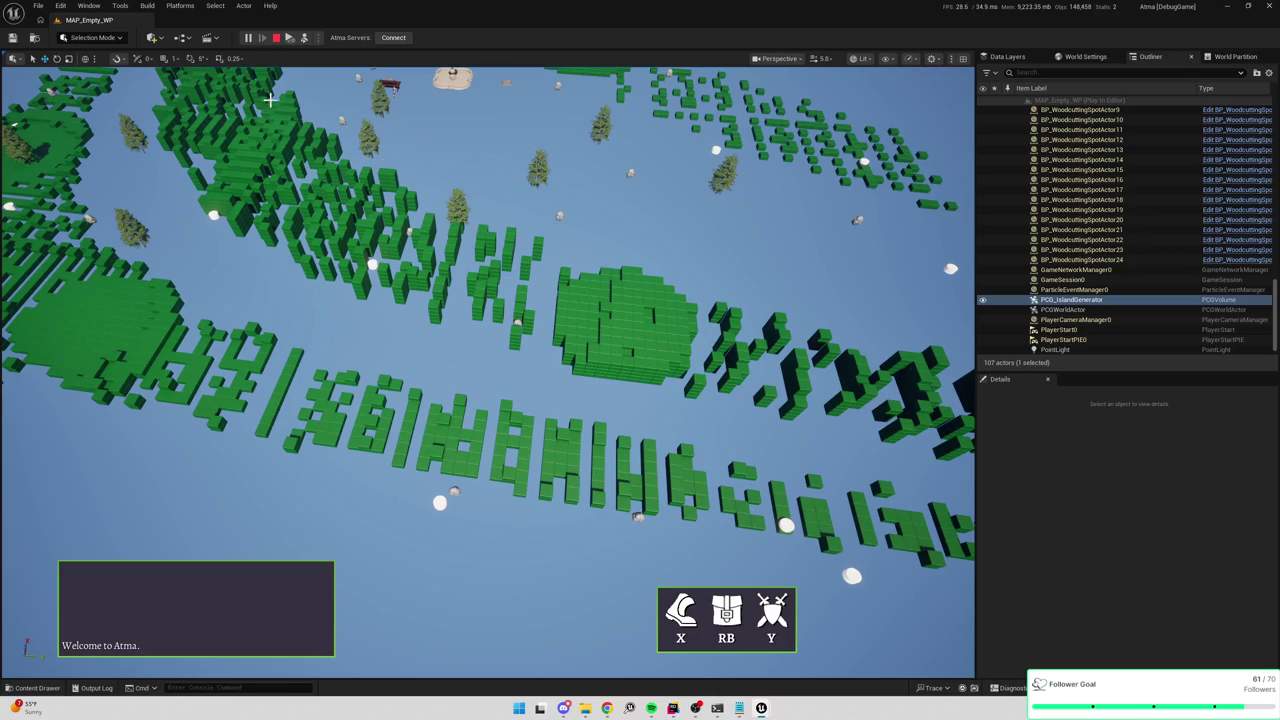
pyautogui.click(277, 38)
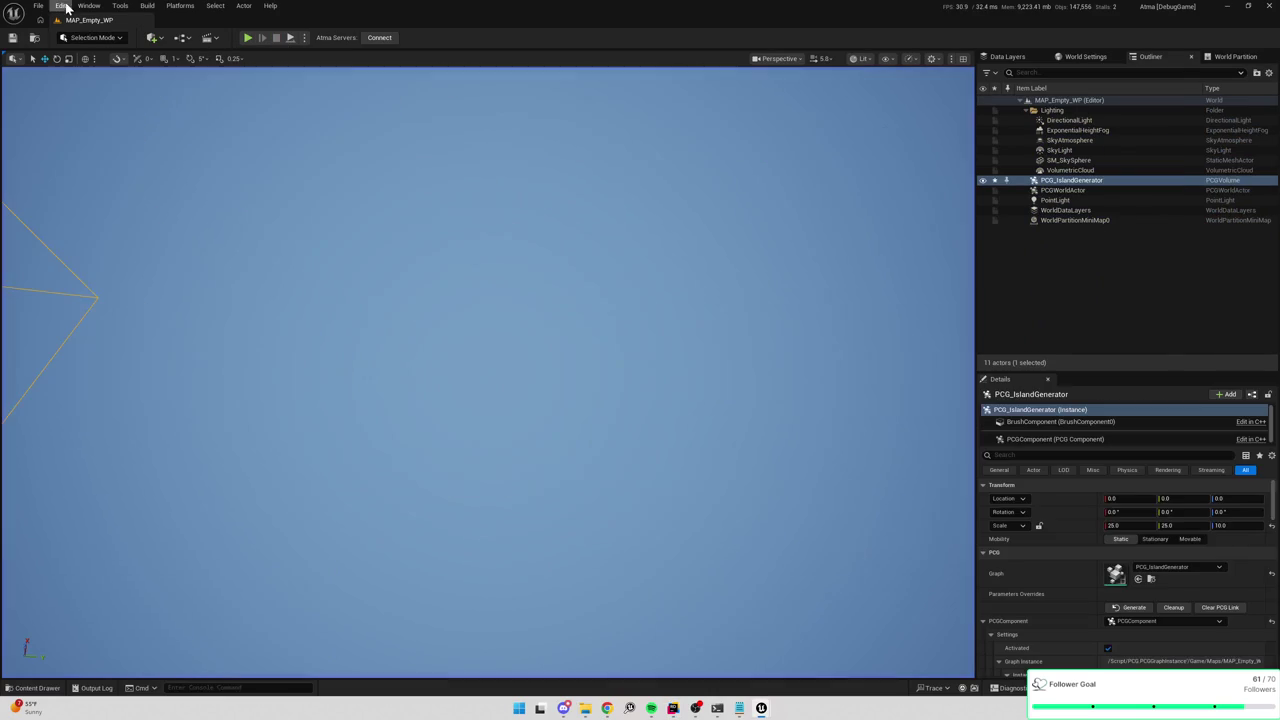
pyautogui.click(61, 5)
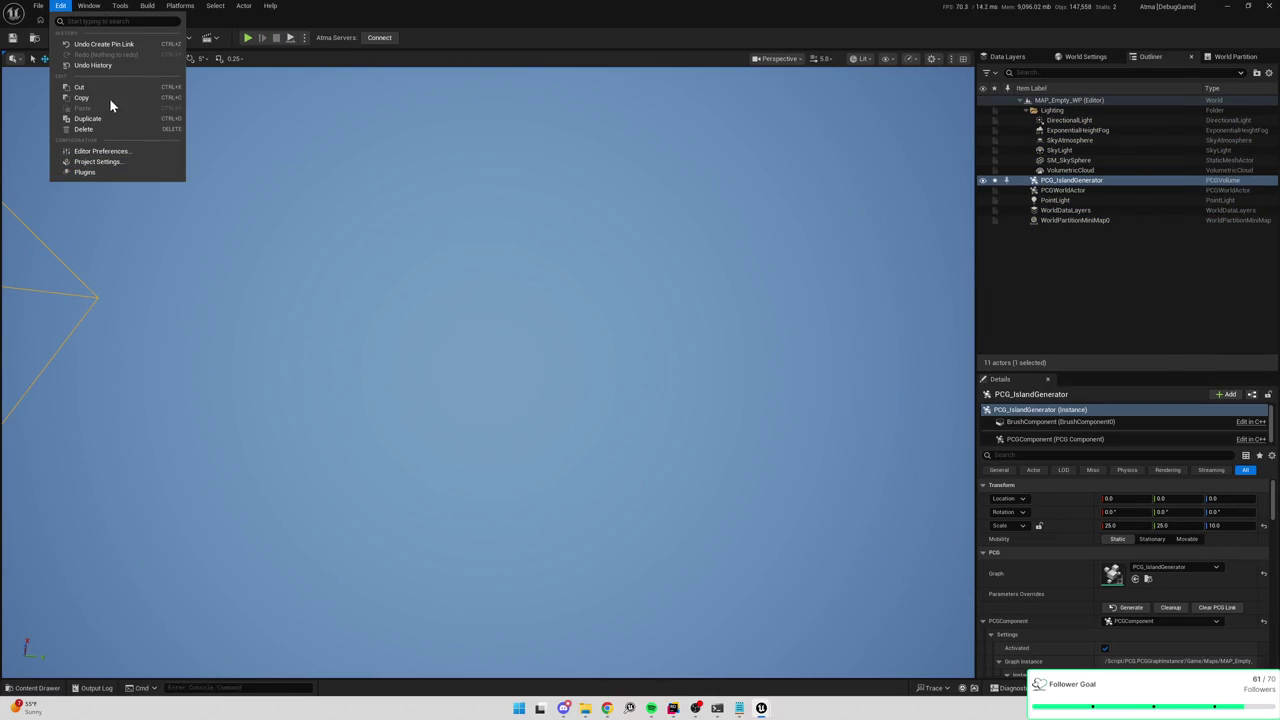
# Open Project Settings full screen on the Baista Tile Map plugin page.
pyautogui.click(103, 163)
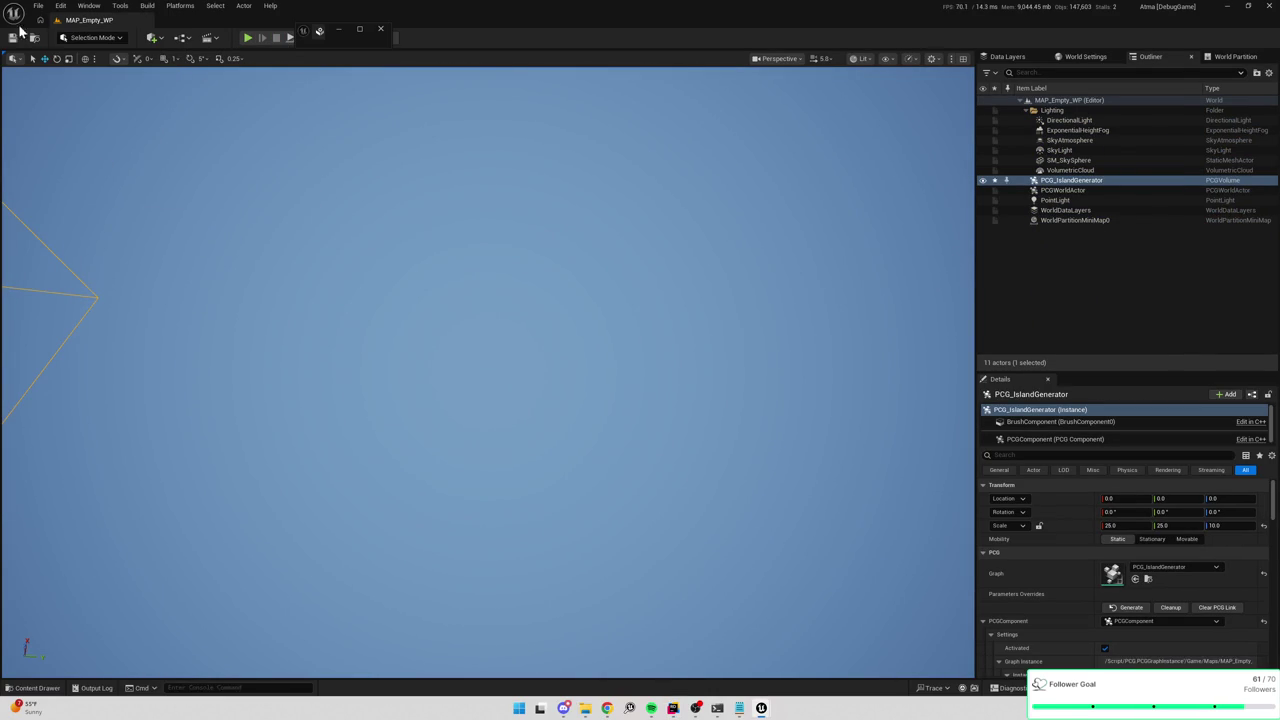
pyautogui.click(60, 6)
pyautogui.click(164, 156)
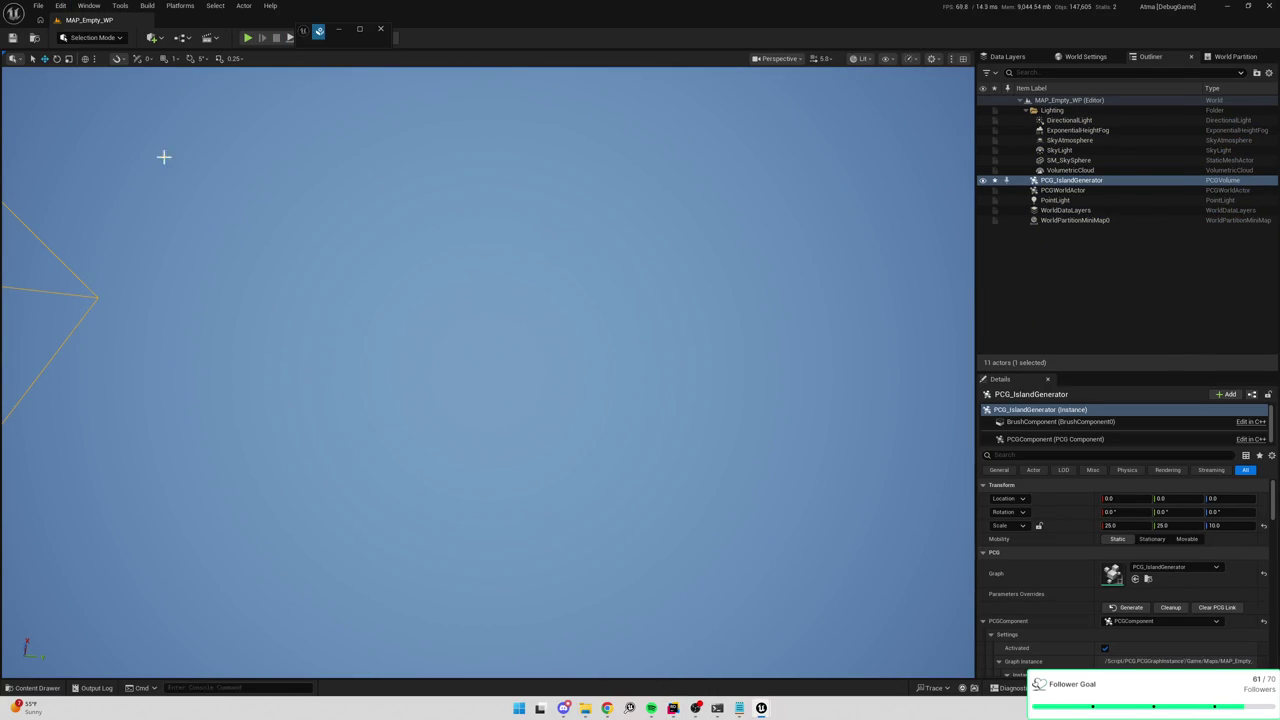
pyautogui.click(359, 29)
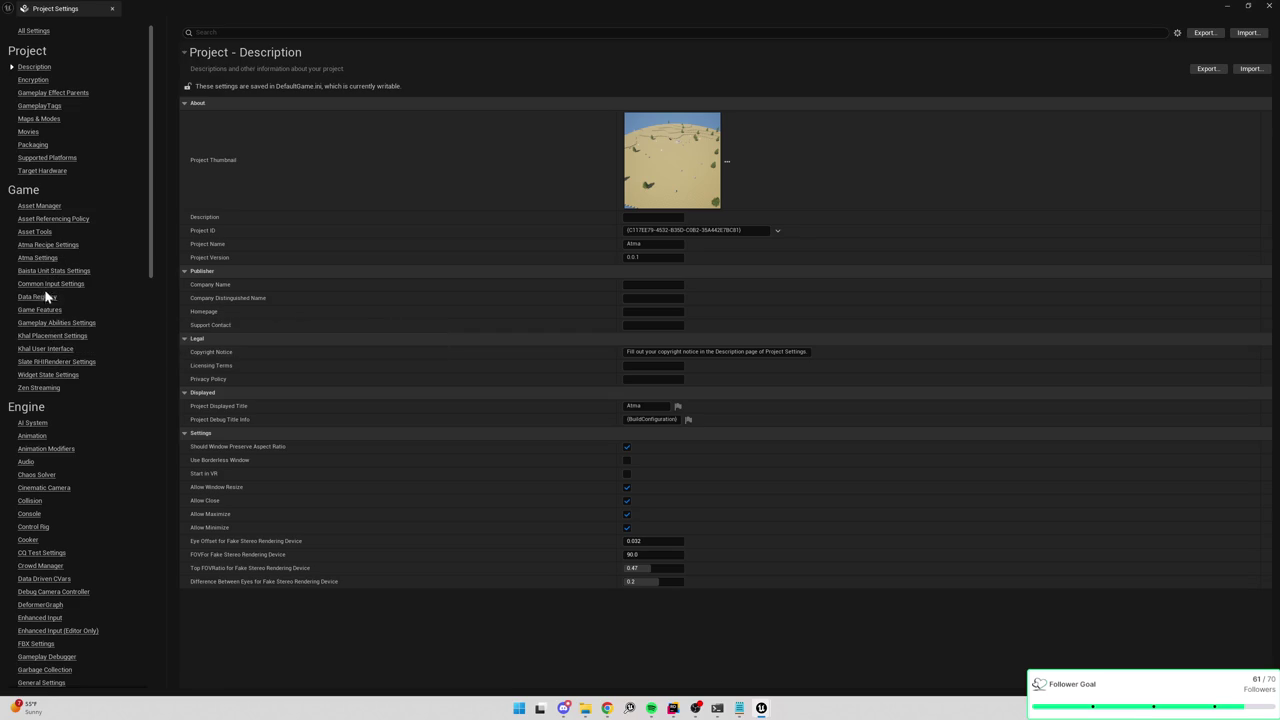
pyautogui.click(45, 259)
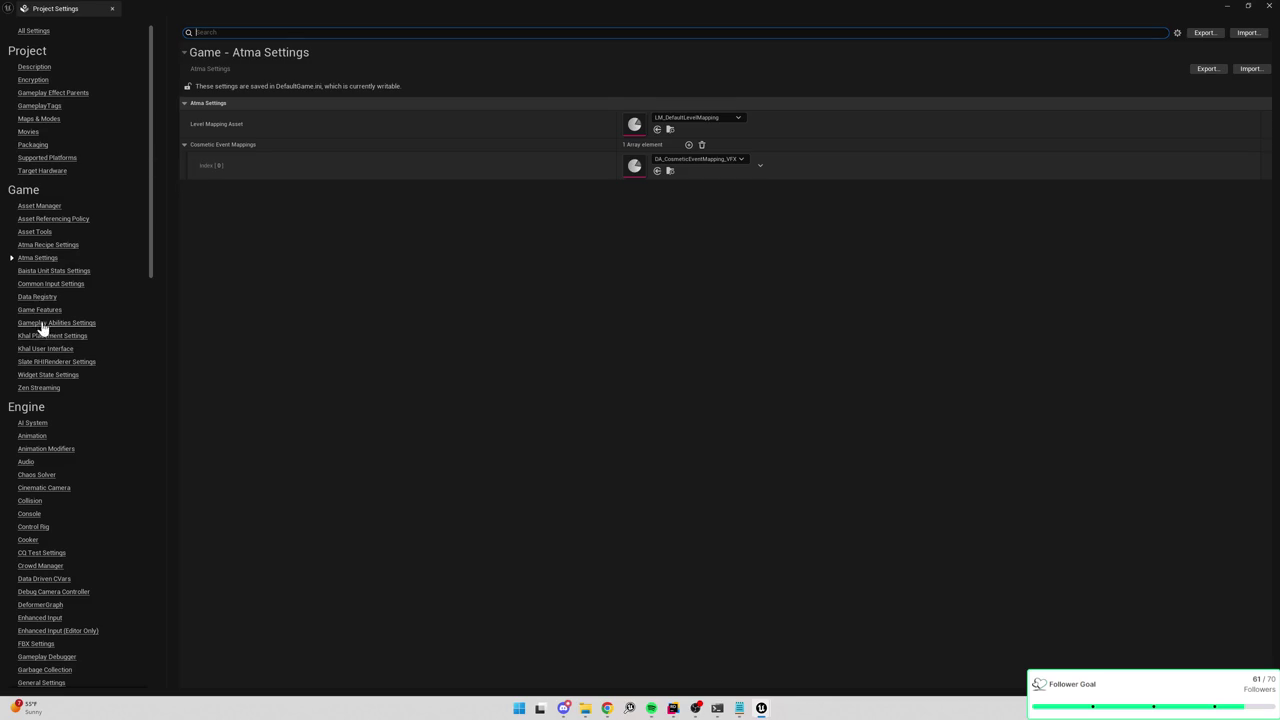
pyautogui.scroll(-3, 38, 310)
pyautogui.scroll(-15, 37, 303)
pyautogui.scroll(-10, 107, 424)
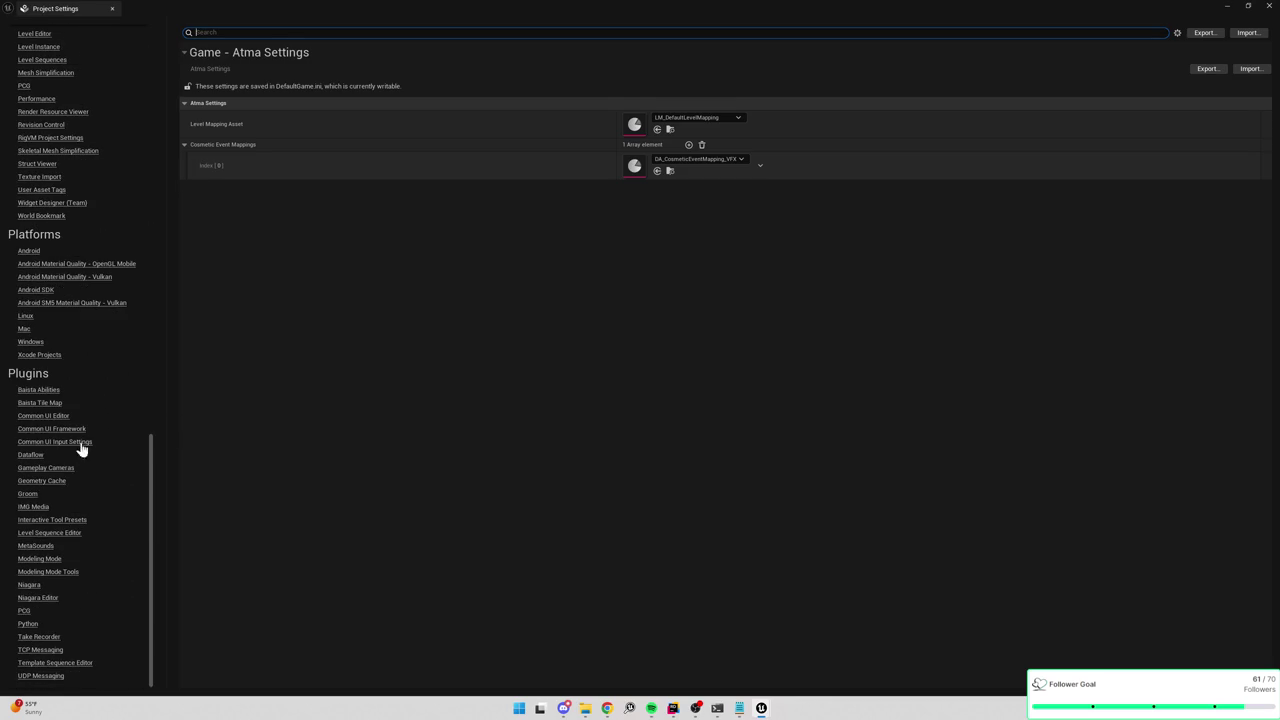
pyautogui.click(47, 404)
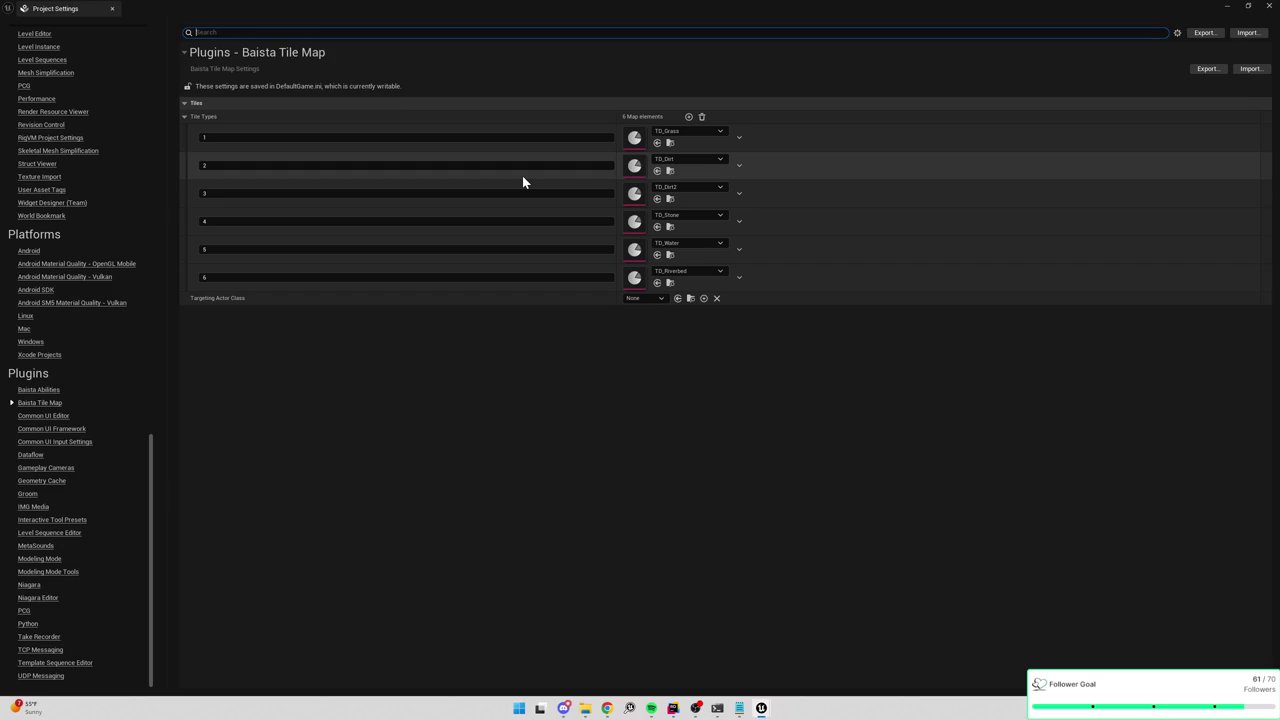
# Add tile type 0 mapped to TD_Water, then play the level again.
pyautogui.click(688, 117)
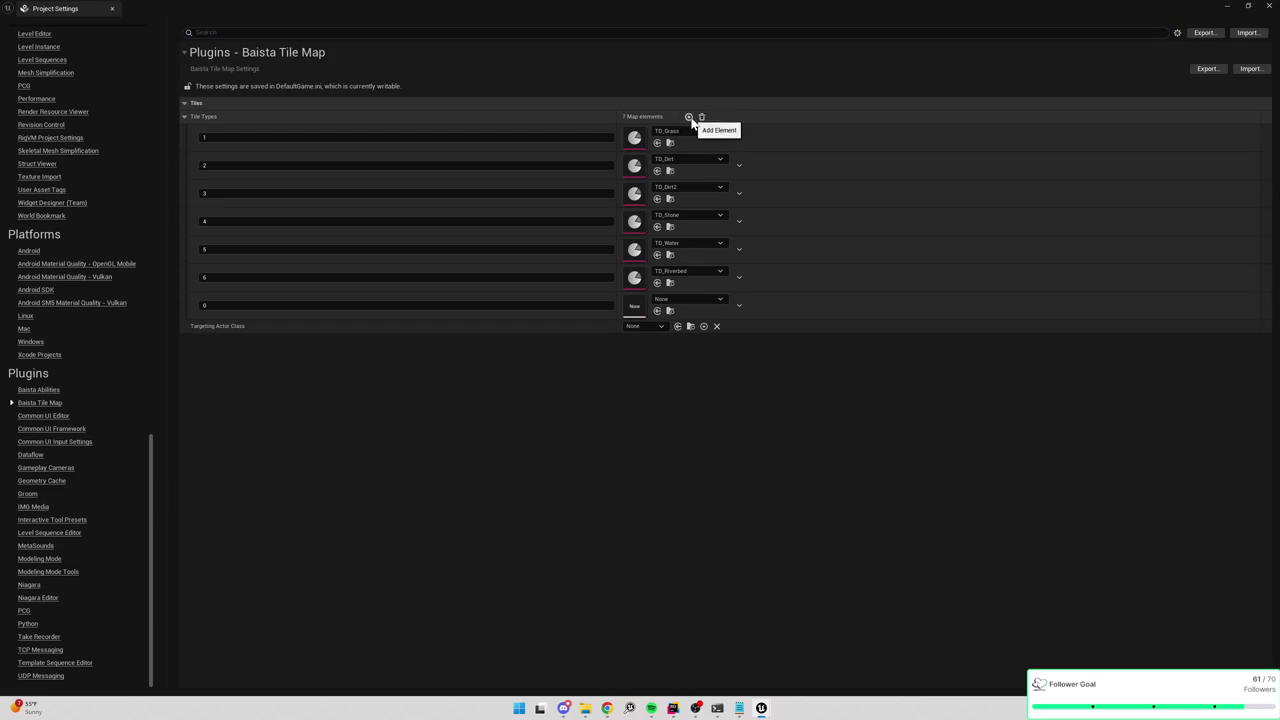
pyautogui.click(697, 299)
pyautogui.click(719, 491)
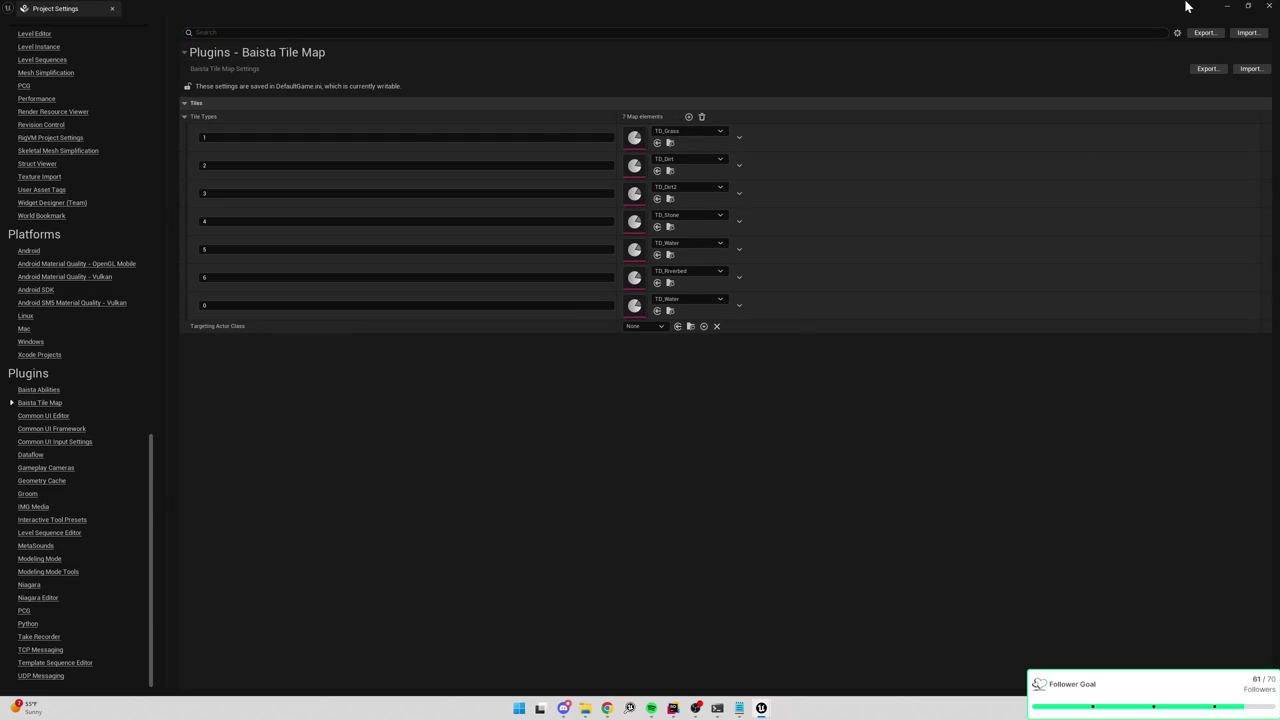
pyautogui.click(1229, 10)
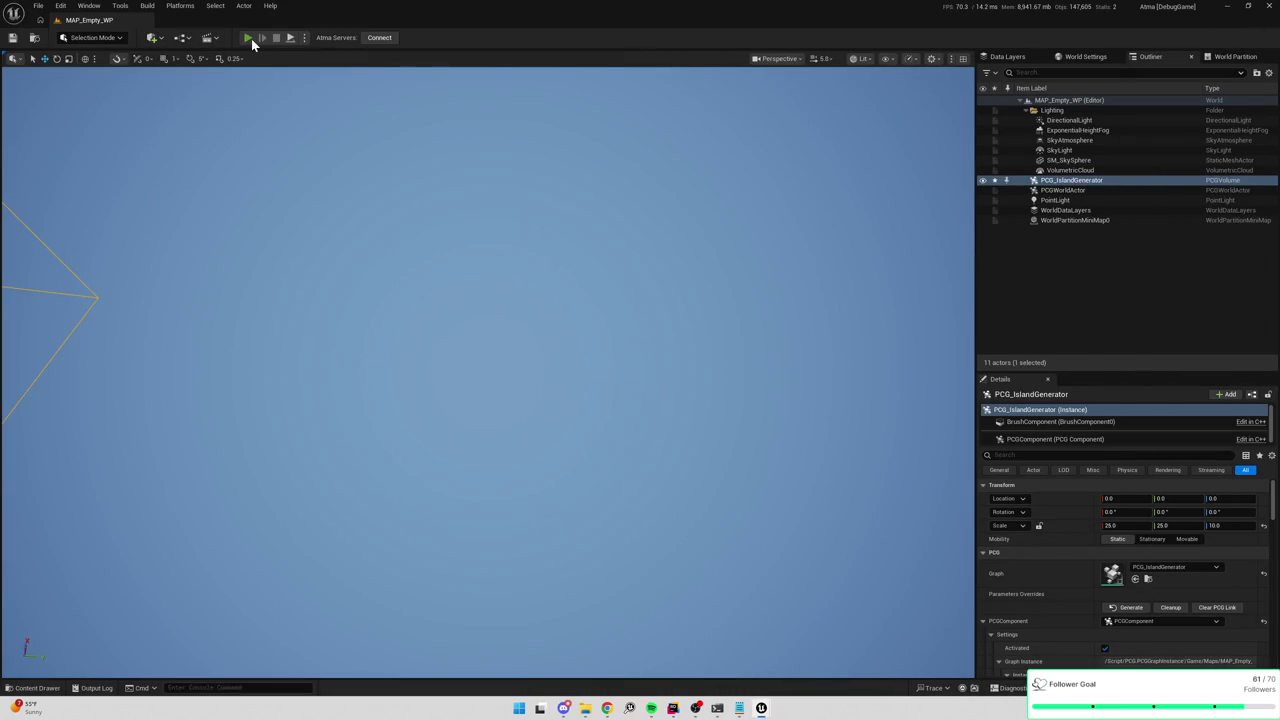
pyautogui.click(249, 38)
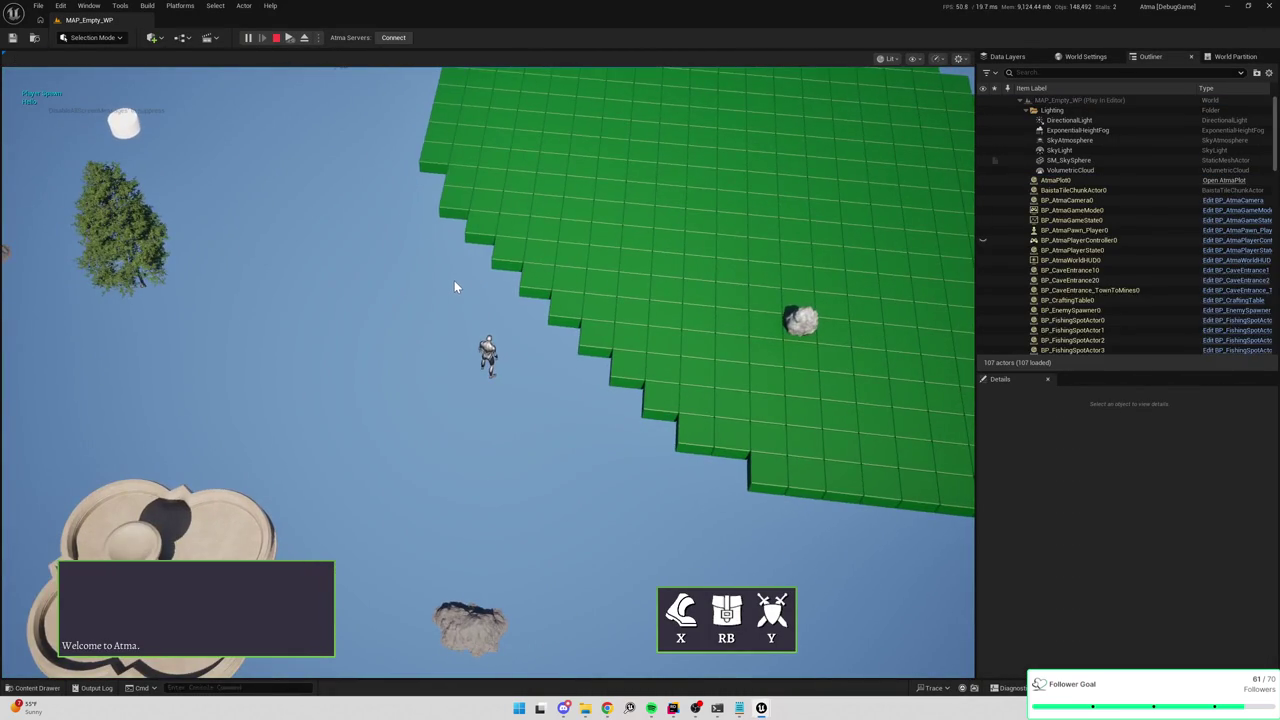
# Eject with F8, zoom out over the green tile islands, then stop playing and return to Rider.
pyautogui.press('F8')
pyautogui.scroll(-10, 454, 280)
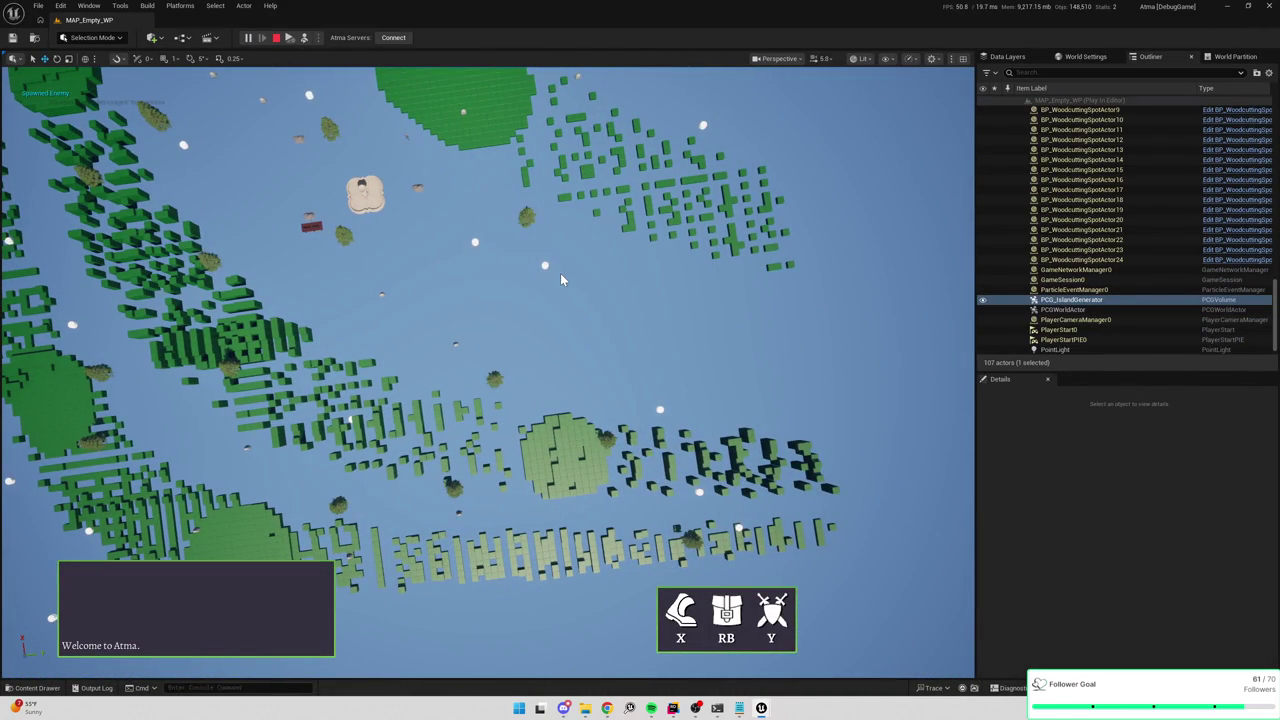
pyautogui.press('Escape')
pyautogui.hotkey('alt', 'Tab')
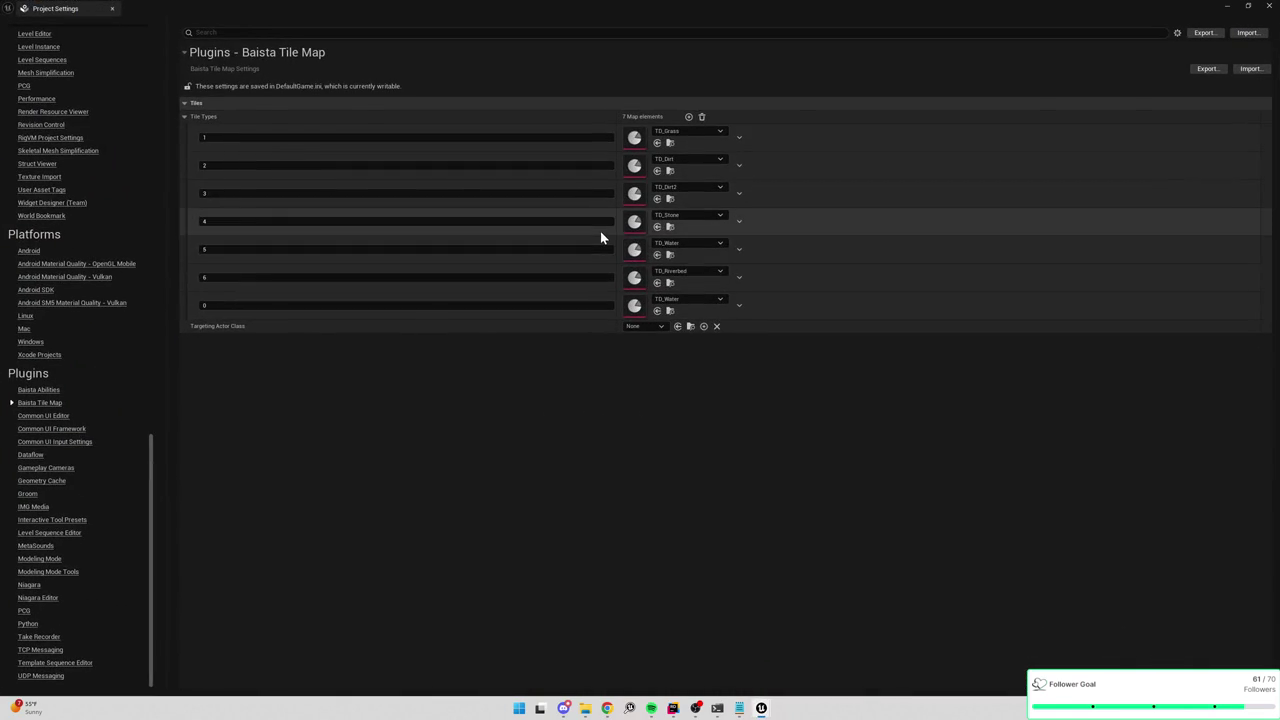
pyautogui.hotkey('alt', 'Tab')
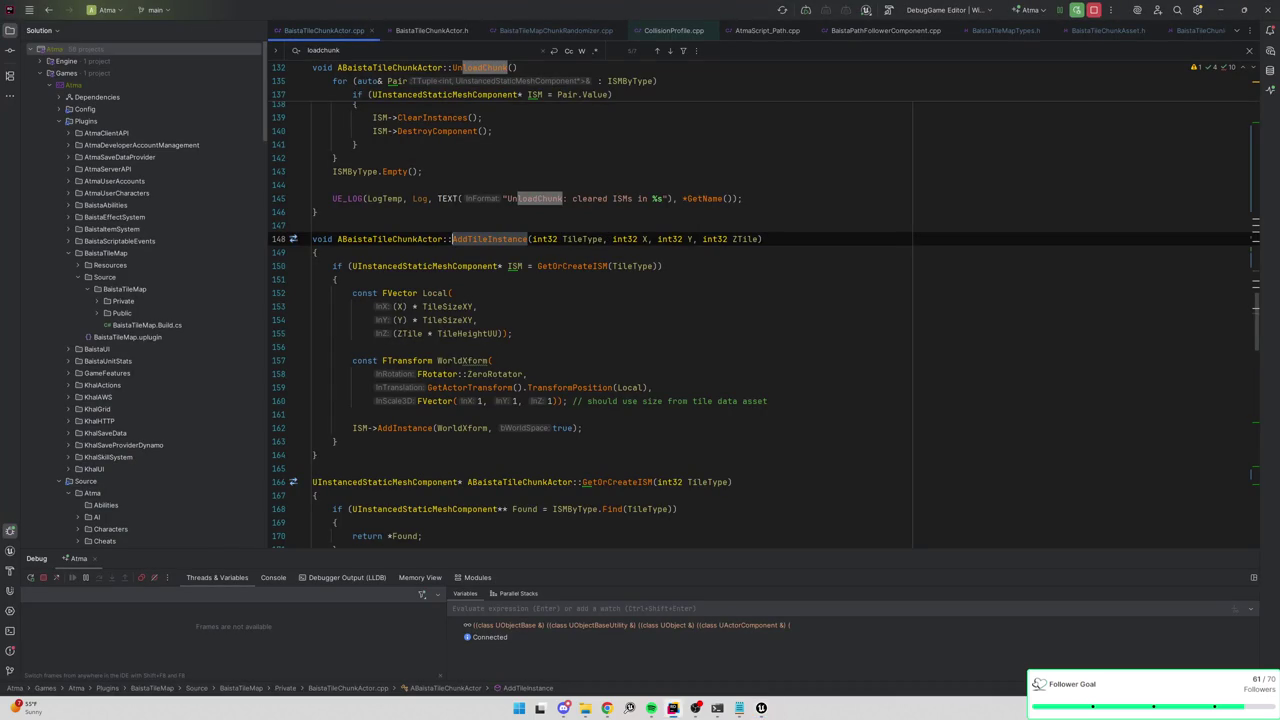
# Highlight TileType uses, go back to AddTileInstance's call in LoadChunk, and open GetSpans.
pyautogui.scroll(-2, 537, 439)
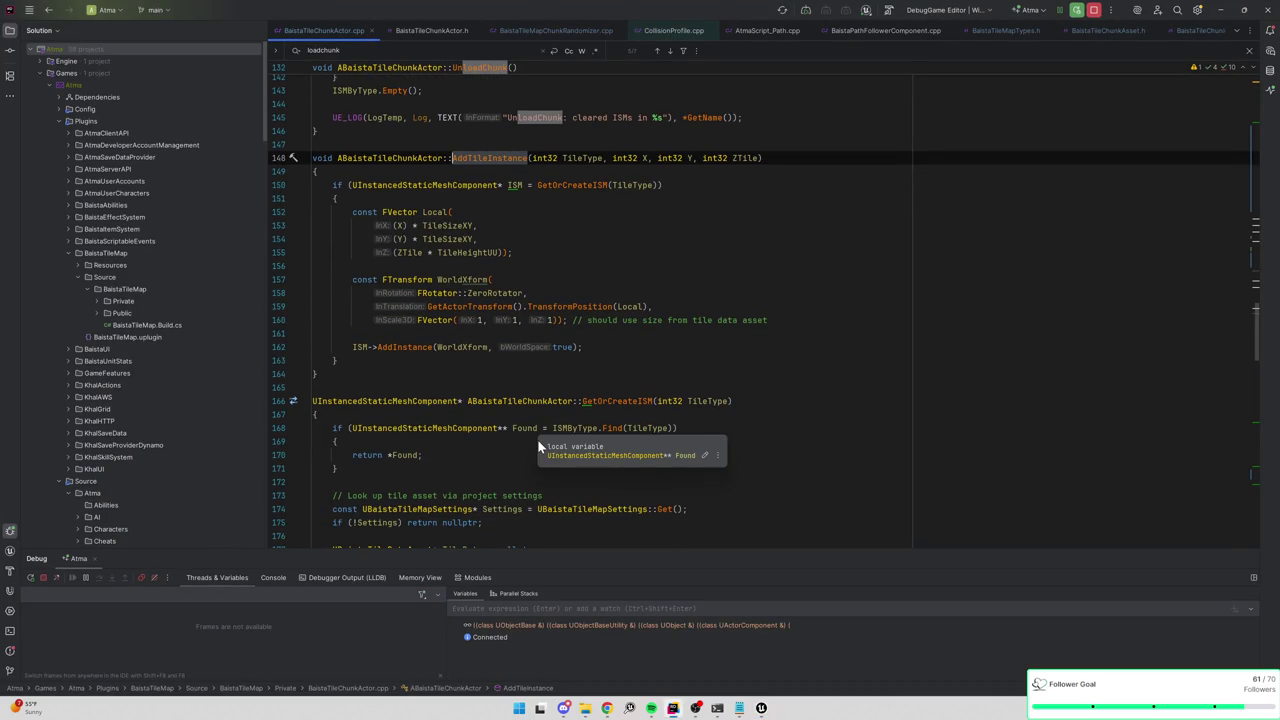
pyautogui.scroll(-2, 760, 300)
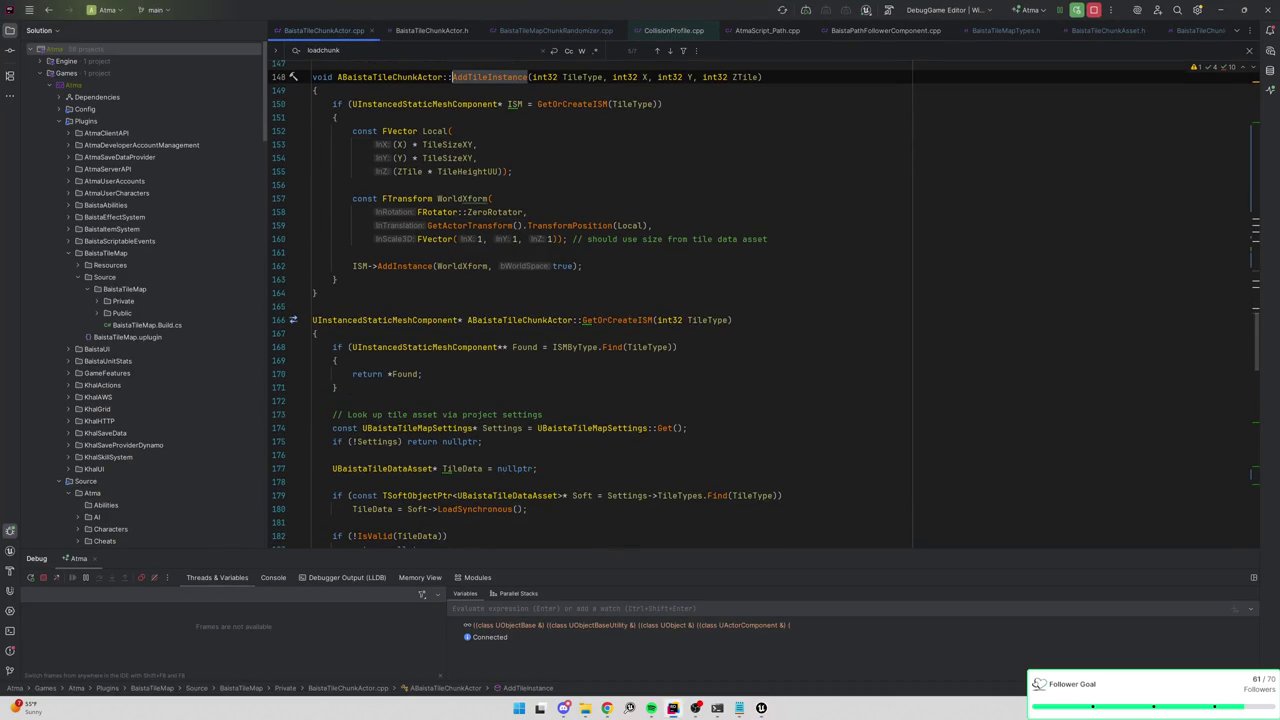
pyautogui.scroll(-3, 760, 300)
pyautogui.doubleClick(709, 198)
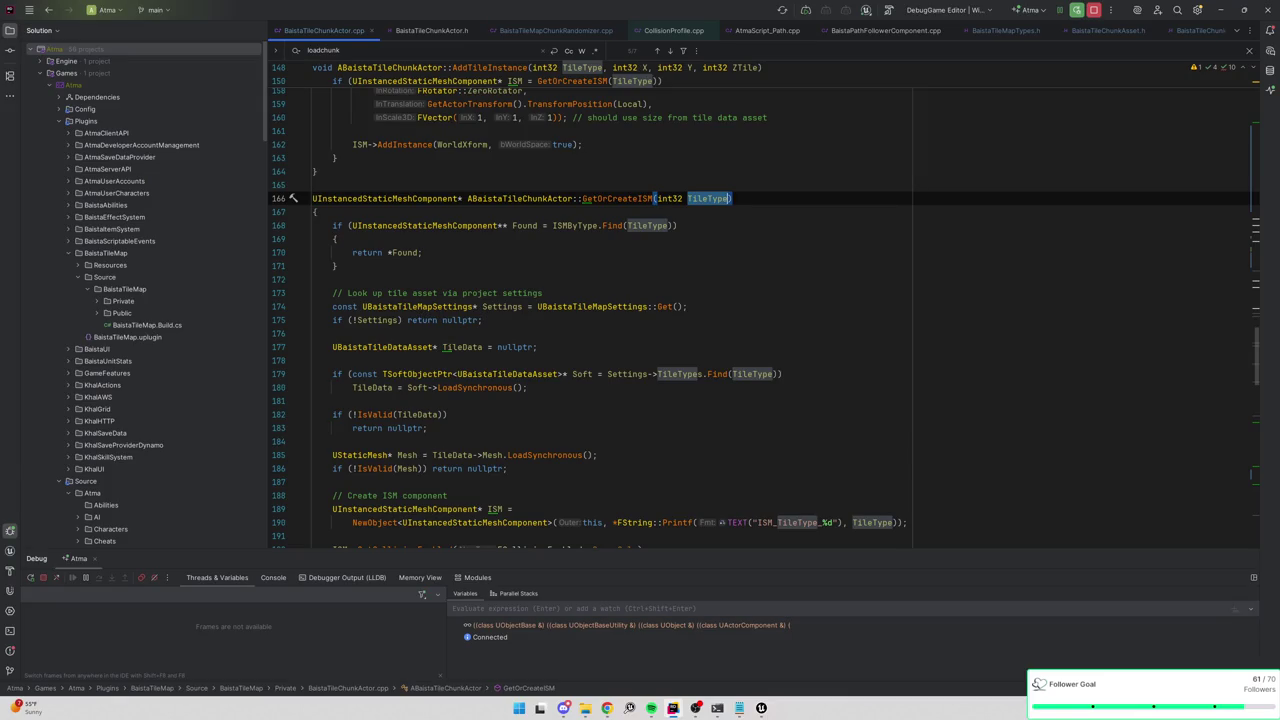
pyautogui.scroll(-1, 760, 300)
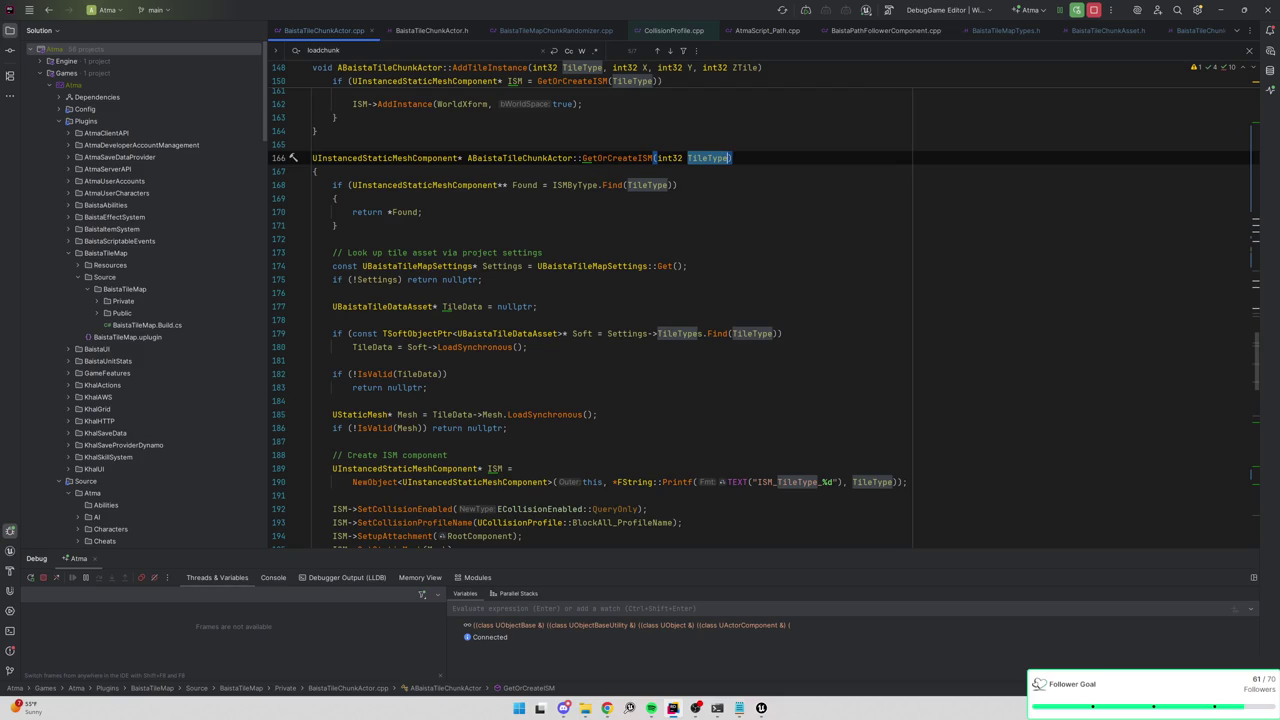
pyautogui.hotkey('alt', 'Up')
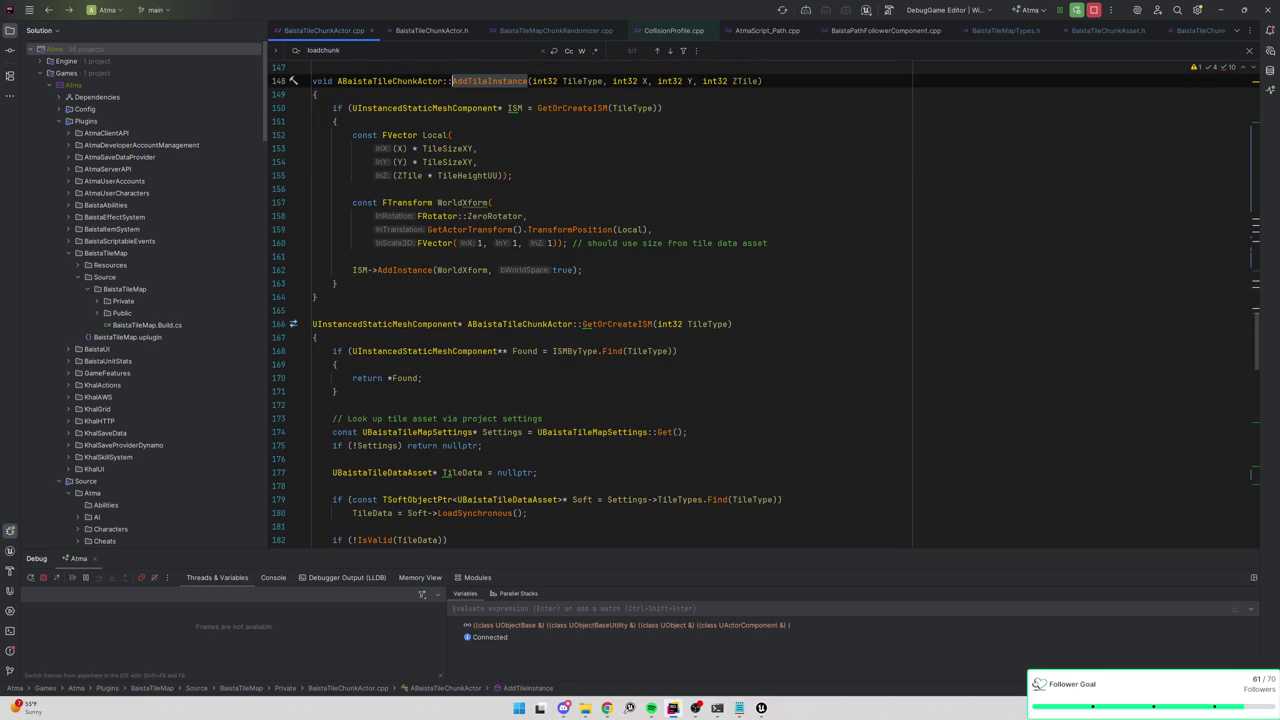
pyautogui.hotkey('ctrl', 'alt', 'Left')
pyautogui.scroll(2, 764, 308)
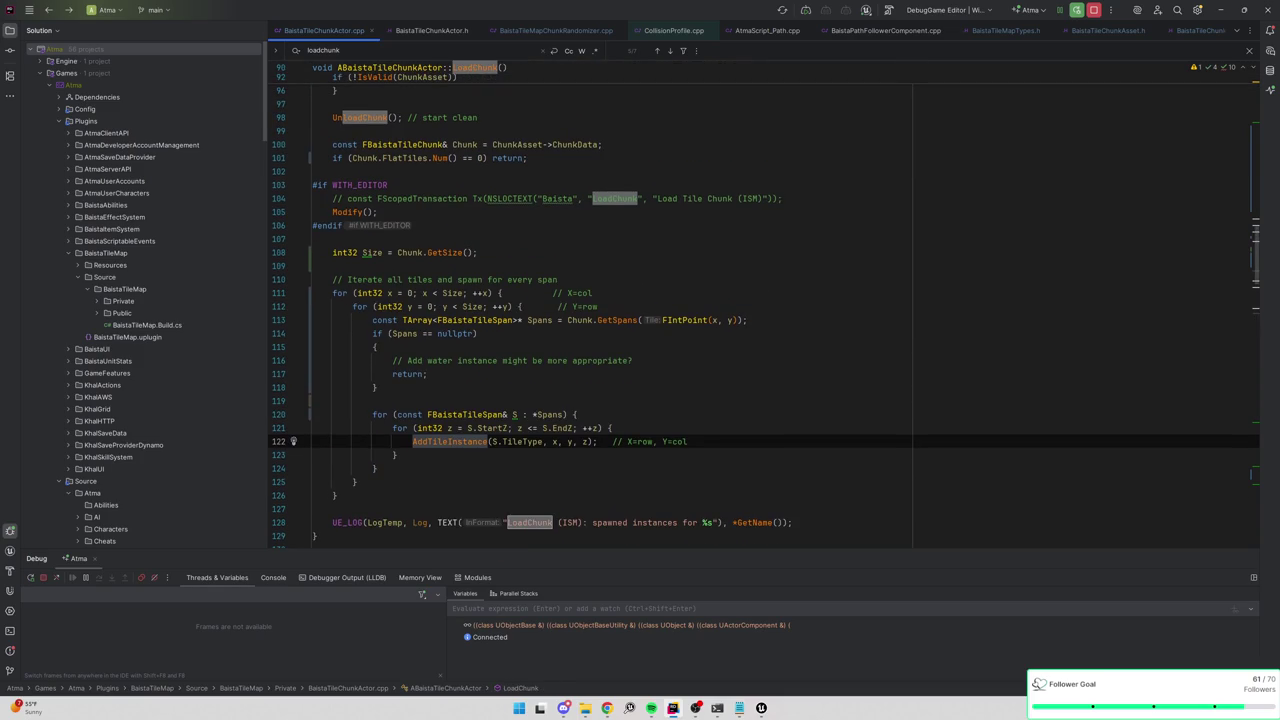
pyautogui.scroll(3, 764, 308)
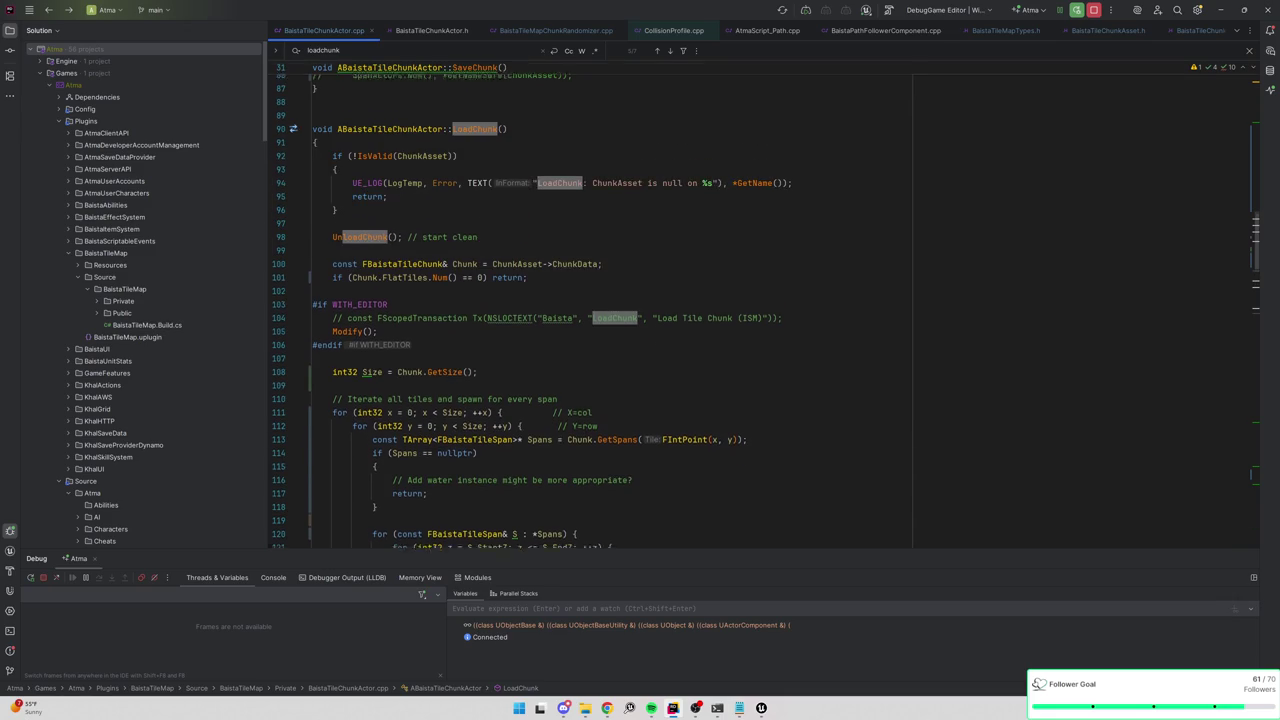
pyautogui.scroll(-3, 764, 308)
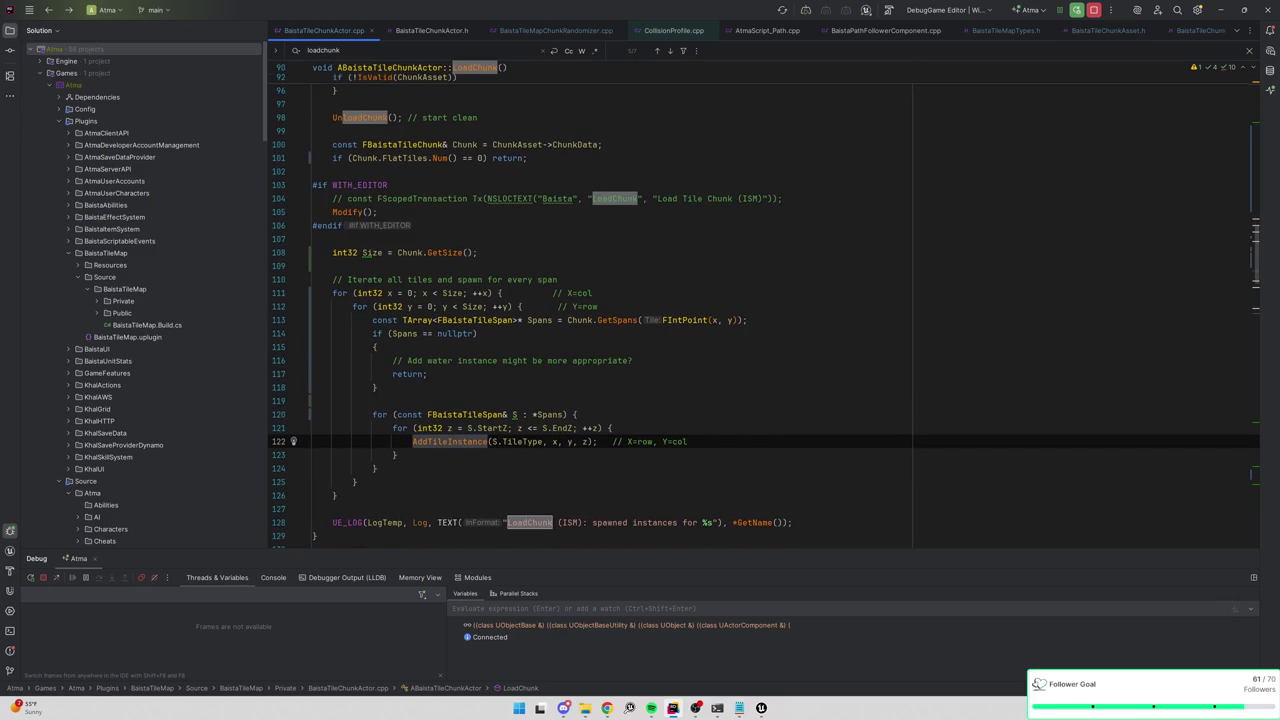
pyautogui.keyDown('ctrl'); pyautogui.click(614, 320); pyautogui.keyUp('ctrl')
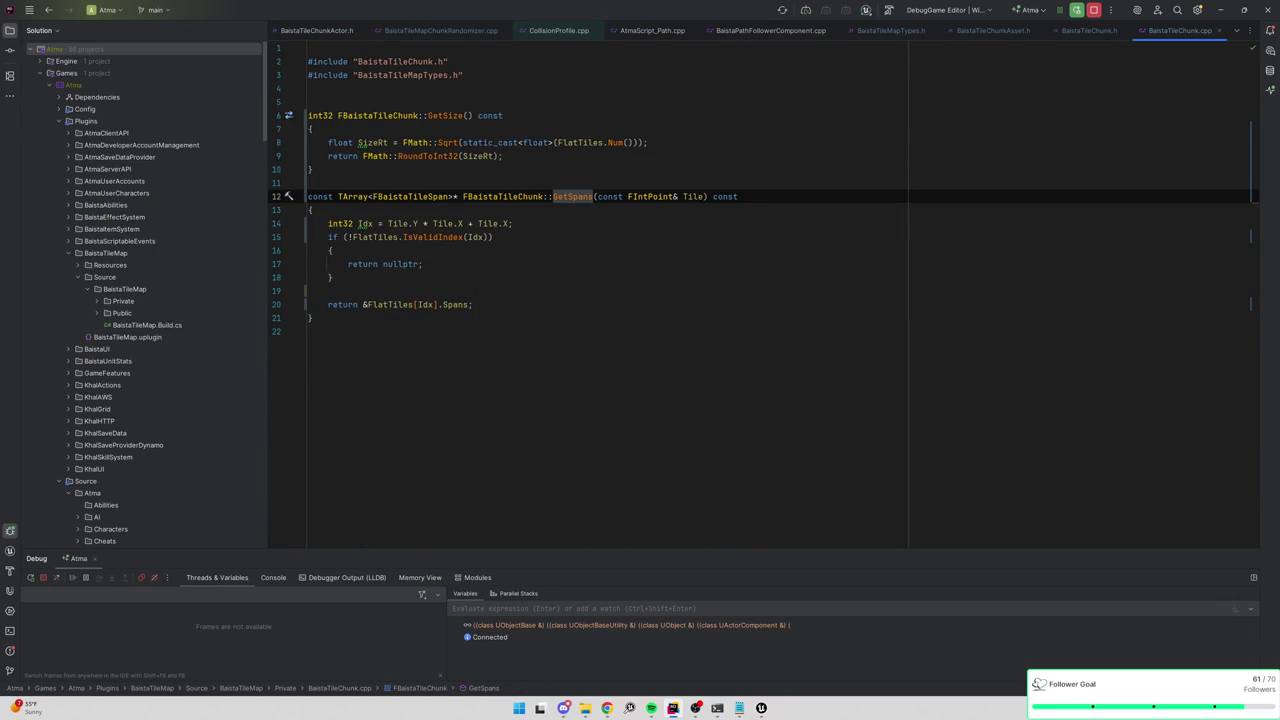
# Follow GetSpans, AddTileInstance and GetOrCreateISM to see TileData lookup, then return to Unreal.
pyautogui.hotkey('ctrl', 'alt', 'Left')
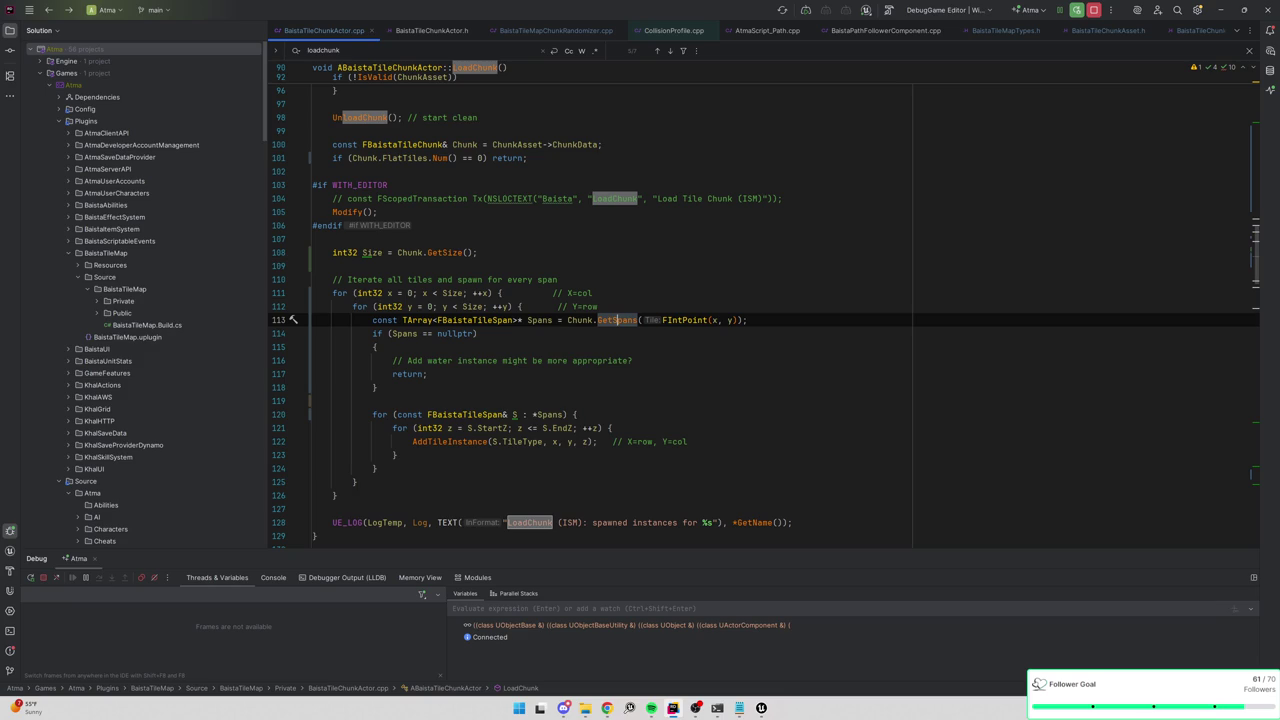
pyautogui.keyDown('ctrl'); pyautogui.click(450, 441); pyautogui.keyUp('ctrl')
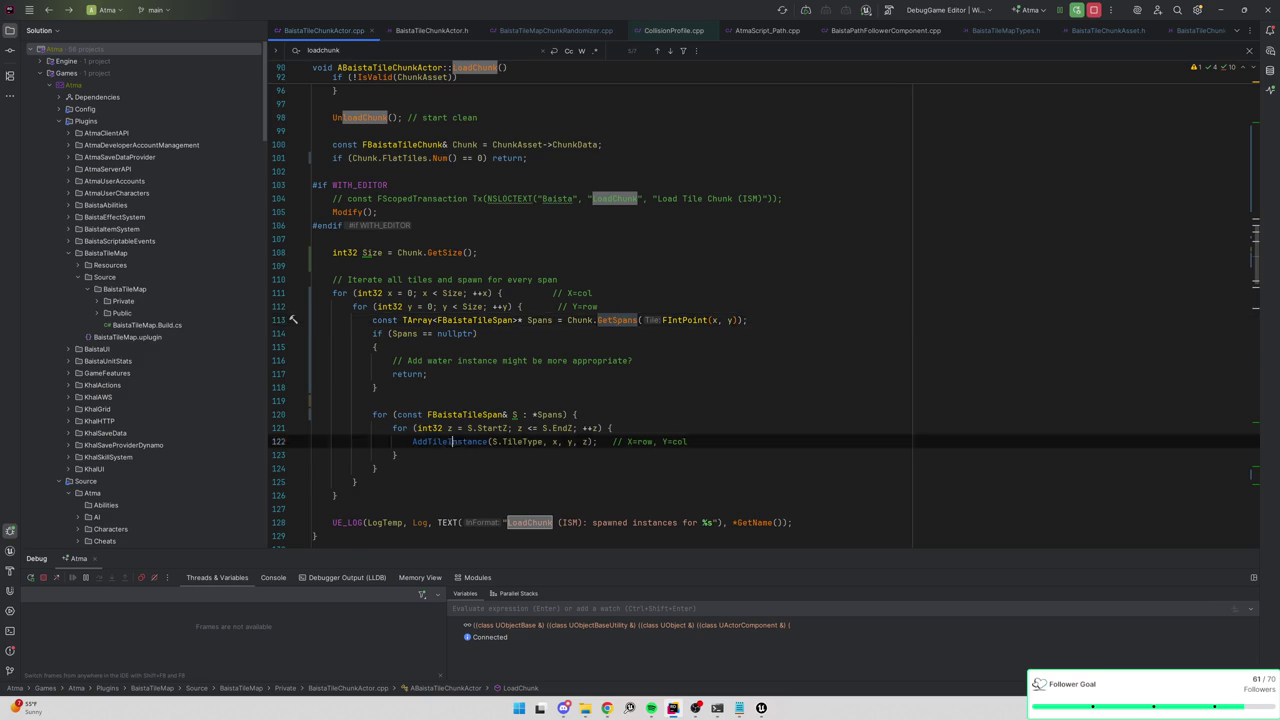
pyautogui.keyDown('ctrl'); pyautogui.click(572, 272); pyautogui.keyUp('ctrl')
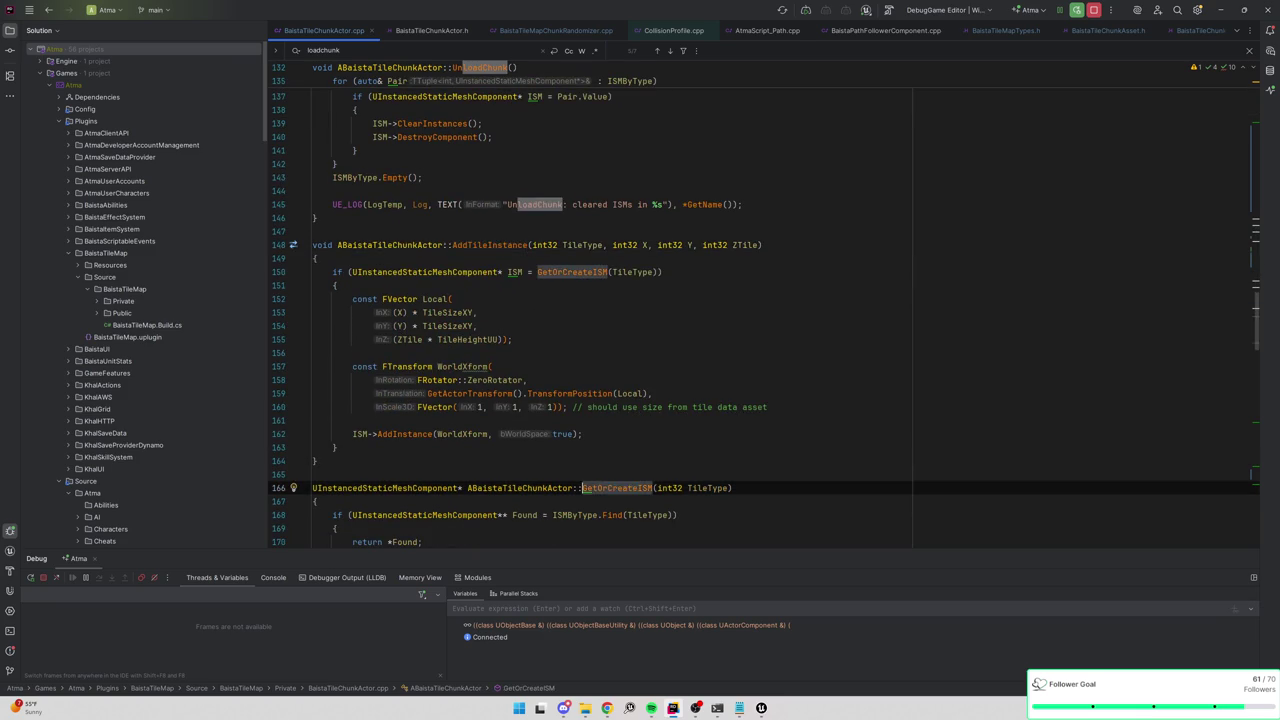
pyautogui.click(372, 353)
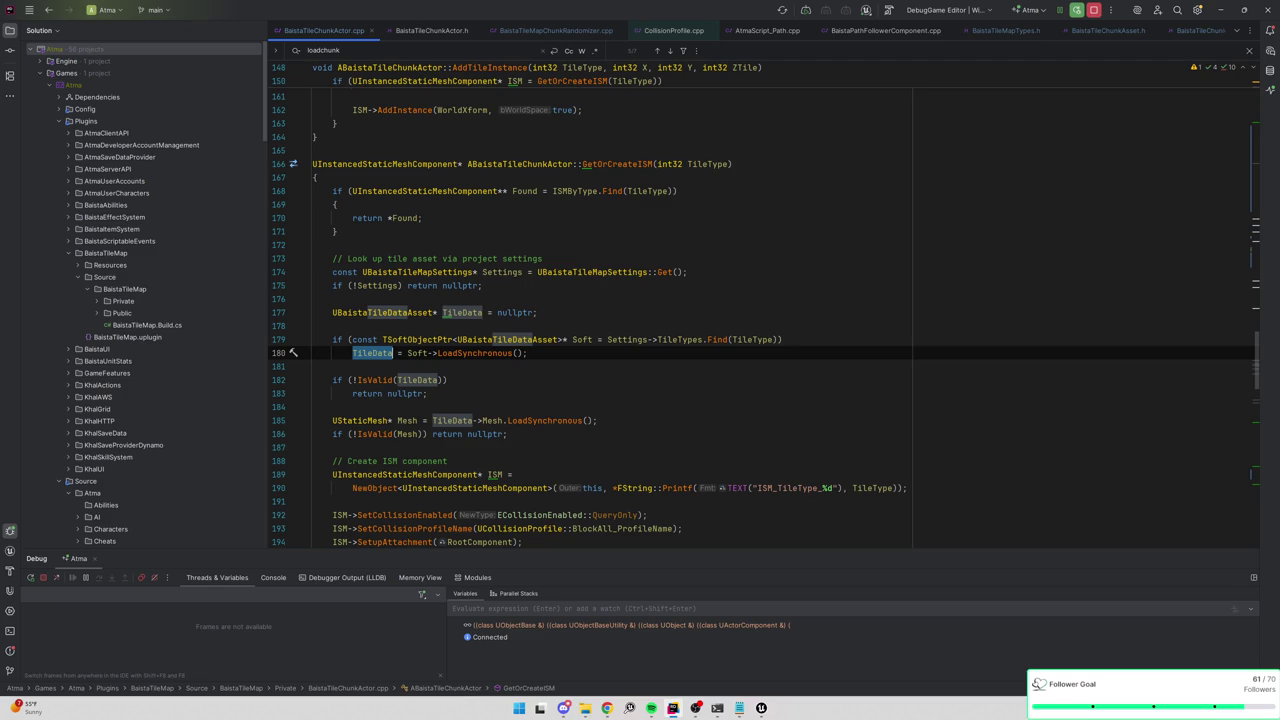
pyautogui.hotkey('alt', 'Tab')
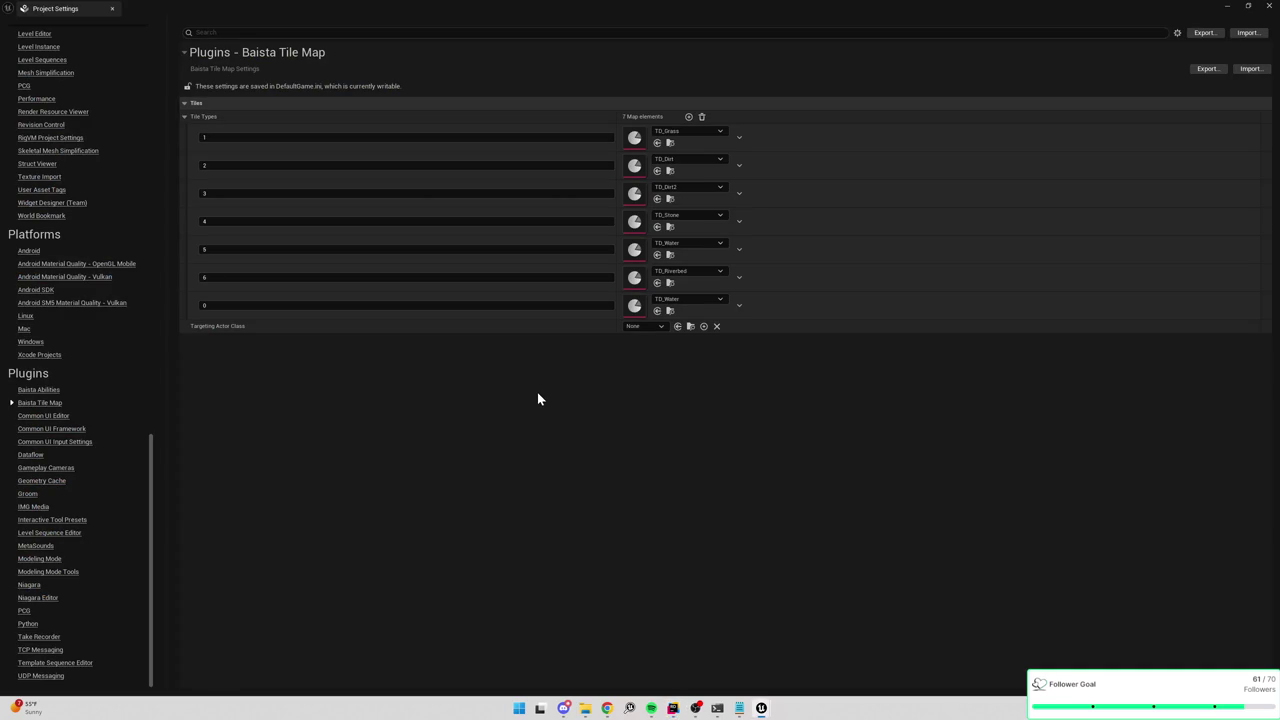
# Open the TD_Grass tile data asset and look through the open editor tabs.
pyautogui.doubleClick(635, 138)
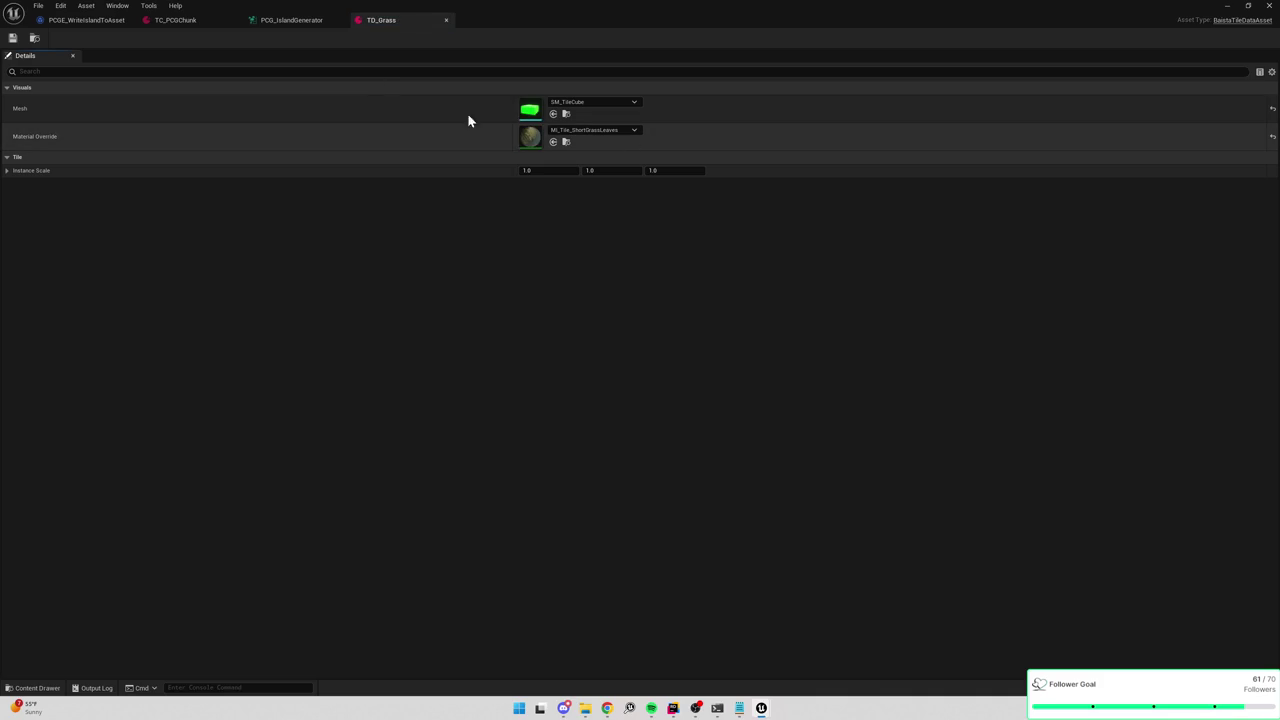
pyautogui.click(300, 21)
pyautogui.click(219, 20)
pyautogui.click(100, 20)
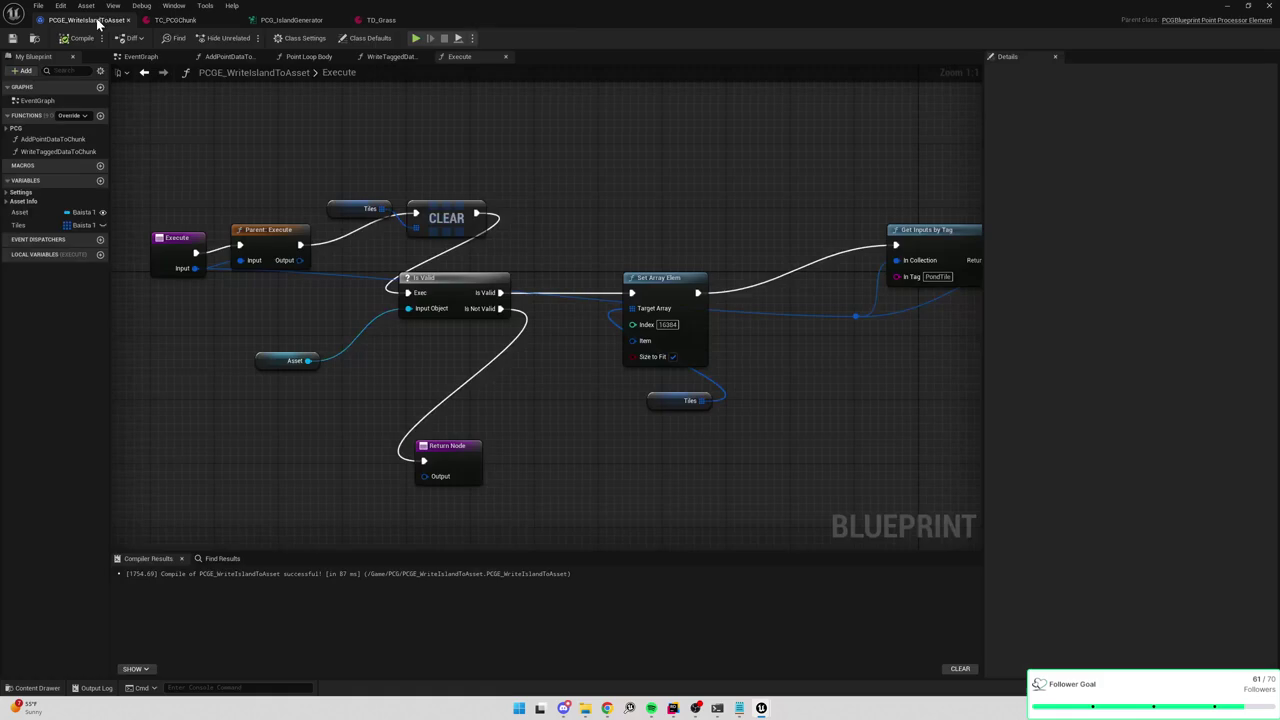
pyautogui.click(296, 20)
pyautogui.click(385, 20)
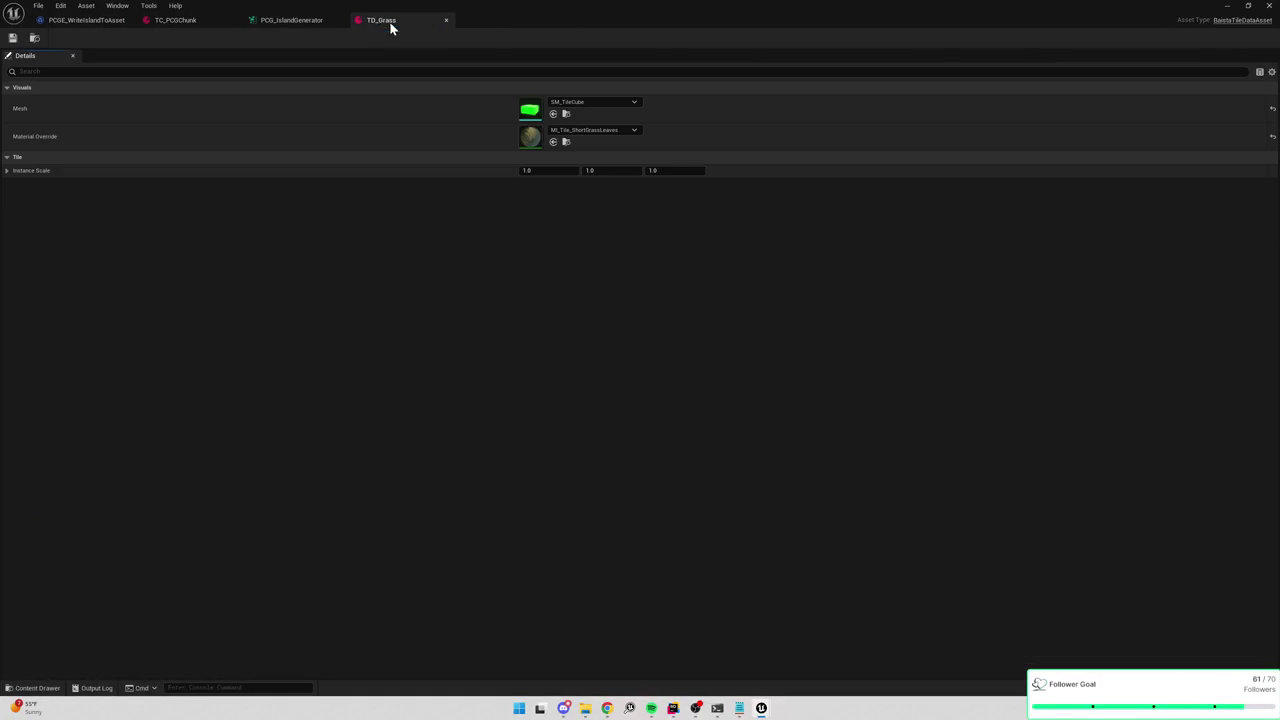
pyautogui.hotkey('alt', 'Tab')
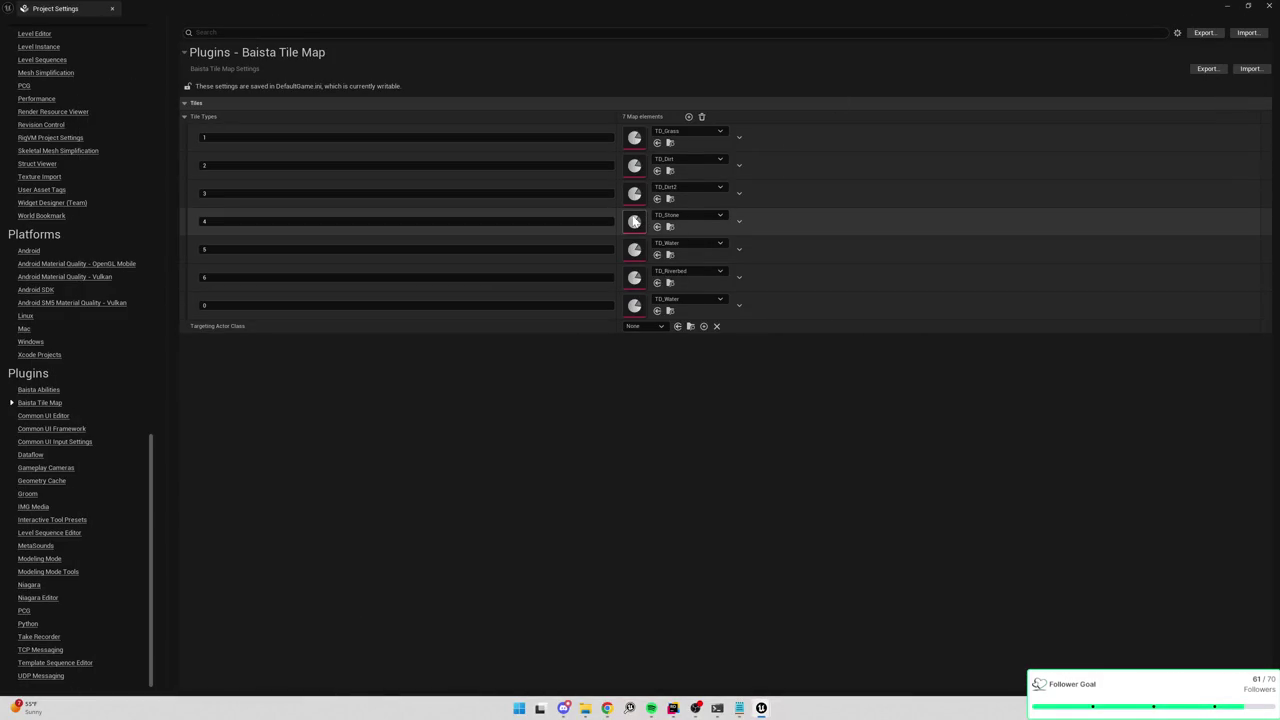
# Open the TD_Dirt2 tile data asset, then minimise the asset editor.
pyautogui.doubleClick(630, 196)
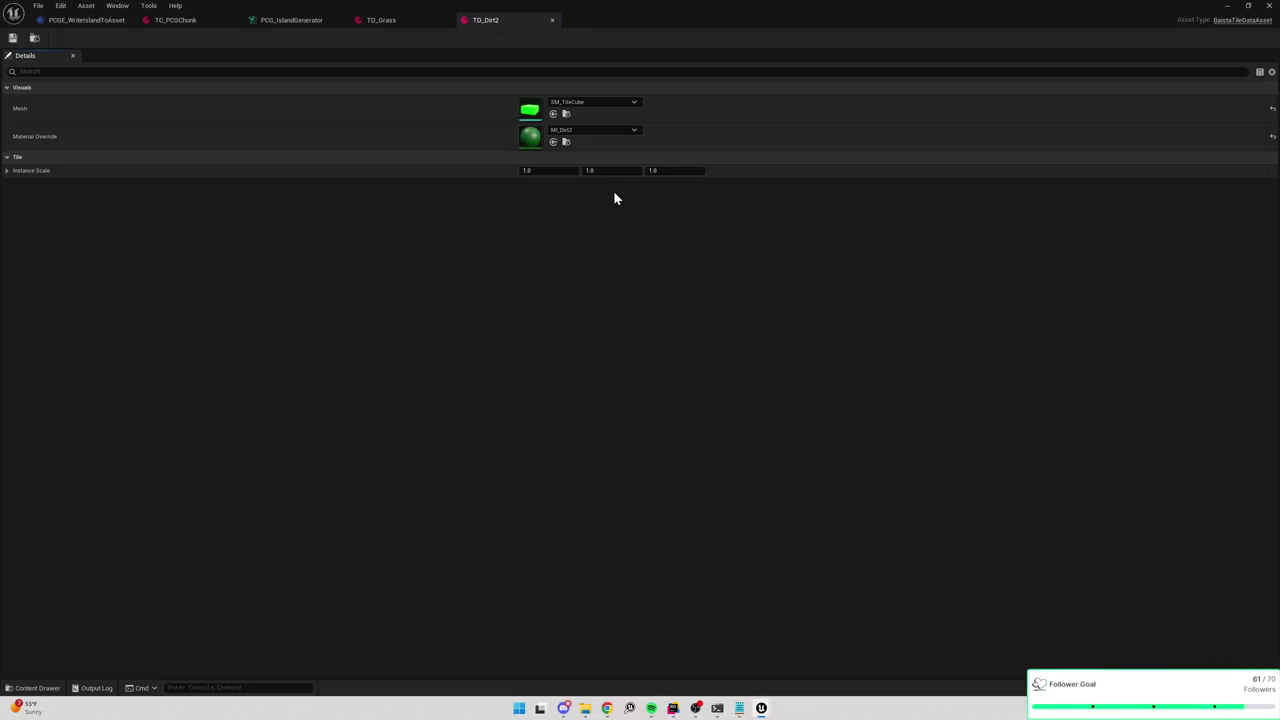
pyautogui.click(385, 20)
pyautogui.click(281, 21)
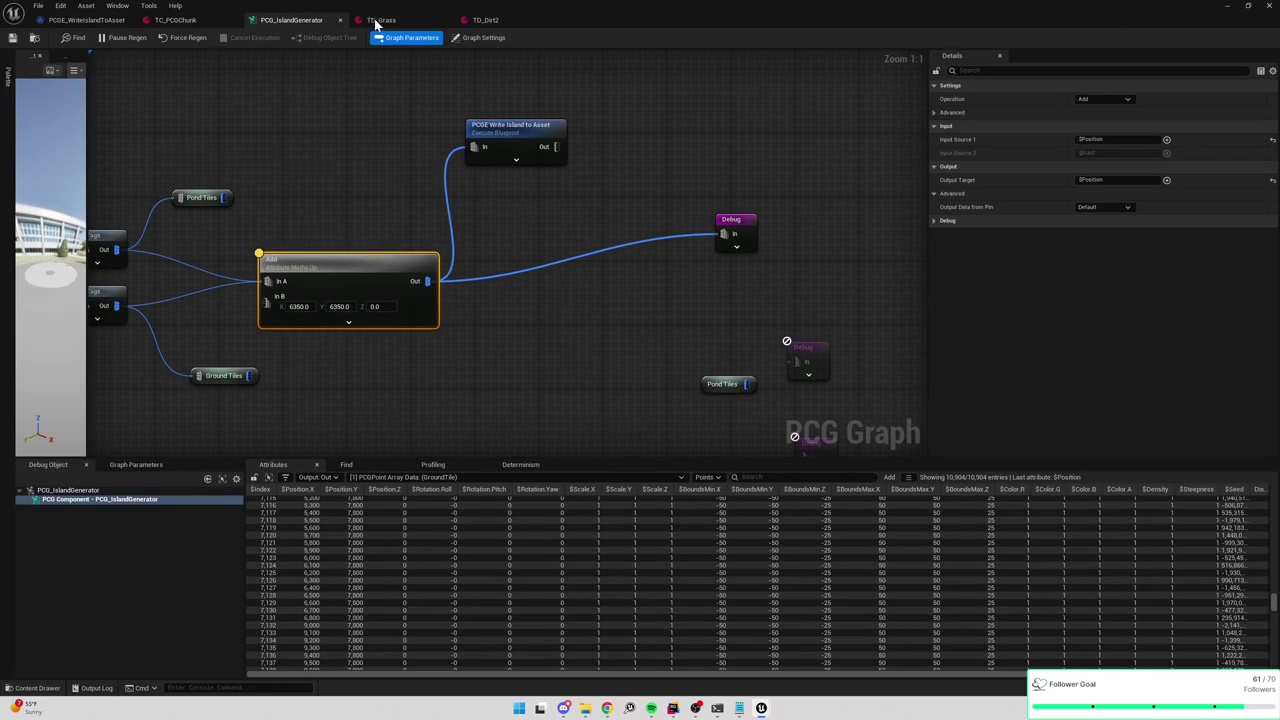
pyautogui.click(1227, 6)
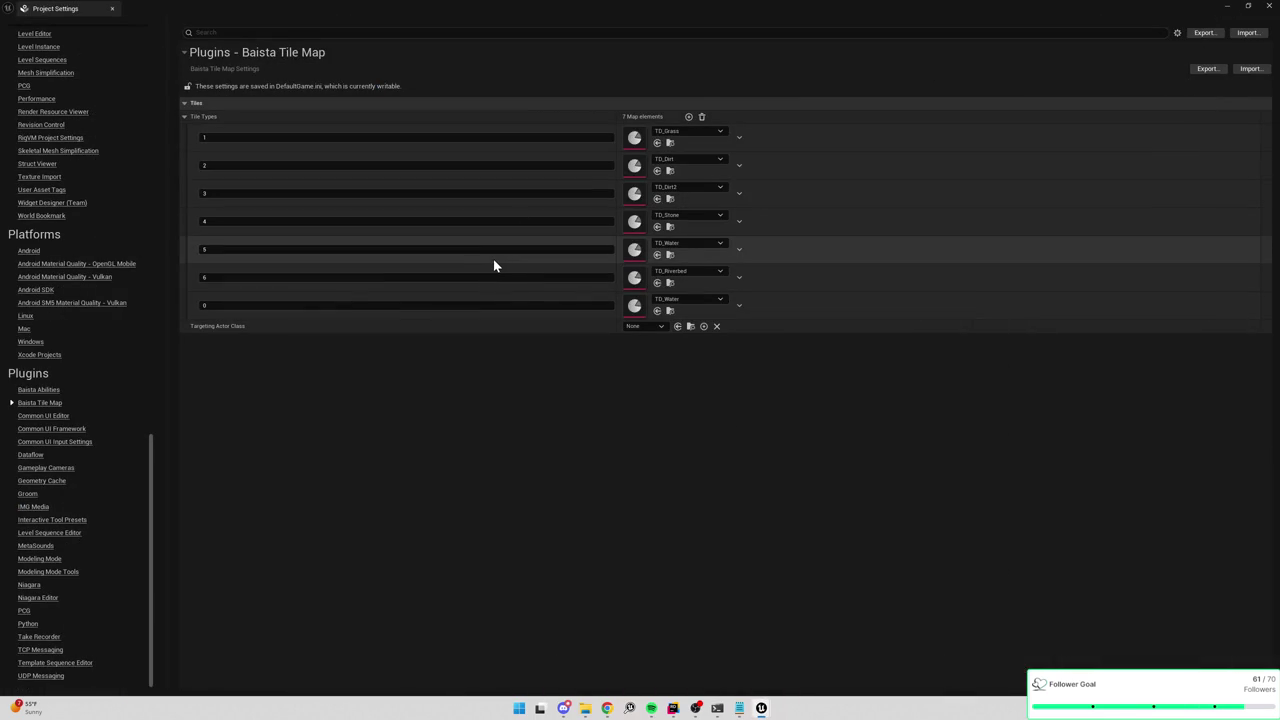
pyautogui.click(1227, 6)
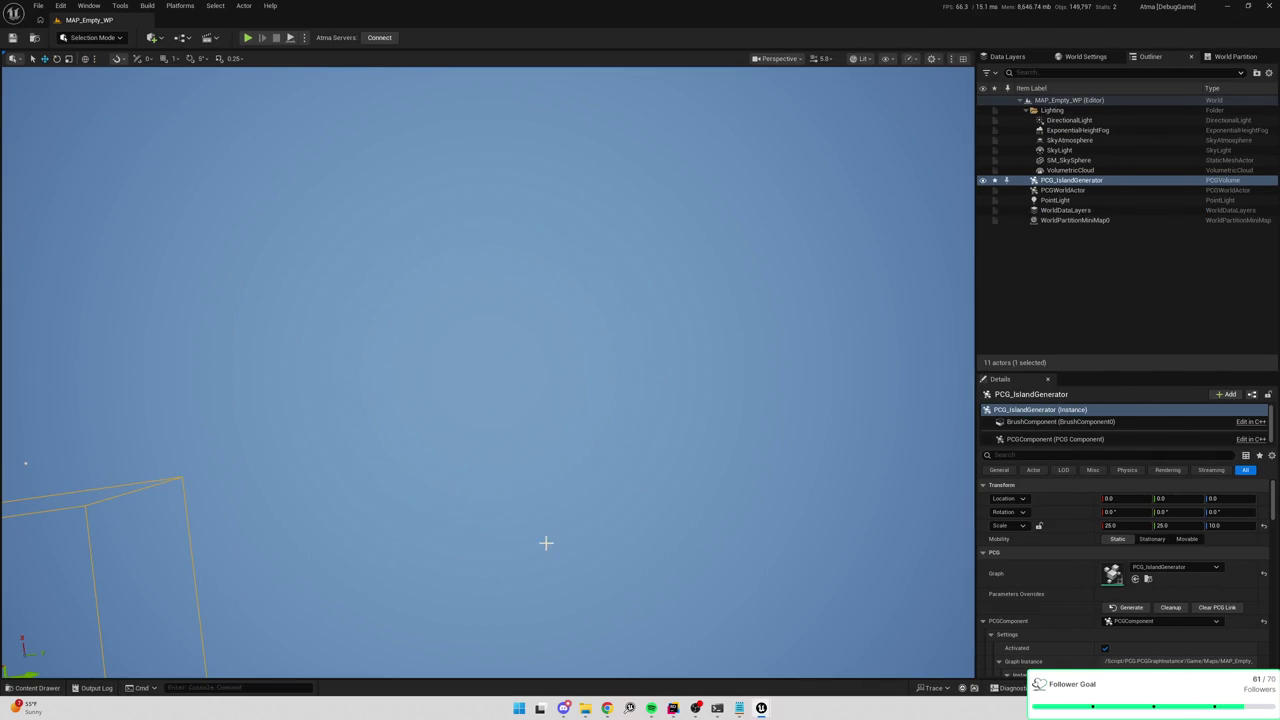
# Bring up the PCG_IslandGenerator graph, pan to its left nodes, then return to Rider.
pyautogui.moveTo(760, 712)
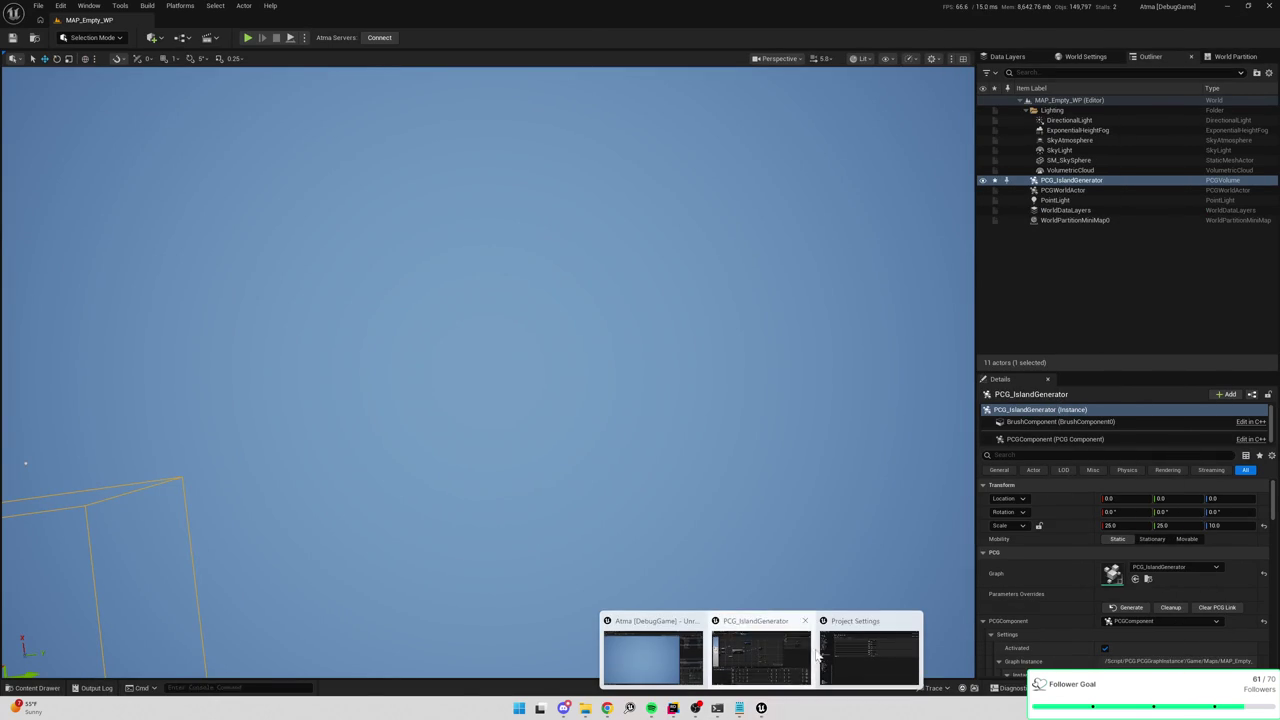
pyautogui.click(752, 645)
pyautogui.moveTo(292, 352)
pyautogui.mouseDown()
pyautogui.moveTo(480, 349)
pyautogui.moveTo(497, 360)
pyautogui.mouseUp()
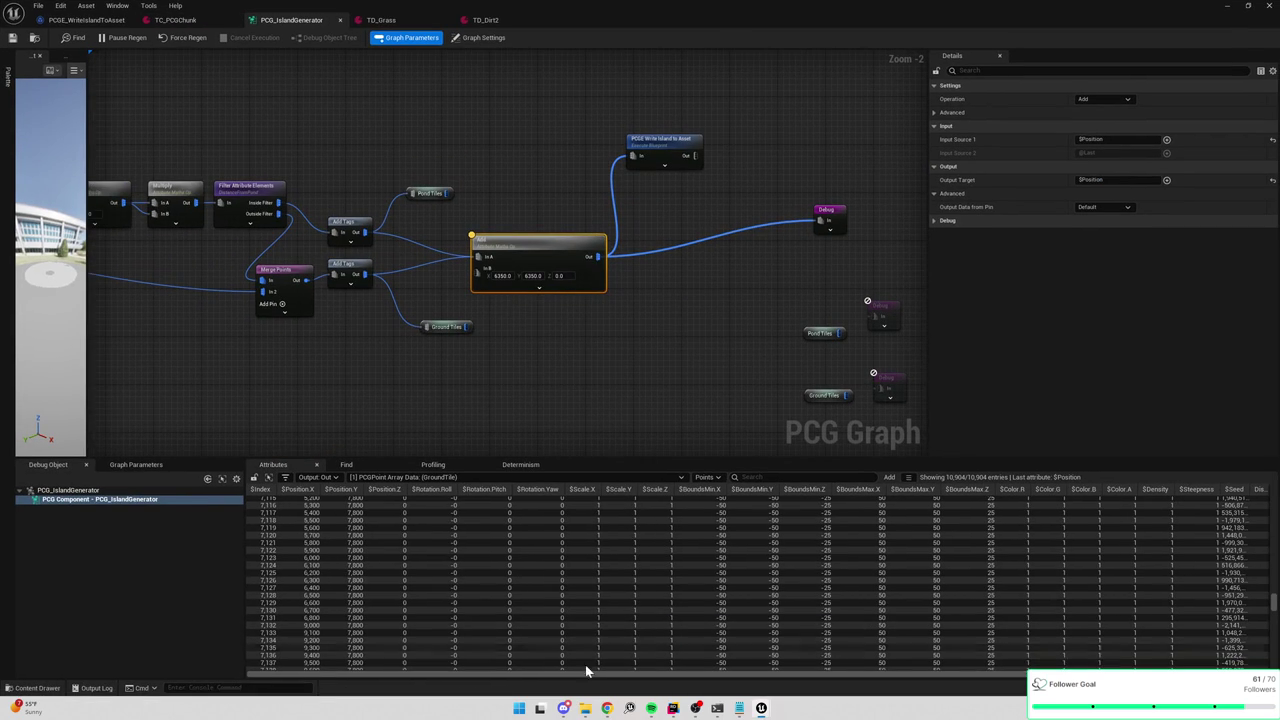
pyautogui.click(672, 708)
pyautogui.scroll(-3, 620, 300)
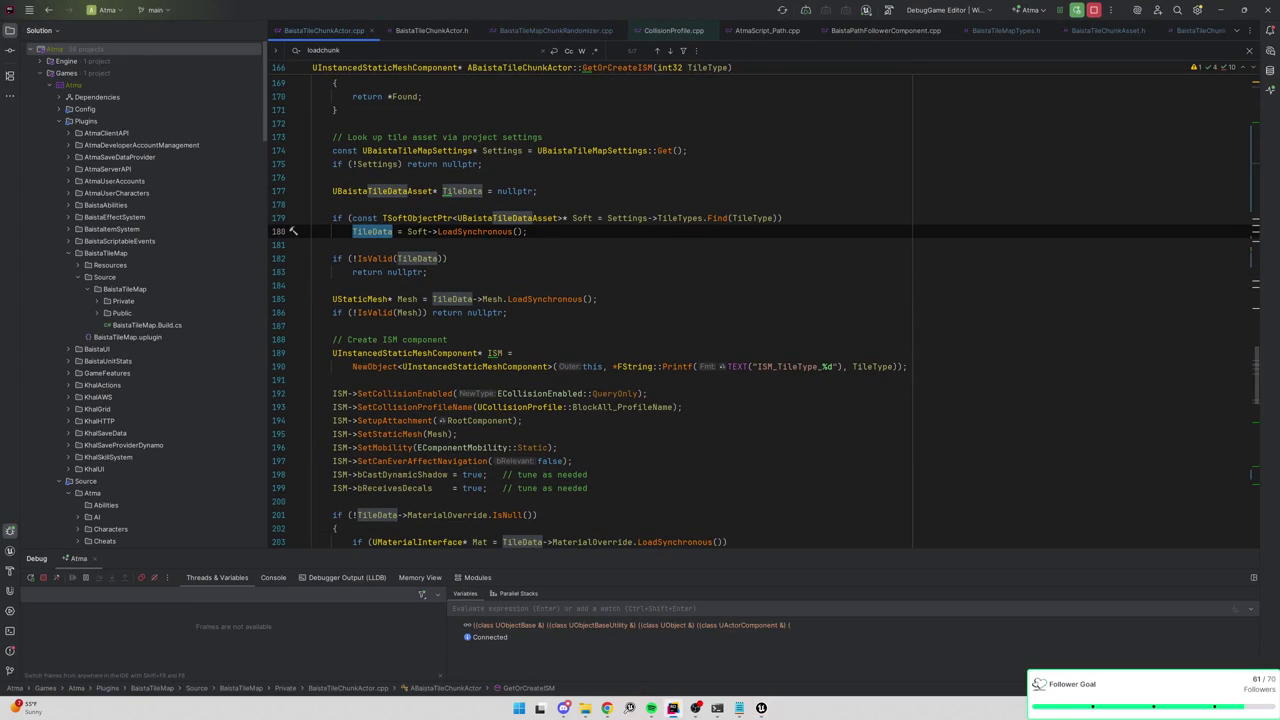
pyautogui.hotkey('alt', 'Up')
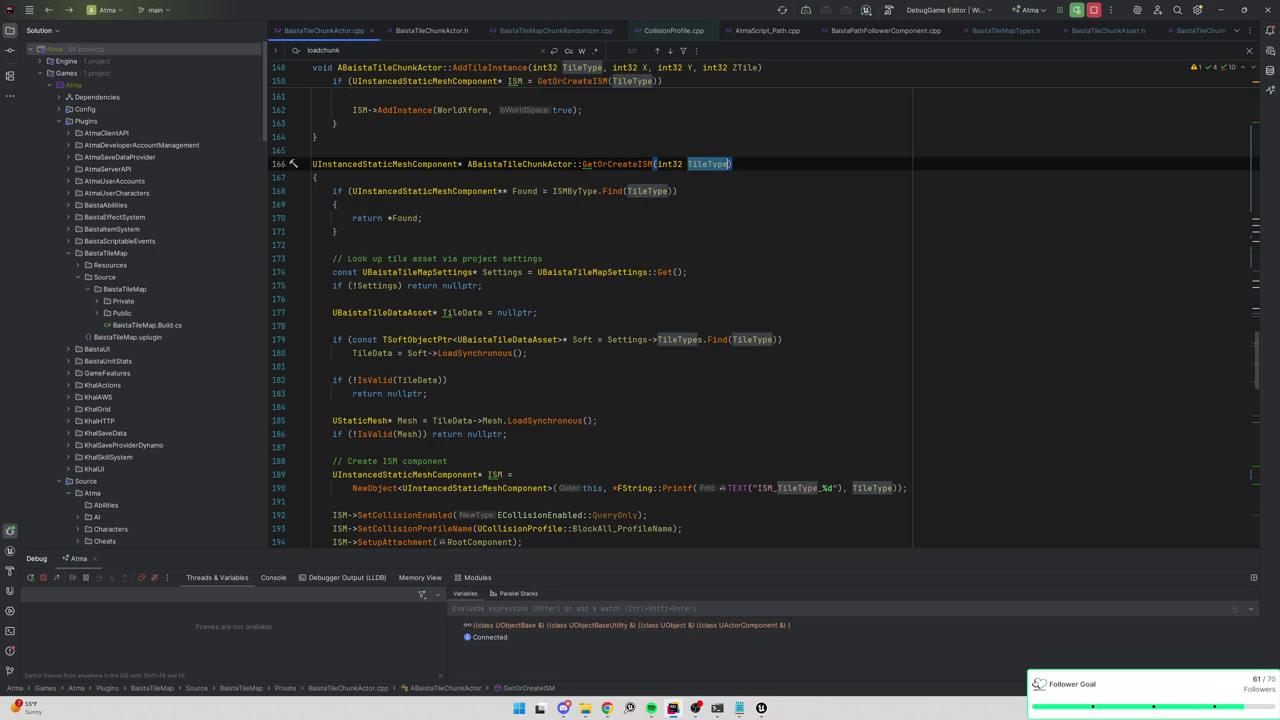
pyautogui.scroll(-3, 764, 318)
pyautogui.moveTo(632, 366)
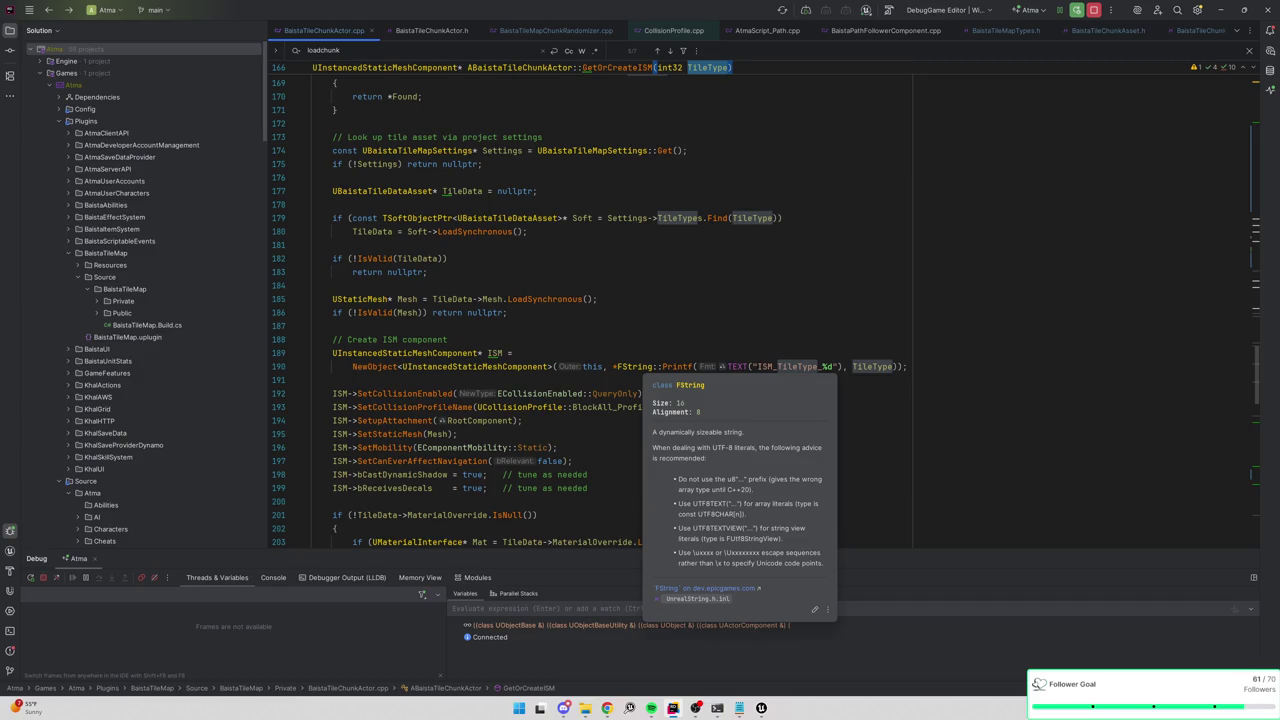
# Dismiss the FString tooltip in Rider, minimize Rider and bring the Unreal level editor forward.
pyautogui.click(448, 339)
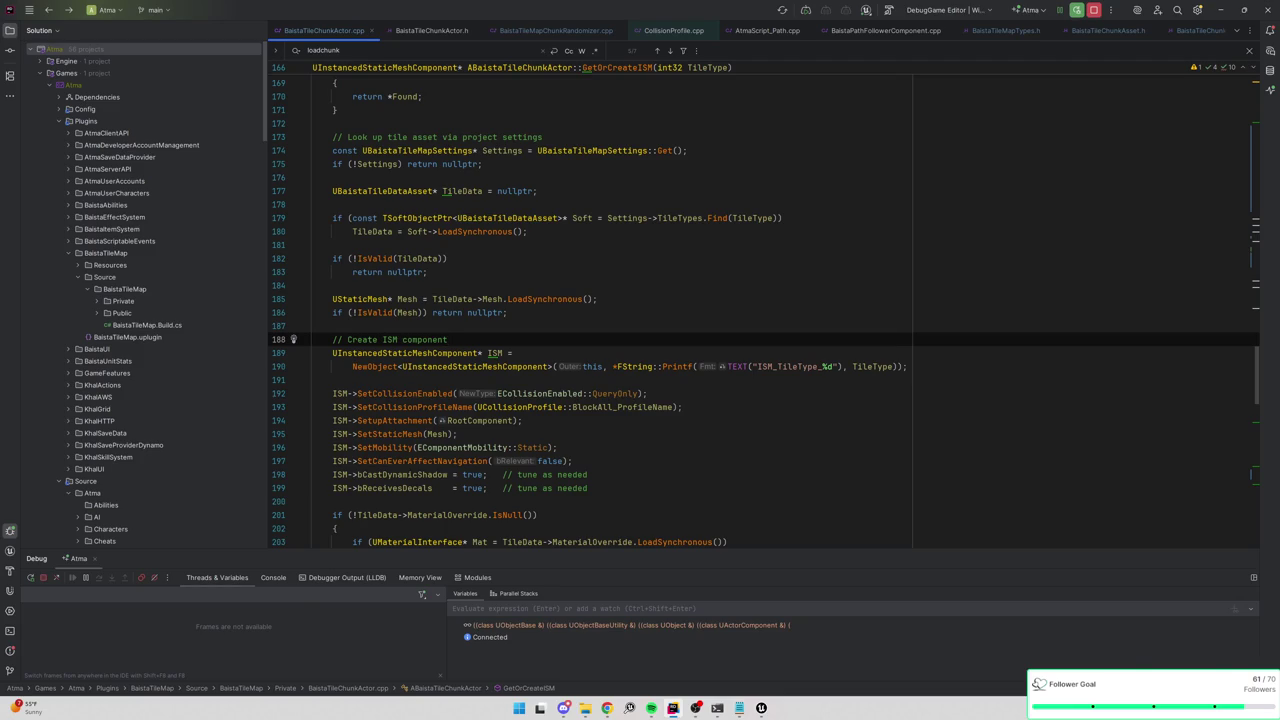
pyautogui.hotkey('alt', 'Tab')
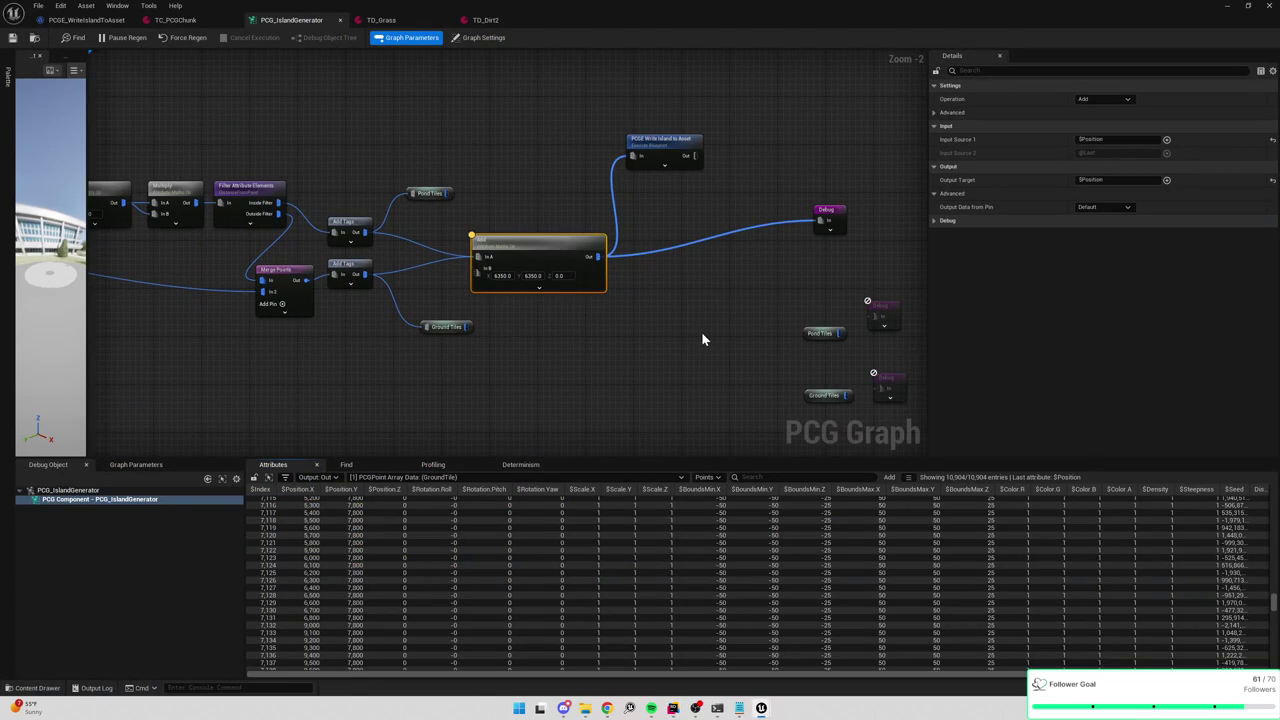
pyautogui.hotkey('alt', 'Tab')
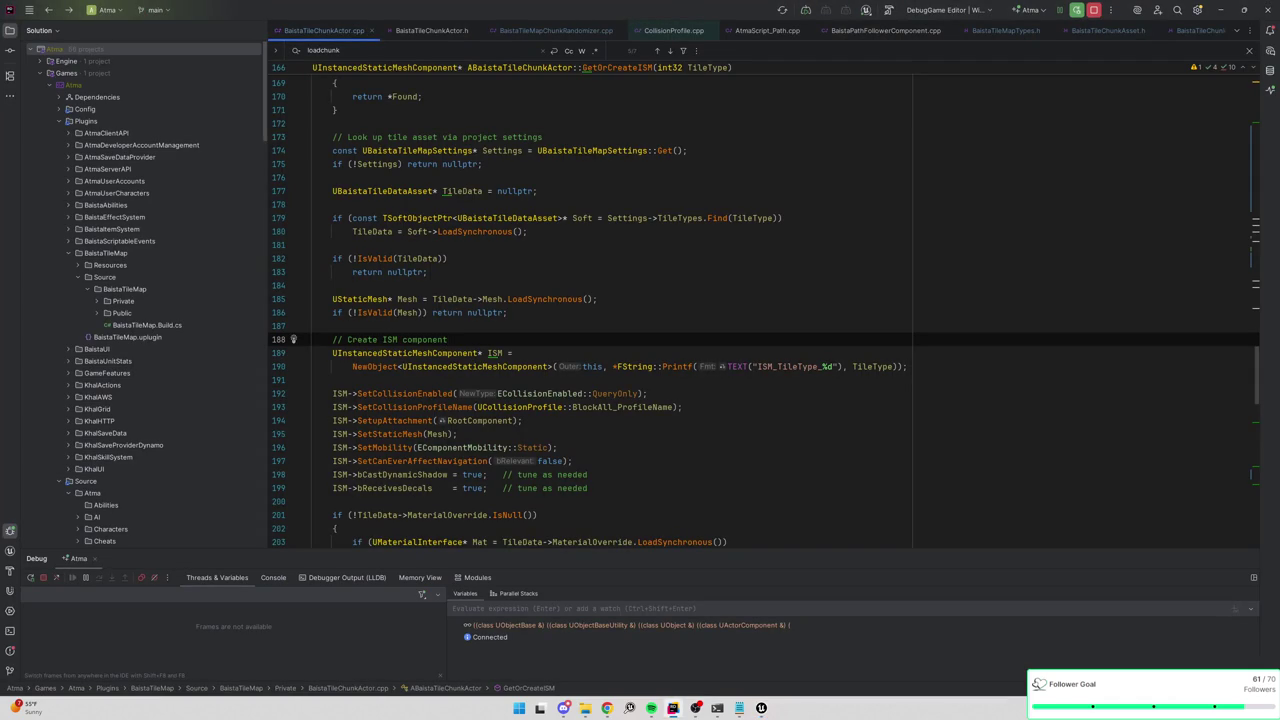
pyautogui.click(1224, 10)
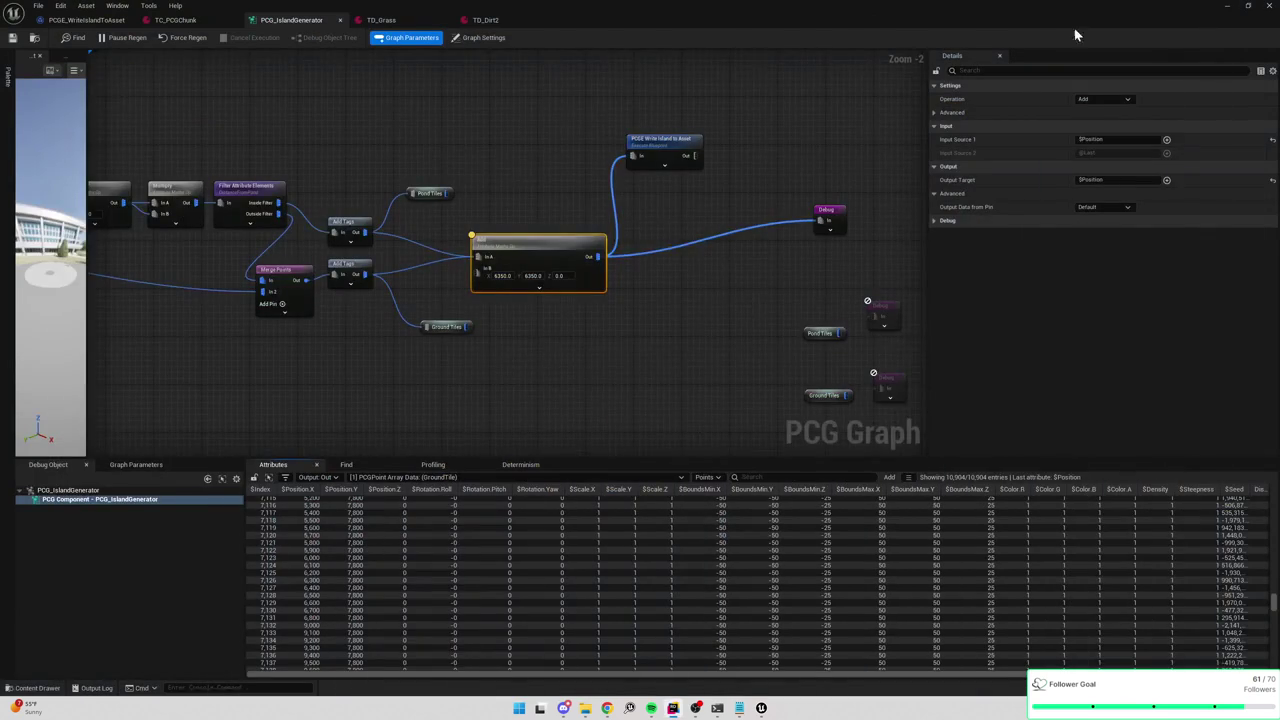
pyautogui.click(1227, 5)
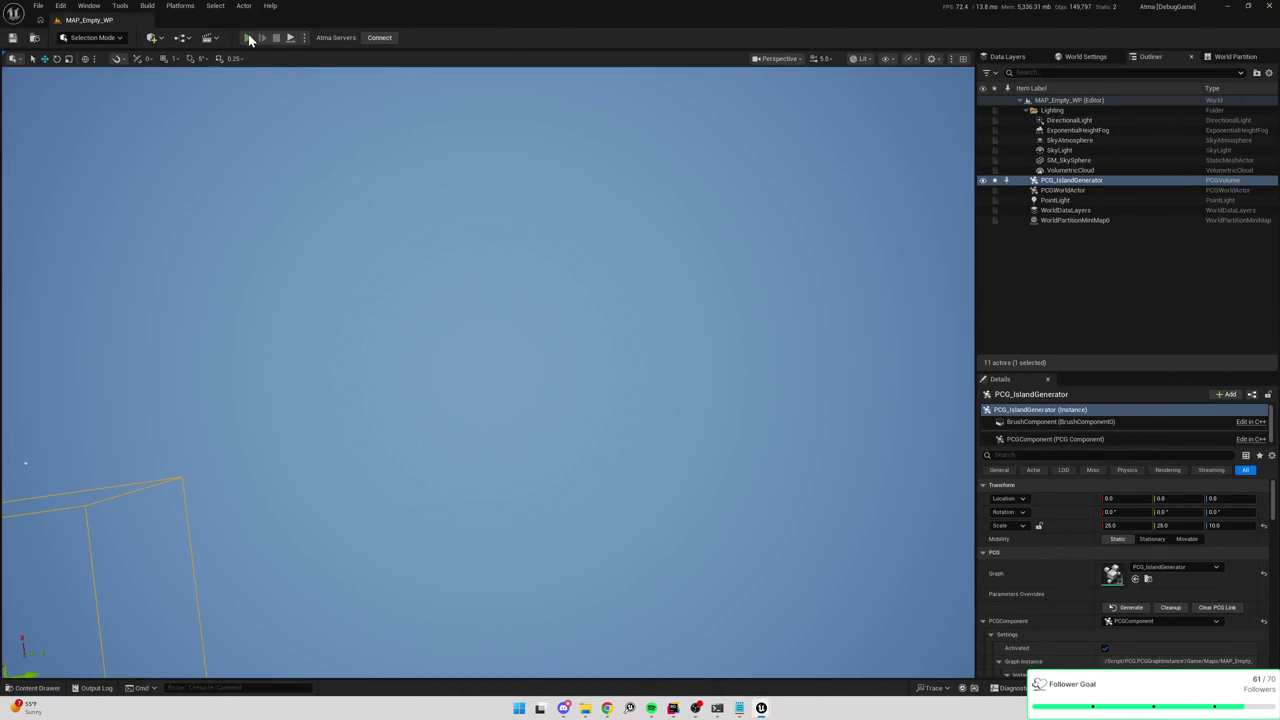
# Play the level in the editor, zoom the game camera out, then return to the PCG_IslandGenerator graph.
pyautogui.click(250, 38)
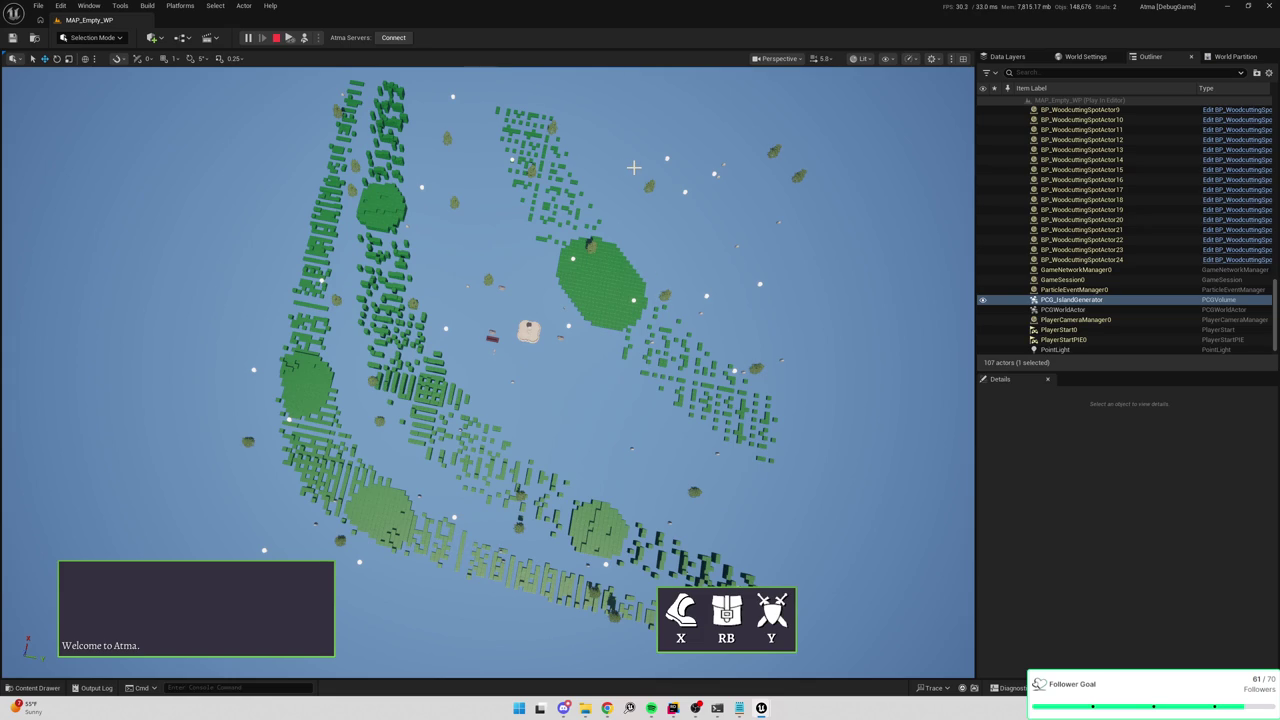
pyautogui.scroll(-5, 692, 248)
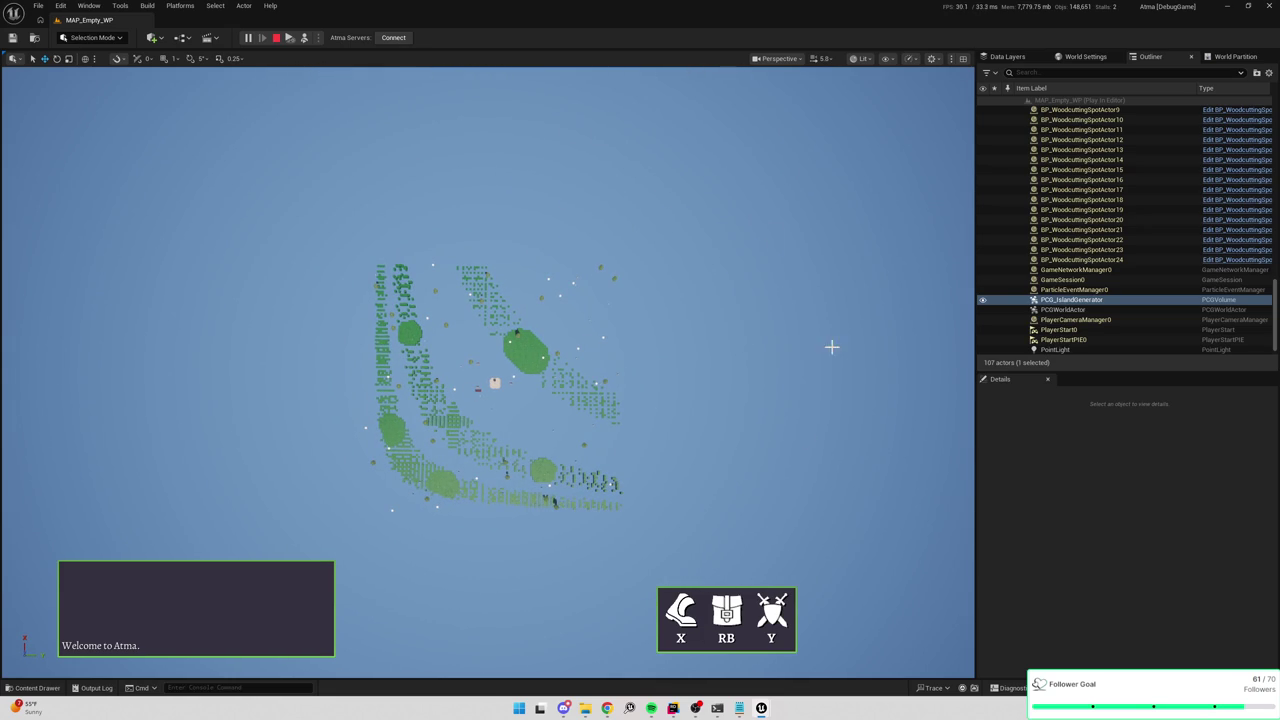
pyautogui.hotkey('alt', 'Tab')
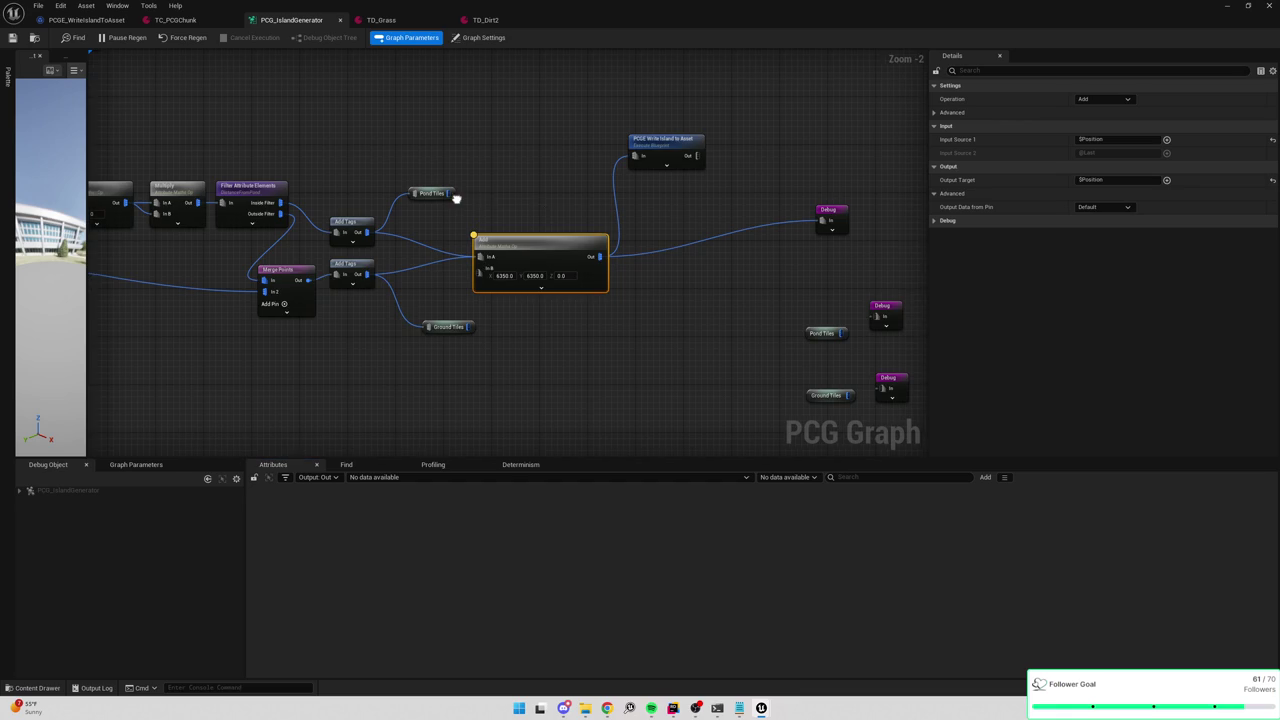
# Pan around the PCG_IslandGenerator graph to inspect the tile outputs and debug nodes, then return to the game.
pyautogui.moveTo(454, 197); pyautogui.dragTo(635, 155)
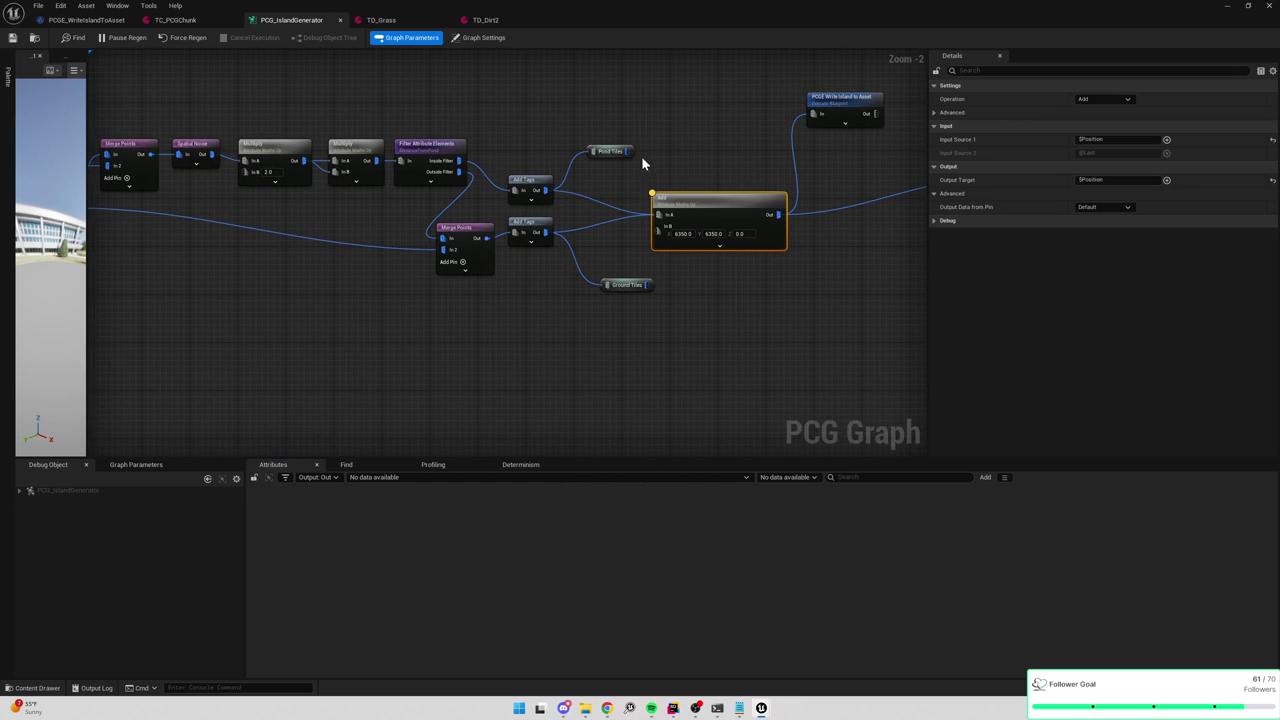
pyautogui.moveTo(547, 152)
pyautogui.mouseDown()
pyautogui.moveTo(738, 152)
pyautogui.moveTo(901, 181)
pyautogui.mouseUp()
pyautogui.moveTo(629, 154)
pyautogui.mouseDown()
pyautogui.moveTo(134, 195)
pyautogui.moveTo(574, 191)
pyautogui.moveTo(545, 217)
pyautogui.mouseUp()
pyautogui.scroll(-2, 592, 210)
pyautogui.scroll(2, 592, 210)
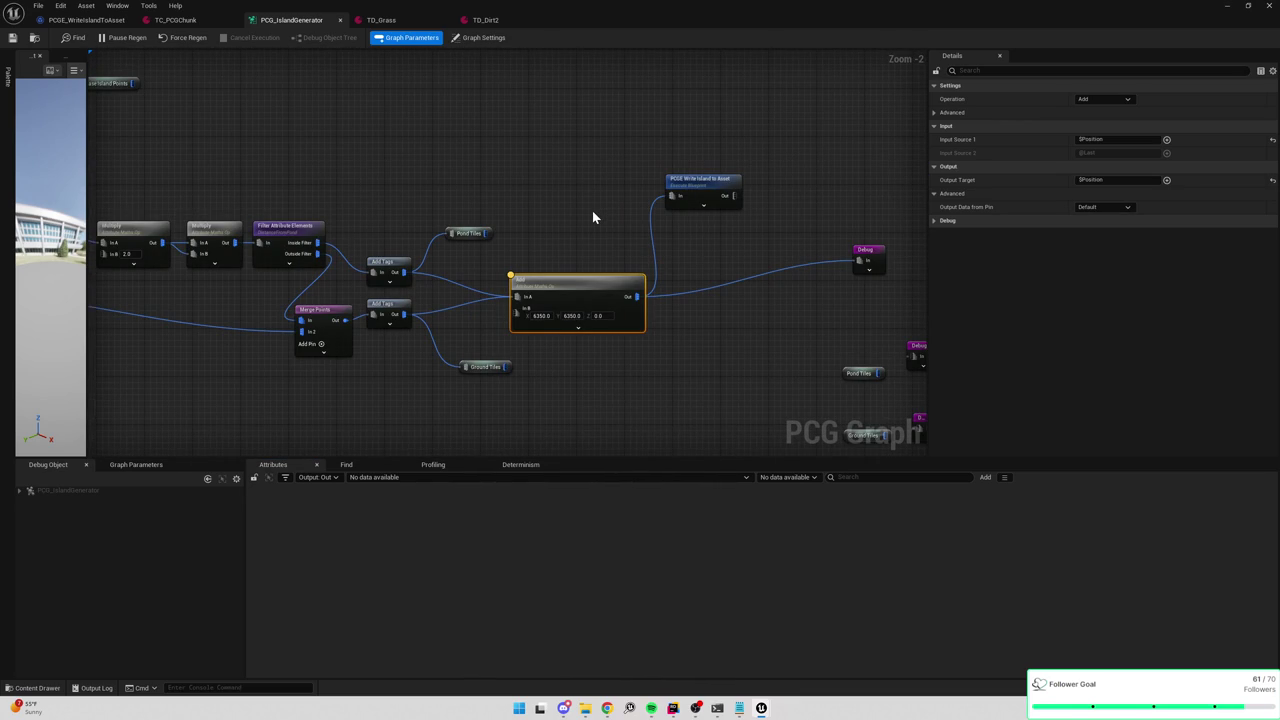
pyautogui.moveTo(724, 239); pyautogui.dragTo(559, 225)
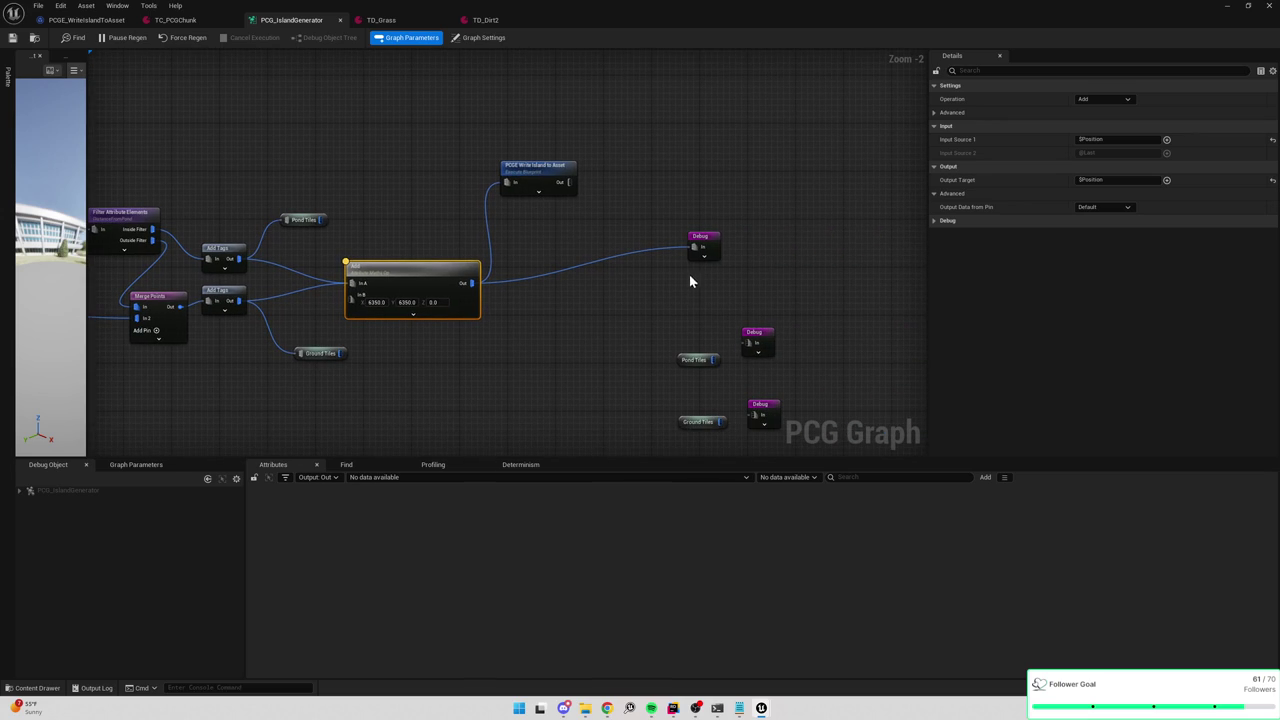
pyautogui.hotkey('alt', 'Tab')
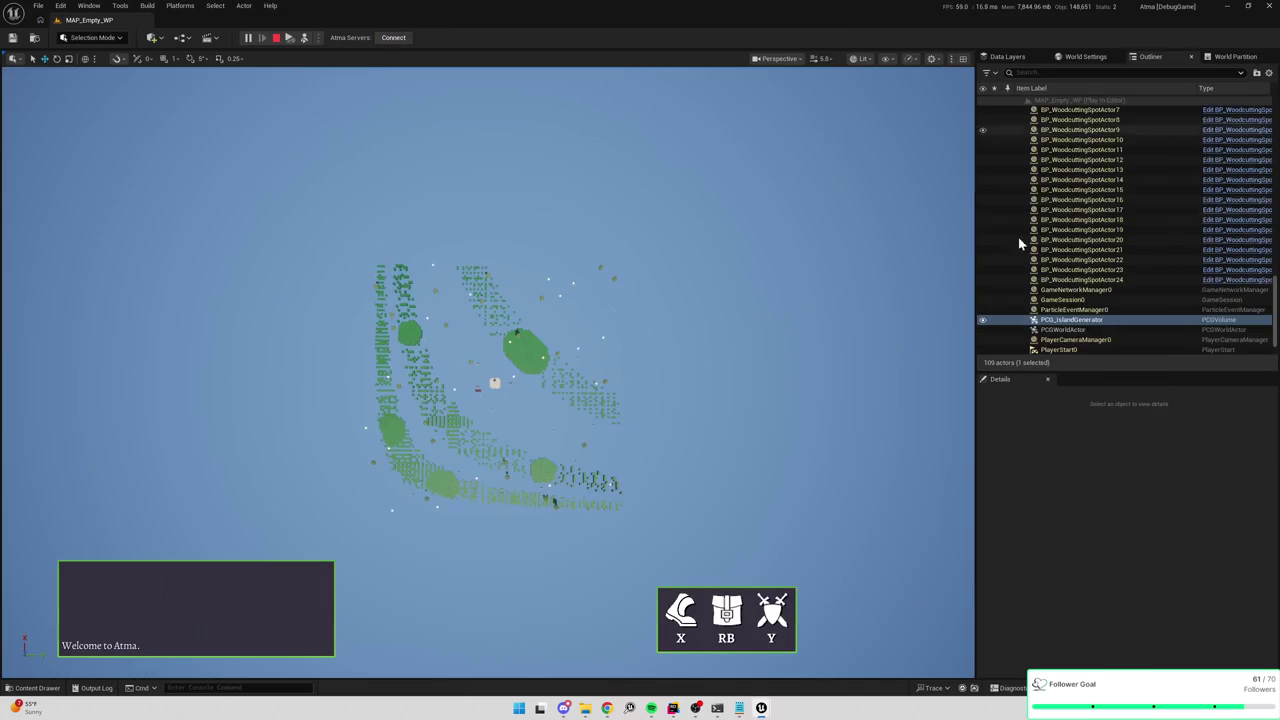
# Stop the Play-In-Editor session and search the Content Drawer for 'tilechu'.
pyautogui.click(1075, 320)
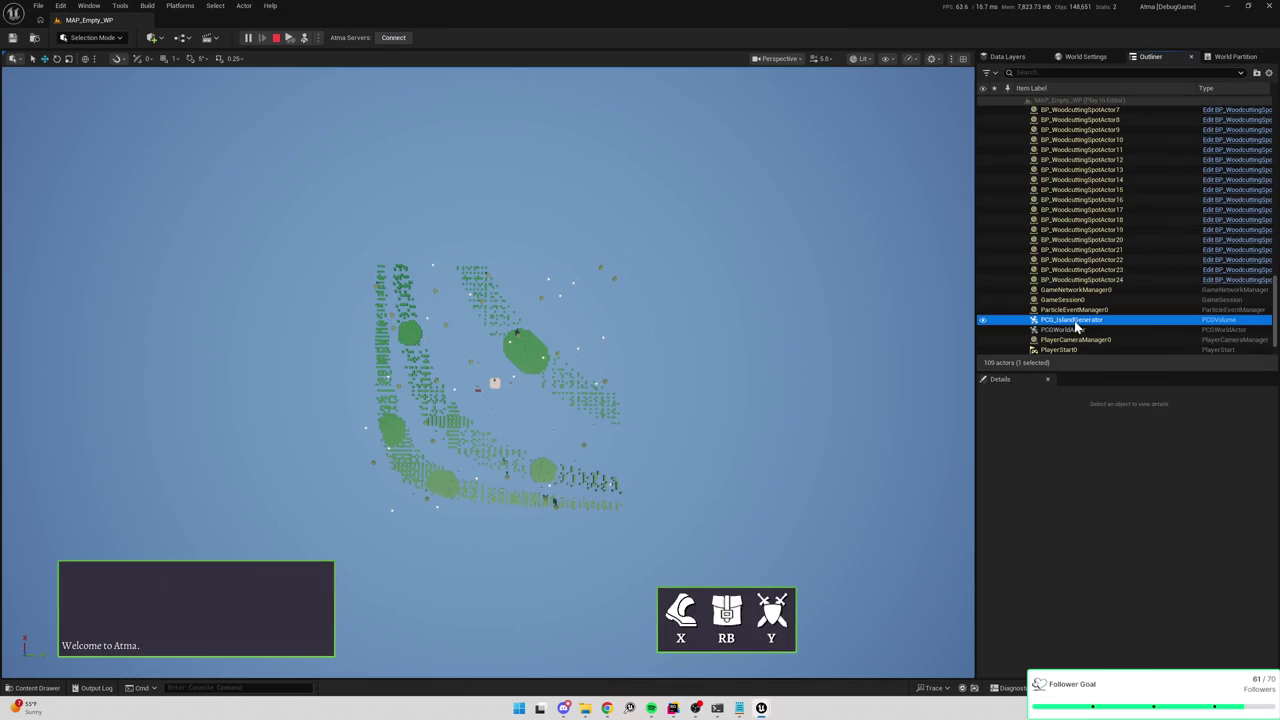
pyautogui.click(279, 39)
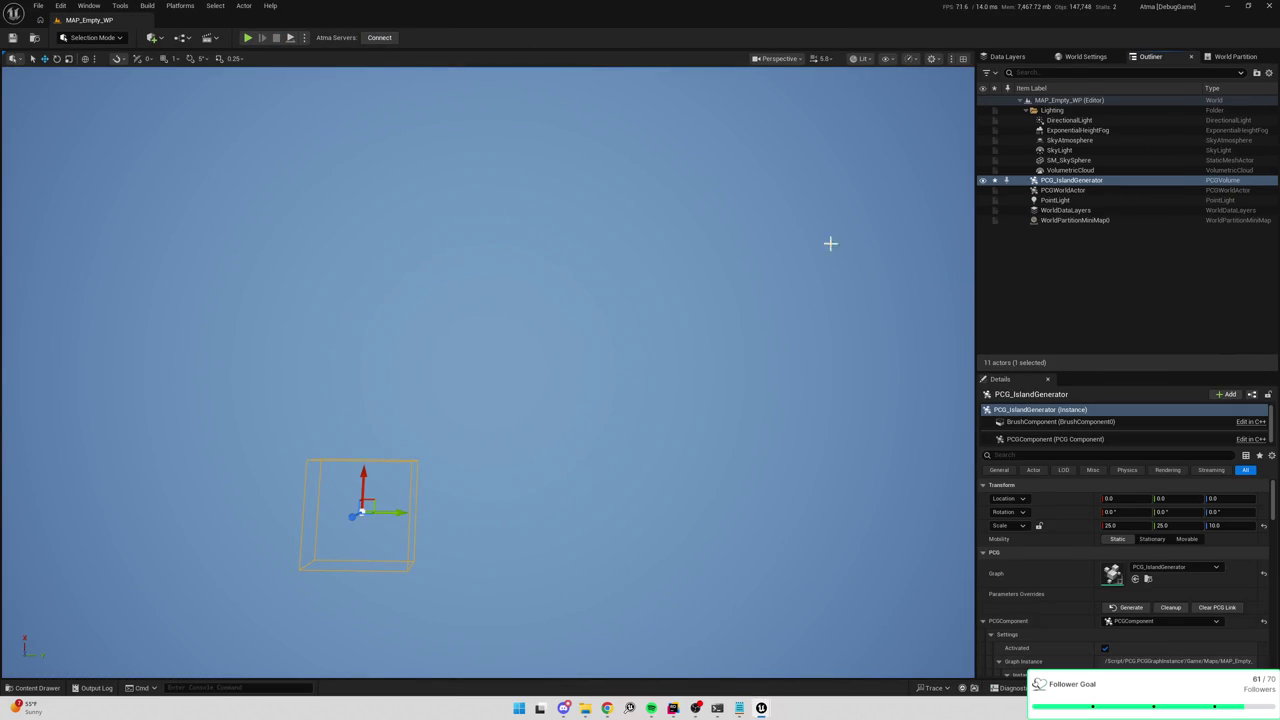
pyautogui.hotkey('ctrl', 'b')
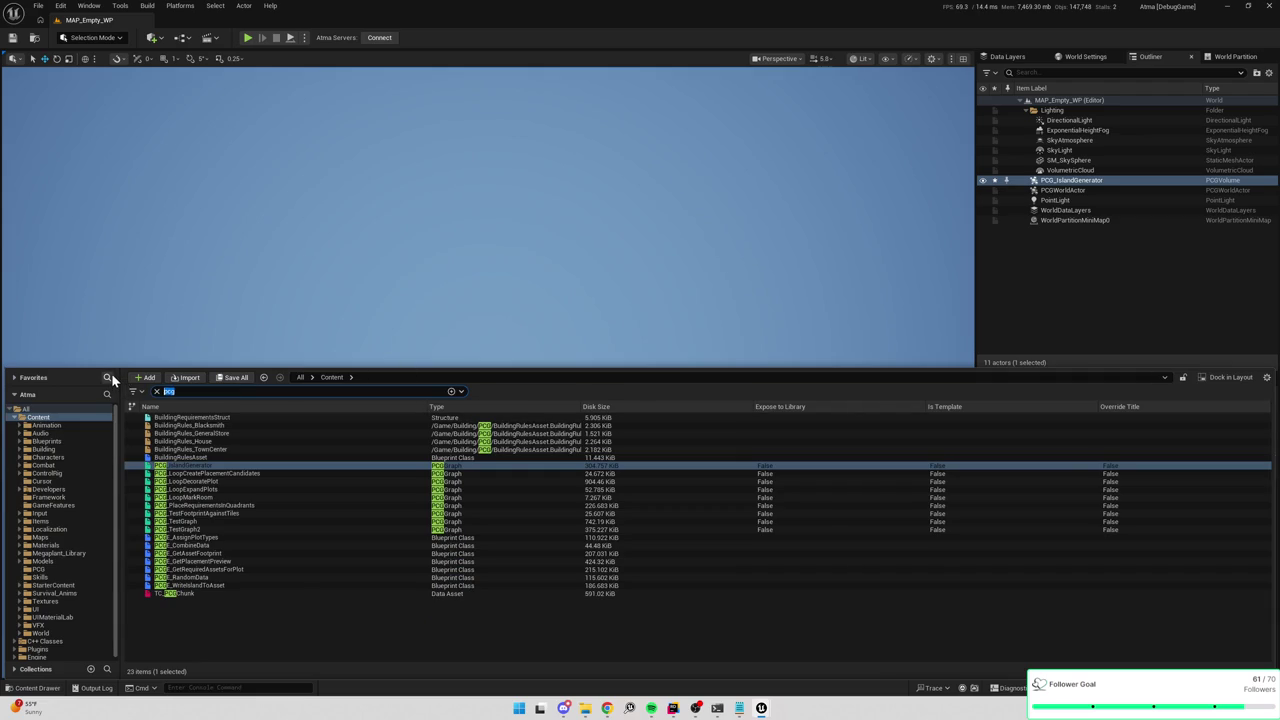
pyautogui.write('tilechu')
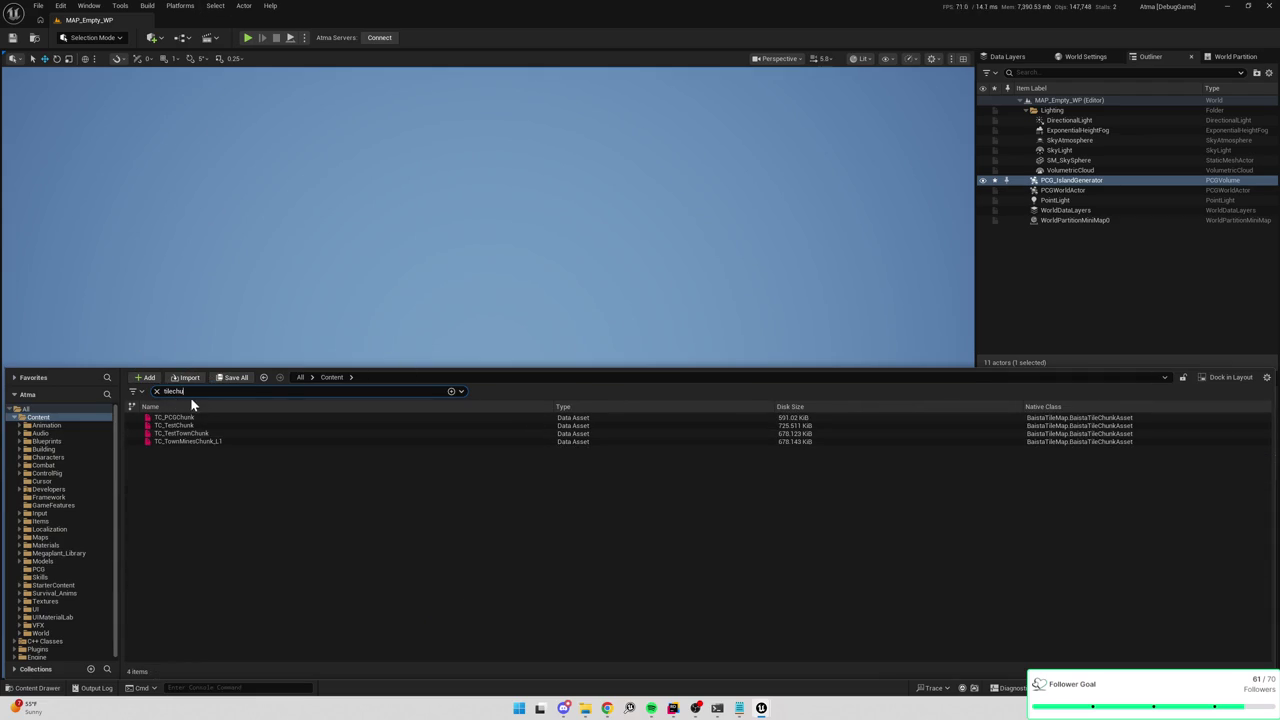
pyautogui.click(185, 38)
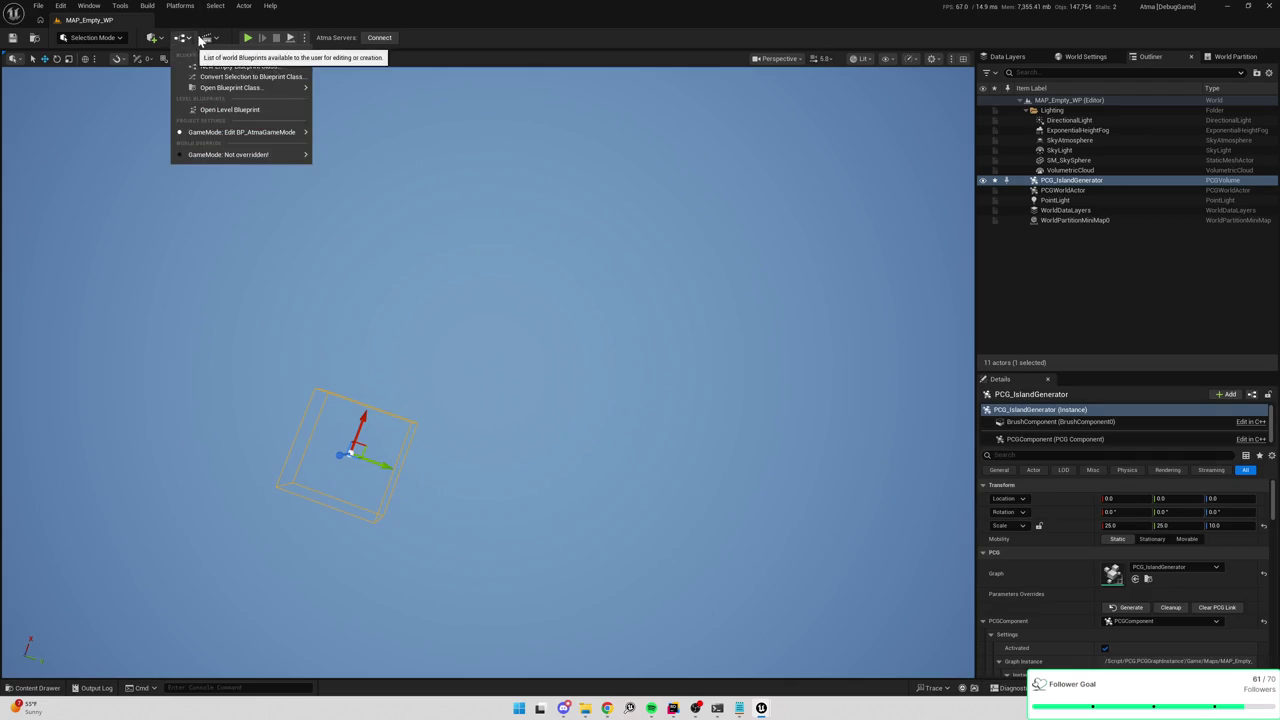
# Place a Baista Tile Chunk Actor in the level from the Quick Add menu.
pyautogui.click(200, 40)
pyautogui.click(152, 38)
pyautogui.write('c')
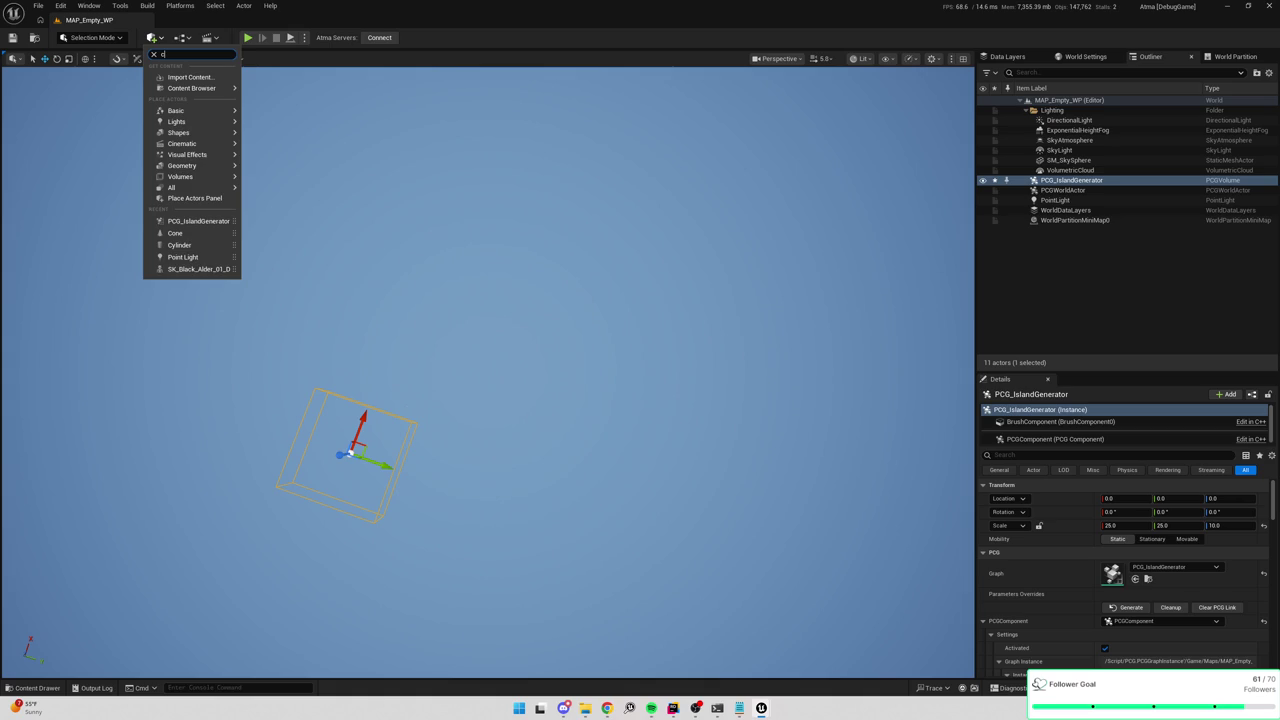
pyautogui.write('hu')
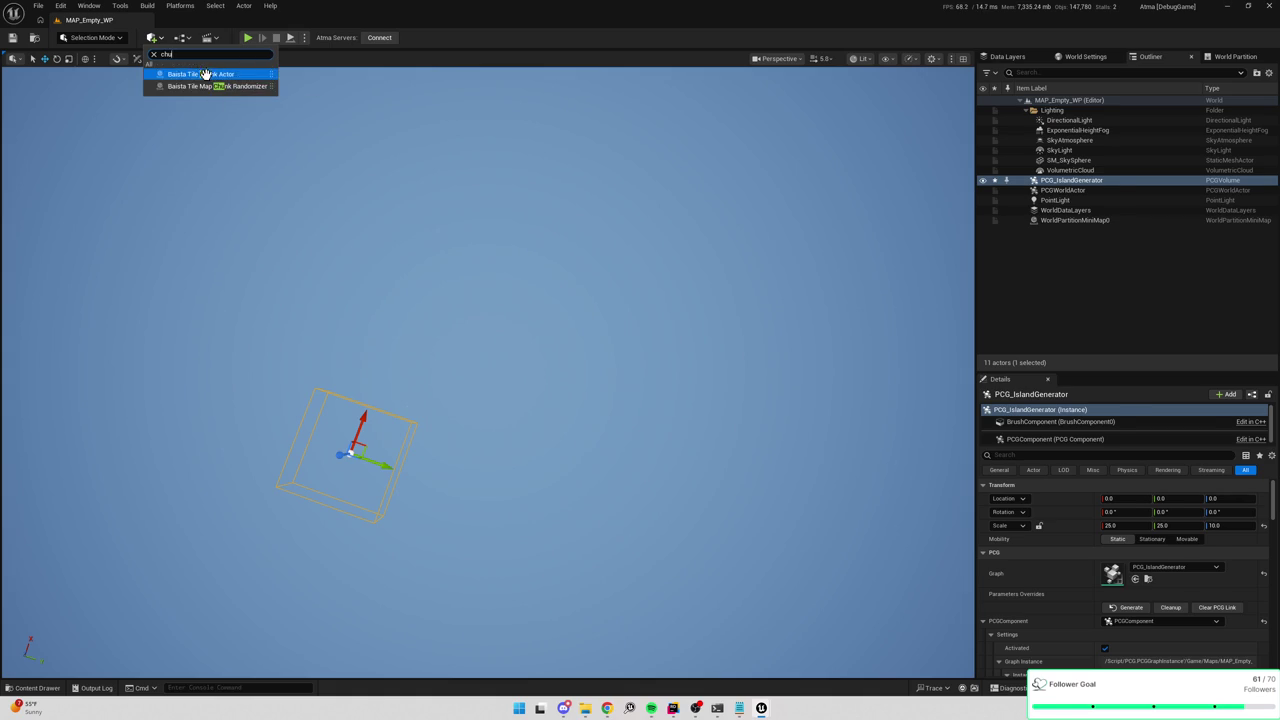
pyautogui.click(205, 74)
# Set the chunk actor's location to 0, 0, 0.
pyautogui.click(1120, 498)
pyautogui.write('0')
pyautogui.press('Tab')
pyautogui.write('0')
pyautogui.press('Tab')
pyautogui.write('0')
pyautogui.press('Return')
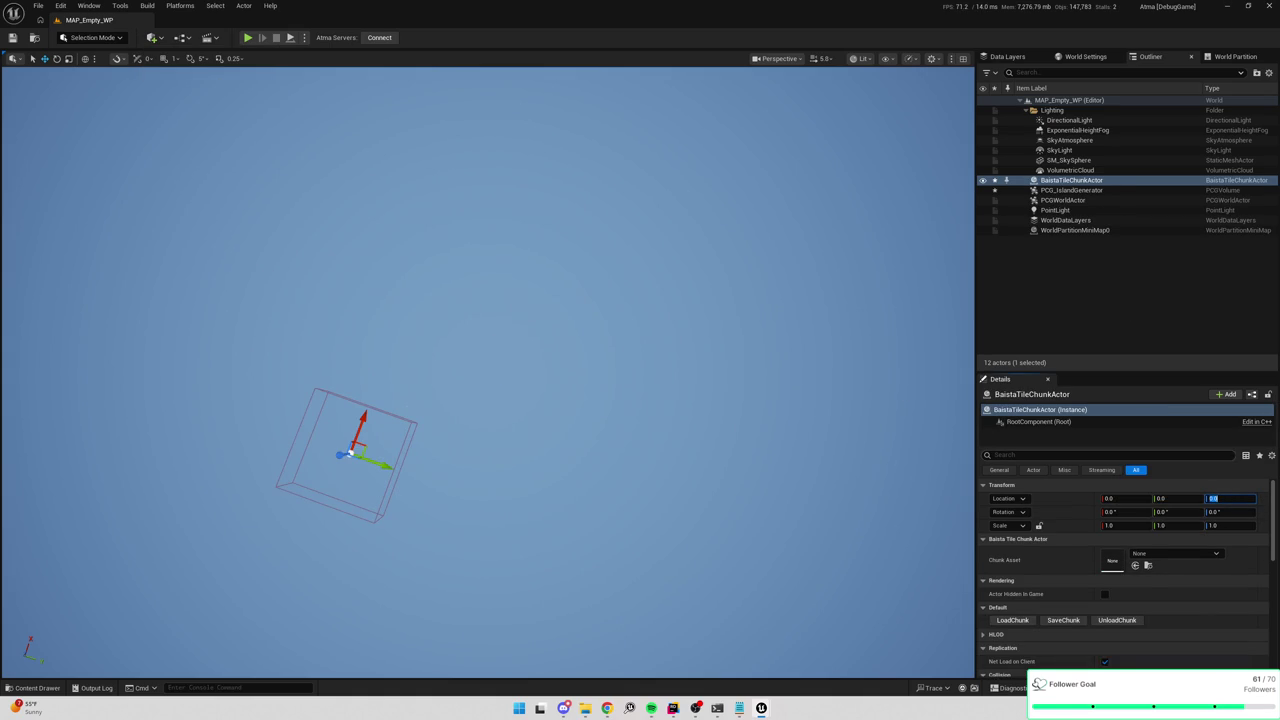
pyautogui.click(1158, 558)
# Assign TC_PCGChunk as the actor's chunk asset and load its tiles into the level.
pyautogui.click(1190, 430)
pyautogui.click(1027, 620)
pyautogui.moveTo(844, 410)
pyautogui.mouseDown()
pyautogui.moveTo(780, 425)
pyautogui.moveTo(844, 410)
pyautogui.mouseUp()
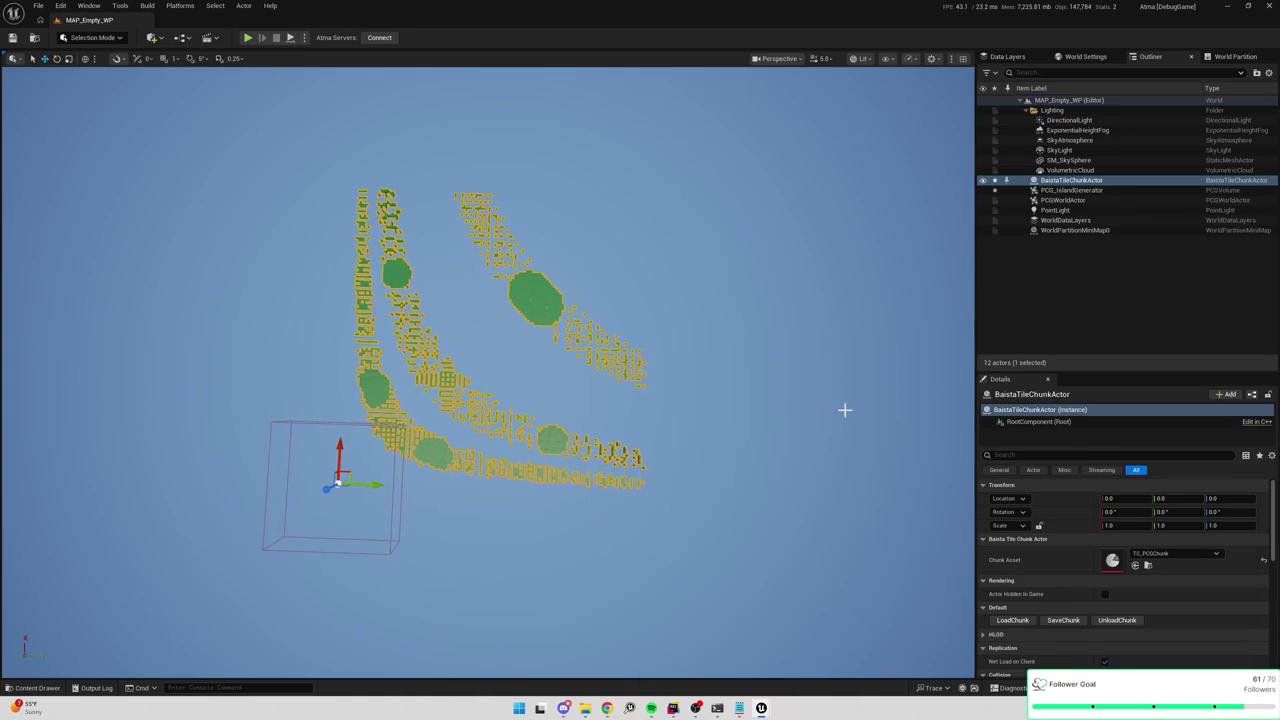
# Regenerate the PCG_IslandGenerator volume to rebuild the island points.
pyautogui.click(1071, 190)
pyautogui.click(1127, 608)
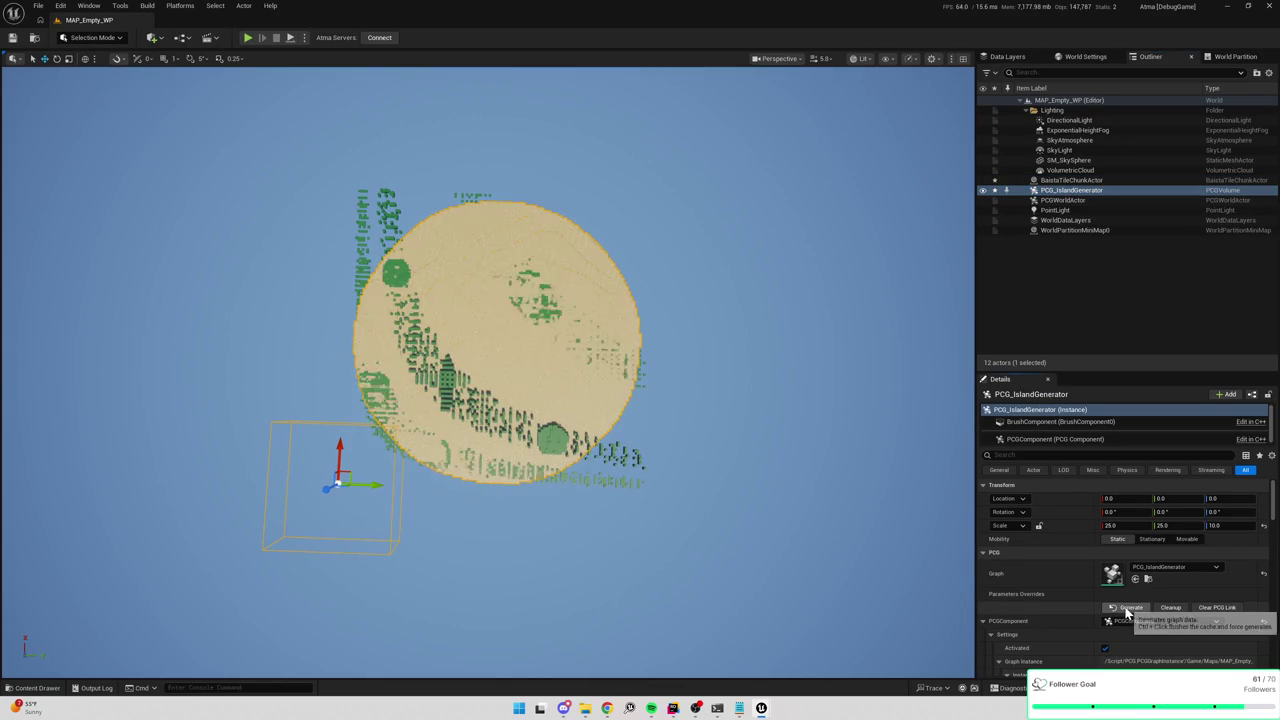
pyautogui.moveTo(487, 360); pyautogui.dragTo(475, 364)
# In the PCG graph, disconnect the Add output from Debug and drag Pond Tiles toward it.
pyautogui.hotkey('alt', 'Tab')
pyautogui.moveTo(718, 385); pyautogui.dragTo(625, 213)
pyautogui.keyDown('alt'); pyautogui.click(718, 180); pyautogui.keyUp('alt')
pyautogui.moveTo(738, 292); pyautogui.dragTo(771, 277)
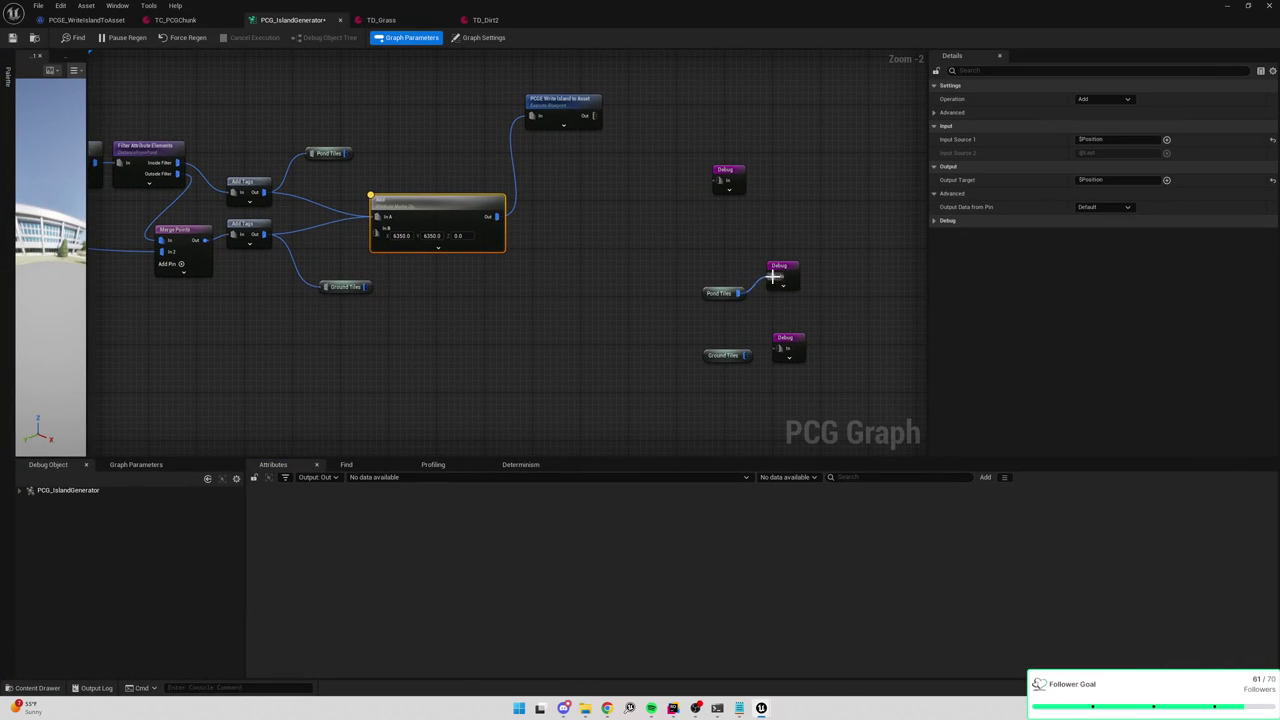
# Connect Pond Tiles to the Debug In pin and orbit closer to the purple pond blobs.
pyautogui.click(1227, 6)
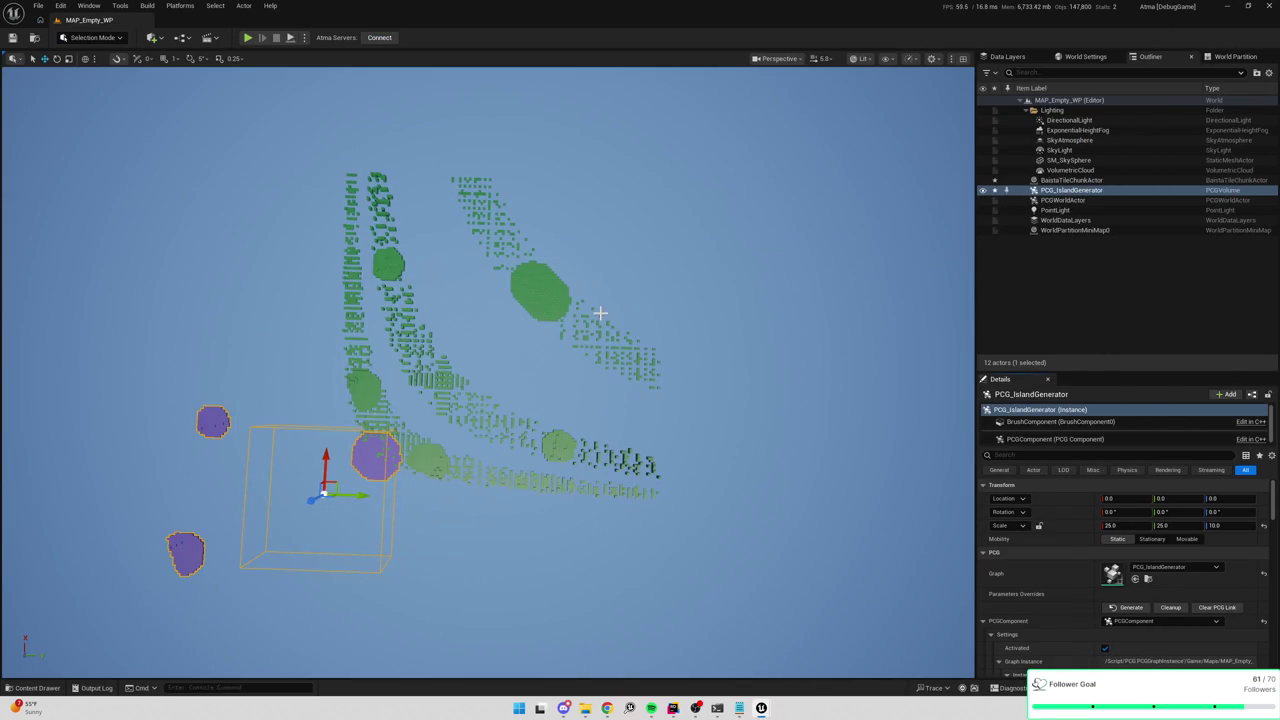
pyautogui.moveTo(634, 300)
pyautogui.mouseDown()
pyautogui.moveTo(640, 240)
pyautogui.moveTo(670, 225)
pyautogui.mouseUp()
pyautogui.moveTo(504, 386); pyautogui.dragTo(520, 386)
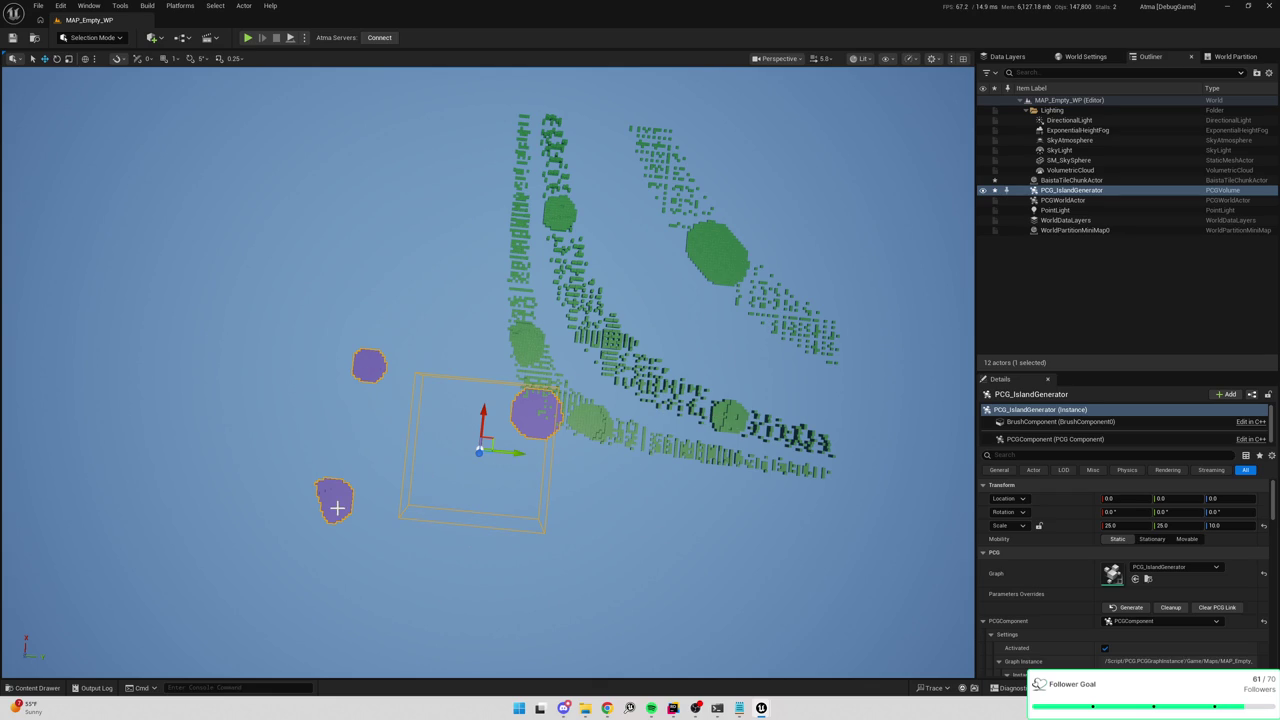
pyautogui.moveTo(534, 388)
pyautogui.mouseDown()
pyautogui.moveTo(578, 450)
pyautogui.moveTo(557, 517)
pyautogui.mouseUp()
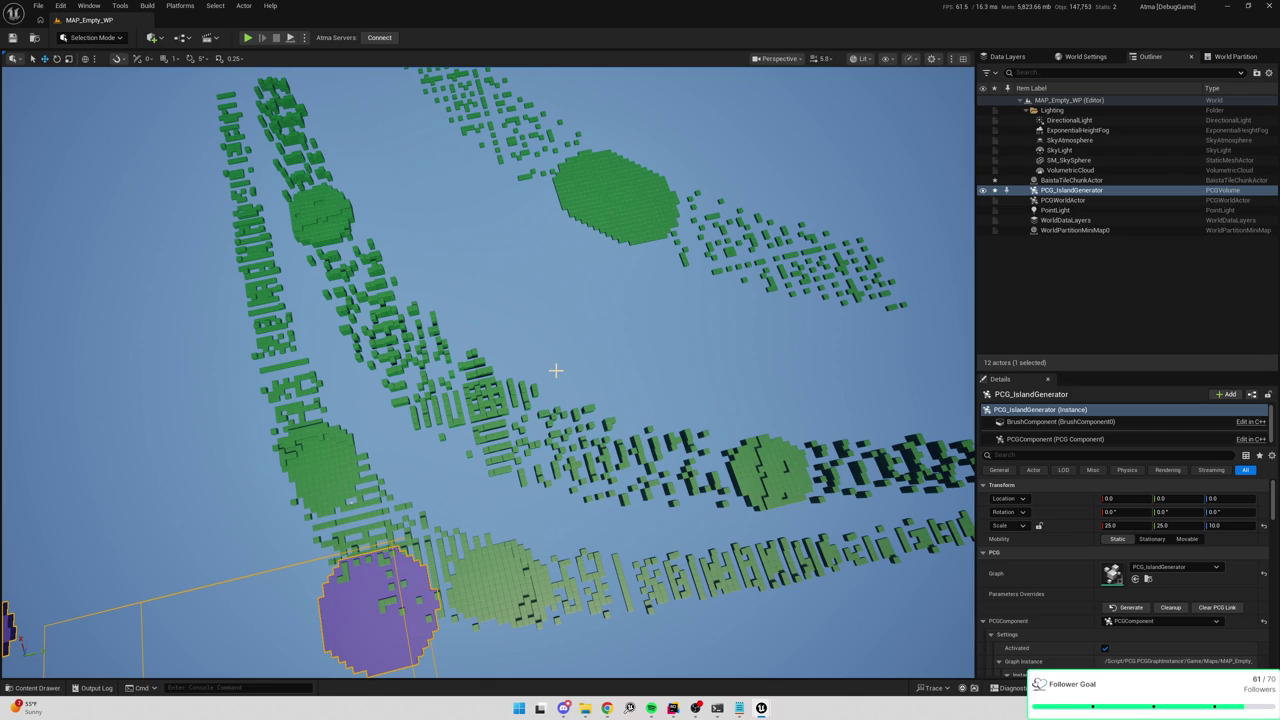
# Set the Add node's In B Z offset to 50 in the PCG graph.
pyautogui.hotkey('alt', 'Tab')
pyautogui.moveTo(494, 290); pyautogui.dragTo(580, 299)
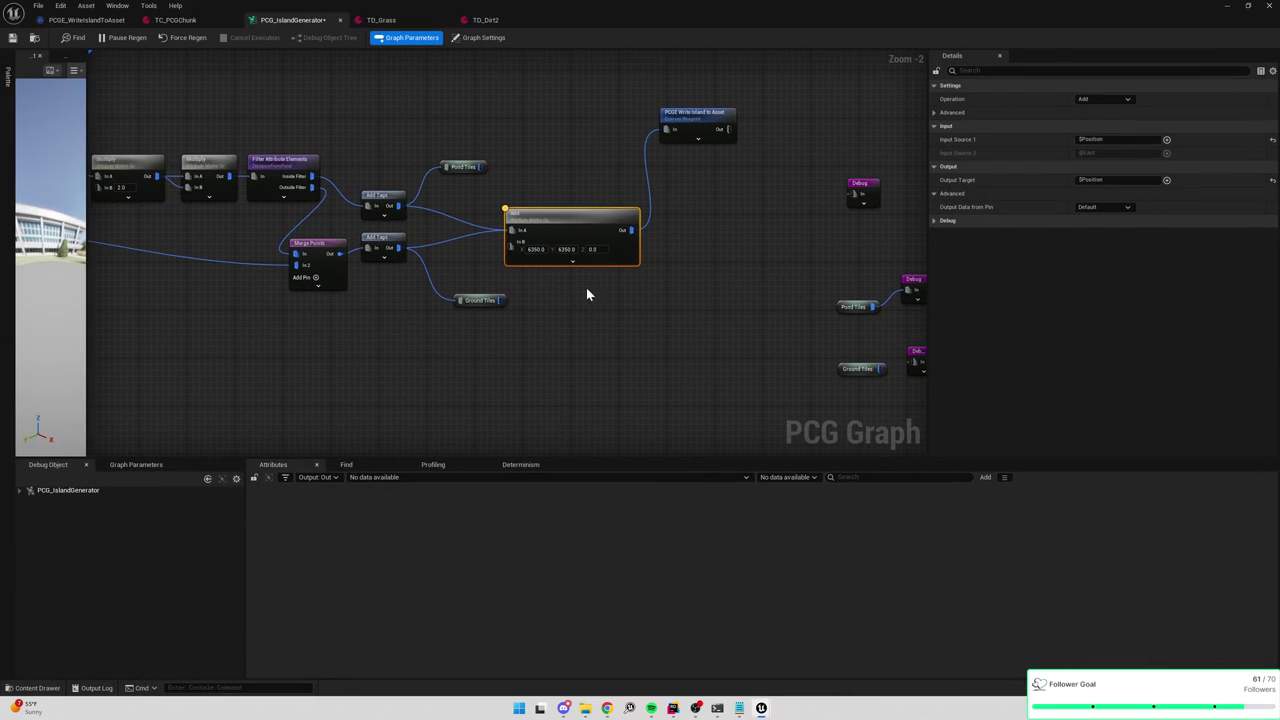
pyautogui.click(593, 249)
pyautogui.write('50')
pyautogui.press('Return')
# Unload and reload the TC_PCGChunk tiles on the BaistaTileChunkActor.
pyautogui.click(1227, 5)
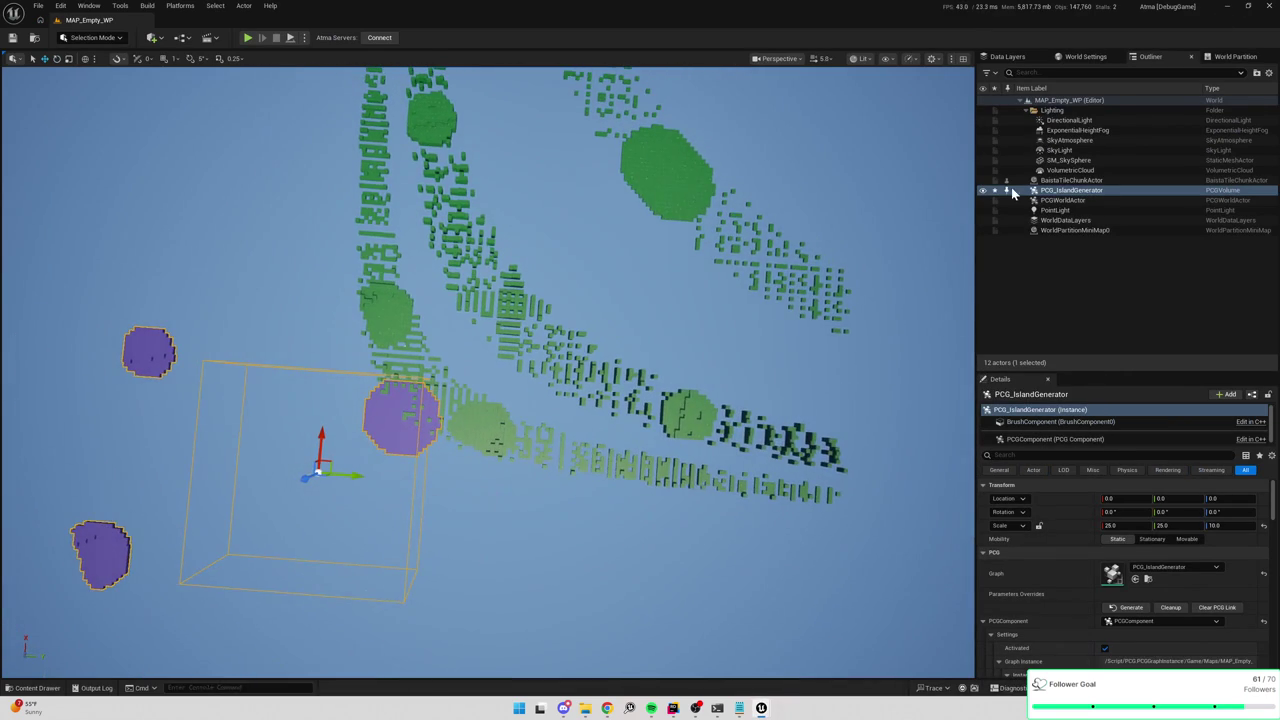
pyautogui.click(1082, 181)
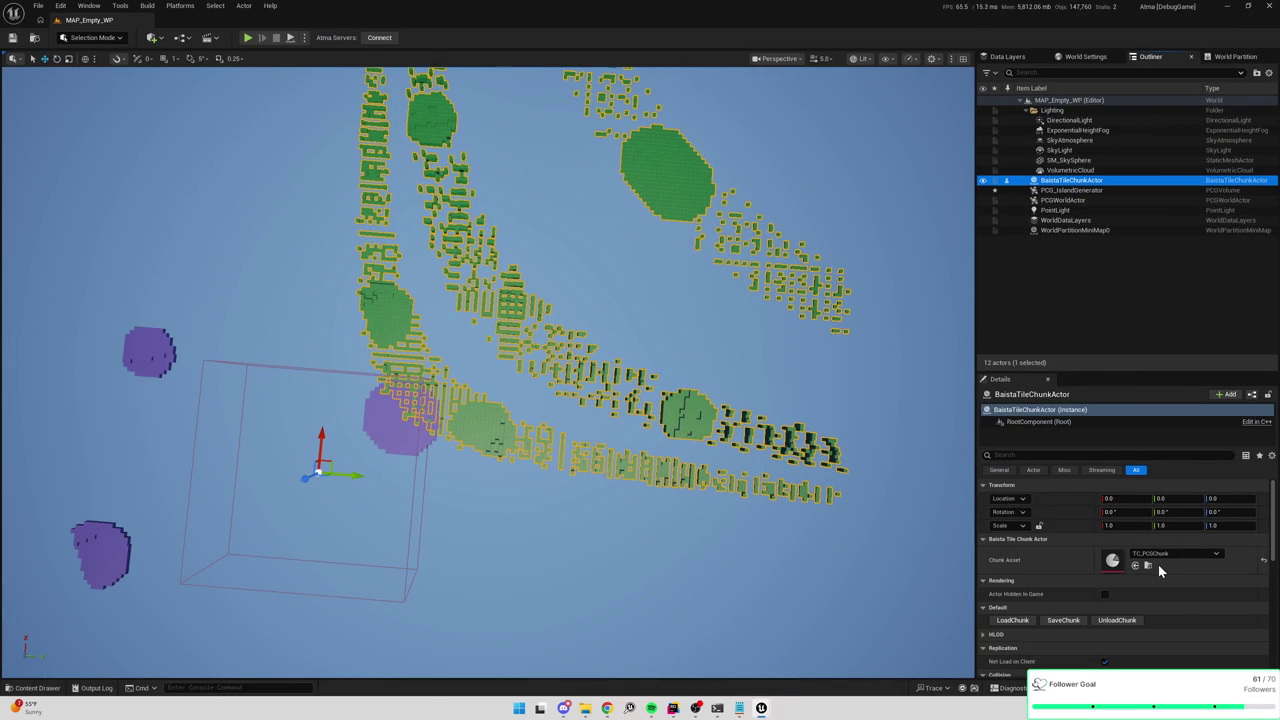
pyautogui.click(1110, 621)
pyautogui.click(1012, 620)
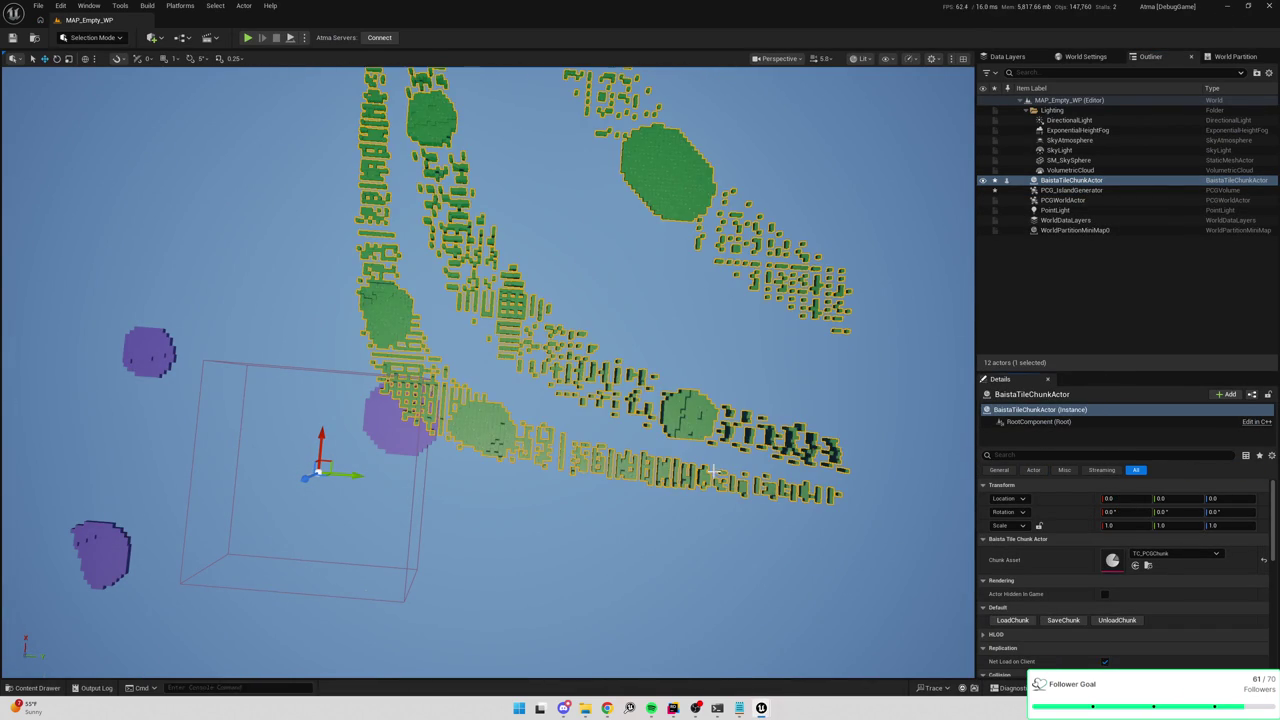
pyautogui.hotkey('alt', 'Tab')
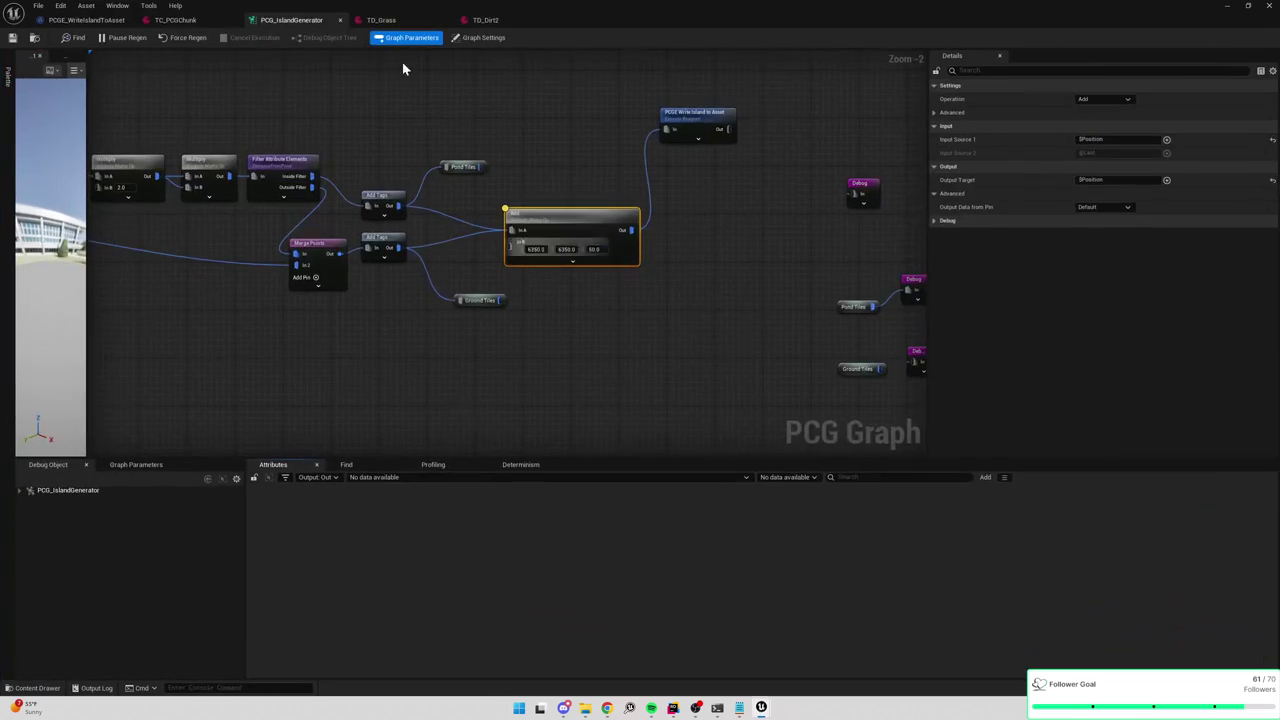
# Empty the Flat Tiles array in the TC_PCGChunk asset.
pyautogui.click(181, 22)
pyautogui.click(594, 115)
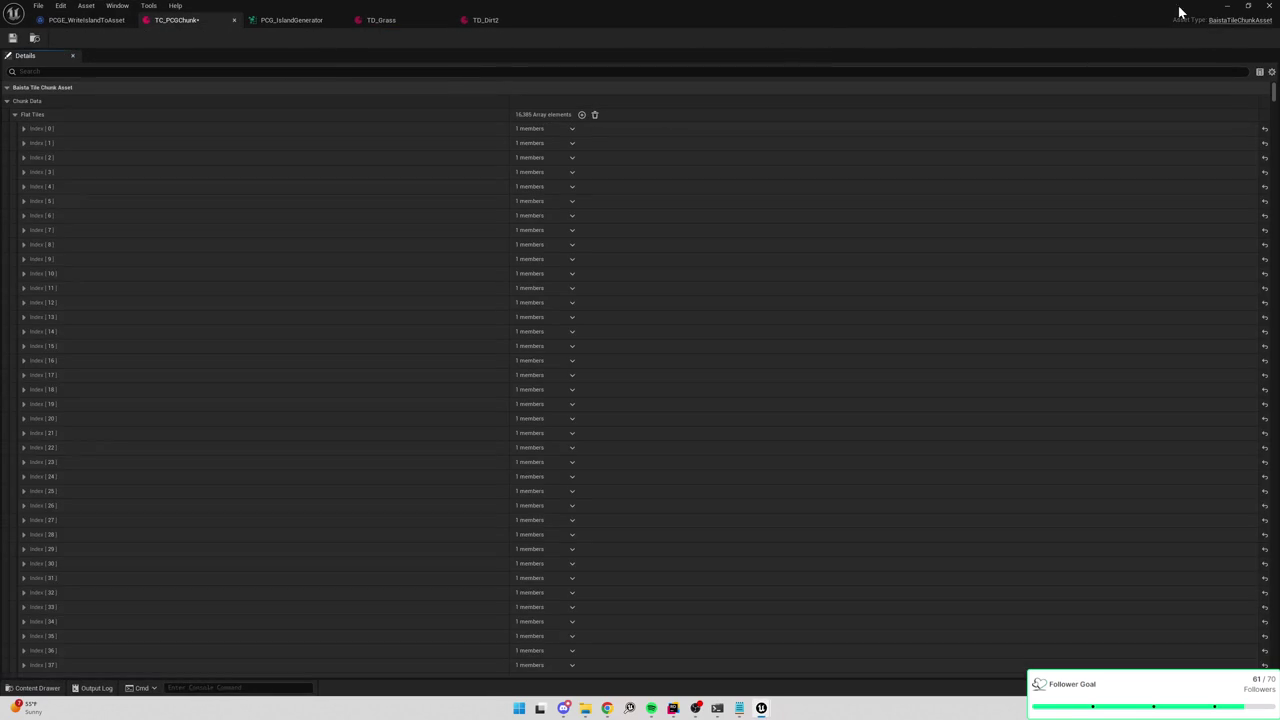
pyautogui.click(1227, 6)
# Unload and reload the chunk, then orbit until the green tile layer sits level.
pyautogui.click(1027, 621)
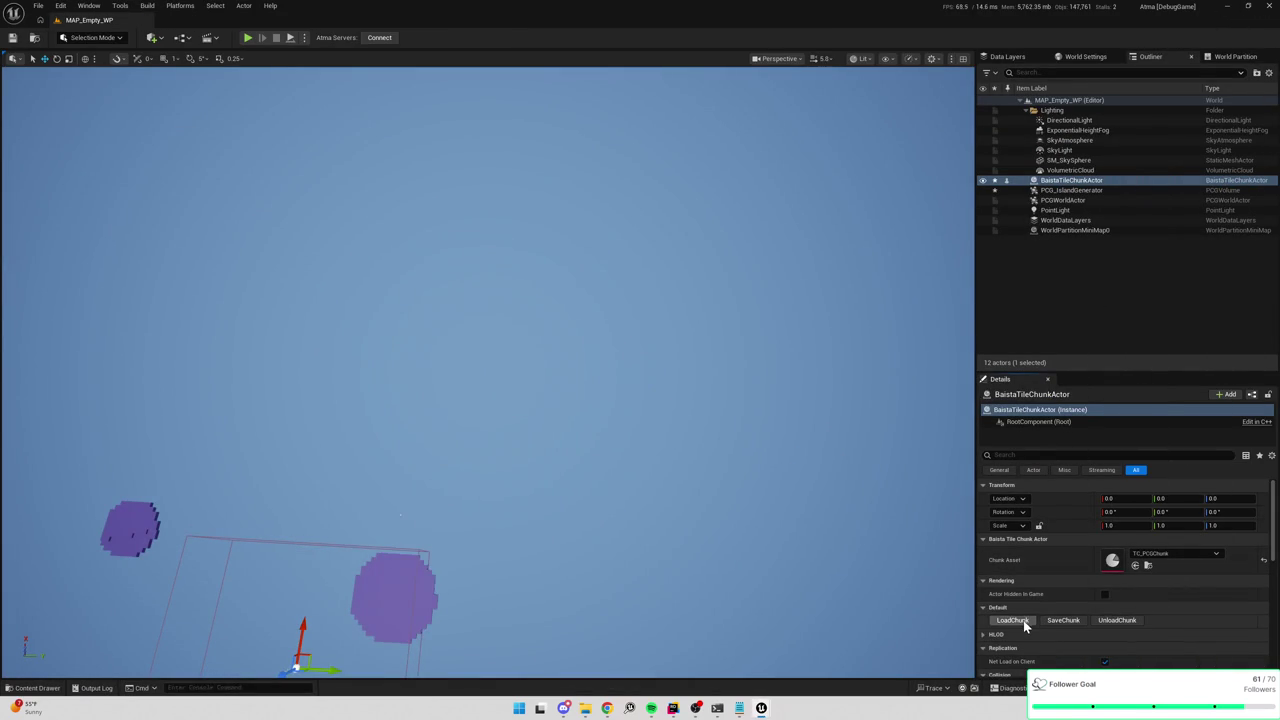
pyautogui.click(1063, 620)
pyautogui.scroll(-2, 763, 466)
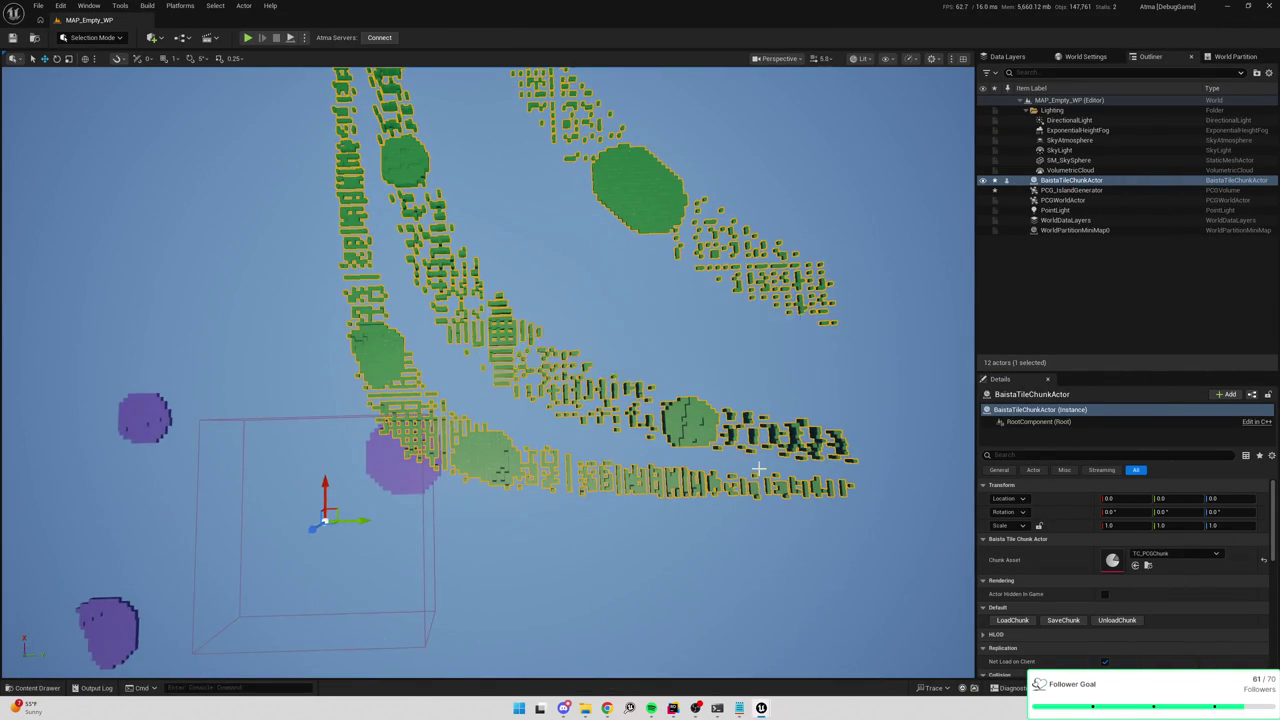
pyautogui.scroll(10, 763, 477)
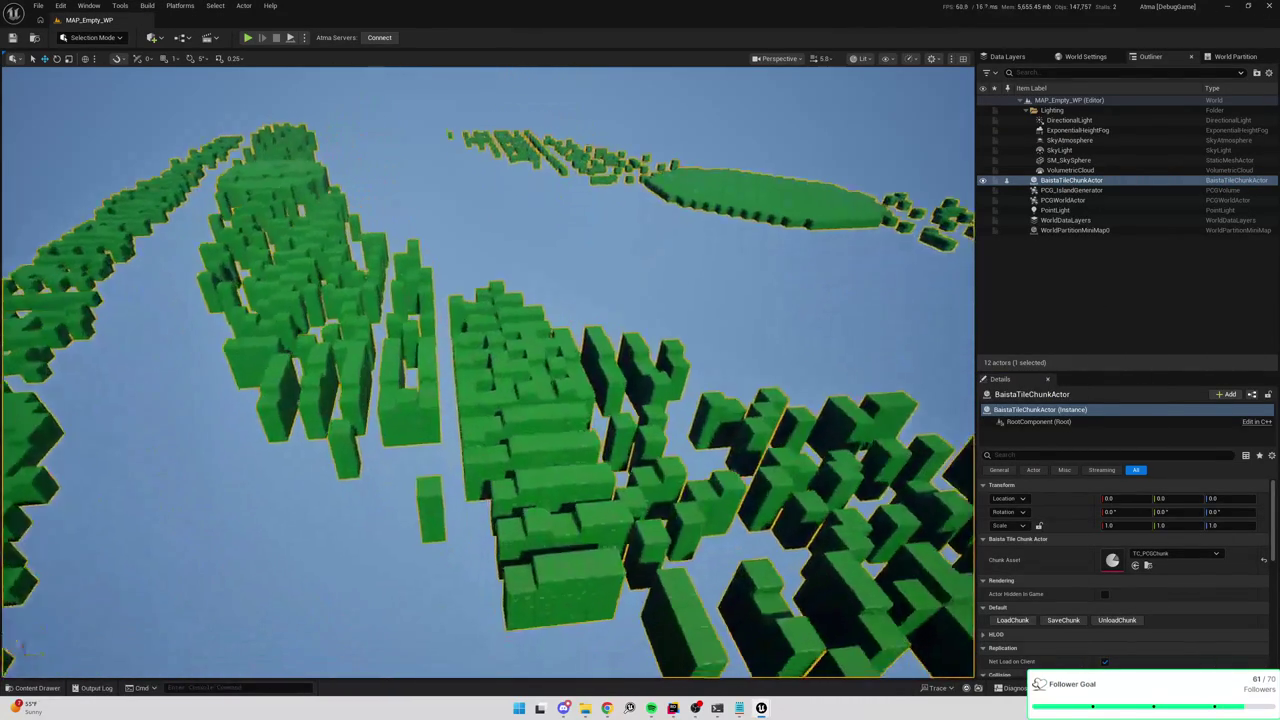
pyautogui.scroll(-5, 488, 370)
pyautogui.moveTo(608, 400)
pyautogui.mouseDown()
pyautogui.moveTo(608, 113)
pyautogui.moveTo(608, 280)
pyautogui.moveTo(608, 200)
pyautogui.mouseUp()
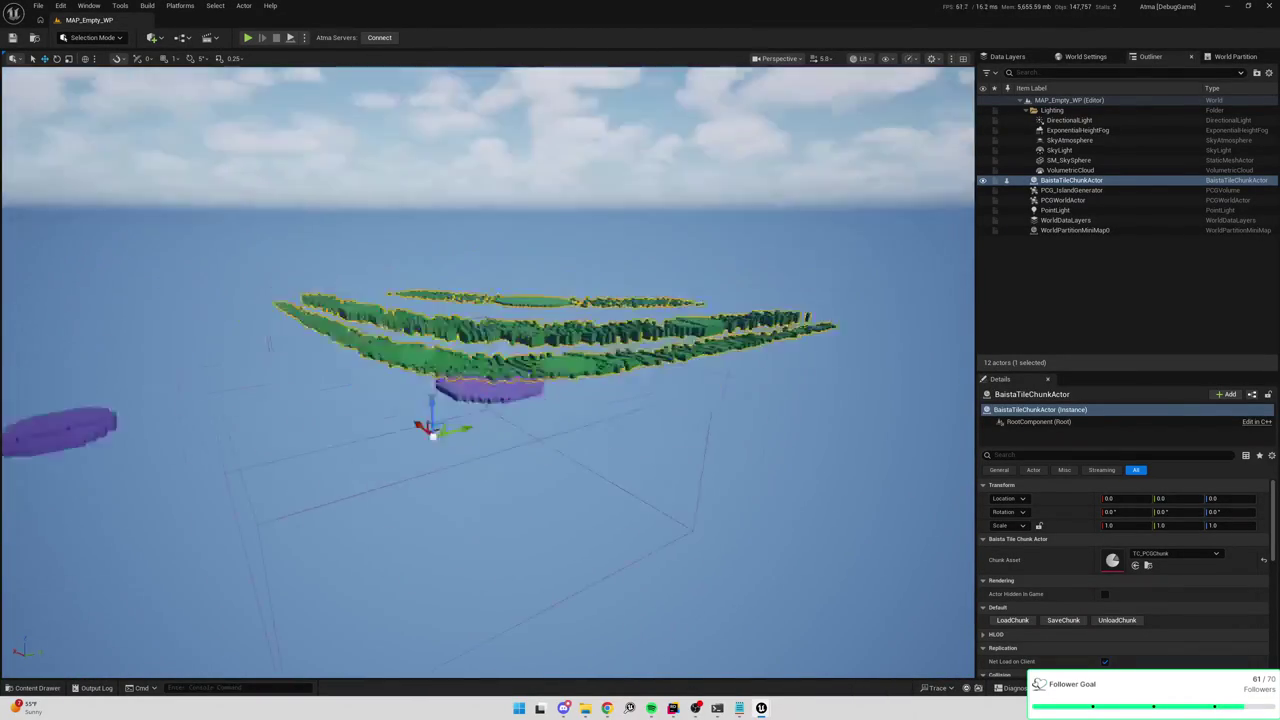
pyautogui.scroll(10, 729, 443)
pyautogui.hotkey('ctrl', 'e')
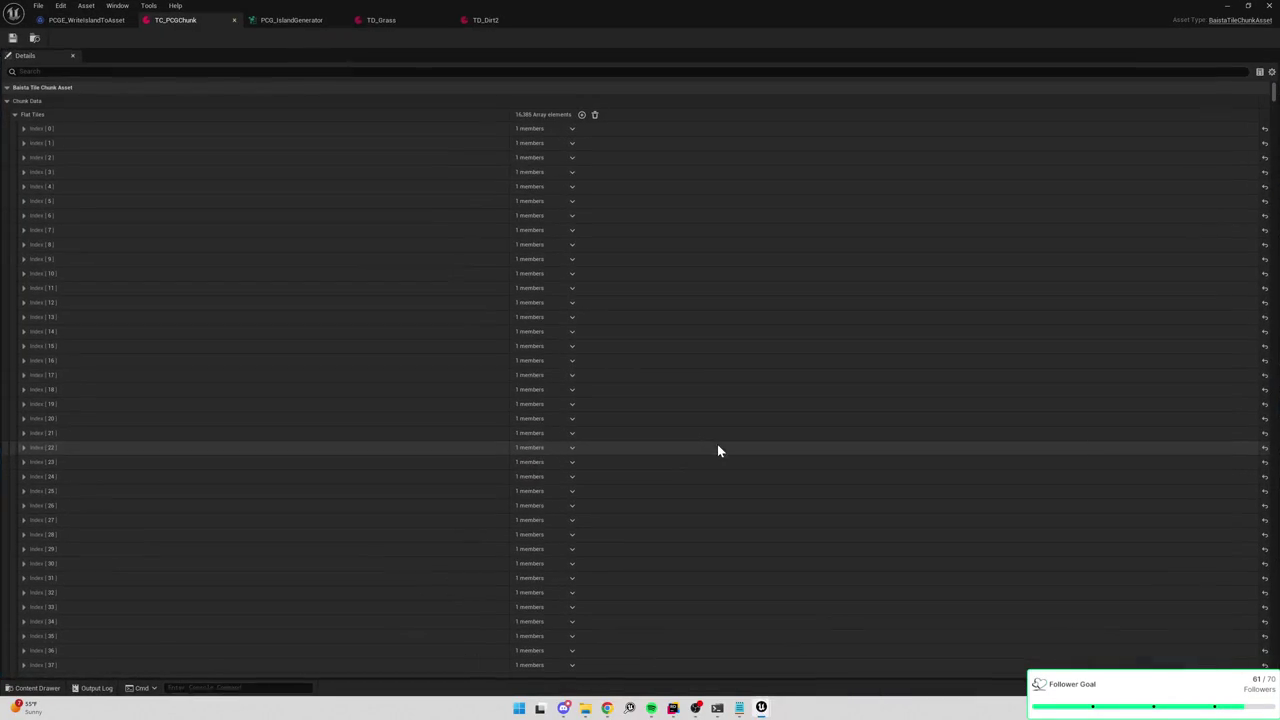
# Unload and reload the chunk twice, orbiting over the regenerated green terrain after each load.
pyautogui.moveTo(564, 27); pyautogui.dragTo(640, 0)
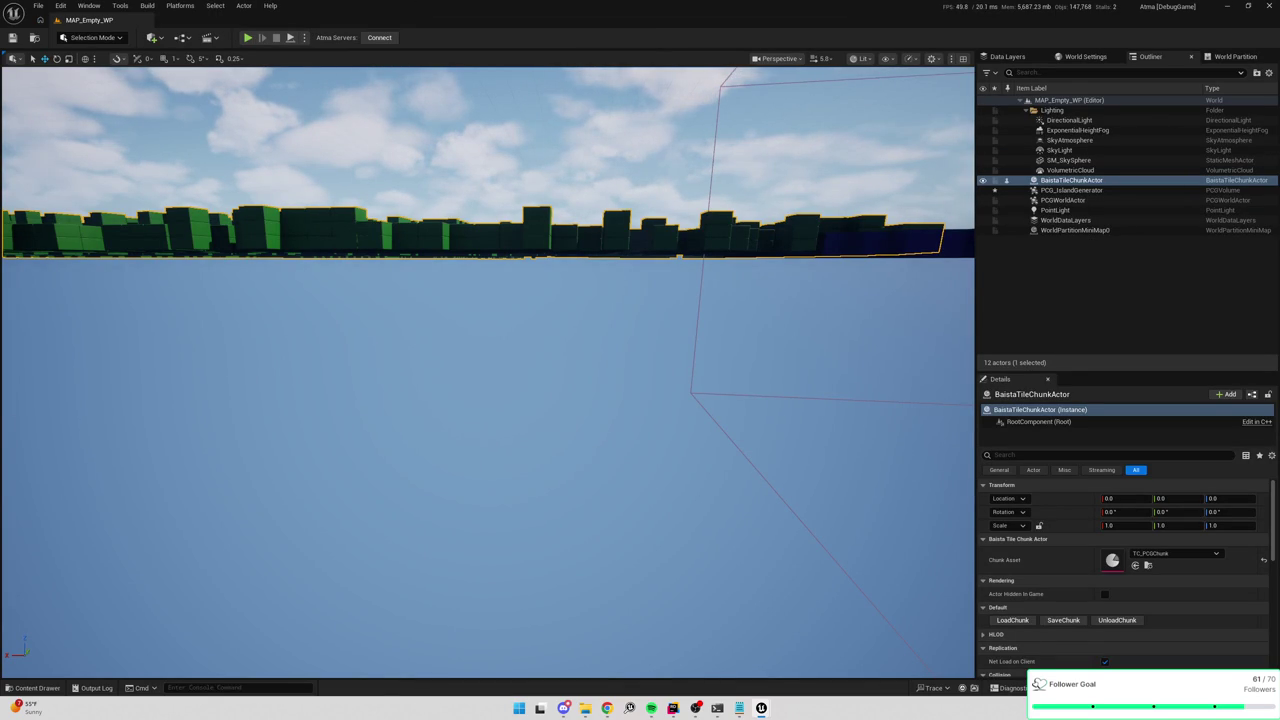
pyautogui.click(1110, 624)
pyautogui.click(1008, 621)
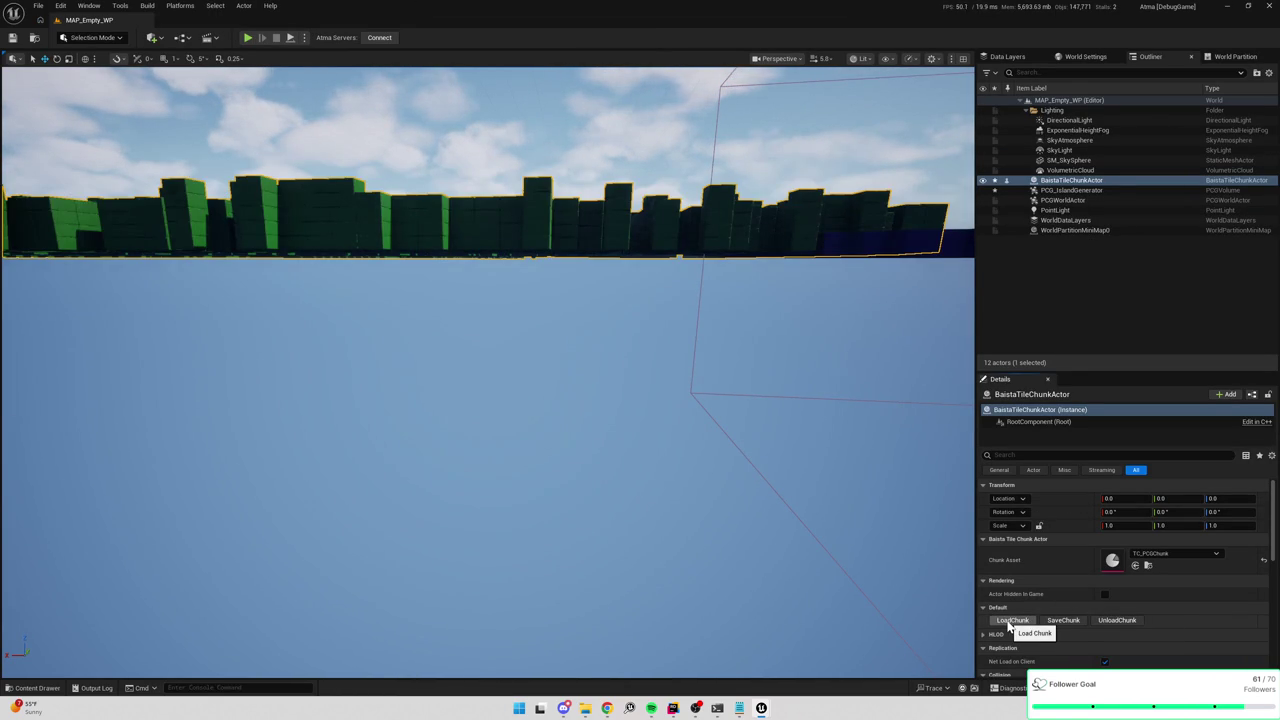
pyautogui.moveTo(760, 120); pyautogui.dragTo(758, 113)
pyautogui.moveTo(703, 222); pyautogui.dragTo(703, 226)
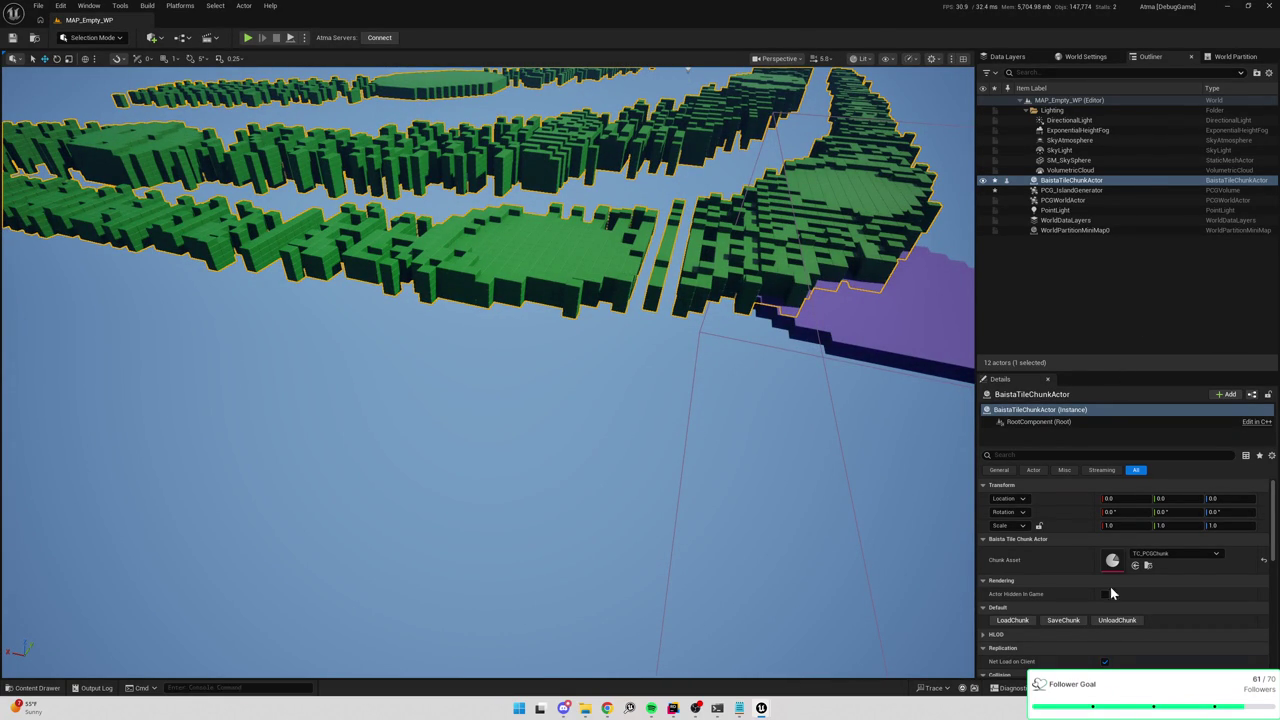
pyautogui.click(1114, 620)
pyautogui.click(1015, 620)
pyautogui.moveTo(845, 473)
pyautogui.mouseDown()
pyautogui.moveTo(838, 460)
pyautogui.moveTo(917, 454)
pyautogui.mouseUp()
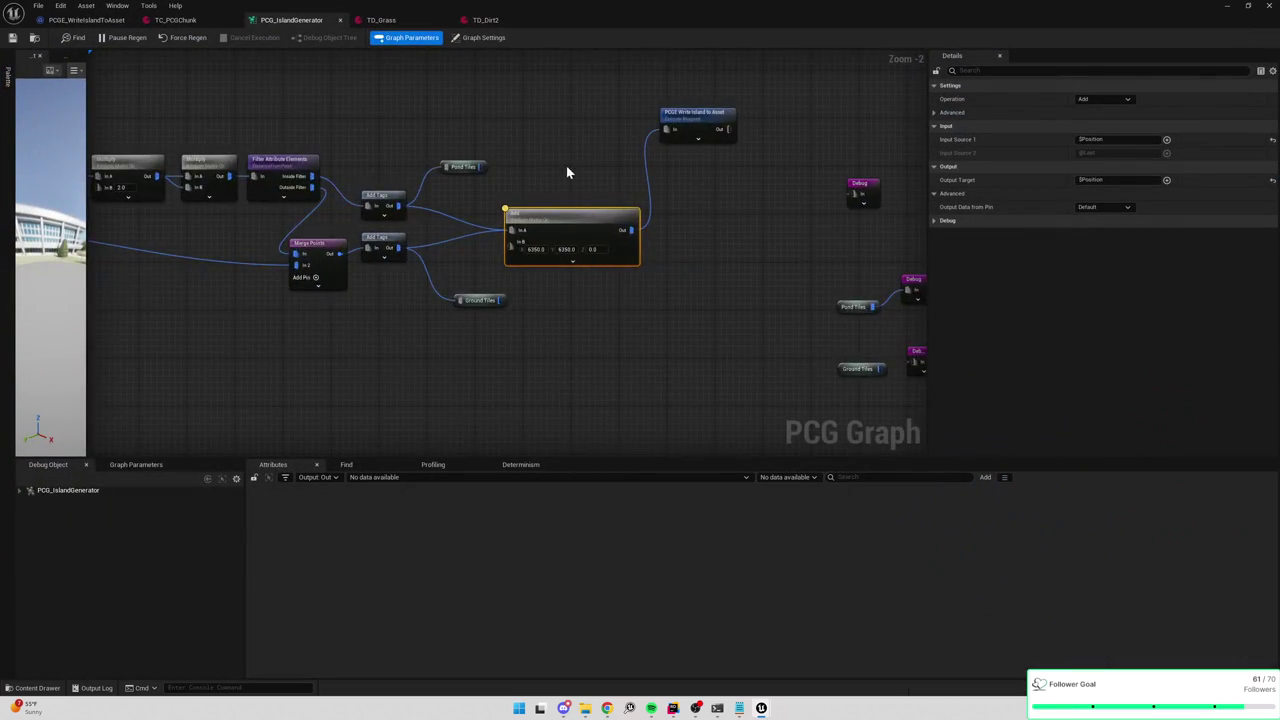
# Open the PCGE Write Island to Asset node's blueprint and view the start of its Execute graph.
pyautogui.scroll(2, 566, 172)
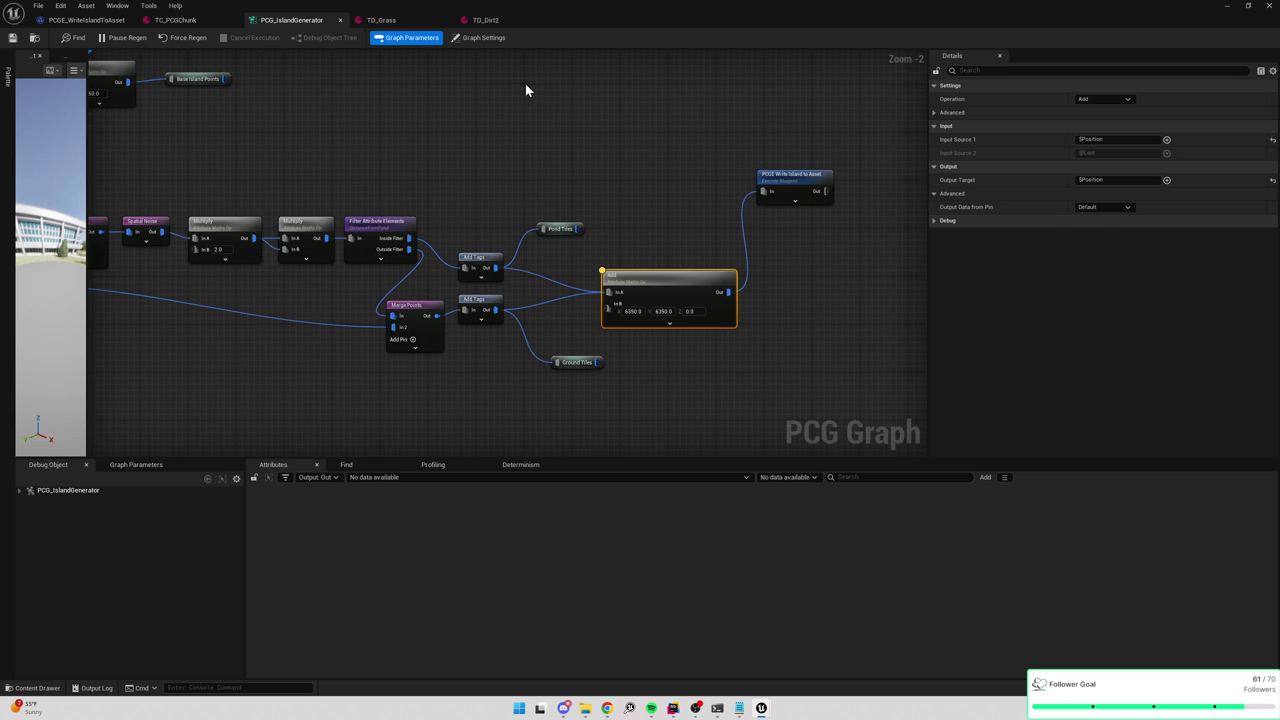
pyautogui.moveTo(346, 126)
pyautogui.mouseDown()
pyautogui.moveTo(463, 131)
pyautogui.moveTo(591, 163)
pyautogui.moveTo(689, 233)
pyautogui.mouseUp()
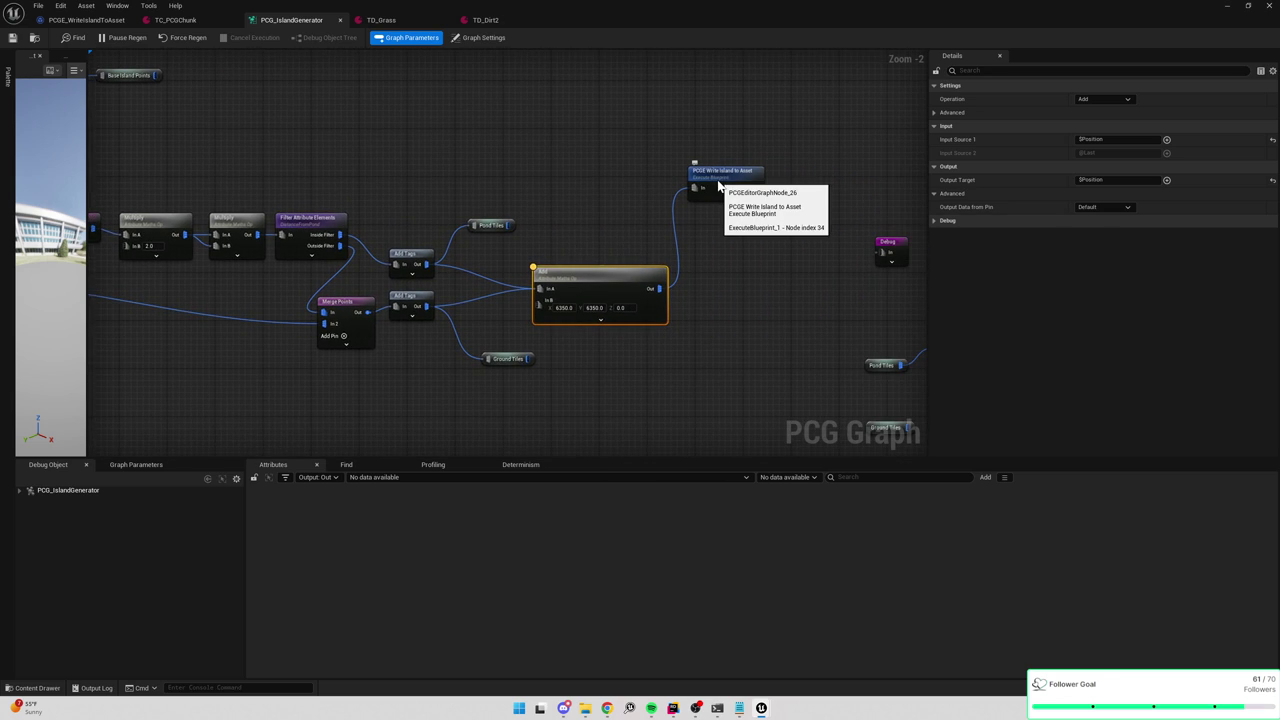
pyautogui.doubleClick(718, 183)
pyautogui.moveTo(531, 232); pyautogui.dragTo(616, 207)
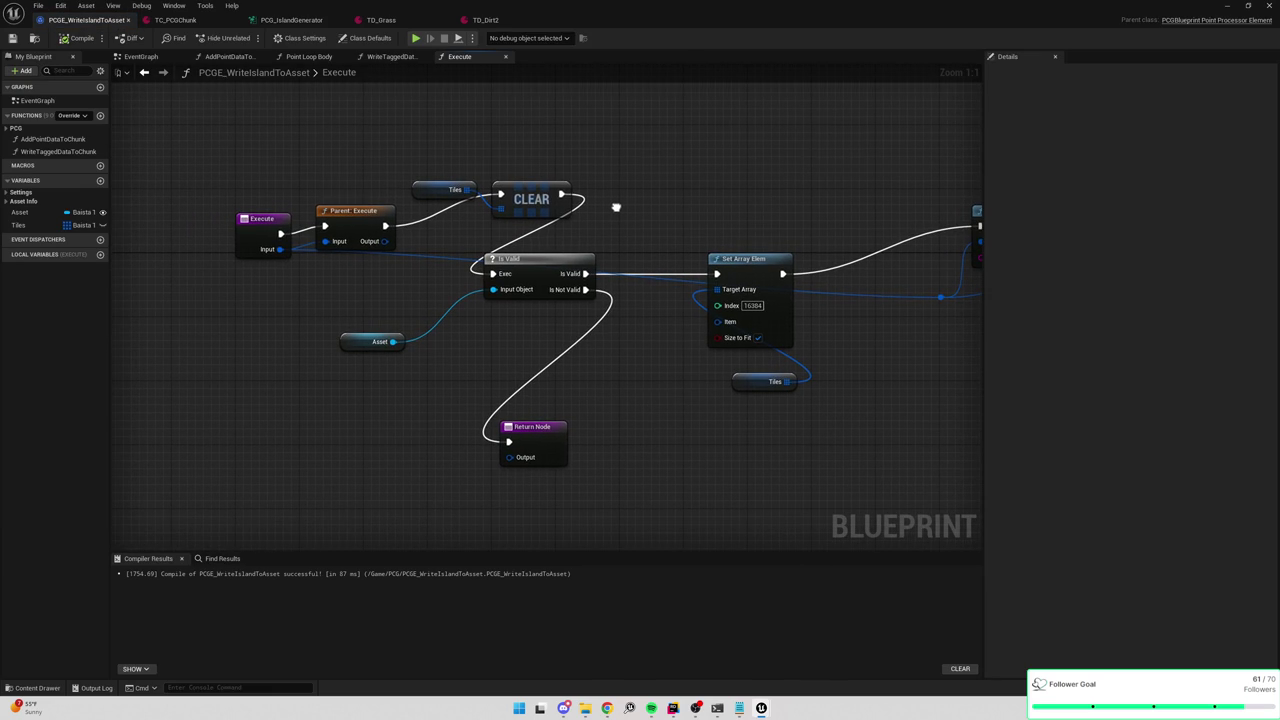
# Review the Execute graph's Get Inputs by Tag, Write Tagged Data, SET and Return nodes, and select the Tiles getter.
pyautogui.moveTo(616, 207); pyautogui.dragTo(206, 183)
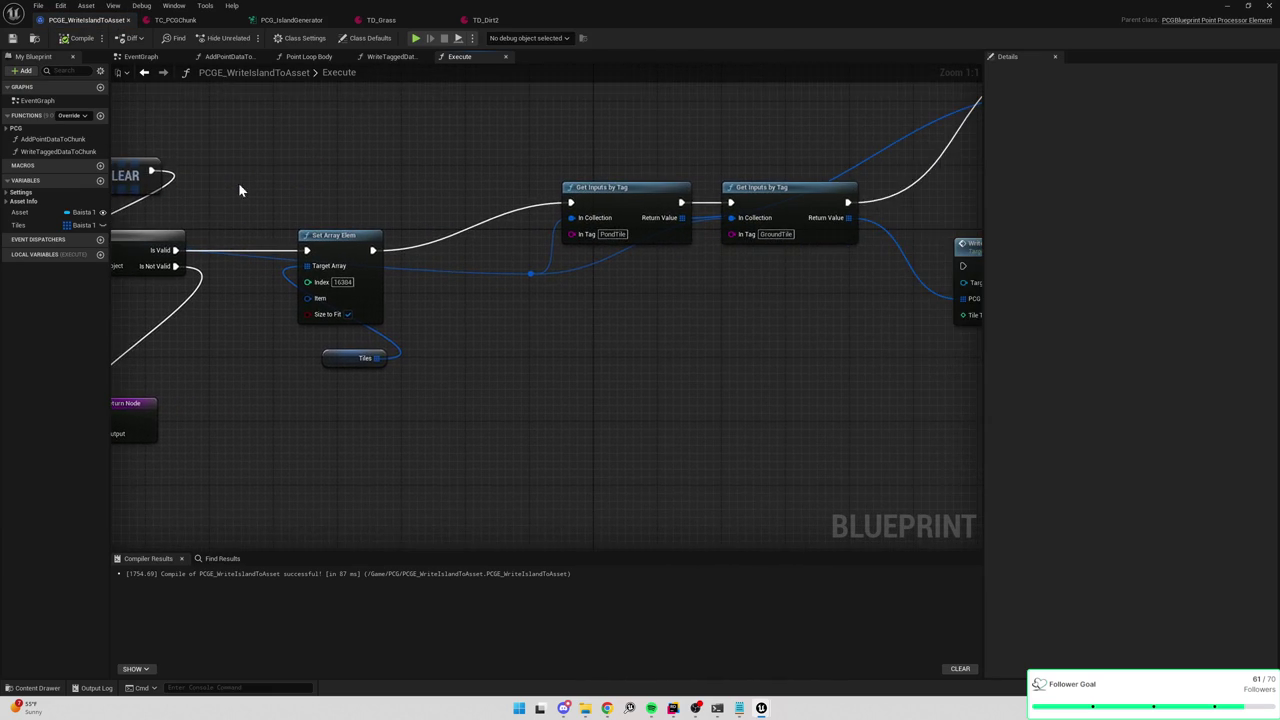
pyautogui.moveTo(626, 166); pyautogui.dragTo(310, 214)
pyautogui.moveTo(748, 266)
pyautogui.mouseDown()
pyautogui.moveTo(666, 277)
pyautogui.moveTo(404, 243)
pyautogui.mouseUp()
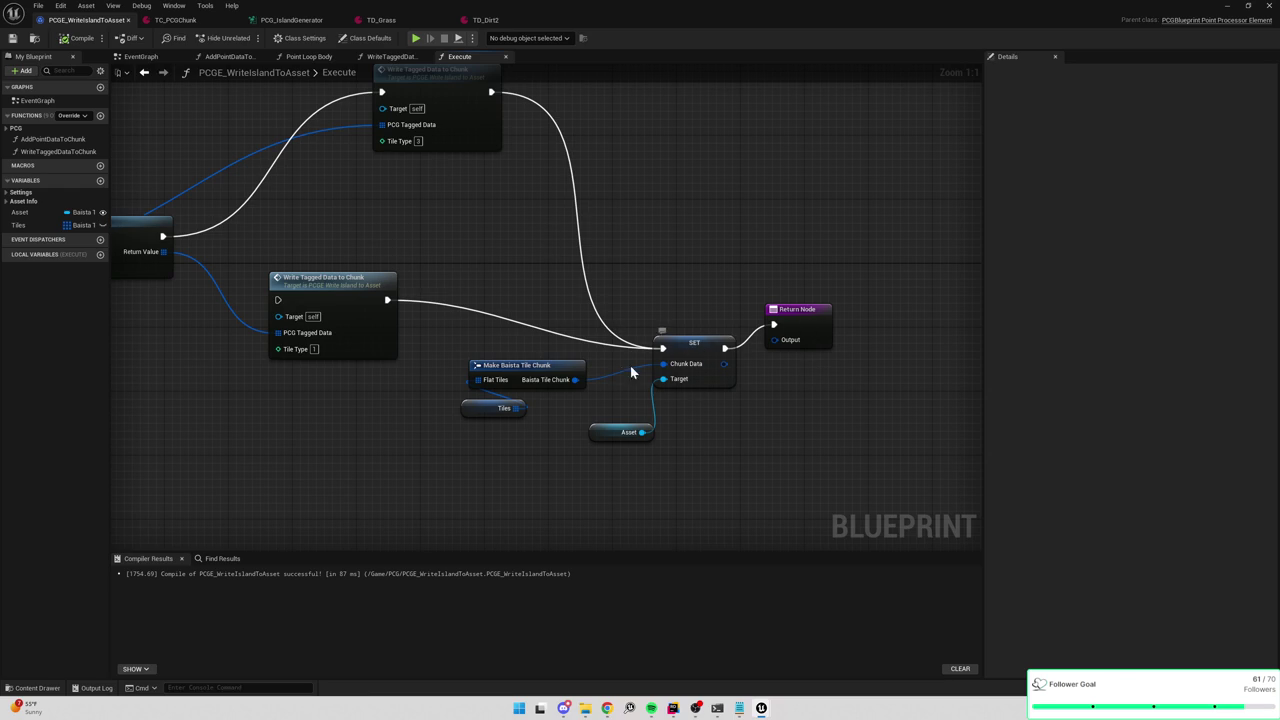
pyautogui.moveTo(466, 289); pyautogui.dragTo(561, 270)
pyautogui.click(557, 391)
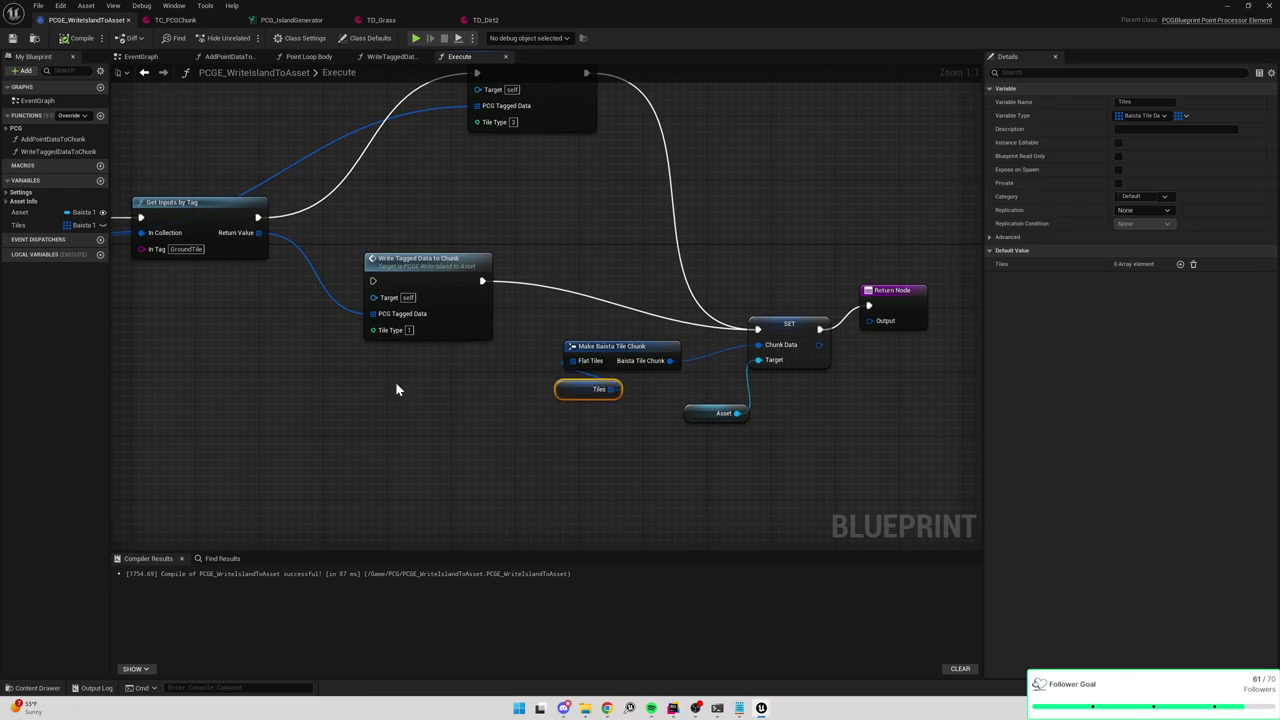
pyautogui.click(340, 205)
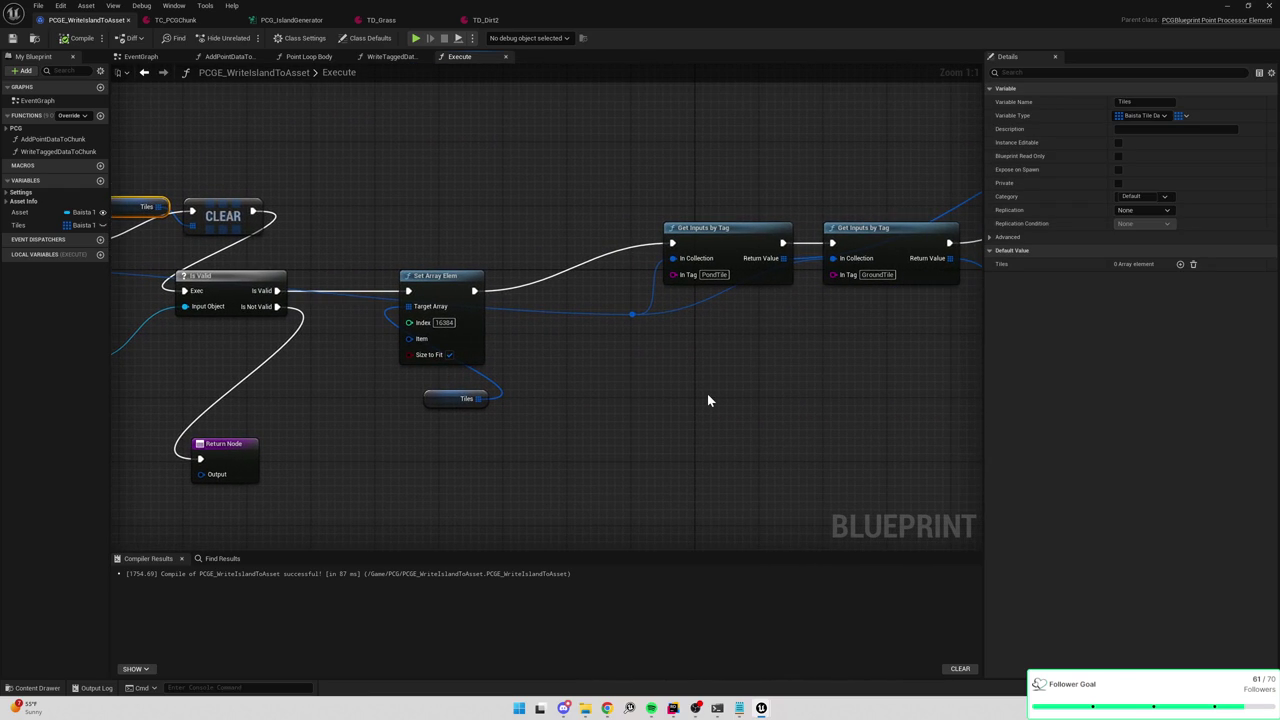
# Pan to the Write Tagged Data to Chunk nodes and open the WriteTaggedDataToChunk function graph.
pyautogui.moveTo(707, 395); pyautogui.dragTo(541, 358)
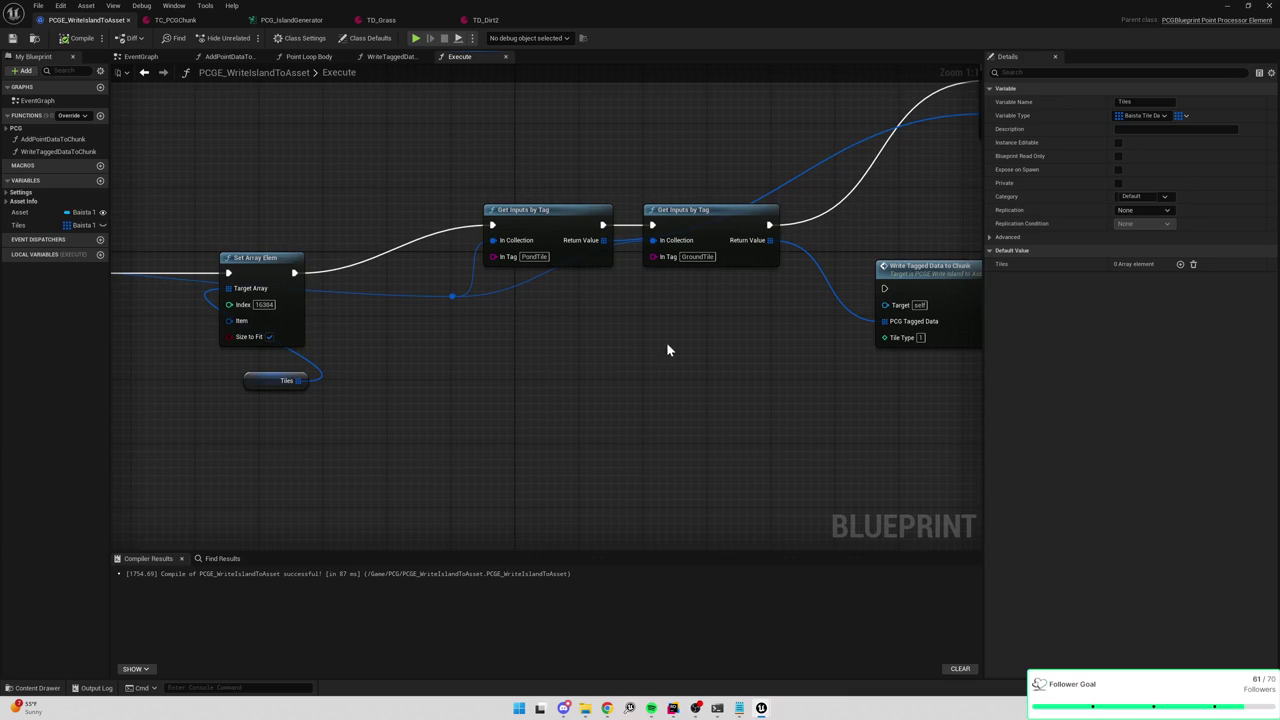
pyautogui.moveTo(666, 349); pyautogui.dragTo(443, 354)
pyautogui.moveTo(643, 386); pyautogui.dragTo(496, 413)
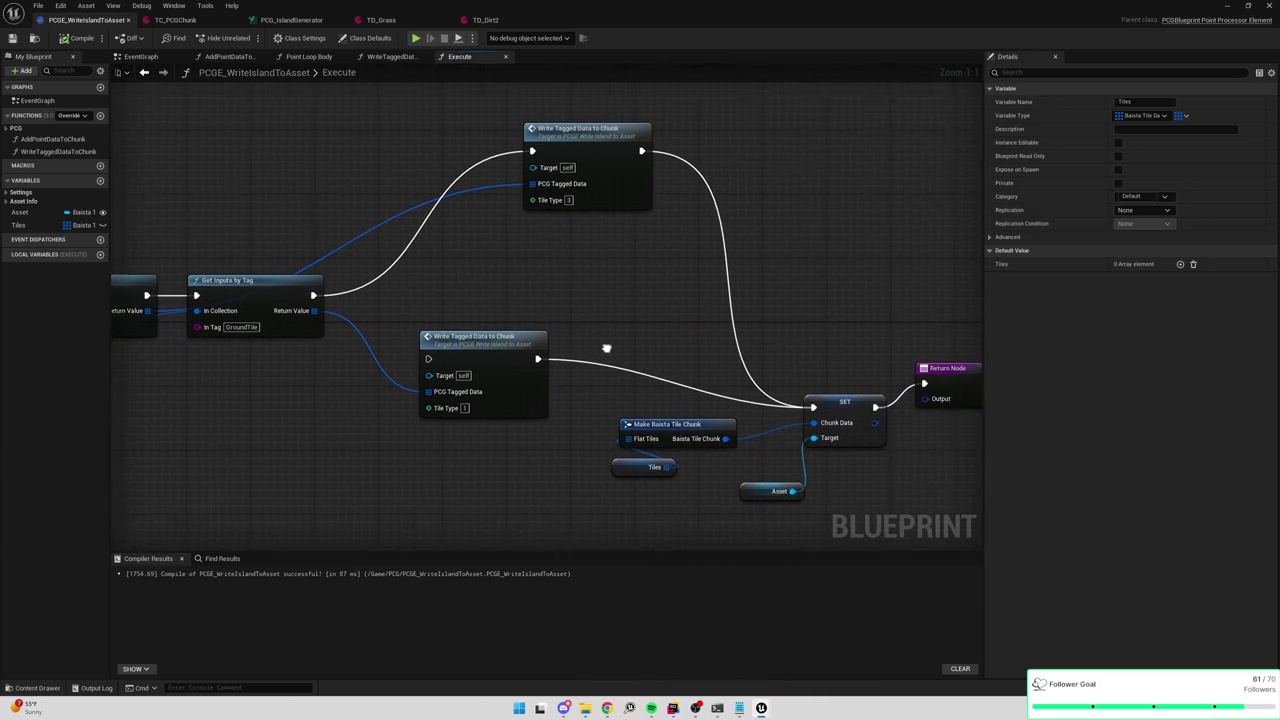
pyautogui.doubleClick(605, 208)
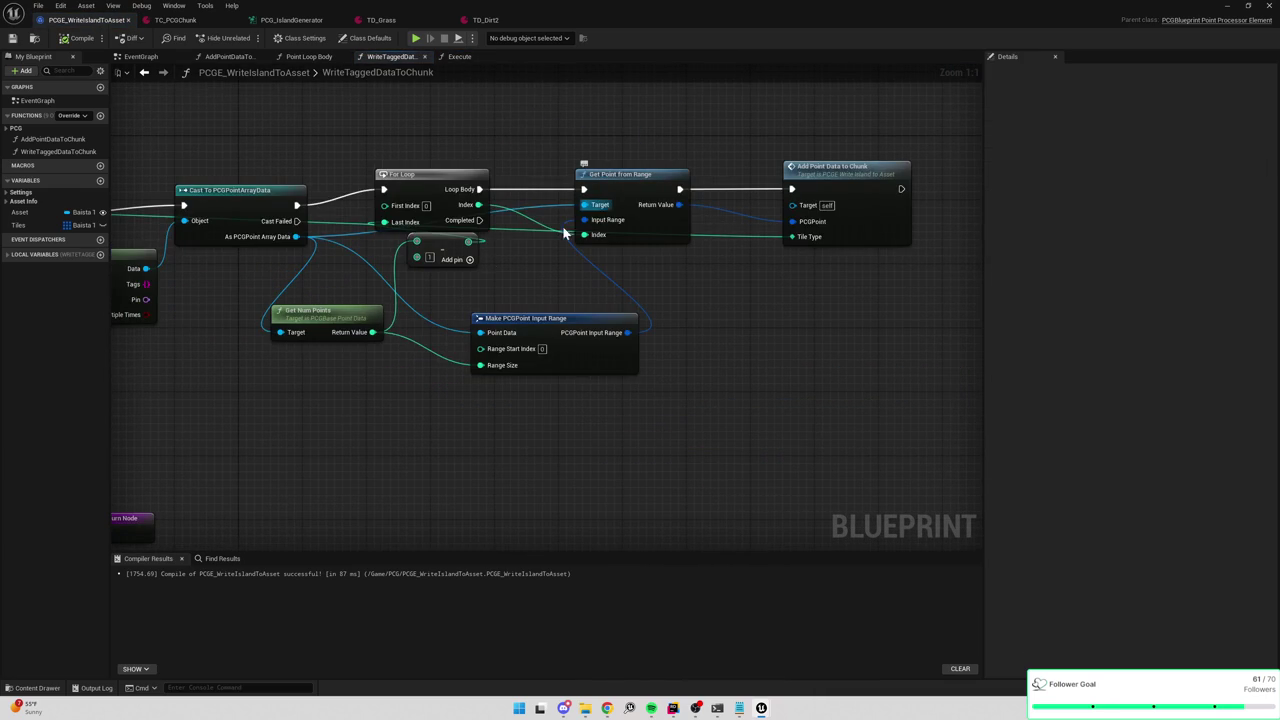
# Delete the Out Rows local variable from WriteTaggedDataToChunk and recompile the blueprint.
pyautogui.scroll(-1, 526, 357)
pyautogui.click(6, 255)
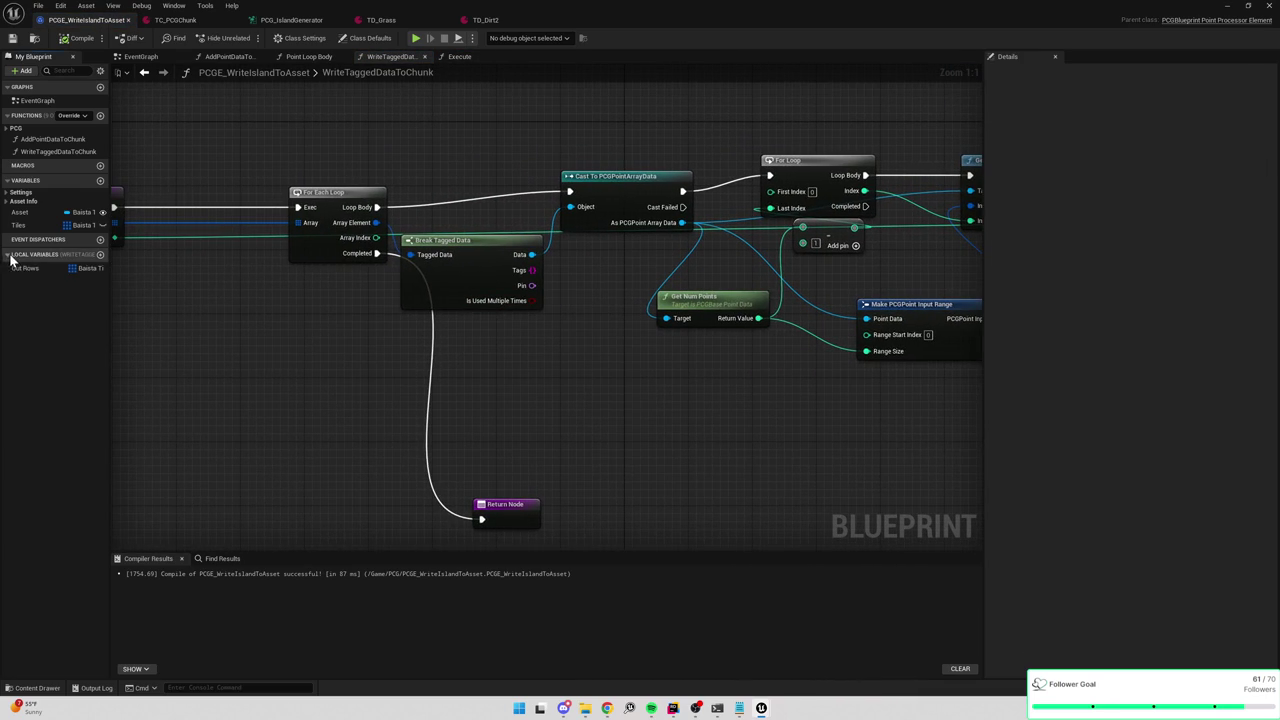
pyautogui.click(30, 268)
pyautogui.press('Delete')
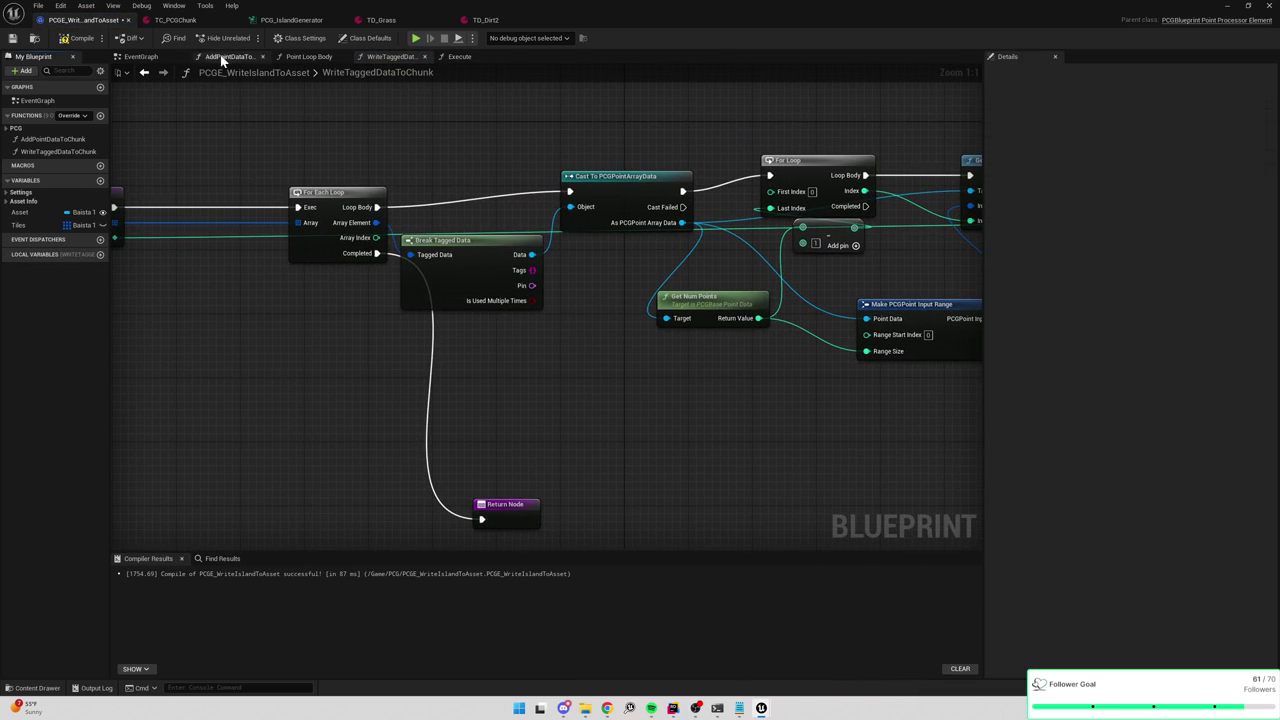
pyautogui.click(70, 38)
# Pan from the entry node through the For Loop to the Add Point Data to Chunk node.
pyautogui.moveTo(236, 149); pyautogui.dragTo(429, 155)
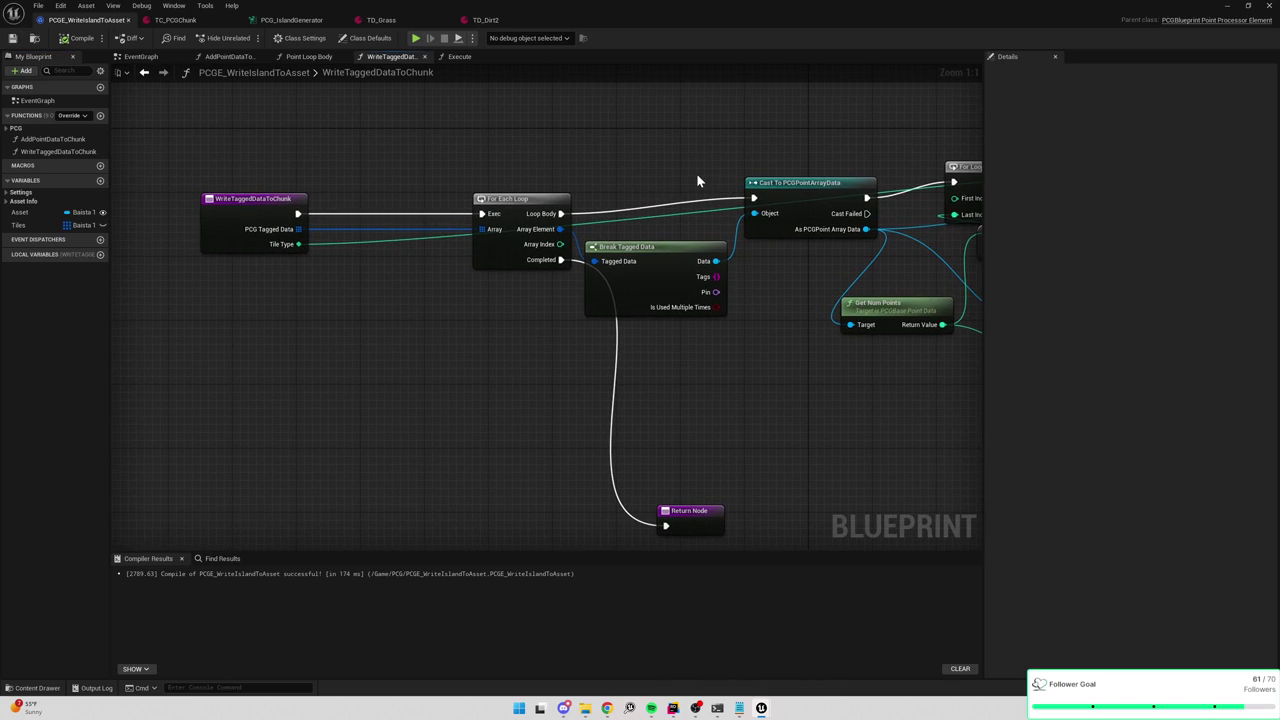
pyautogui.moveTo(731, 171)
pyautogui.mouseDown()
pyautogui.moveTo(557, 186)
pyautogui.moveTo(663, 200)
pyautogui.moveTo(580, 196)
pyautogui.mouseUp()
pyautogui.moveTo(750, 323); pyautogui.dragTo(686, 323)
pyautogui.moveTo(802, 313); pyautogui.dragTo(704, 305)
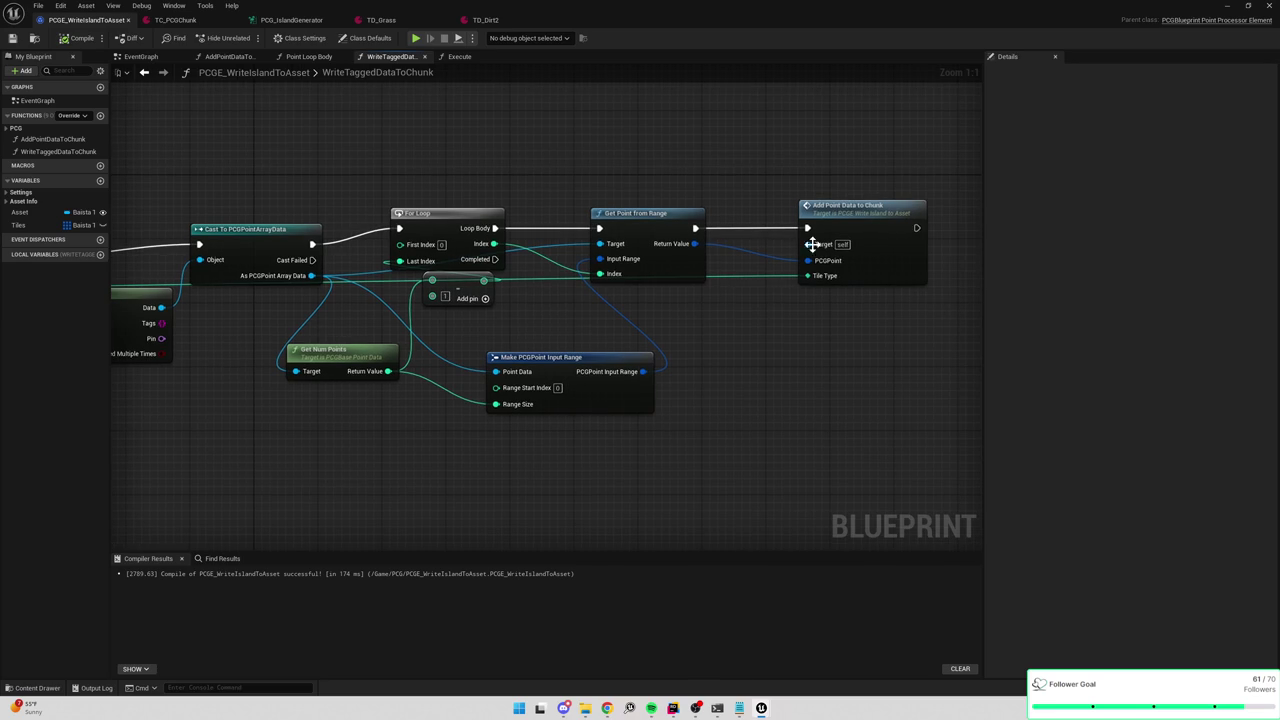
# Open AddPointDataToChunk to view its entry and Break PCGPoint nodes, then return to PCG_IslandGenerator.
pyautogui.doubleClick(856, 213)
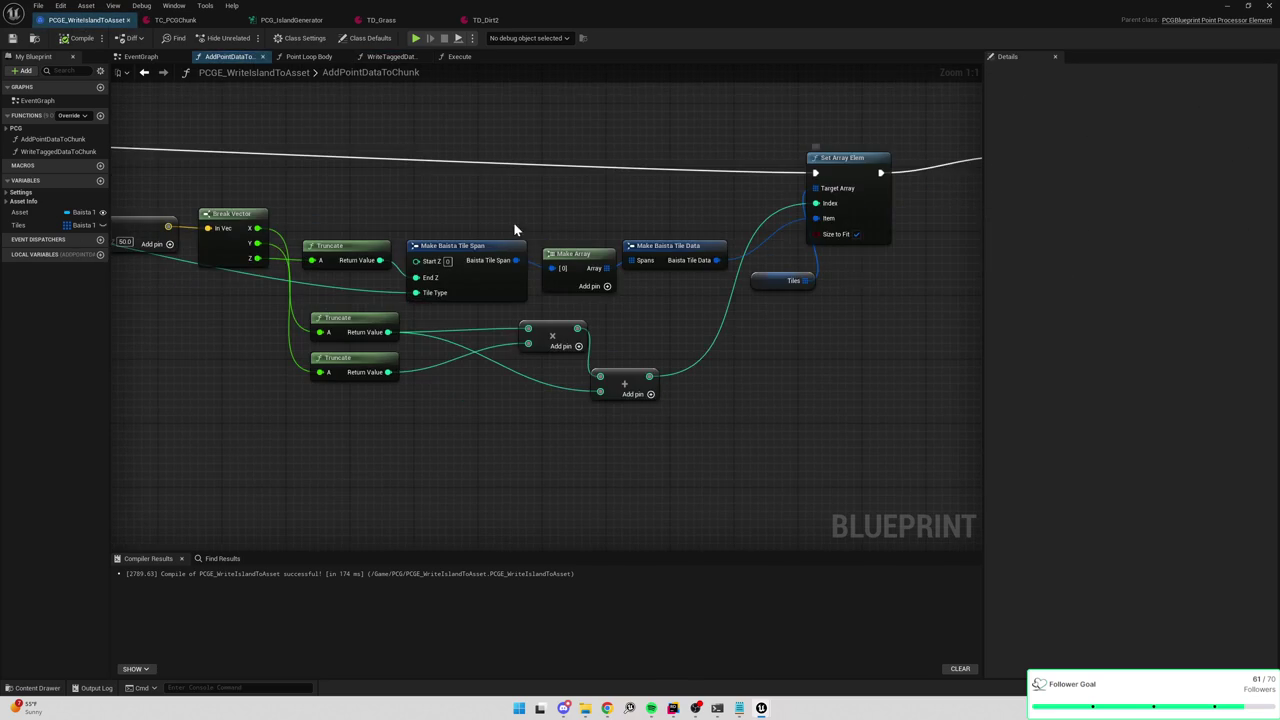
pyautogui.scroll(2, 560, 250)
pyautogui.moveTo(594, 254)
pyautogui.mouseDown()
pyautogui.moveTo(853, 265)
pyautogui.moveTo(632, 265)
pyautogui.mouseUp()
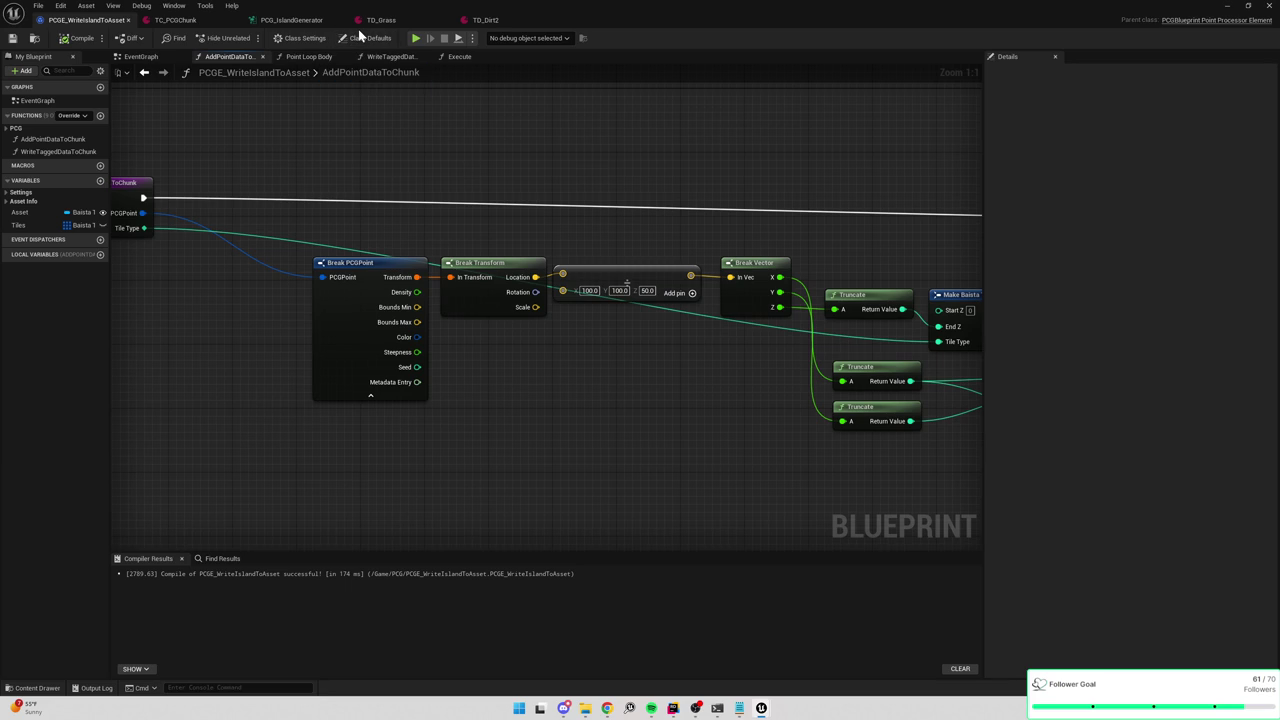
pyautogui.click(305, 22)
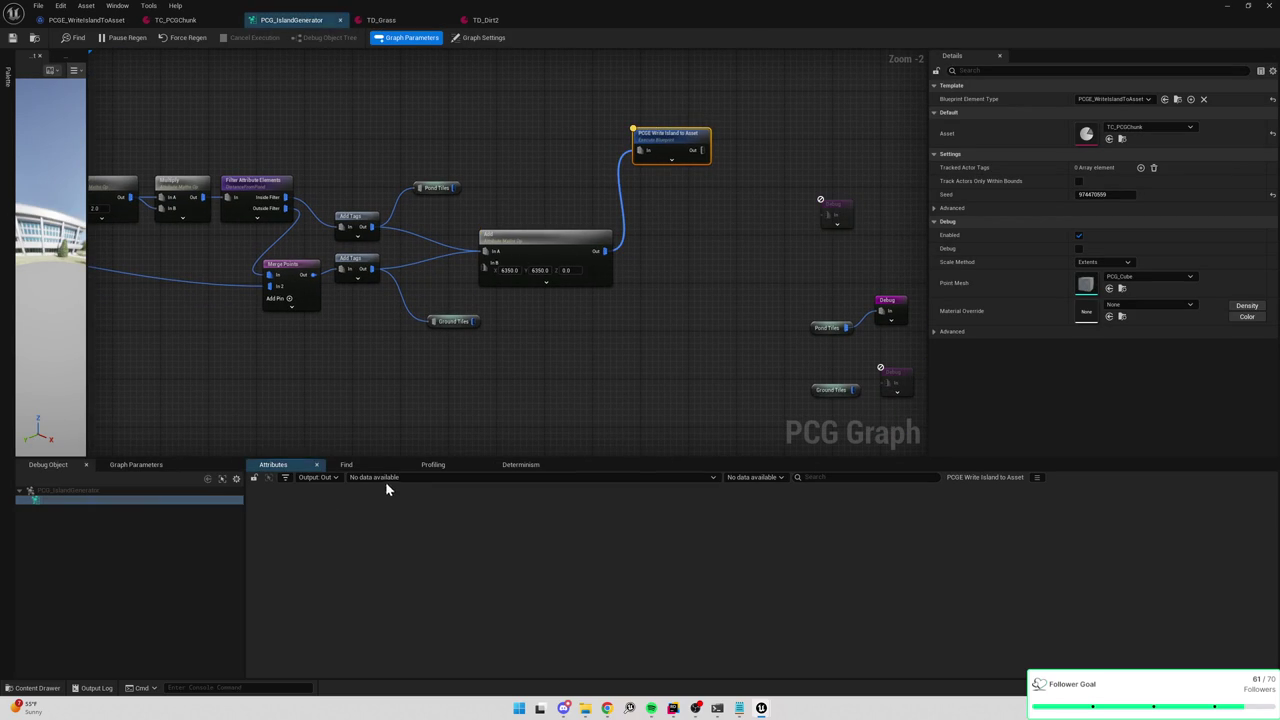
# Inspect the writer node's incoming points, sorting them by $Position.X and then $Position.Z.
pyautogui.click(334, 478)
pyautogui.click(326, 498)
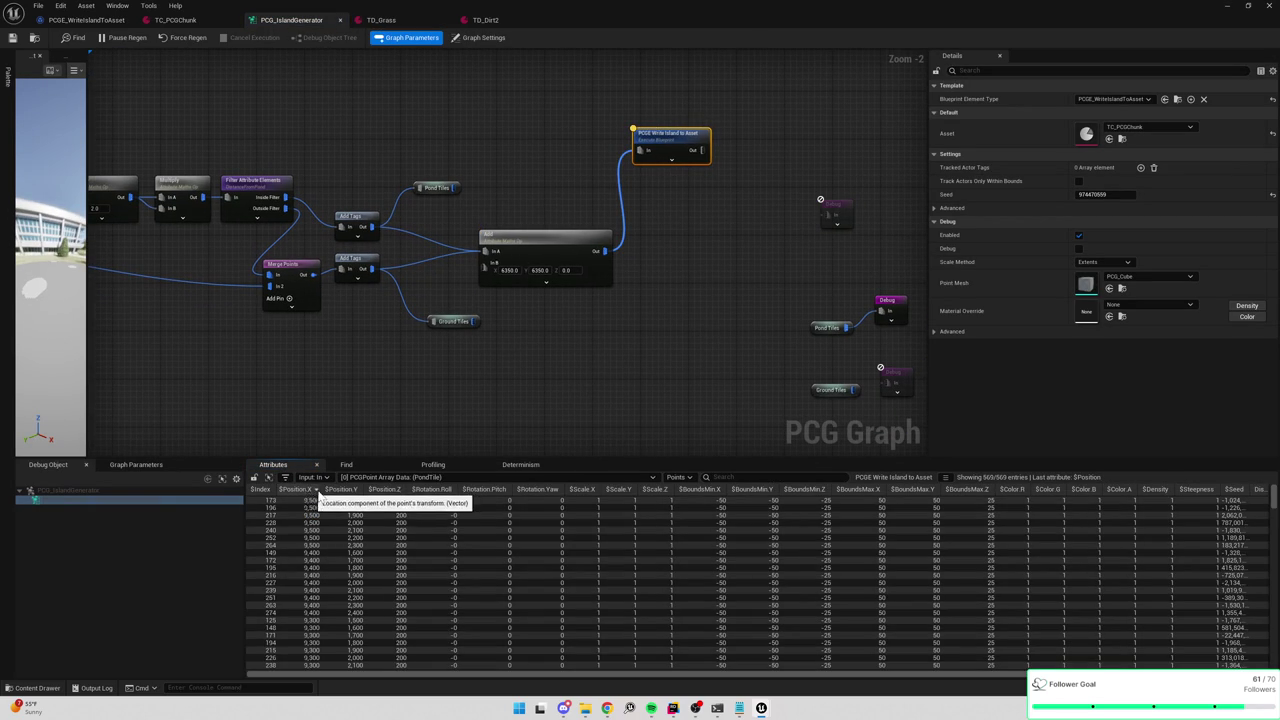
pyautogui.click(341, 489)
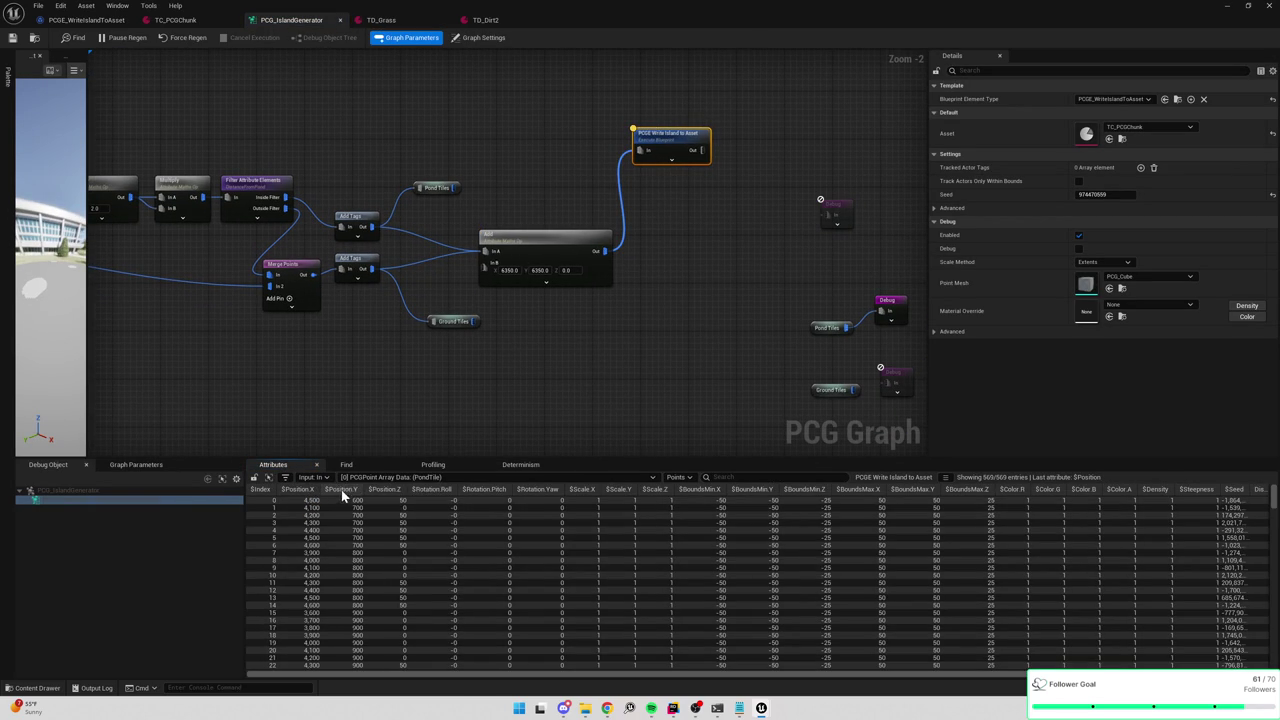
pyautogui.click(386, 490)
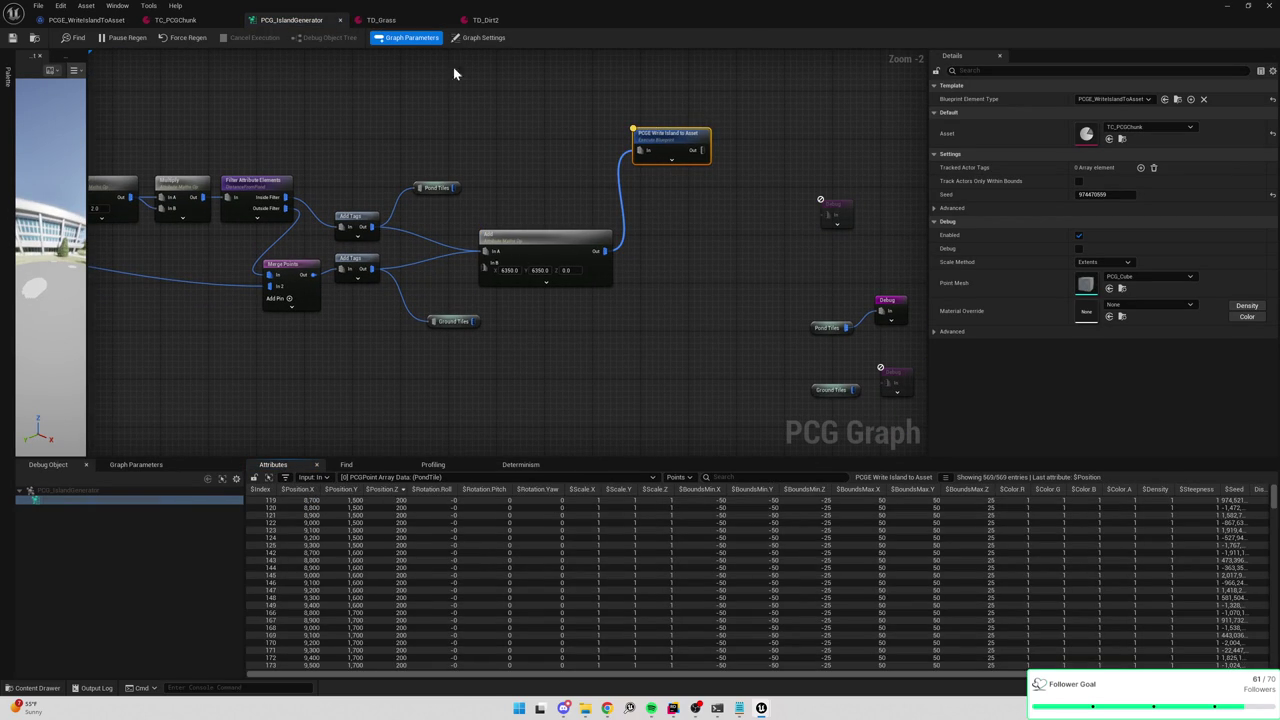
# Check the TD_Dirt2 tile data asset, then go back to the PCGE_WriteIslandToAsset graph.
pyautogui.click(407, 21)
pyautogui.click(463, 26)
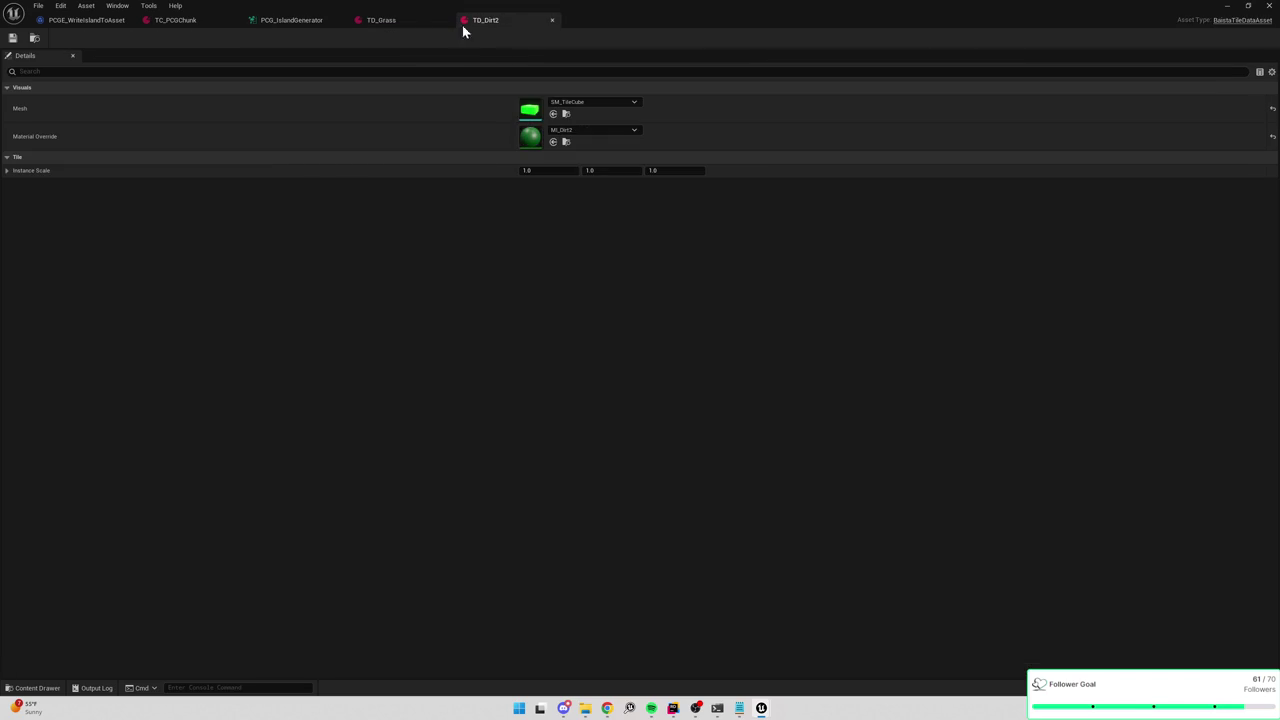
pyautogui.click(171, 22)
pyautogui.click(62, 21)
# Wire the lower Truncate result into the Add node's B input and recompile PCGE_WriteIslandToAsset successfully.
pyautogui.moveTo(675, 209); pyautogui.dragTo(500, 194)
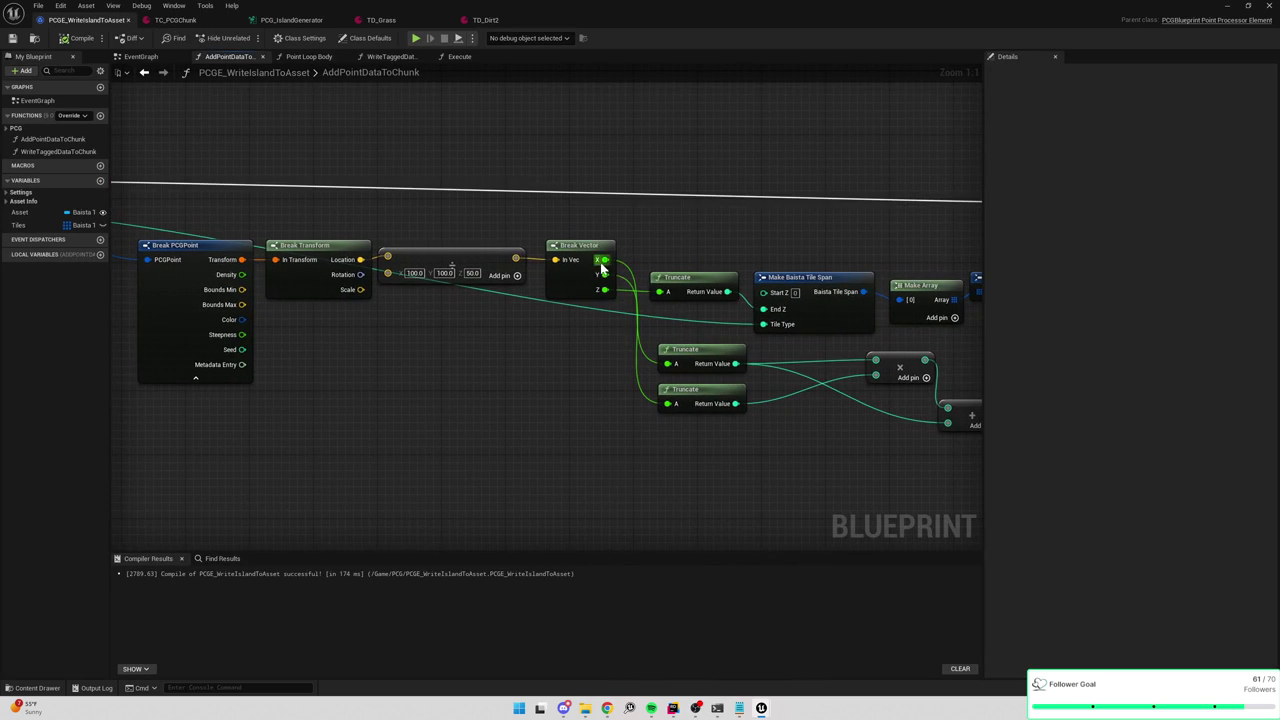
pyautogui.moveTo(794, 388); pyautogui.dragTo(686, 380)
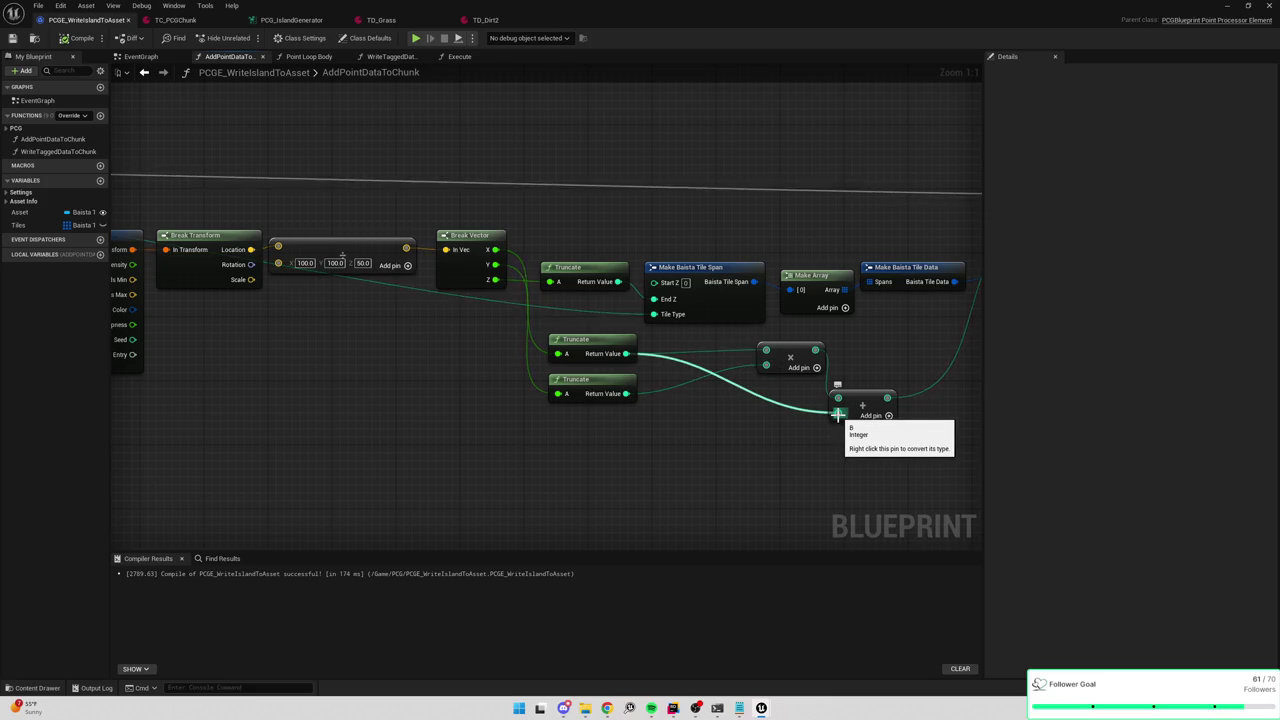
pyautogui.moveTo(628, 393); pyautogui.dragTo(838, 413)
pyautogui.click(72, 38)
pyautogui.click(13, 38)
pyautogui.click(290, 21)
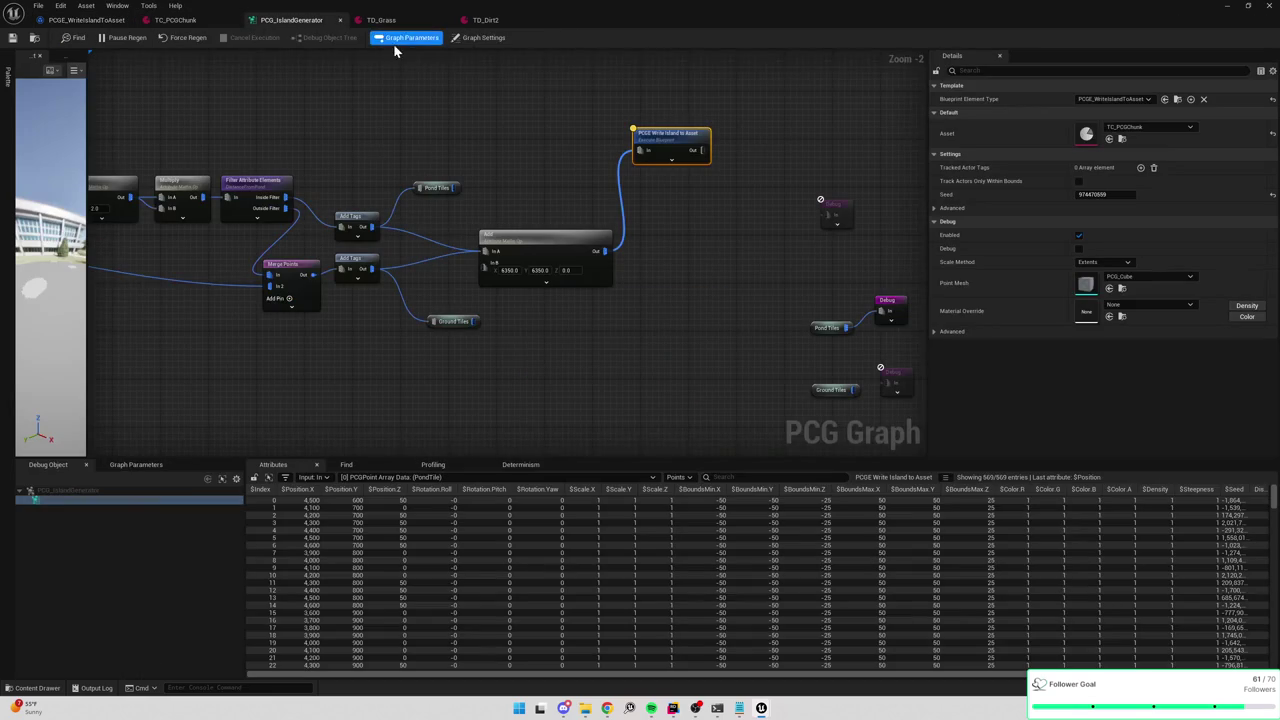
# Unload and reload the chunk's tiles in the level to check the result.
pyautogui.click(1227, 6)
pyautogui.click(1117, 620)
pyautogui.click(1033, 619)
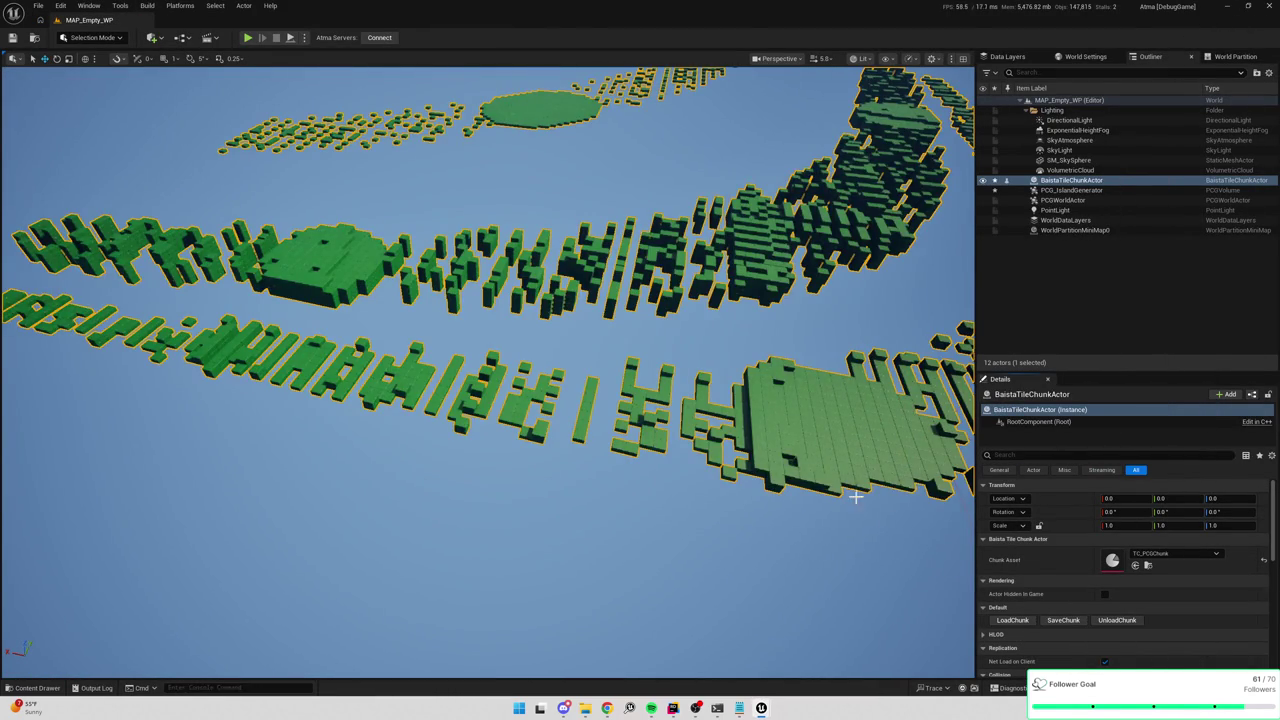
pyautogui.scroll(-5, 488, 370)
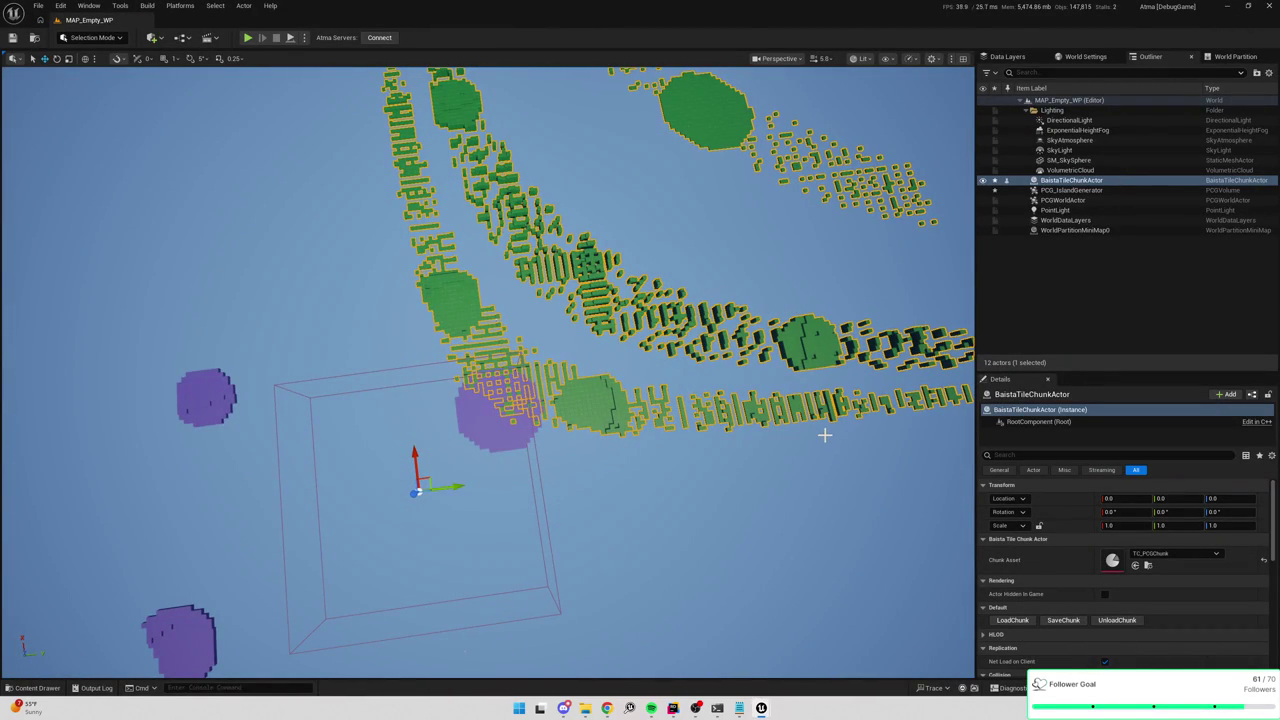
# Look over the right side of the PCG graph, then bring up BaistaTileChunkActor.cpp in Rider.
pyautogui.hotkey('alt', 'Tab')
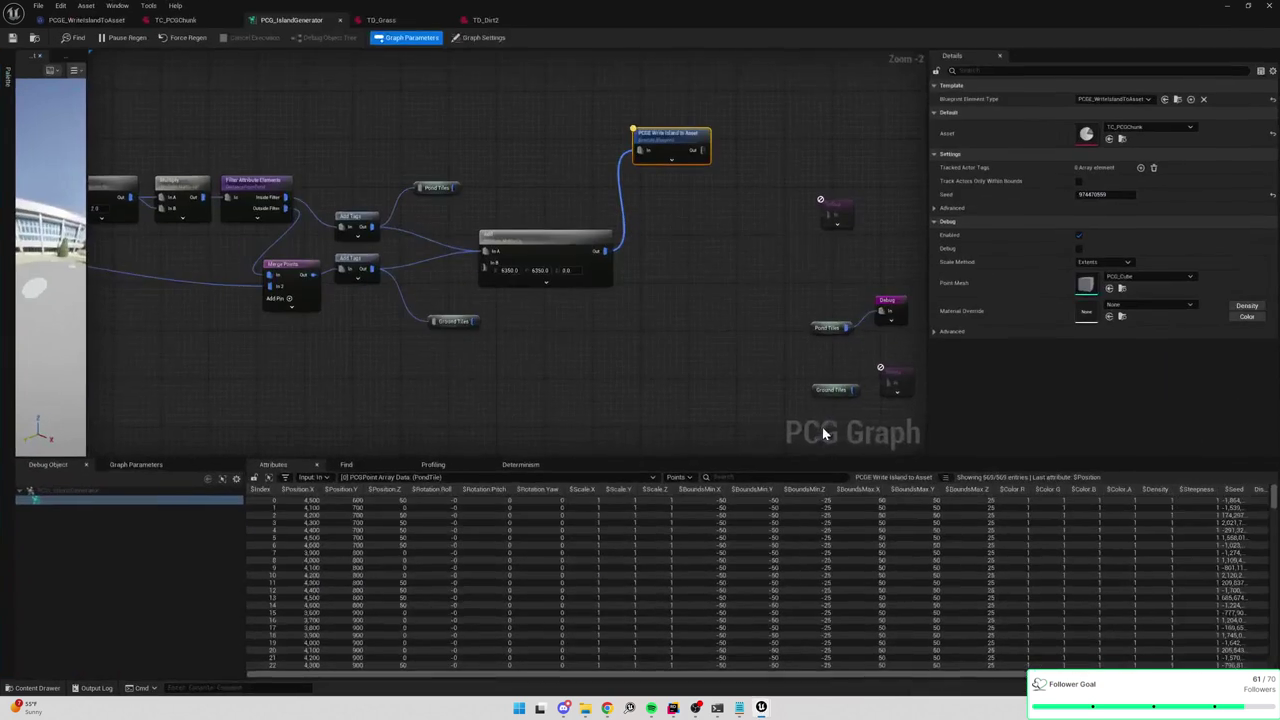
pyautogui.moveTo(753, 225); pyautogui.dragTo(569, 224)
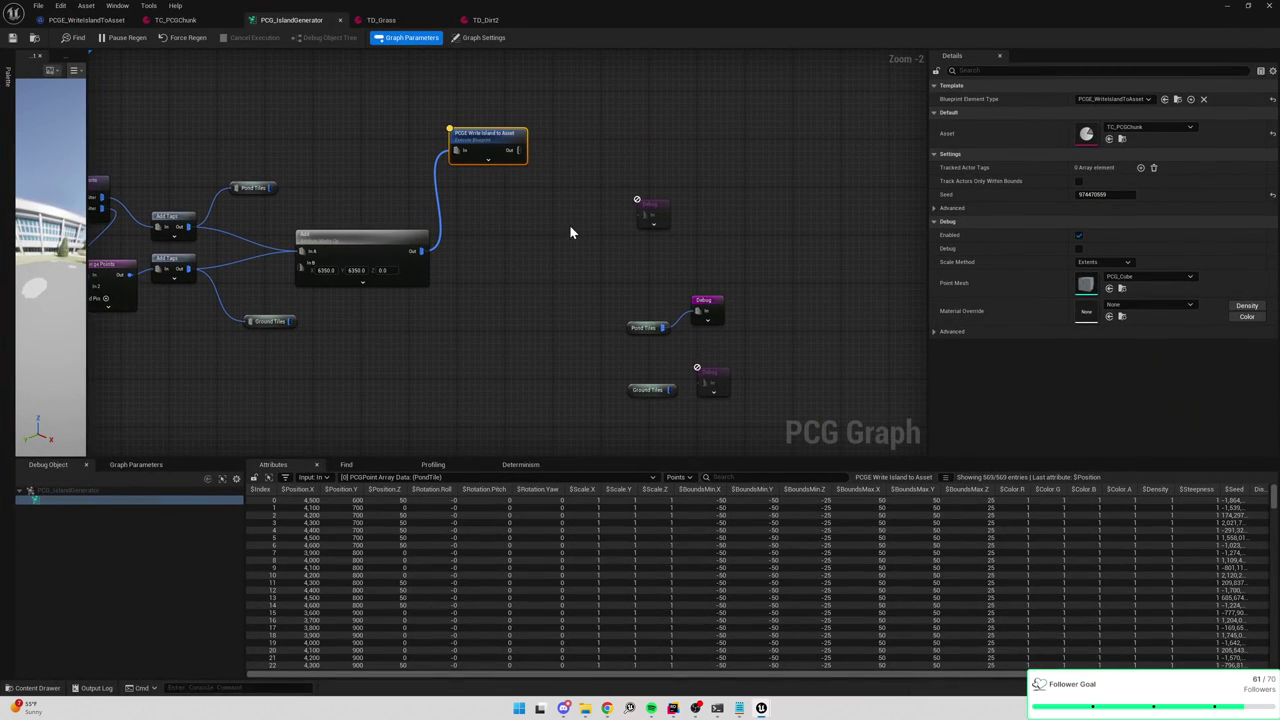
pyautogui.hotkey('alt', 'Tab')
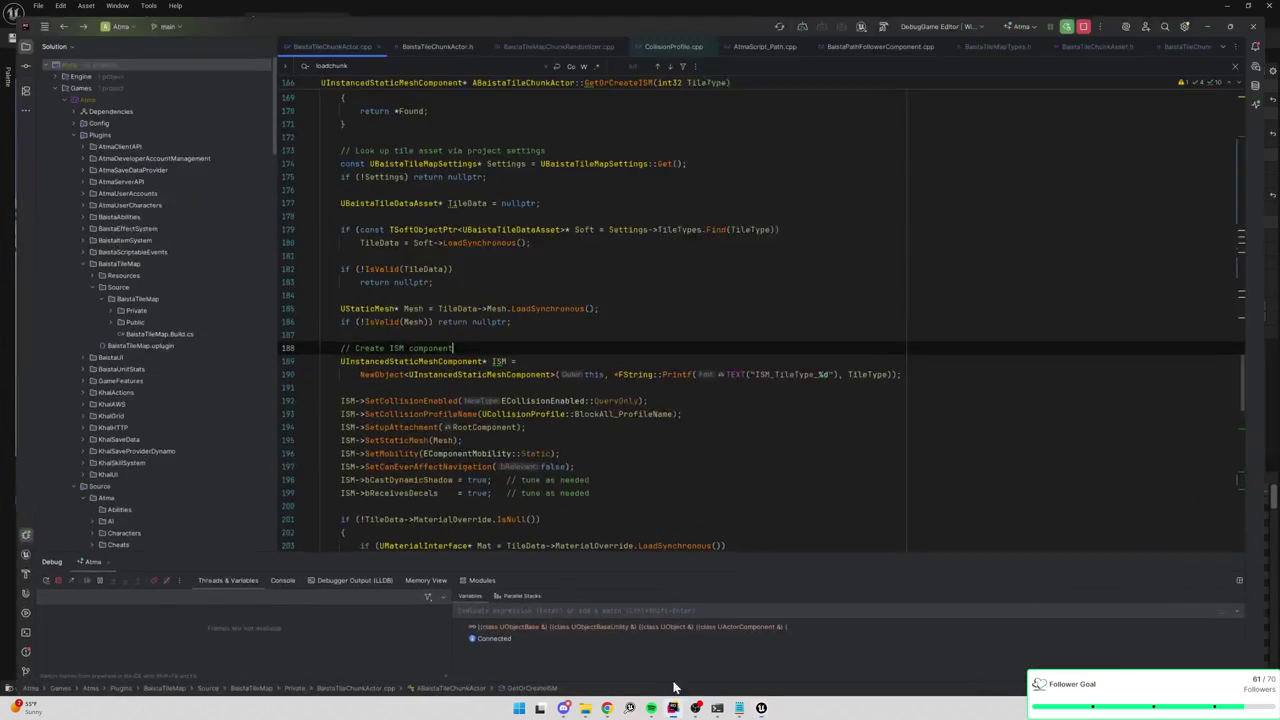
# In LoadChunk, check the x/y Size loop bounds, breakpoint the GetSpans call on line 113, then unload the chunk.
pyautogui.scroll(4, 764, 304)
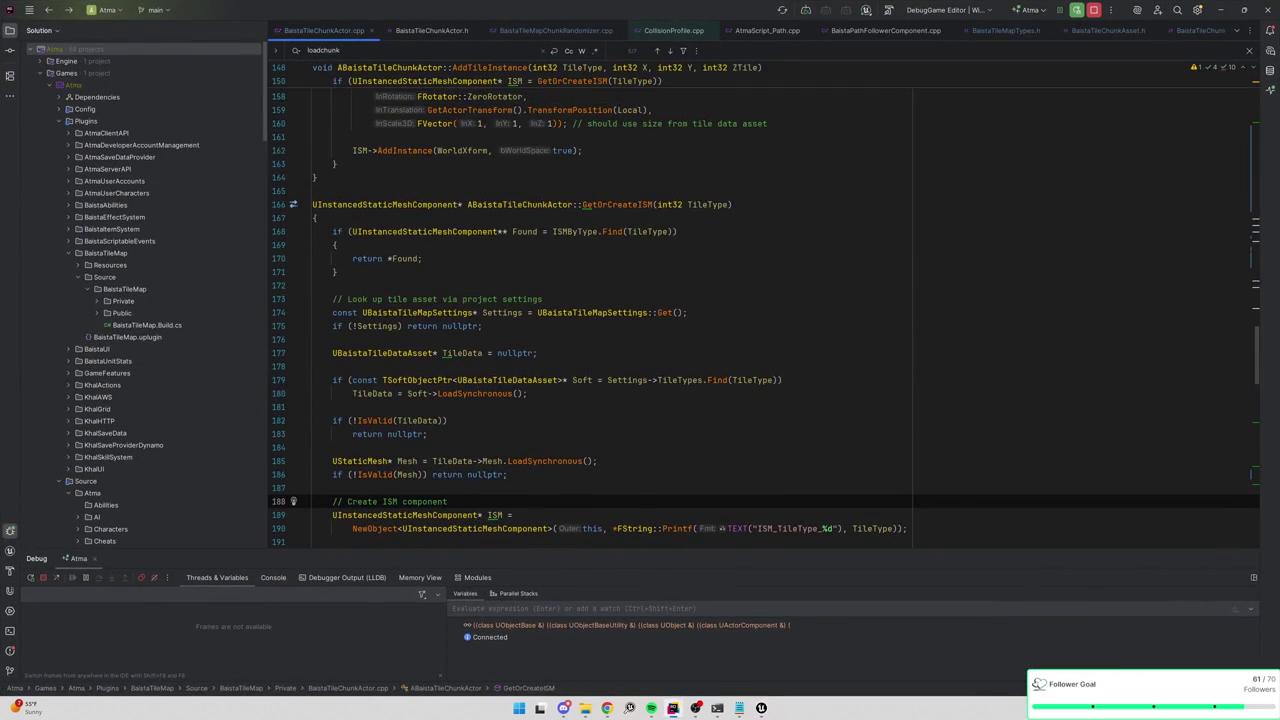
pyautogui.scroll(4, 764, 300)
pyautogui.hotkey('ctrl', 'alt', 'Left')
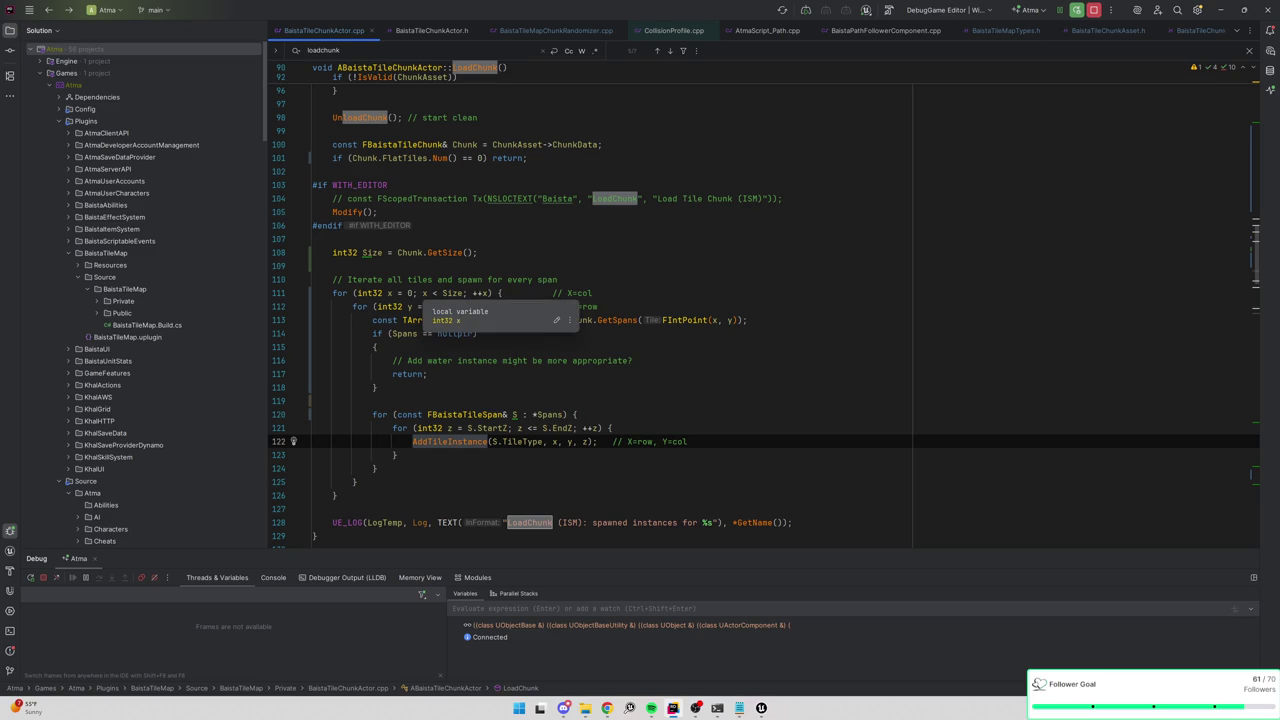
pyautogui.click(452, 293)
pyautogui.click(473, 306)
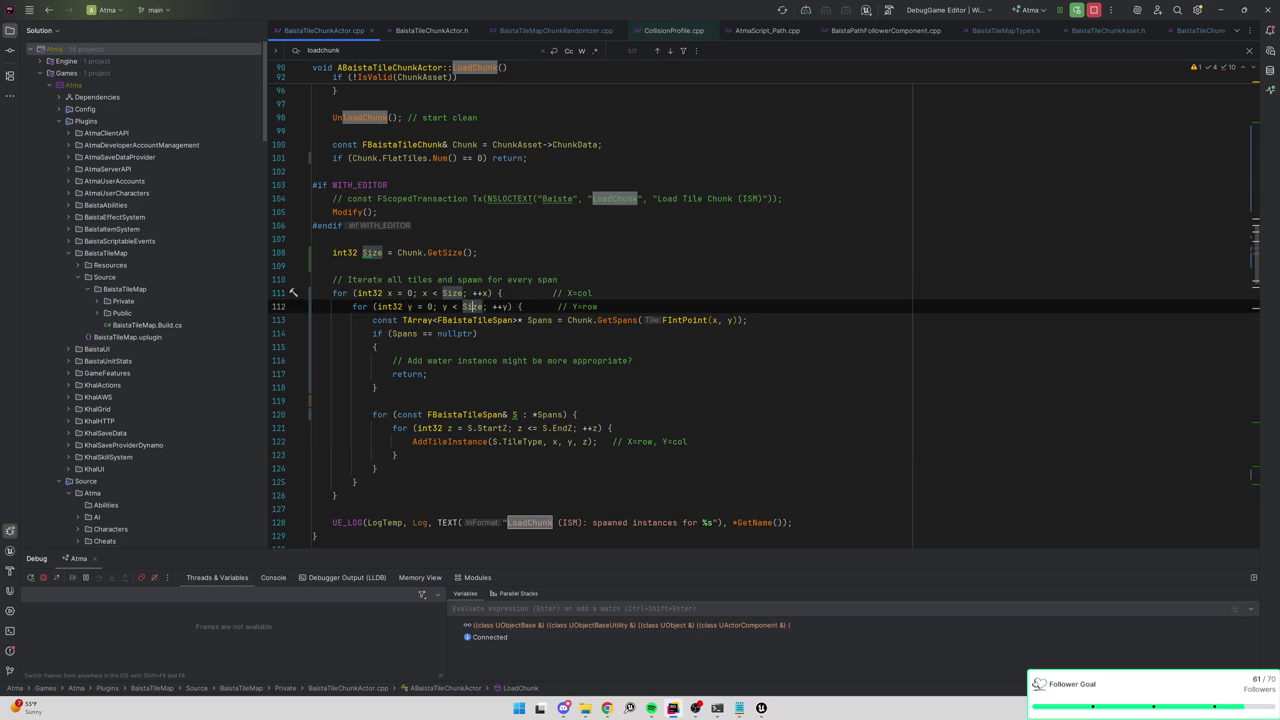
pyautogui.click(281, 320)
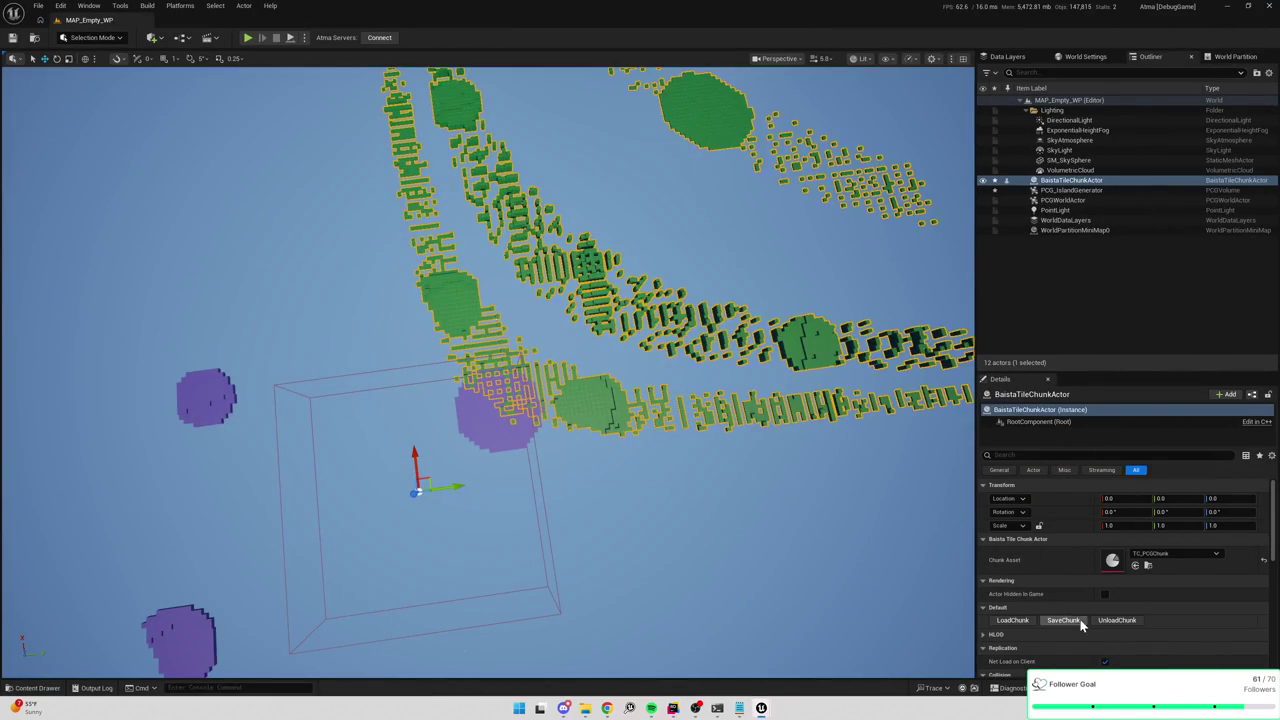
pyautogui.click(1117, 620)
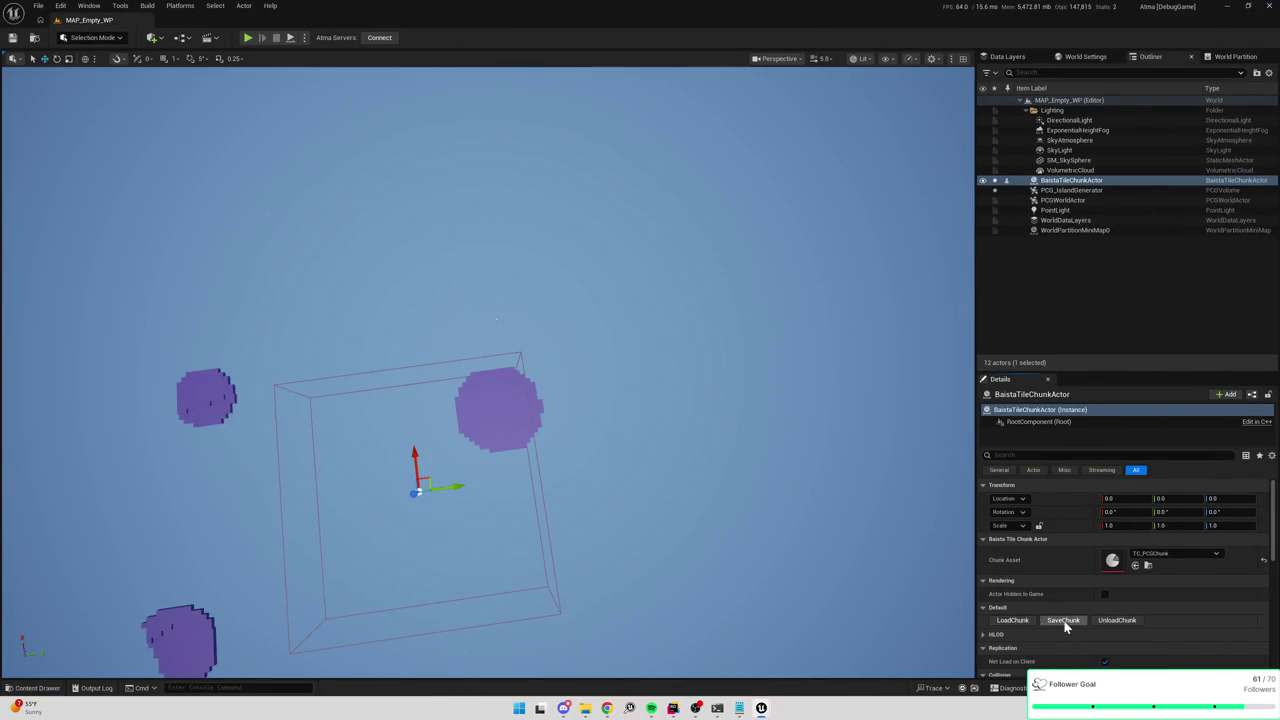
# Reload the chunk to hit the breakpoint, remove it from line 113, and peek at GetSpans.
pyautogui.click(1020, 620)
pyautogui.moveTo(452, 293)
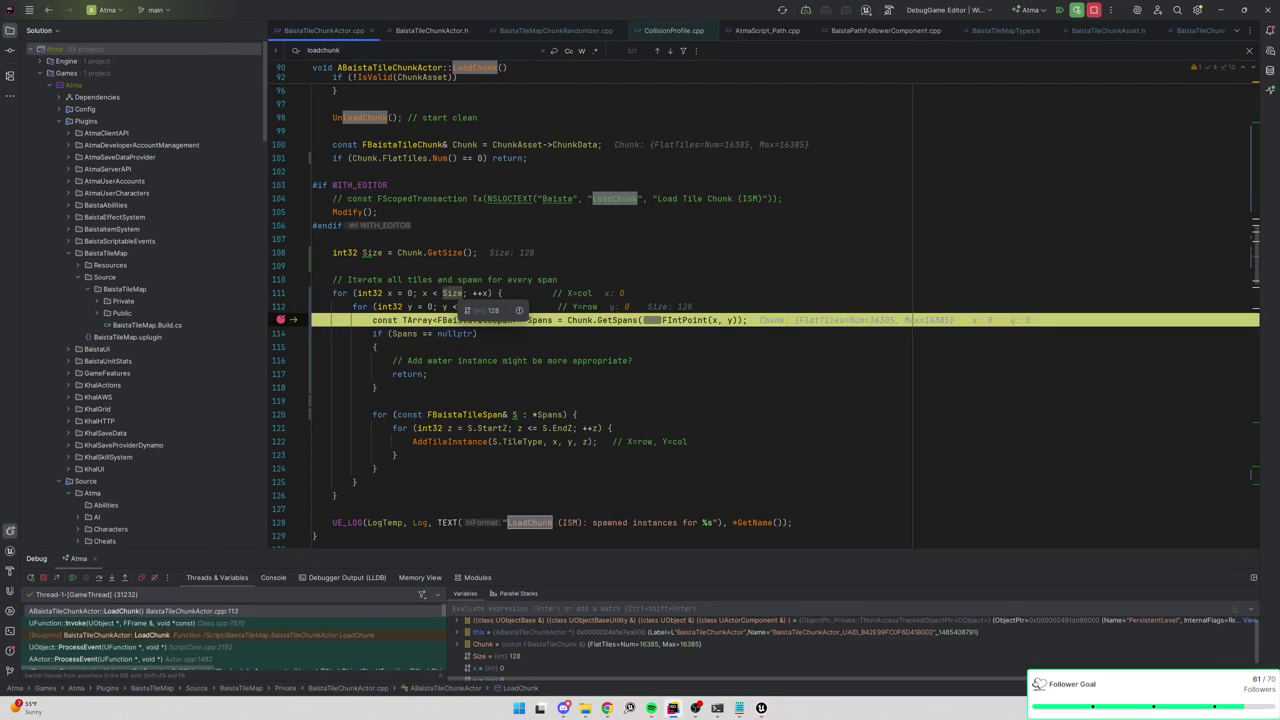
pyautogui.click(281, 320)
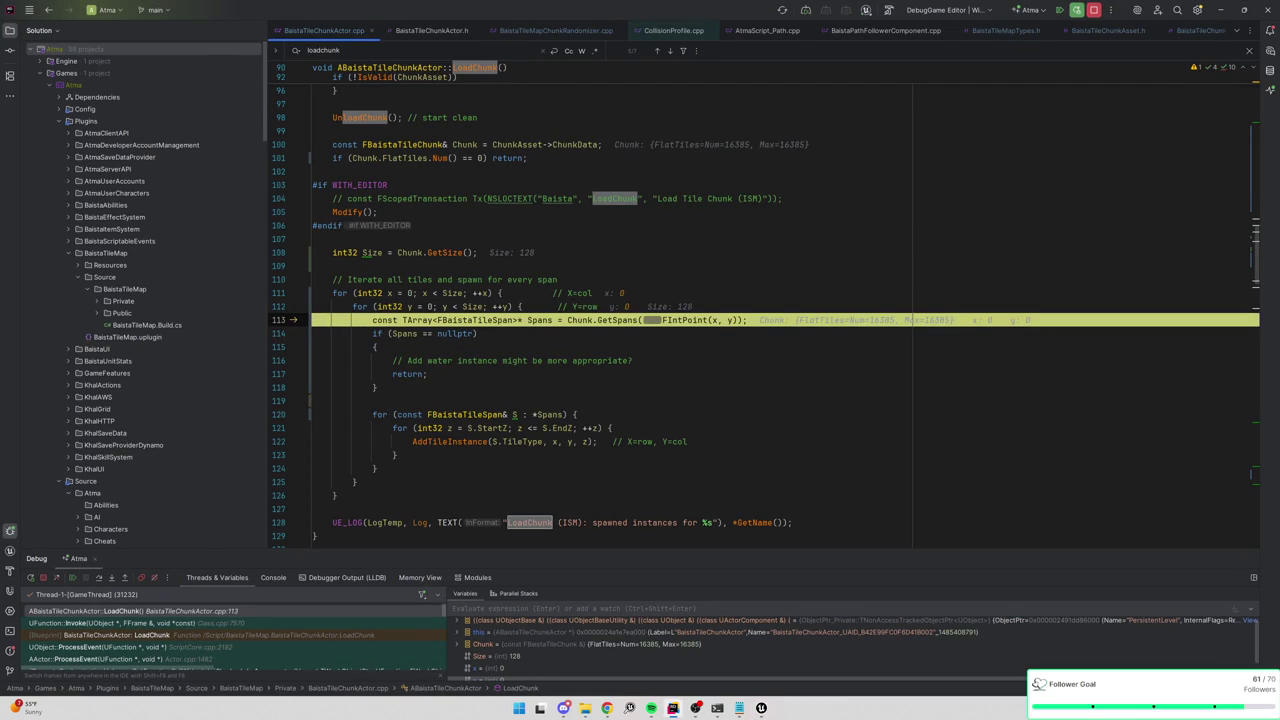
pyautogui.moveTo(612, 320)
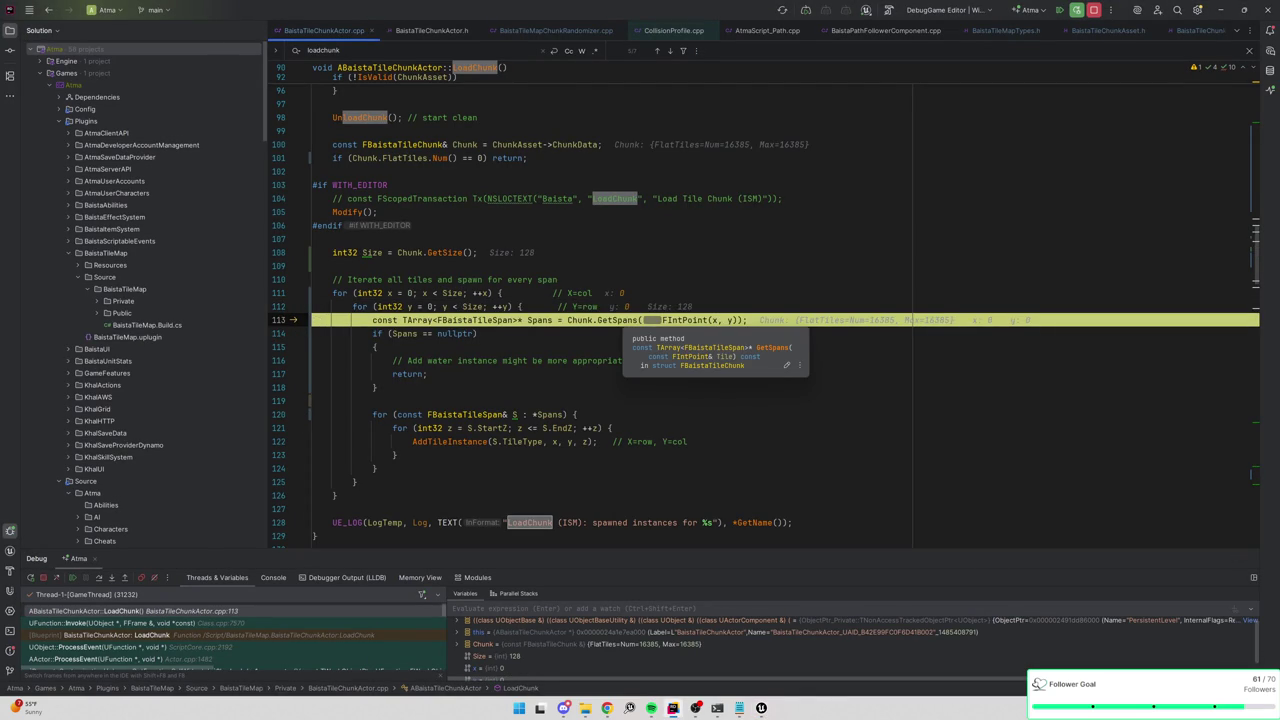
pyautogui.hotkey('ctrl', 'b')
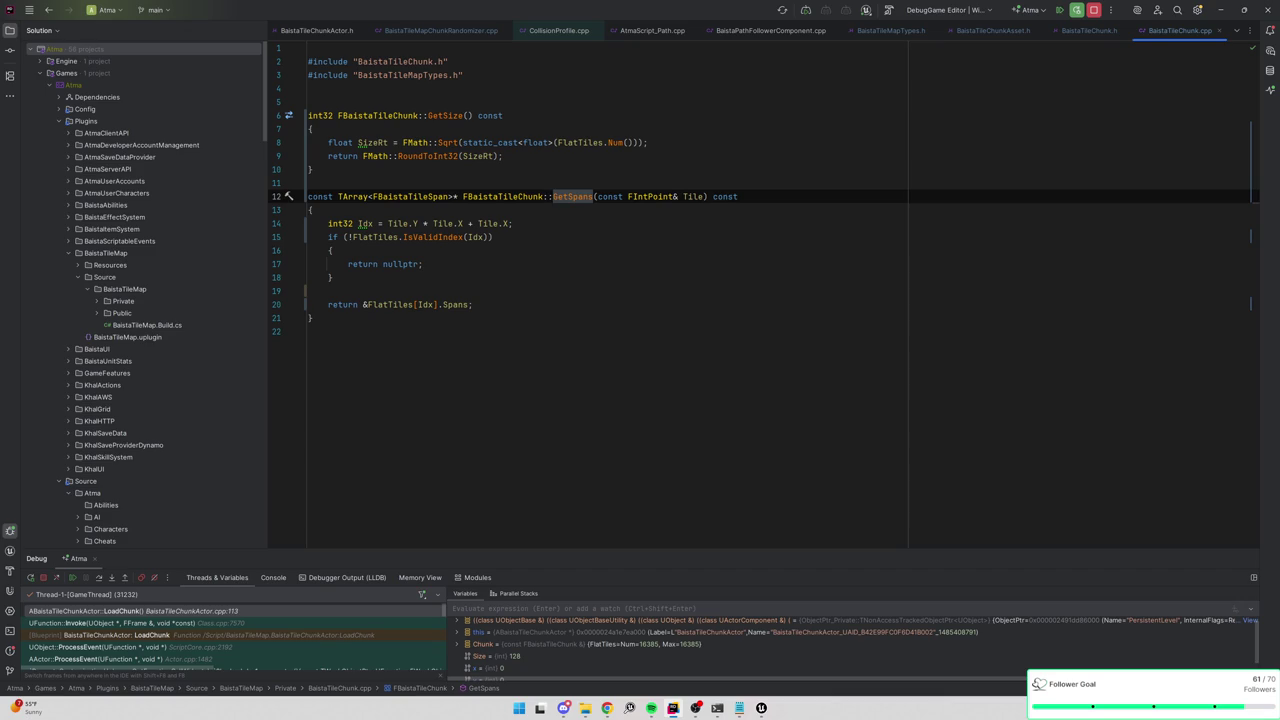
pyautogui.hotkey('ctrl', 'alt', 'Left')
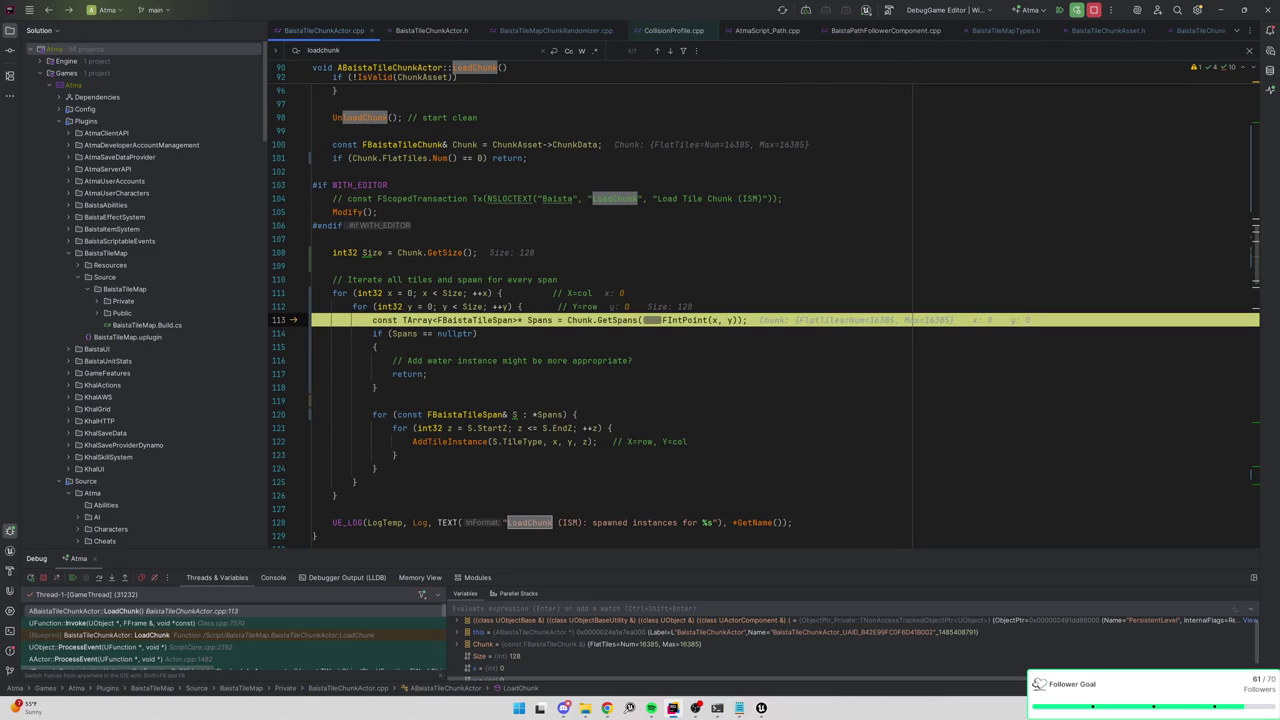
# Inspect the loop variables and the AddTileInstance definition, then return to the LoadChunk loop.
pyautogui.scroll(-1, 480, 376)
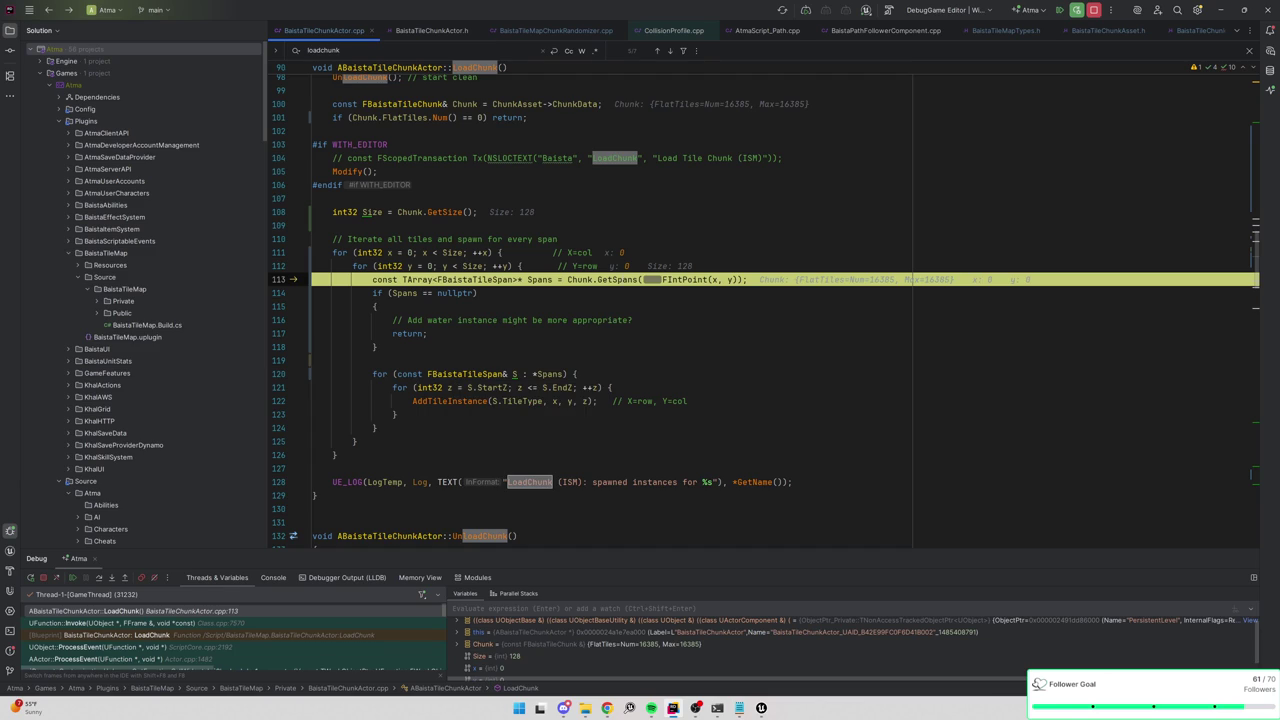
pyautogui.moveTo(468, 388)
pyautogui.moveTo(519, 388)
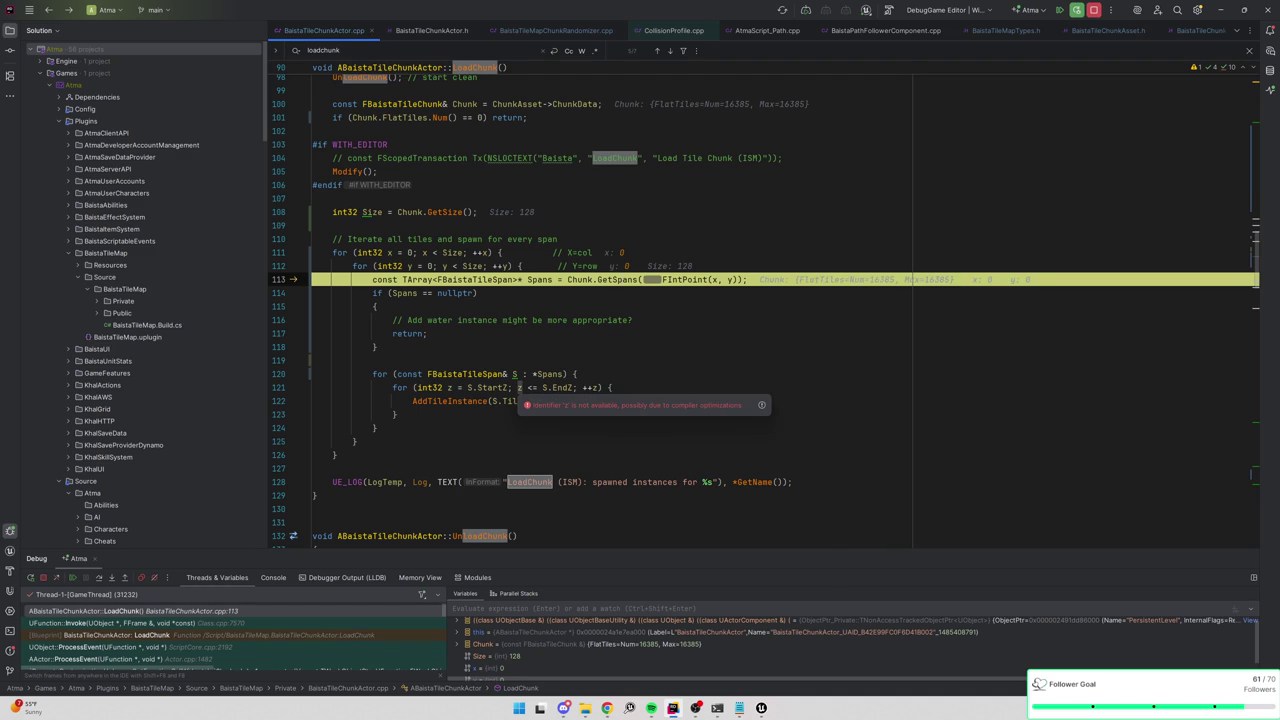
pyautogui.keyDown('ctrl'); pyautogui.click(450, 401); pyautogui.keyUp('ctrl')
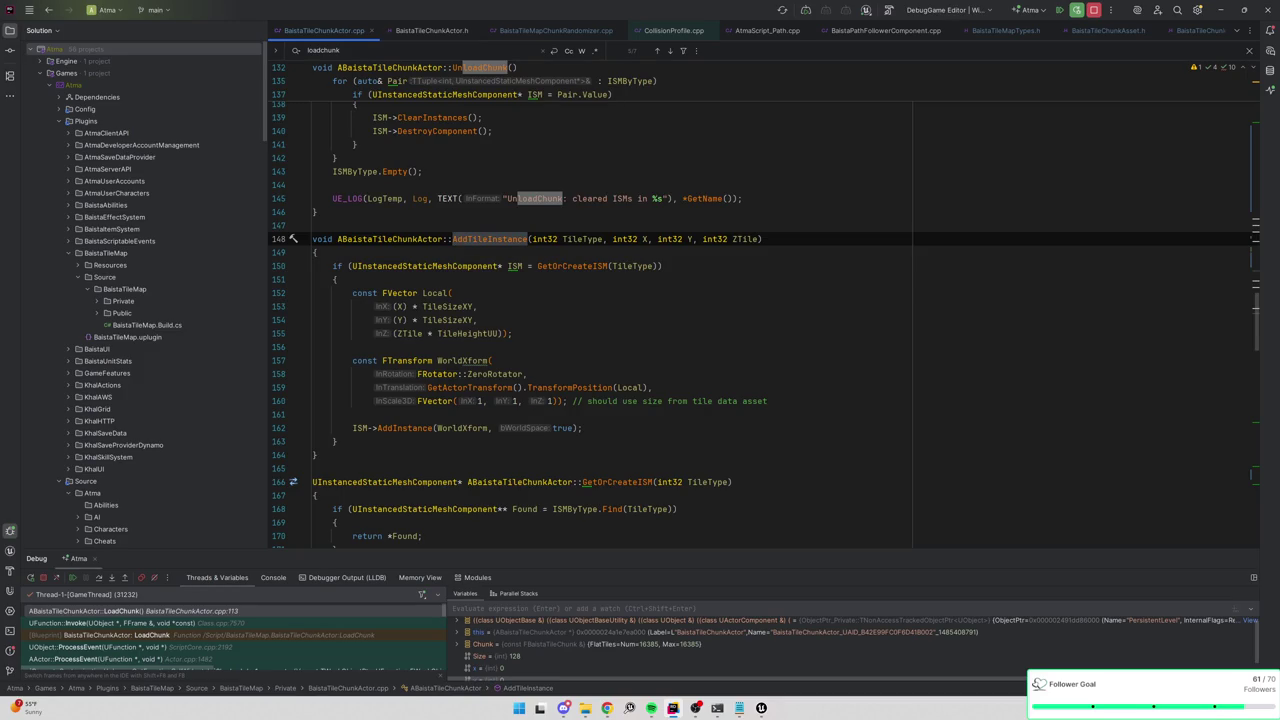
pyautogui.hotkey('ctrl', '-')
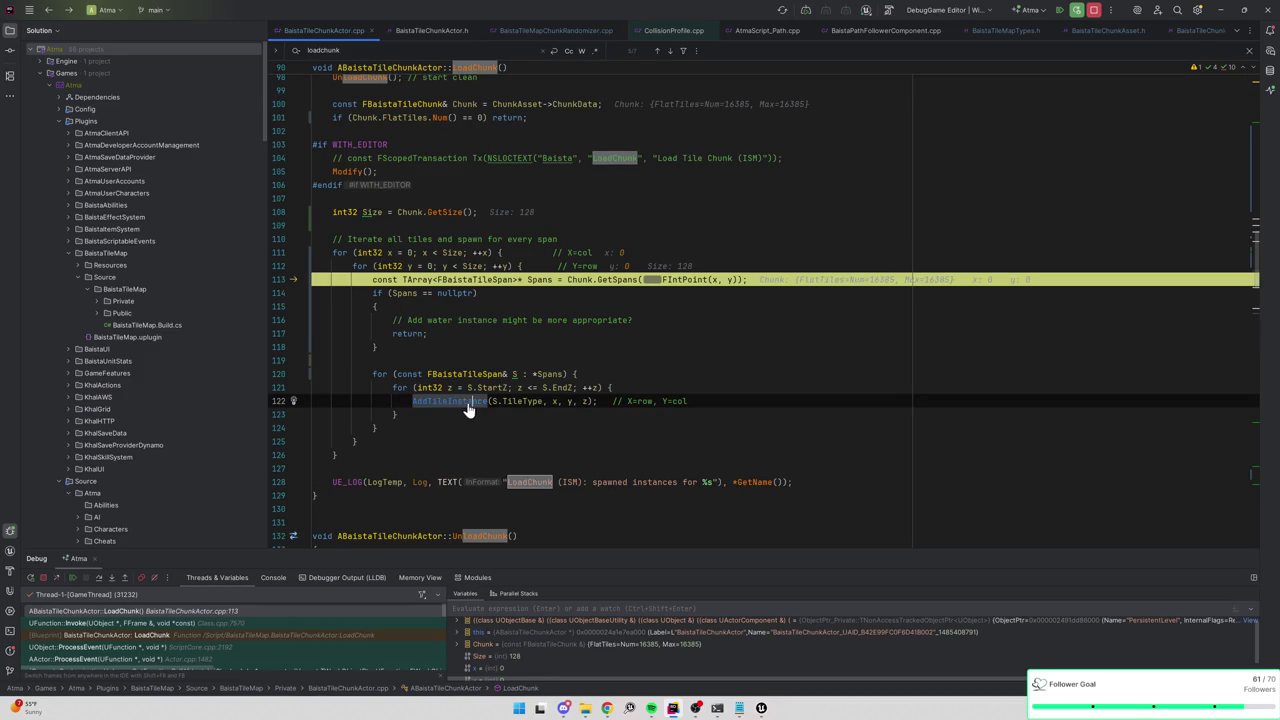
pyautogui.keyDown('ctrl'); pyautogui.click(470, 401); pyautogui.keyUp('ctrl')
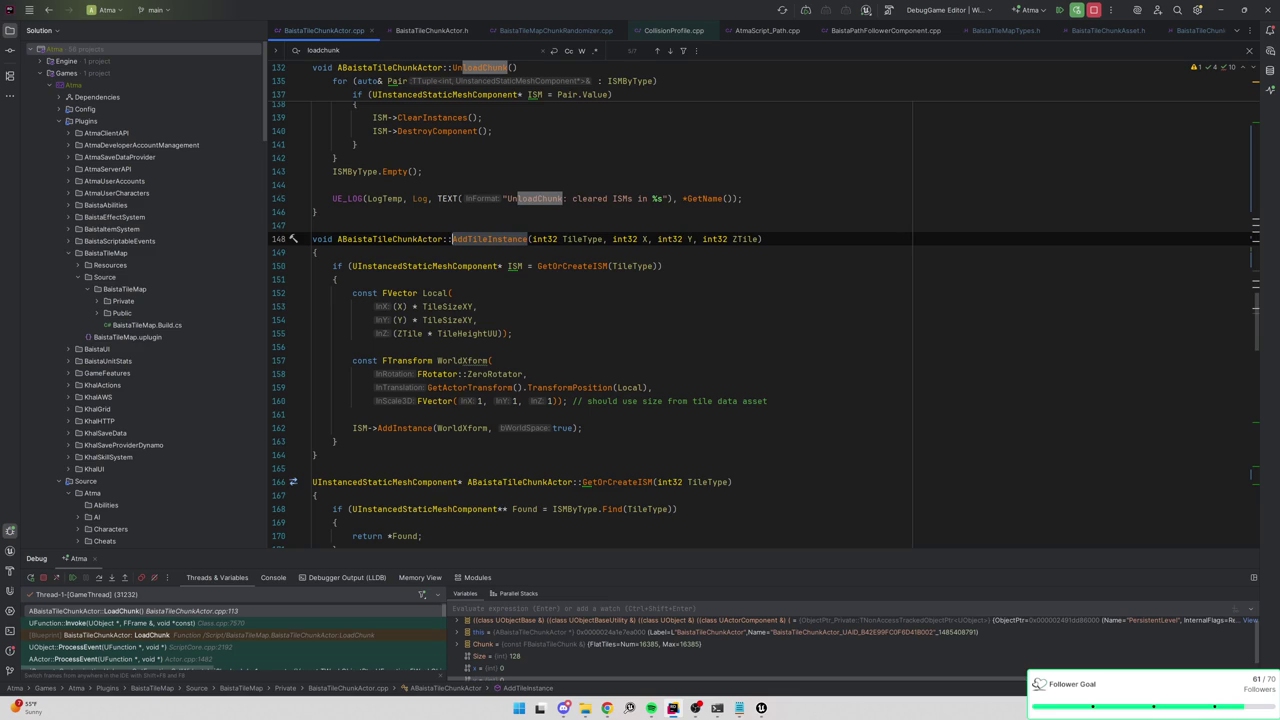
pyautogui.hotkey('ctrl', 'alt', 'Left')
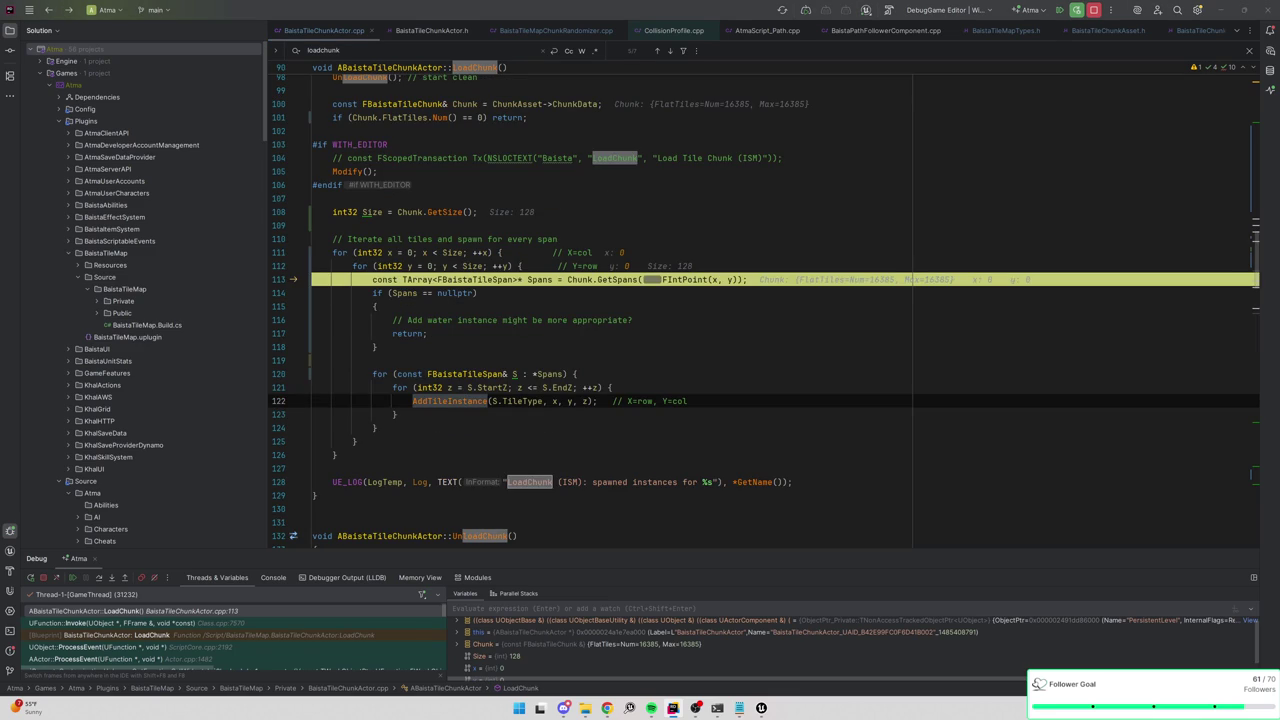
# Resume execution so the chunk finishes loading and fly the camera toward the tile strips.
pyautogui.click(378, 346)
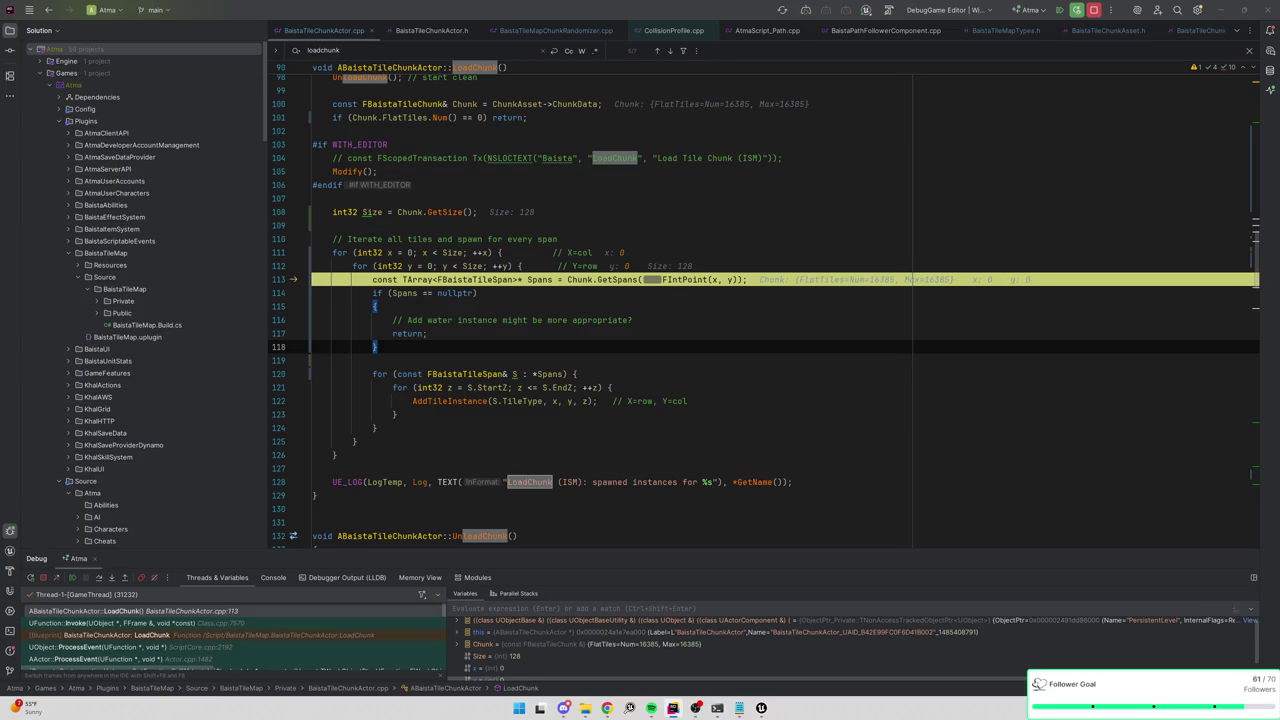
pyautogui.click(1059, 9)
pyautogui.moveTo(603, 331)
pyautogui.mouseDown()
pyautogui.moveTo(564, 165)
pyautogui.moveTo(572, 225)
pyautogui.moveTo(452, 444)
pyautogui.moveTo(590, 452)
pyautogui.moveTo(530, 452)
pyautogui.moveTo(524, 553)
pyautogui.mouseUp()
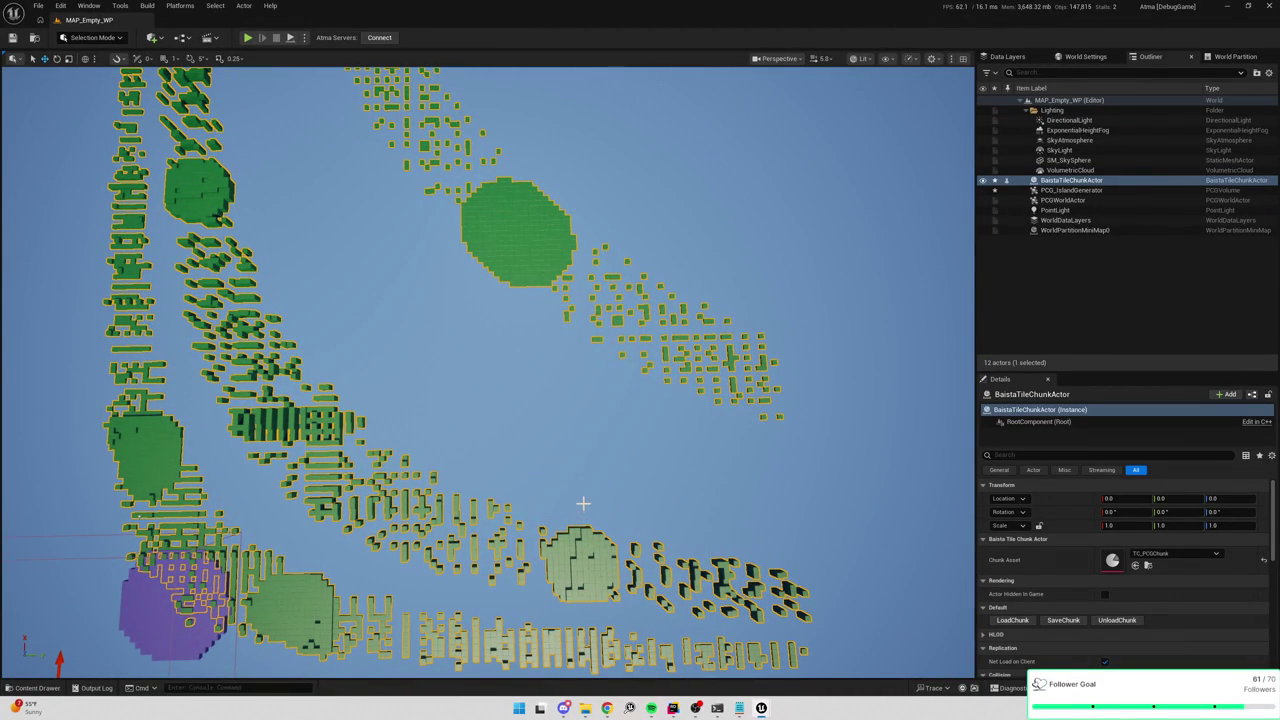
# Set a breakpoint on the spans loop at line 120 and reload the chunk to hit it.
pyautogui.hotkey('alt', 'Tab')
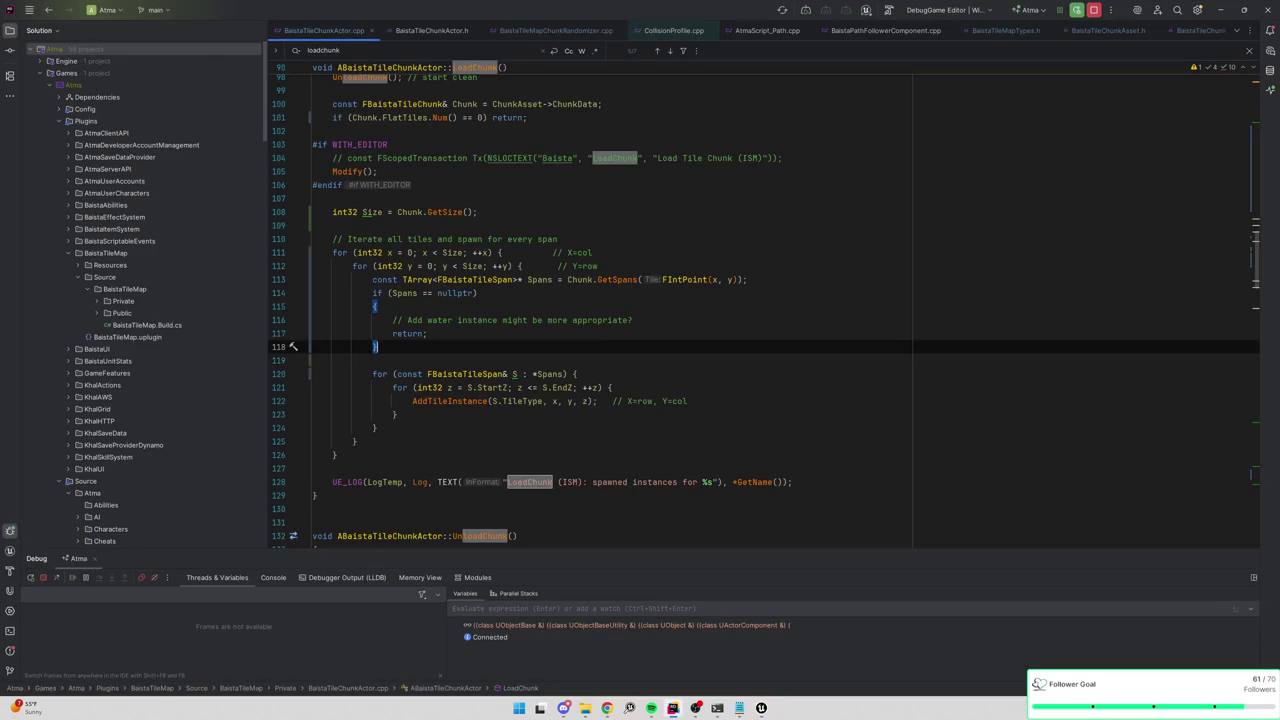
pyautogui.hotkey('alt', 'Tab')
pyautogui.hotkey('alt', 'Tab')
pyautogui.hotkey('alt', 'Tab')
pyautogui.moveTo(477, 380); pyautogui.dragTo(486, 305)
pyautogui.hotkey('alt', 'Tab')
pyautogui.click(280, 374)
pyautogui.hotkey('alt', 'Tab')
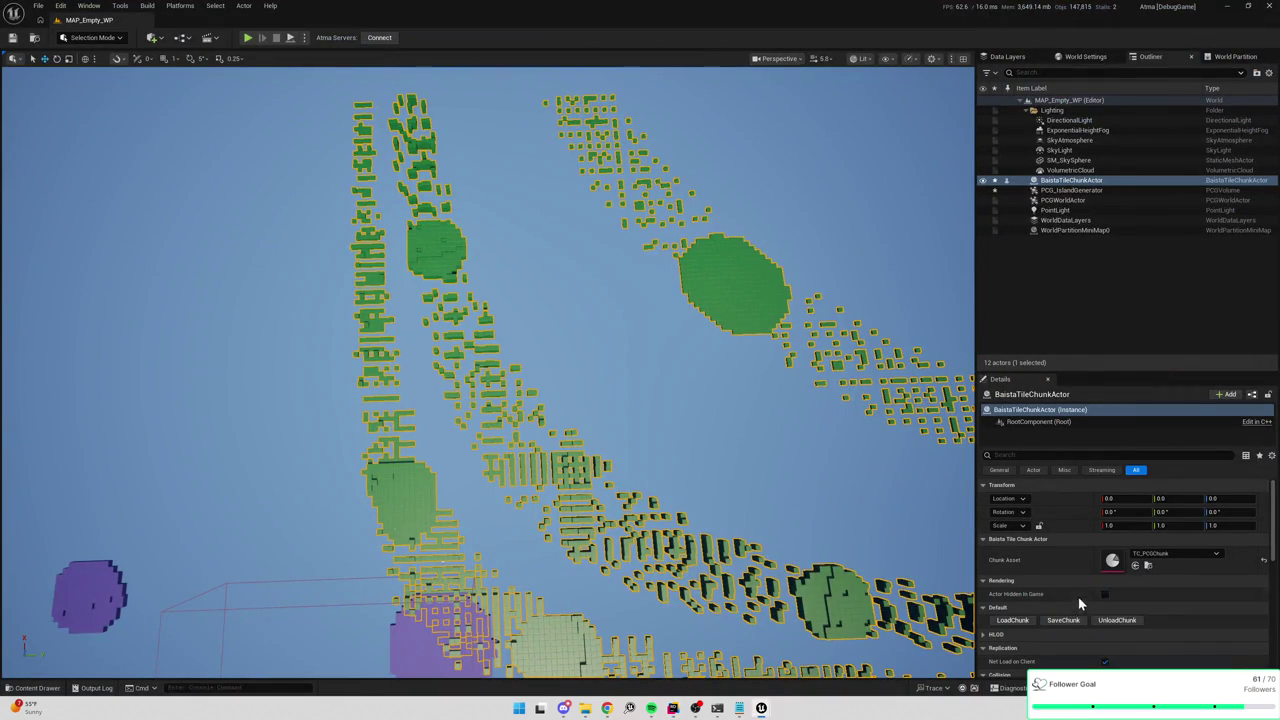
pyautogui.click(1028, 619)
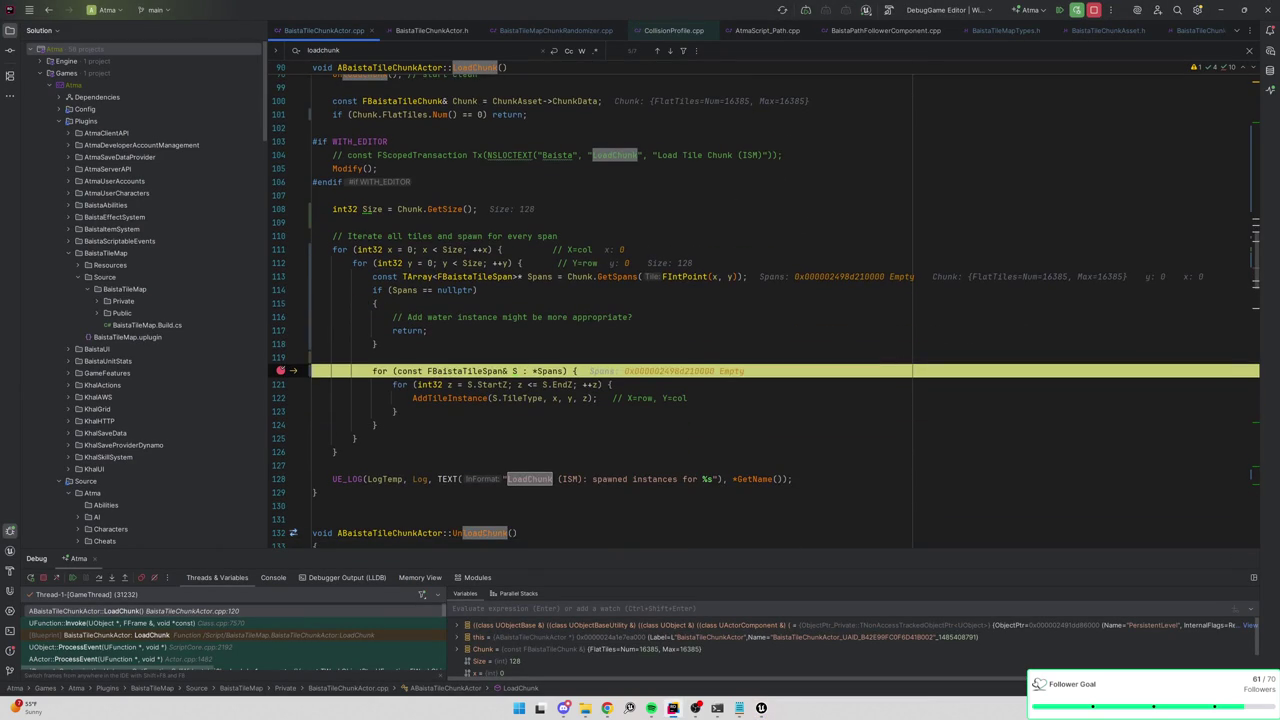
# Inspect the paused values, clear the line-120 breakpoint, resume, and go to GetSpans' definition.
pyautogui.moveTo(444, 265)
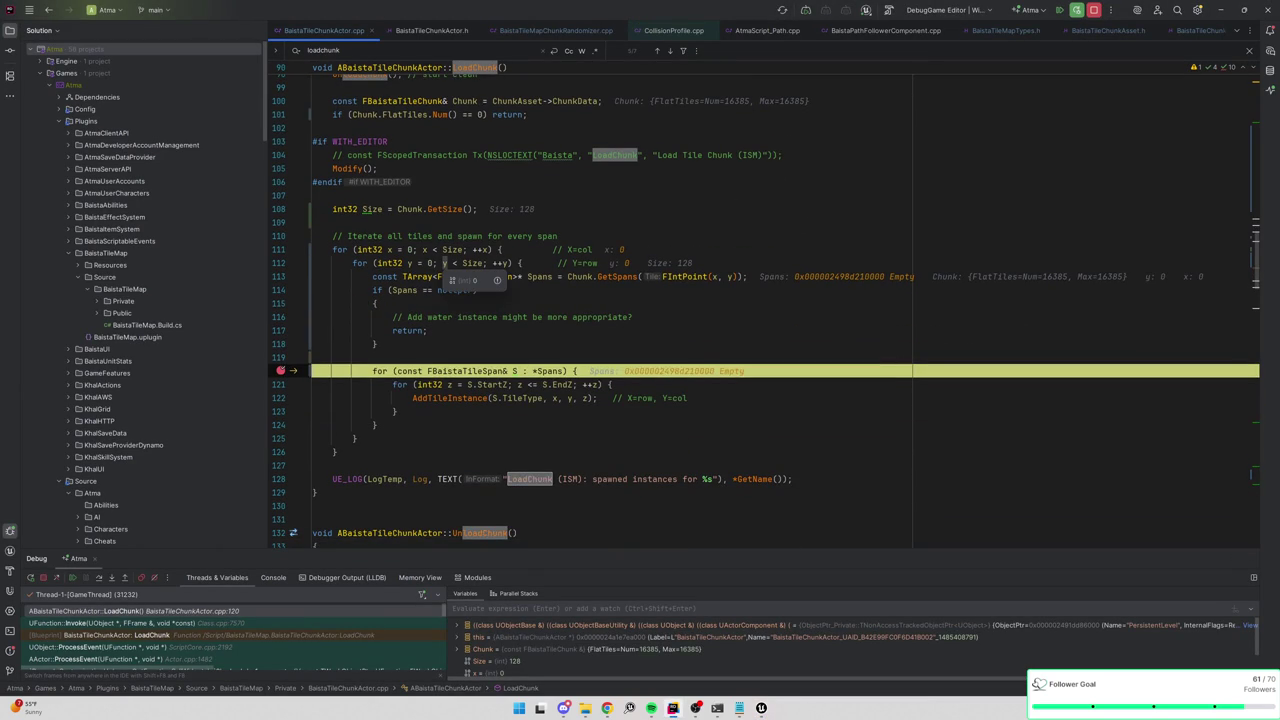
pyautogui.moveTo(714, 277)
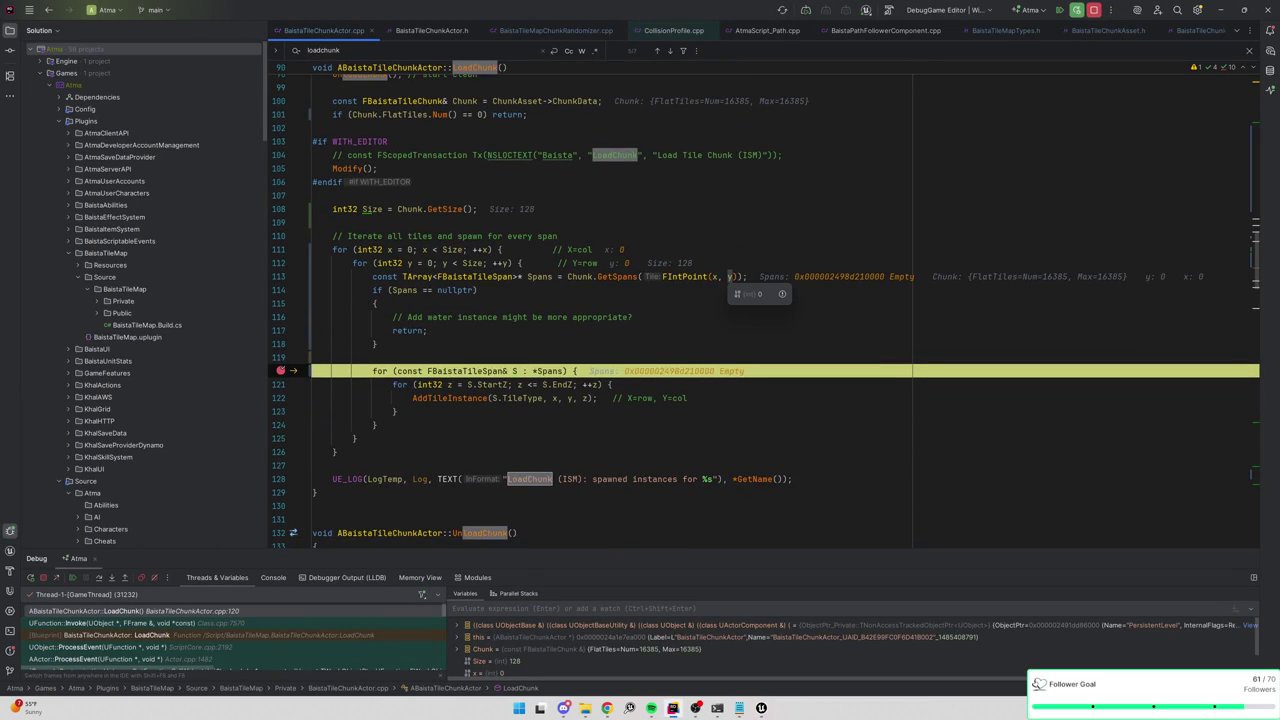
pyautogui.moveTo(580, 277)
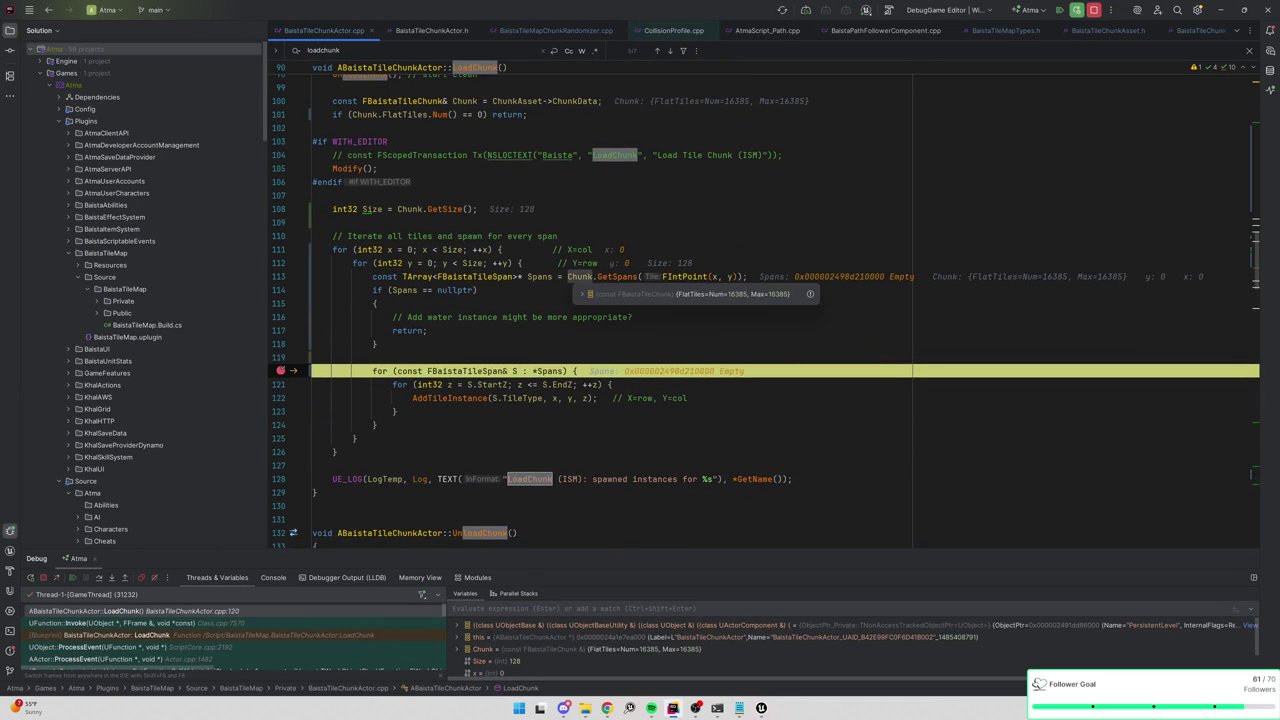
pyautogui.moveTo(539, 277)
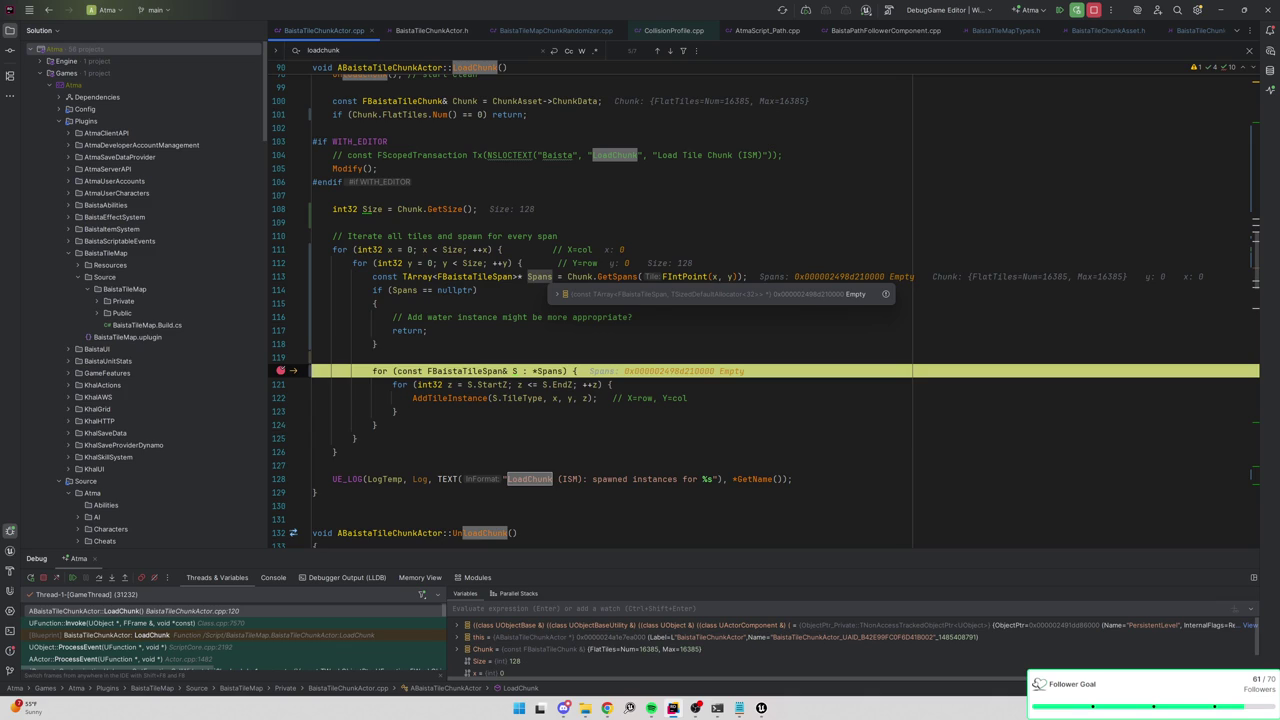
pyautogui.click(282, 374)
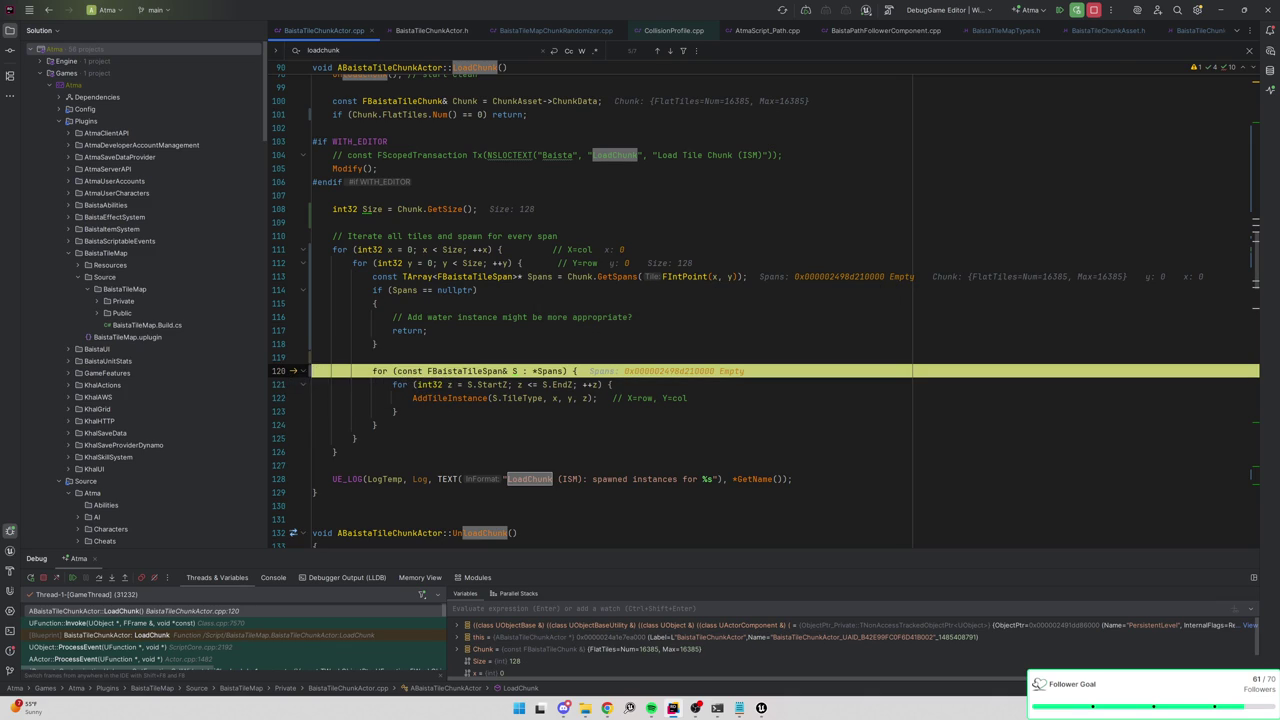
pyautogui.click(1058, 13)
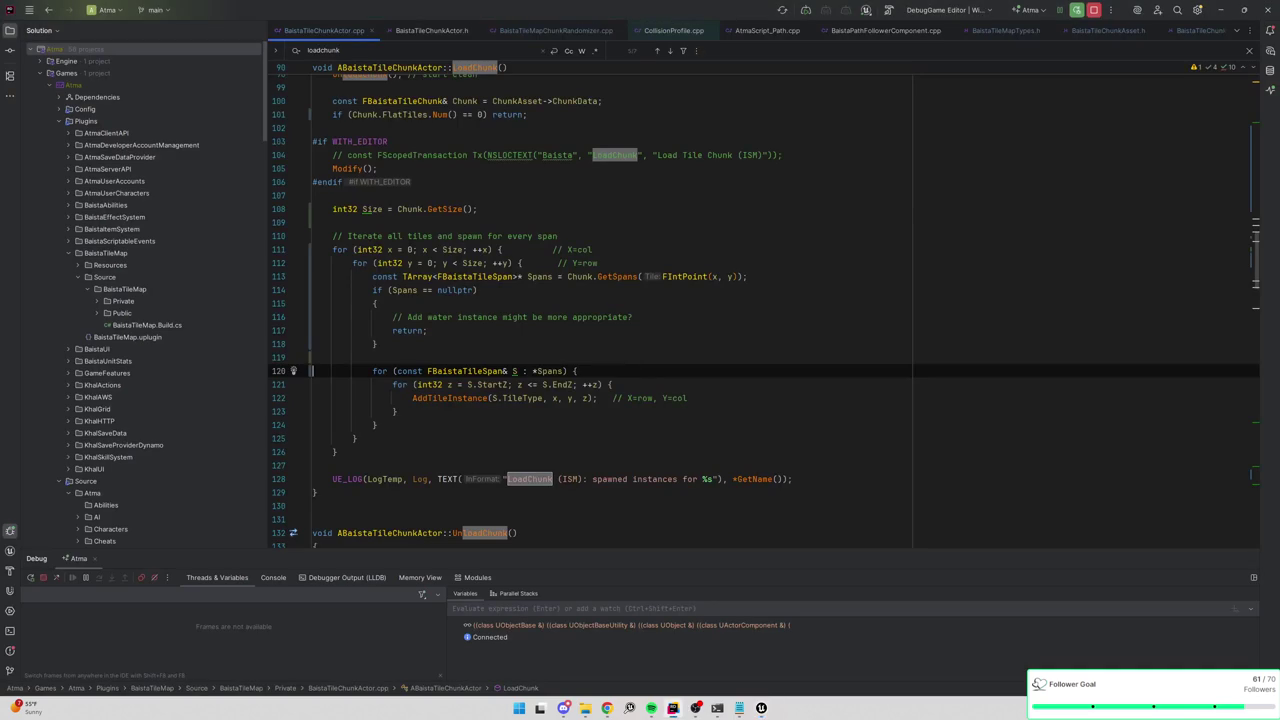
pyautogui.keyDown('ctrl'); pyautogui.click(623, 277); pyautogui.keyUp('ctrl')
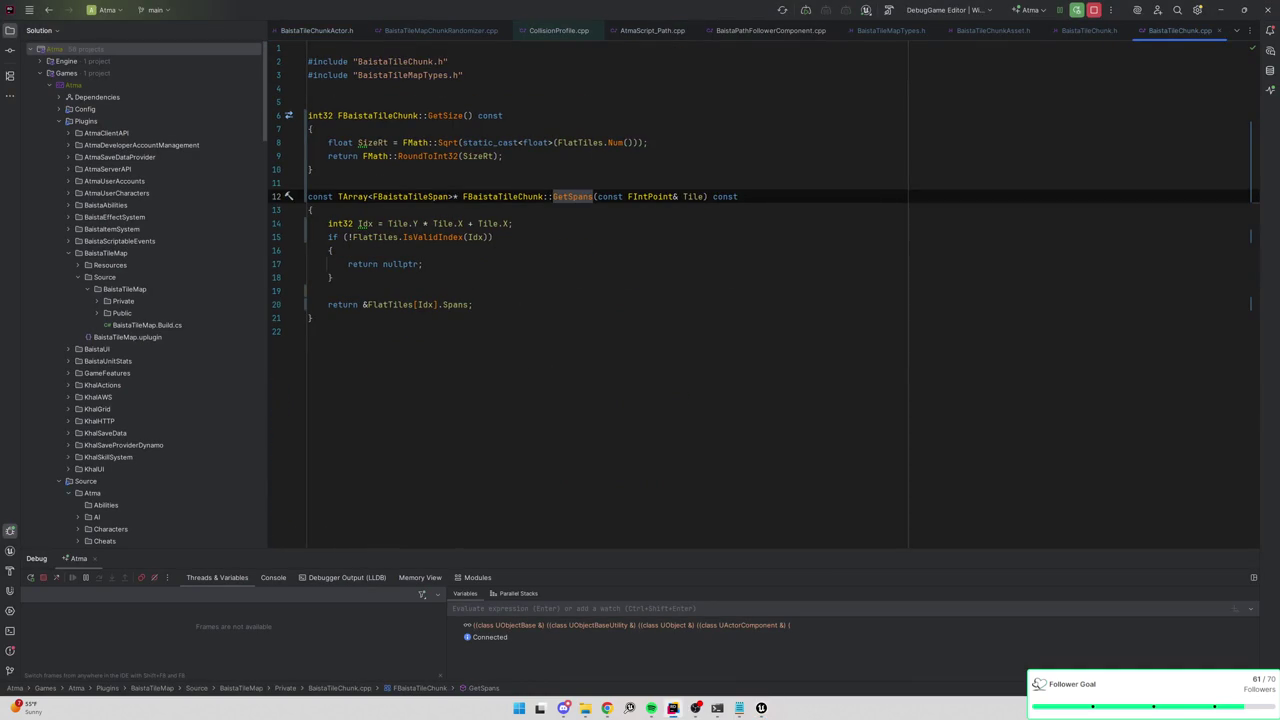
# Back at the GetSpans call in LoadChunk, breakpoint the inner z loop at line 121.
pyautogui.hotkey('ctrl', 'alt', 'Left')
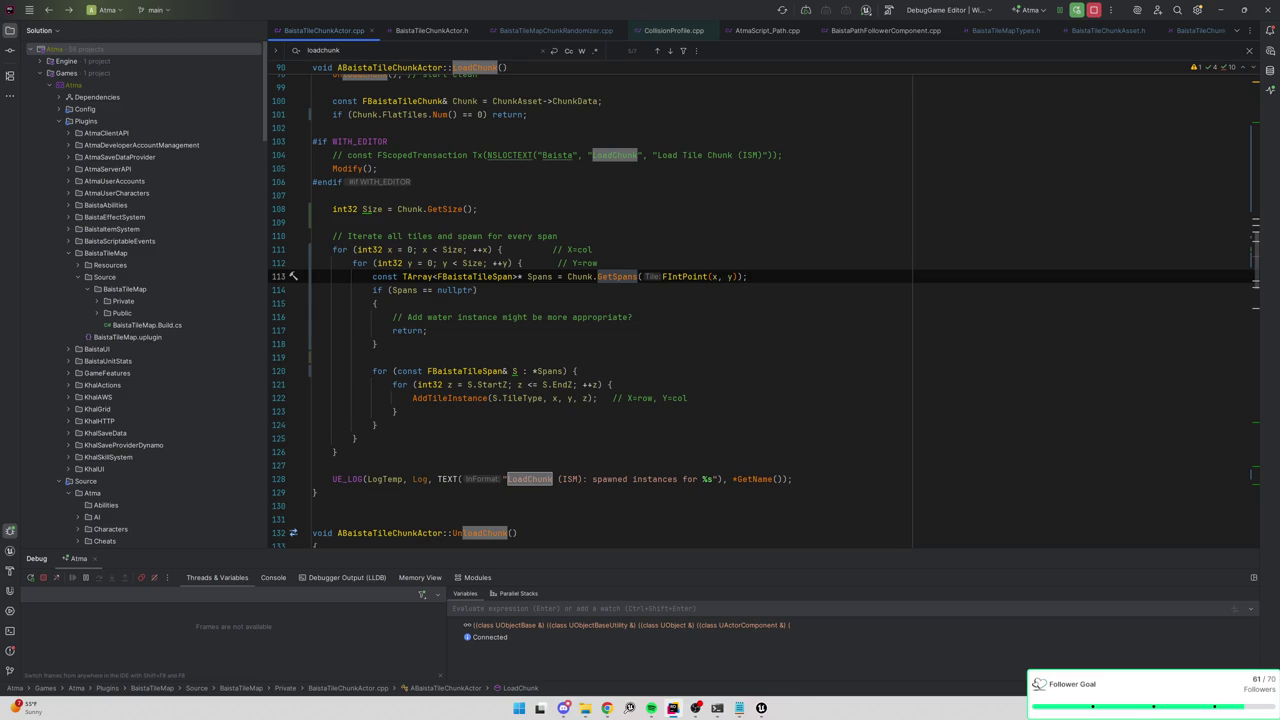
pyautogui.click(478, 290)
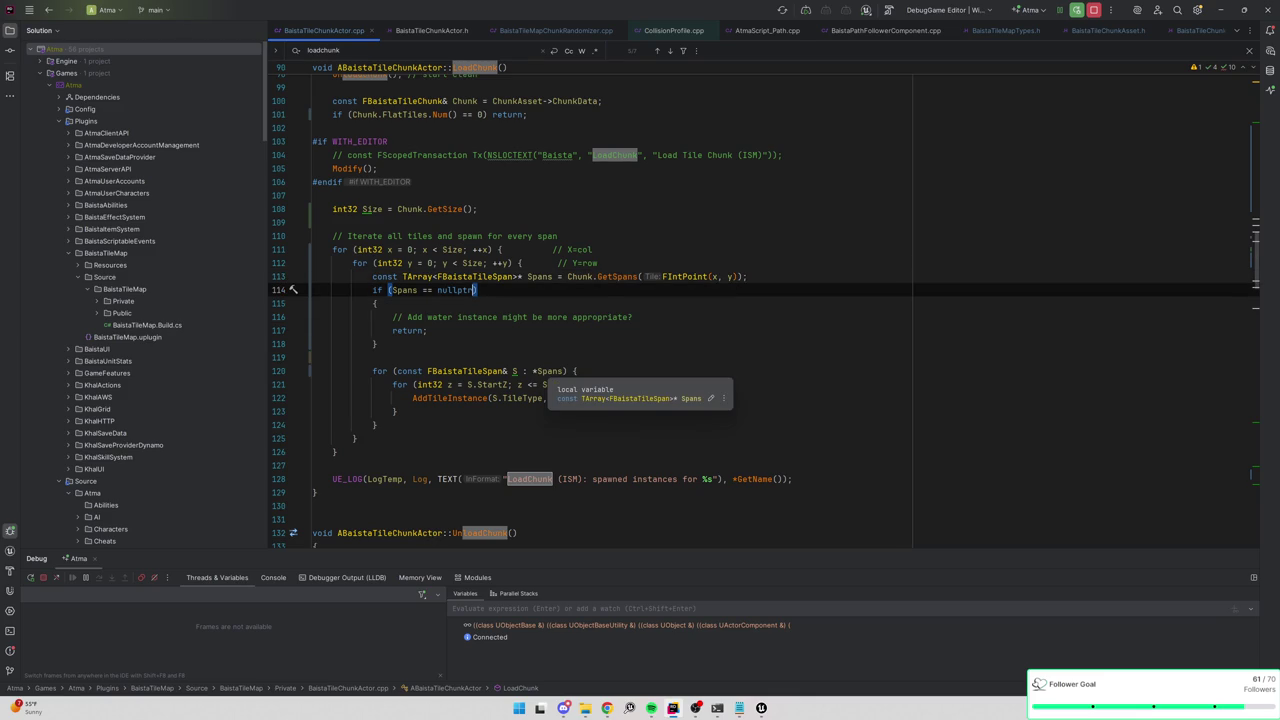
pyautogui.click(279, 397)
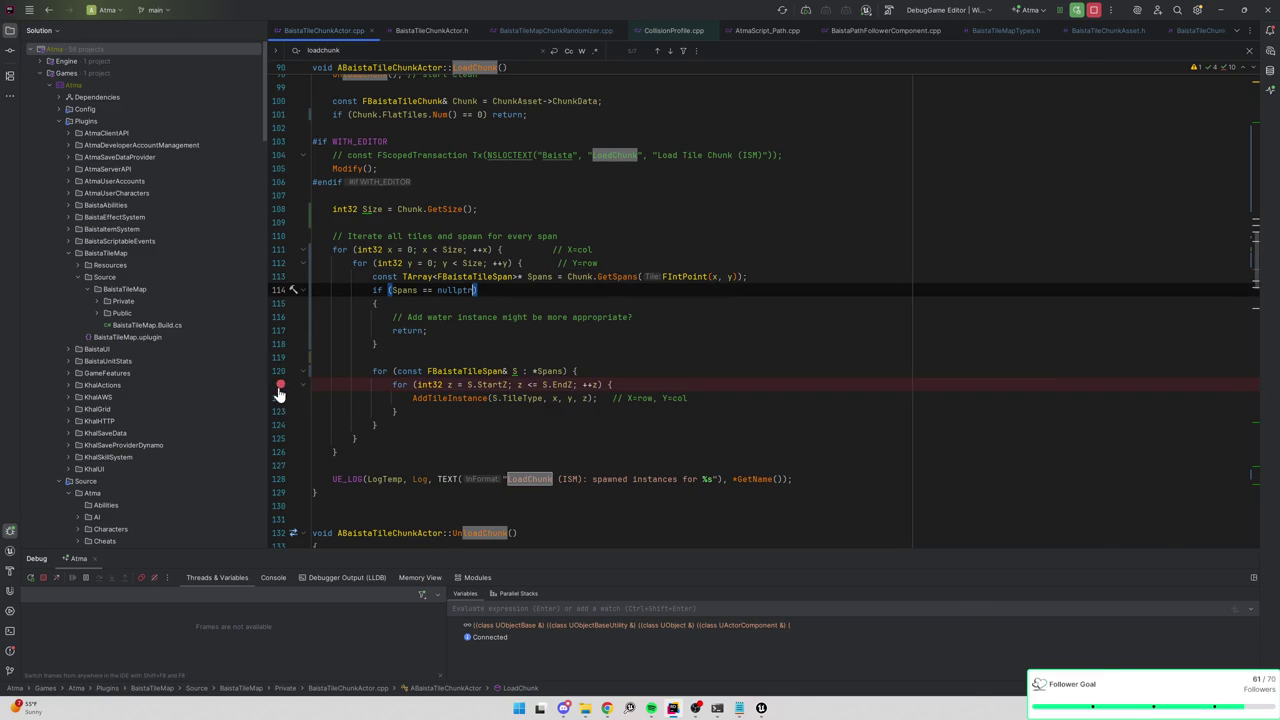
pyautogui.hotkey('alt', 'Tab')
pyautogui.scroll(10, 488, 400)
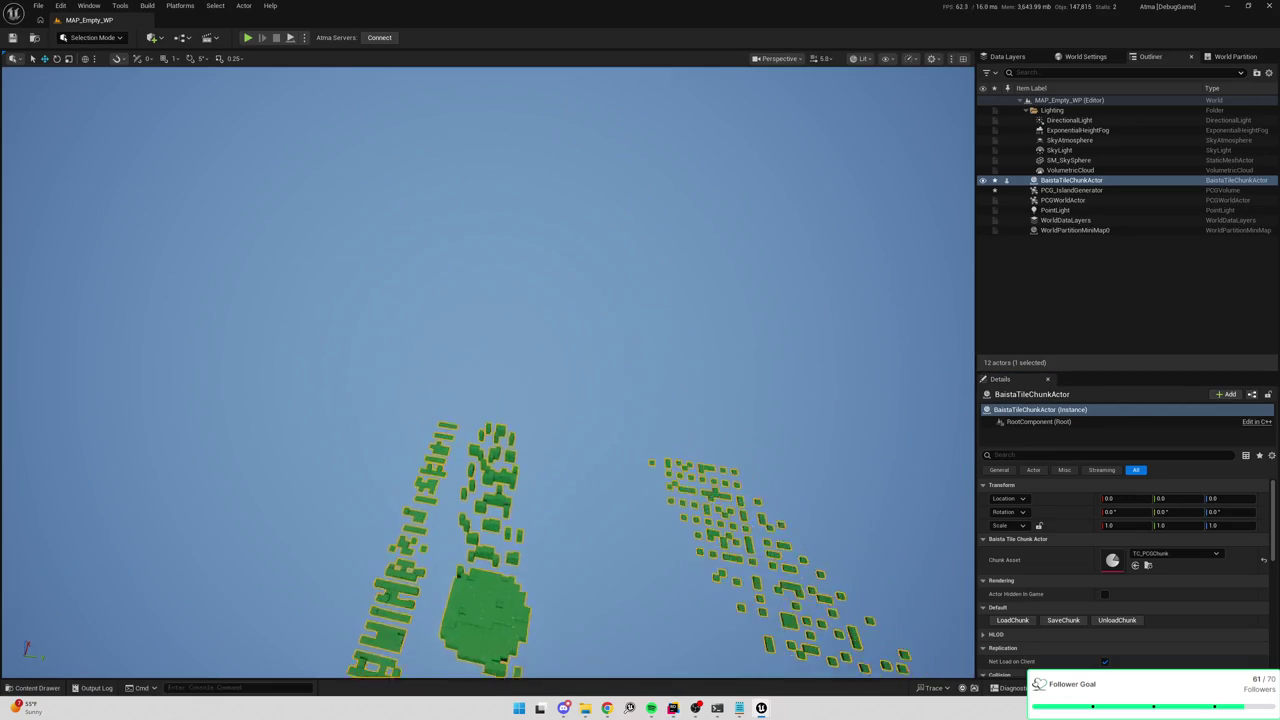
# Open the TC_PCGChunk asset and expand tile Index [0] to inspect its spans.
pyautogui.scroll(5, 511, 283)
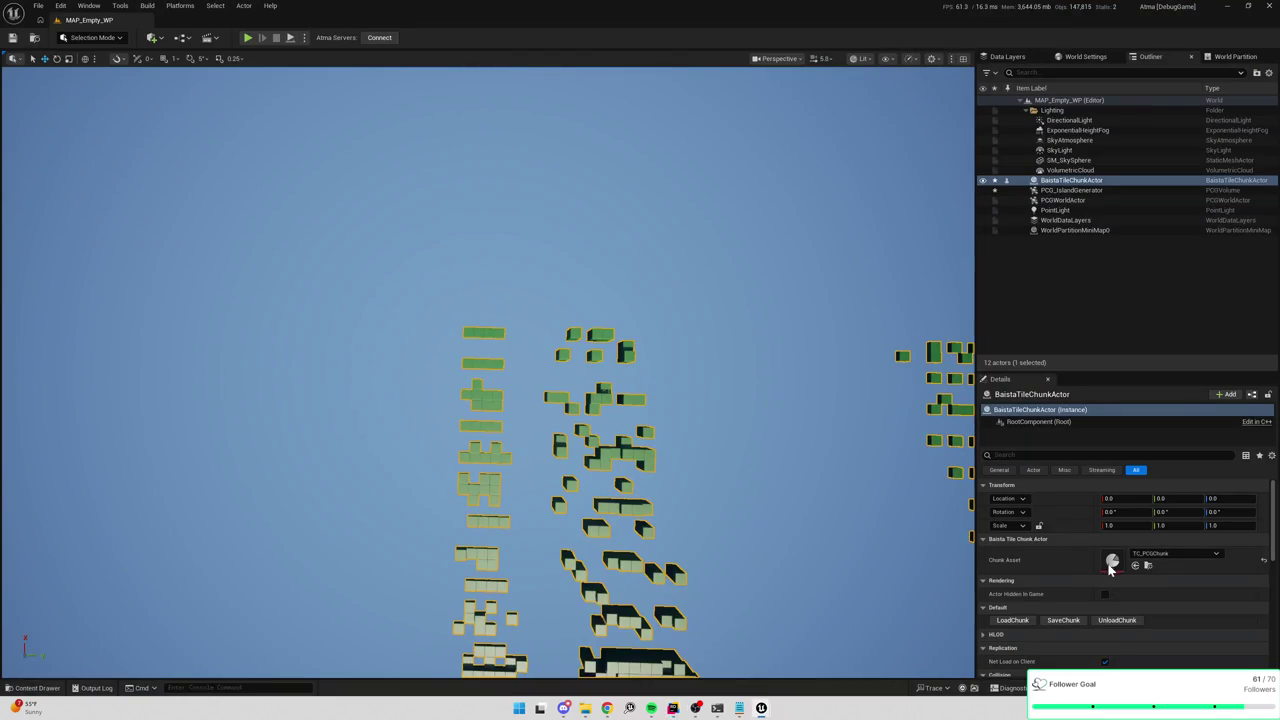
pyautogui.doubleClick(1110, 560)
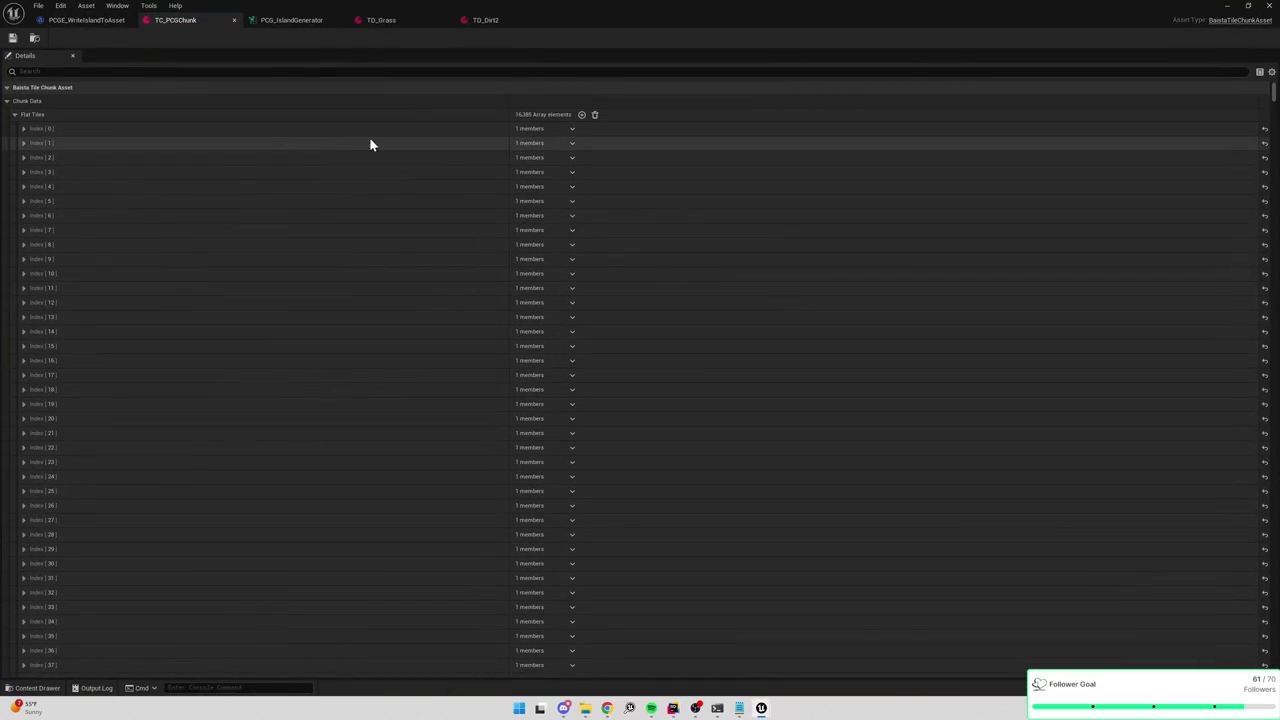
pyautogui.click(23, 128)
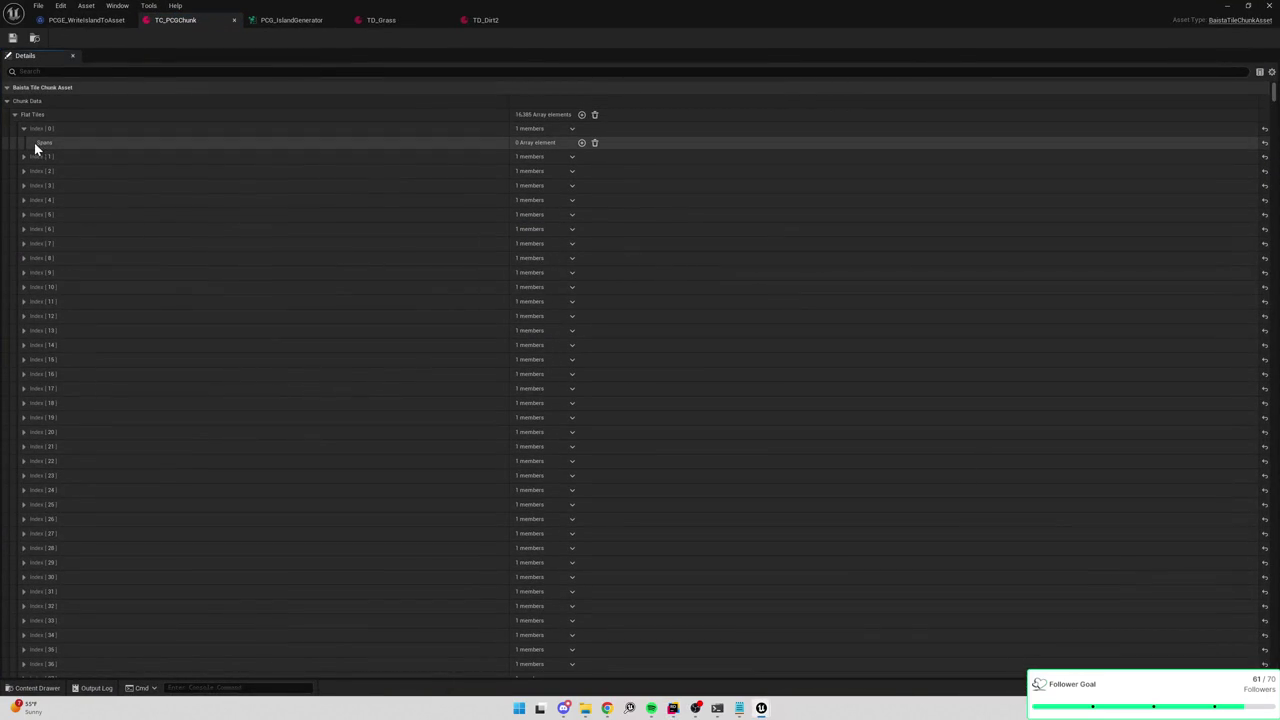
# Unload and reload the chunk's tiles so Rider stops at line 121 (x 3, y 91).
pyautogui.hotkey('alt', 'Tab')
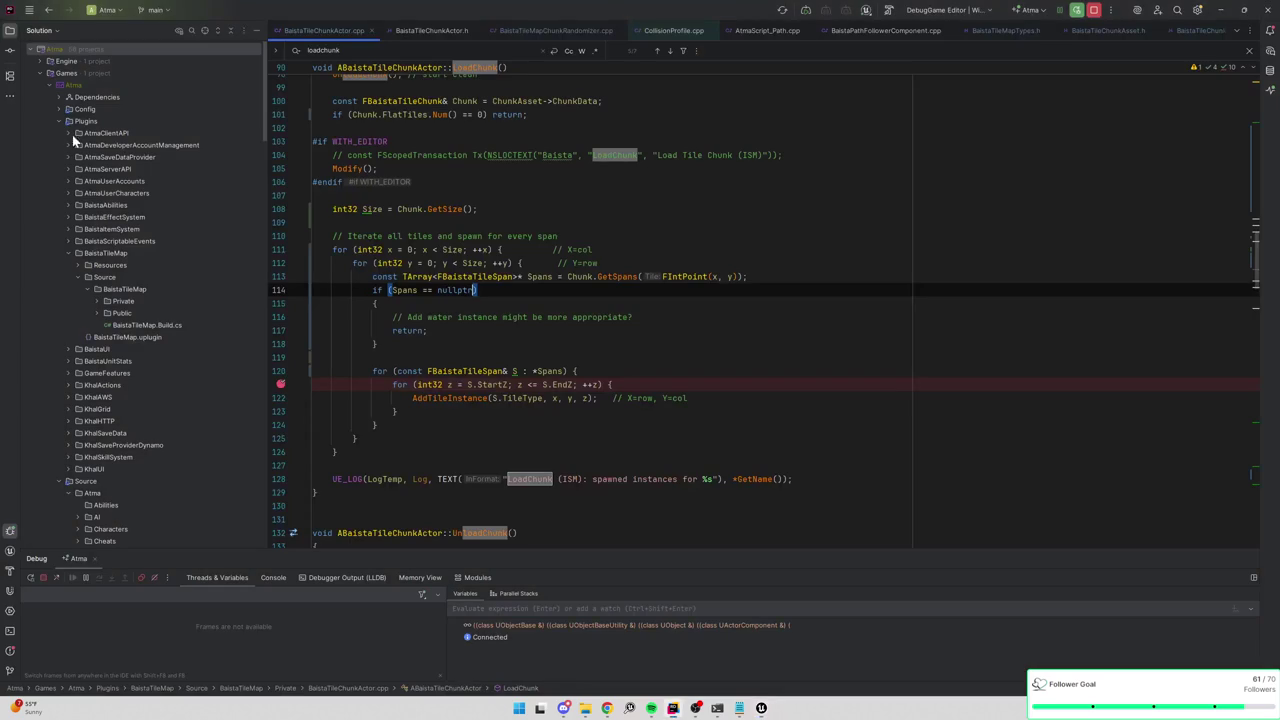
pyautogui.hotkey('alt', 'Tab')
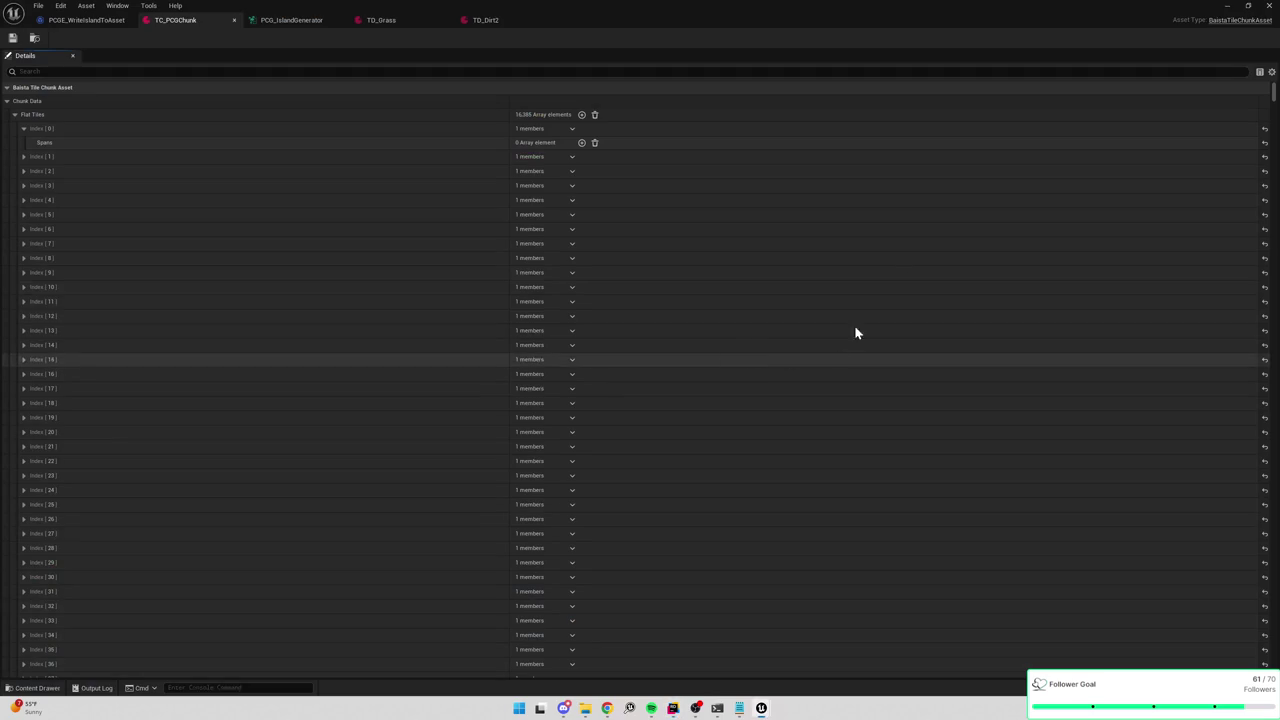
pyautogui.hotkey('alt', 'Tab')
pyautogui.click(1095, 624)
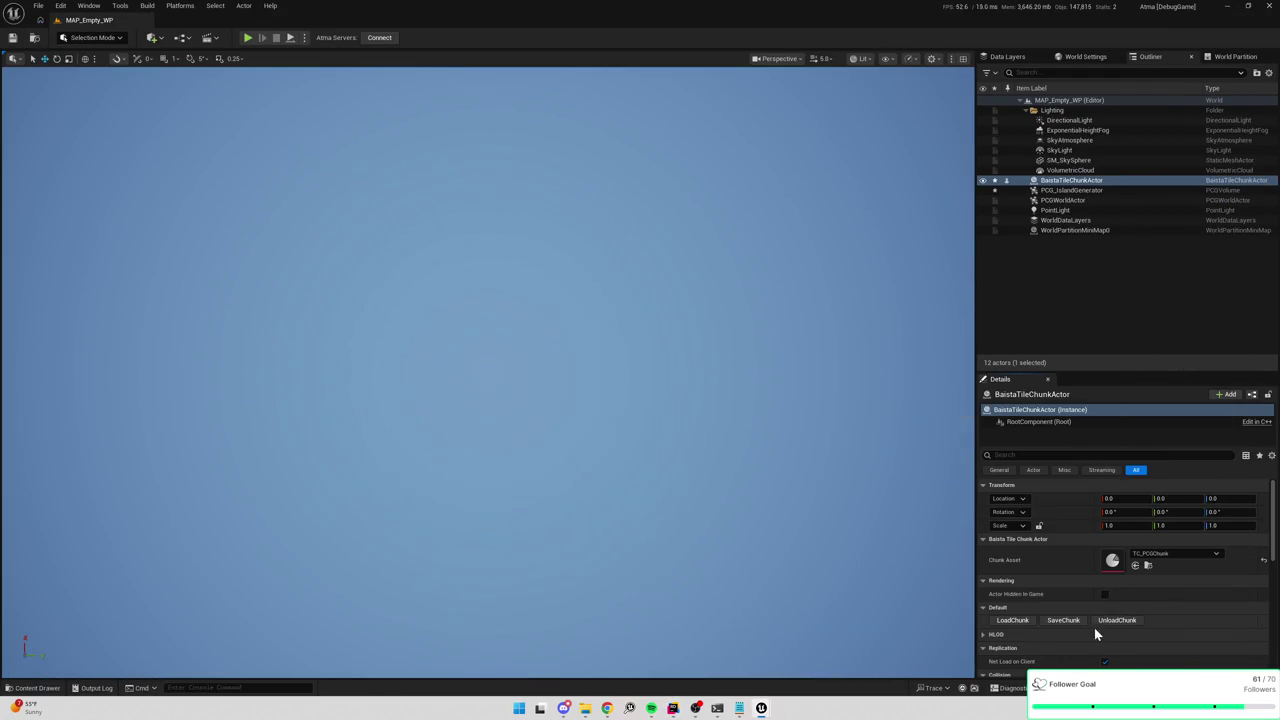
pyautogui.click(1012, 620)
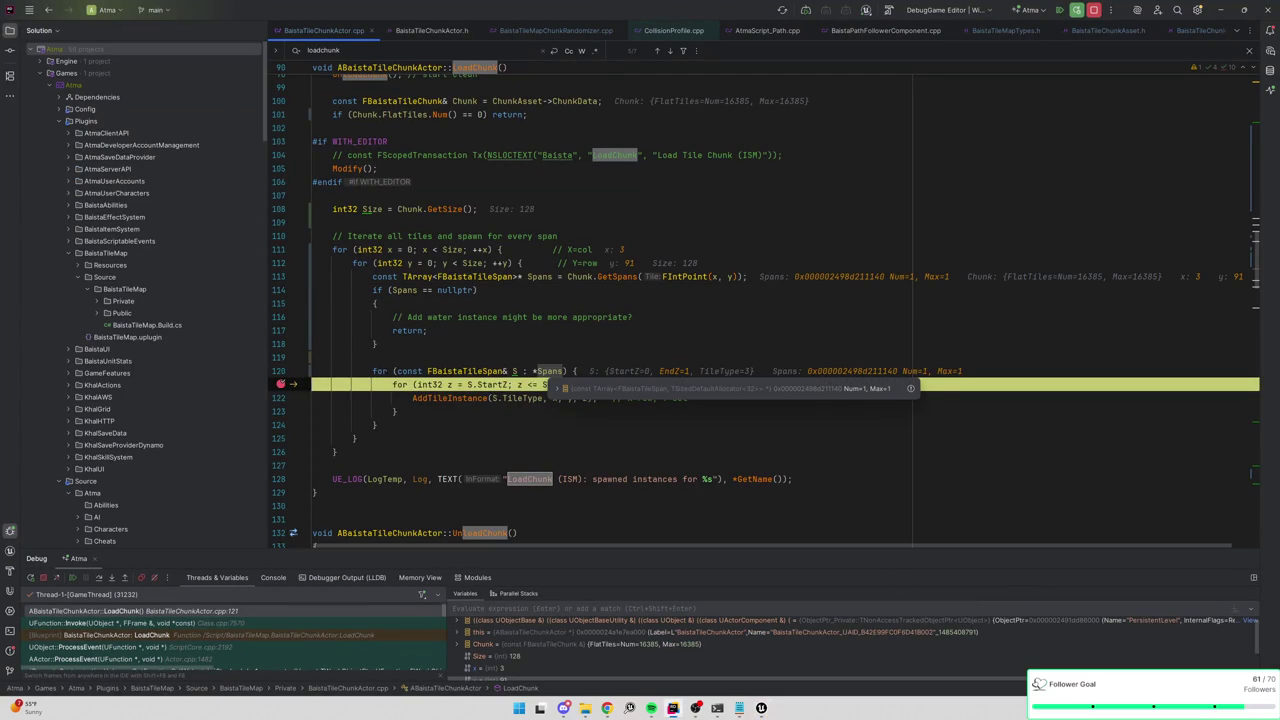
# Inspect the Spans and y loop values at tile x 3, y 91 in Rider's debugger.
pyautogui.moveTo(539, 277)
pyautogui.click(376, 303)
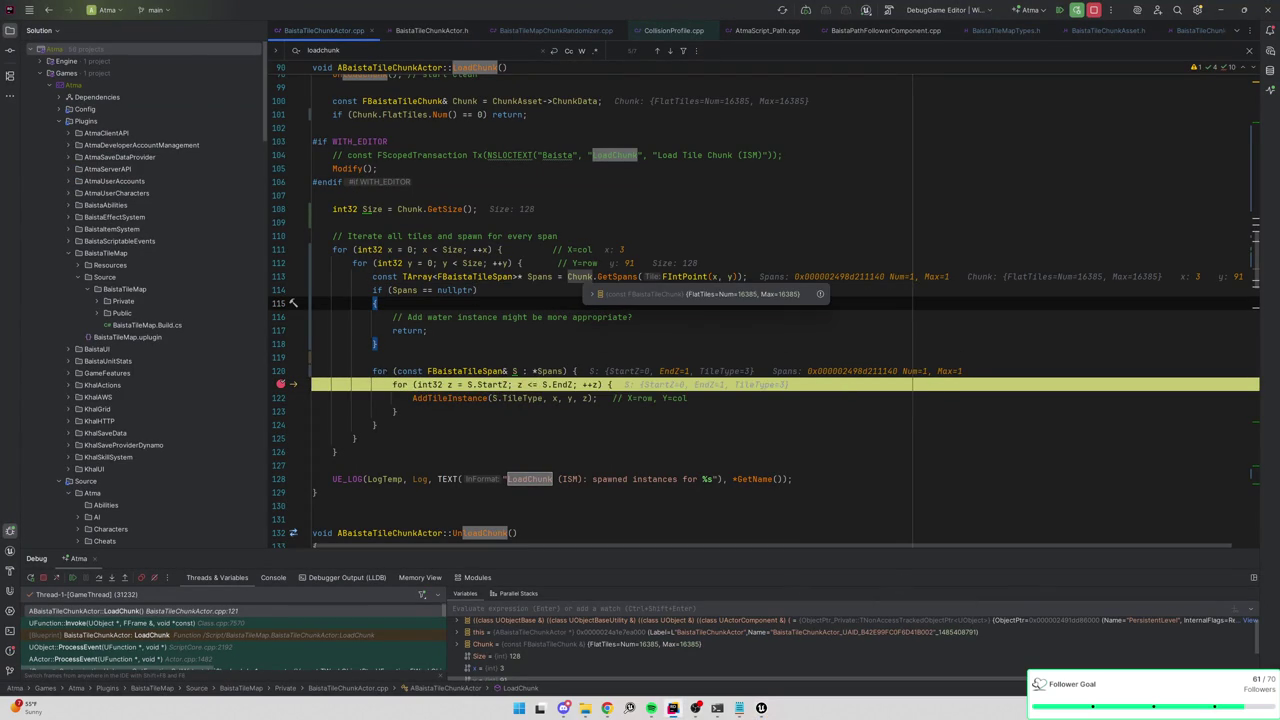
pyautogui.click(508, 236)
pyautogui.moveTo(503, 263)
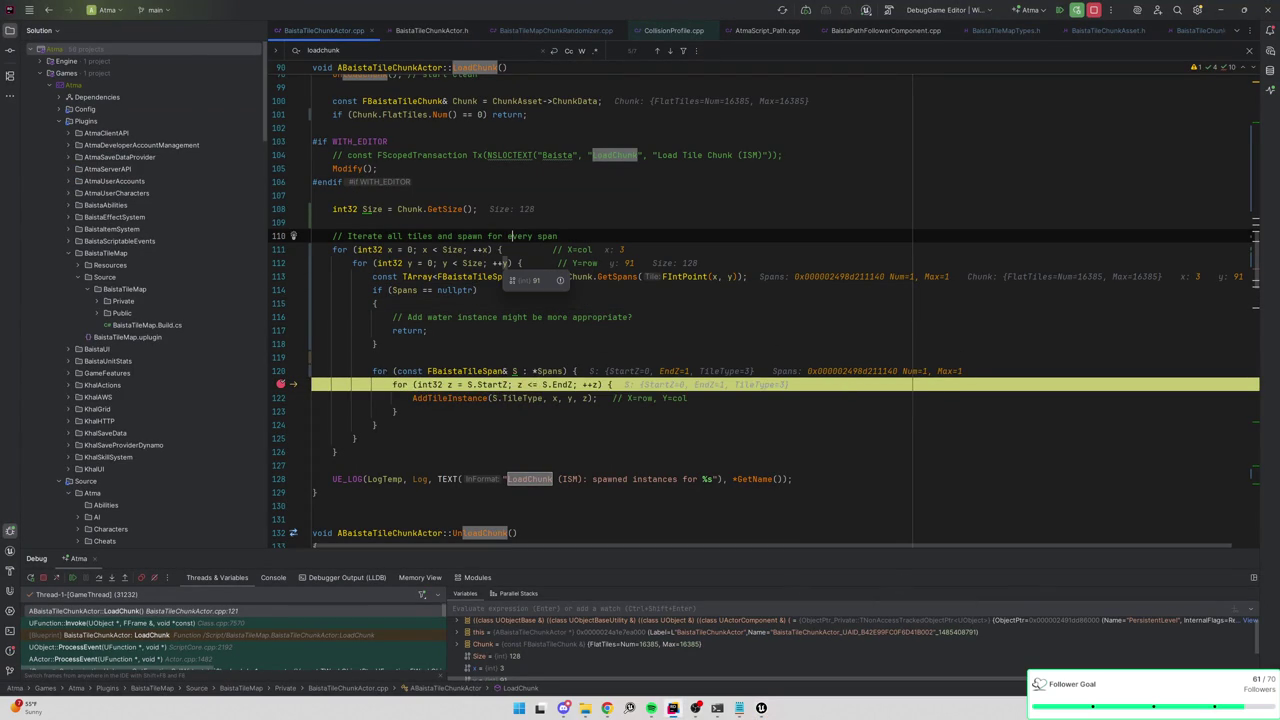
pyautogui.click(428, 330)
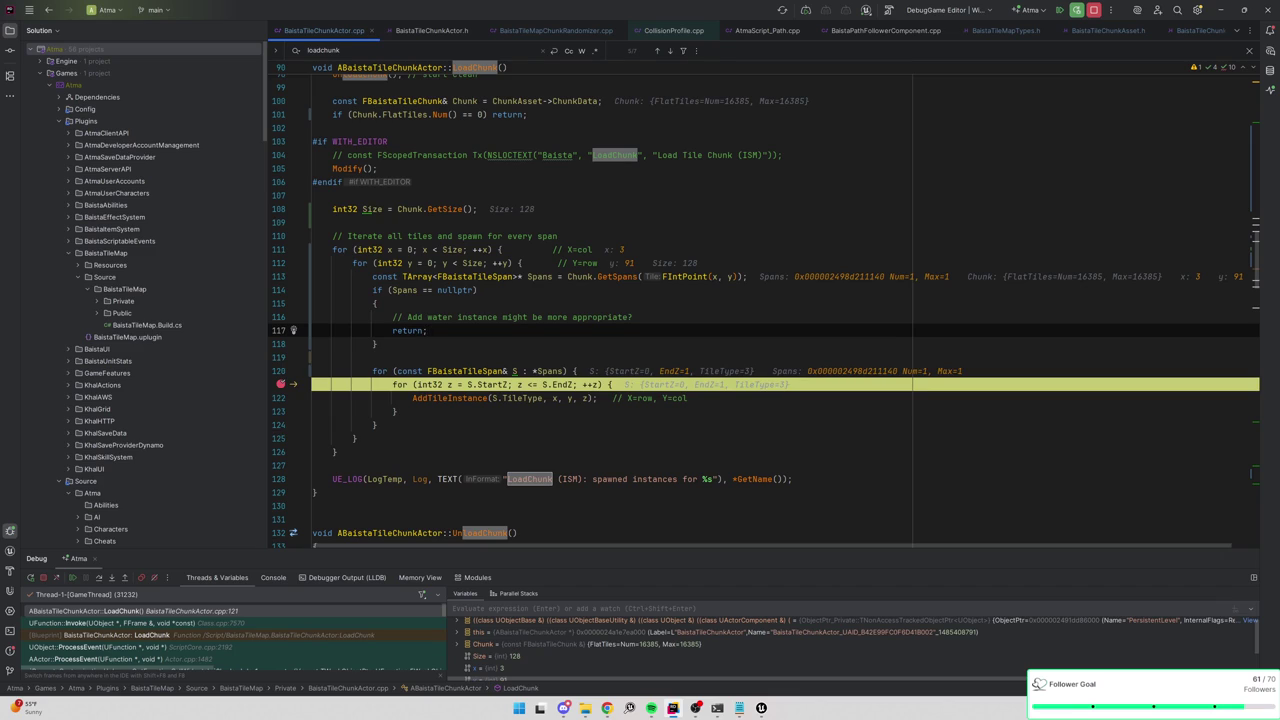
pyautogui.click(1221, 10)
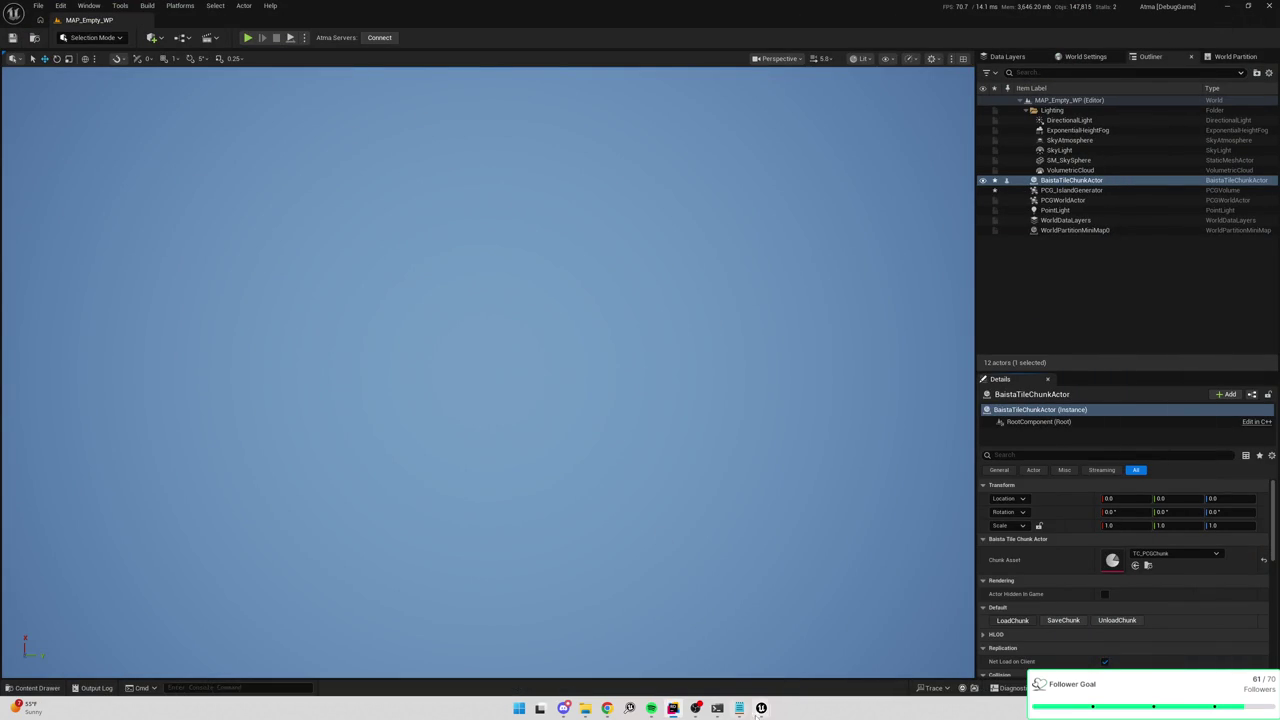
pyautogui.moveTo(758, 710)
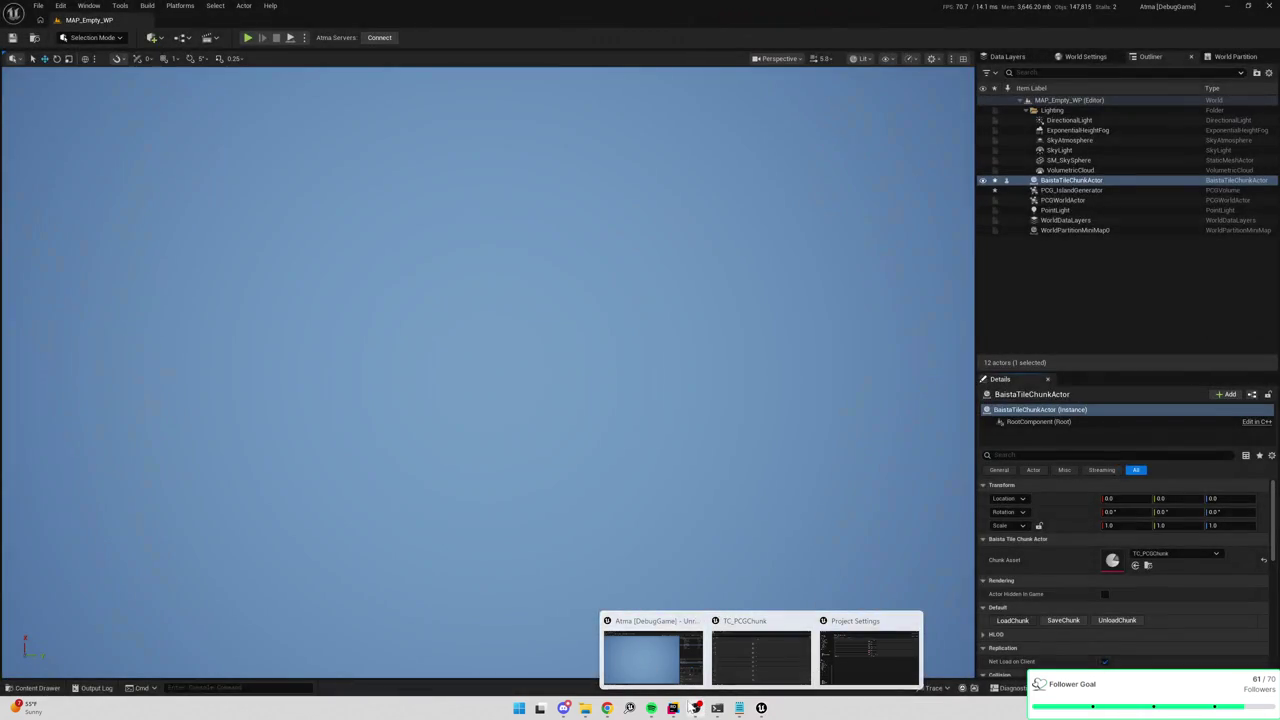
pyautogui.click(672, 708)
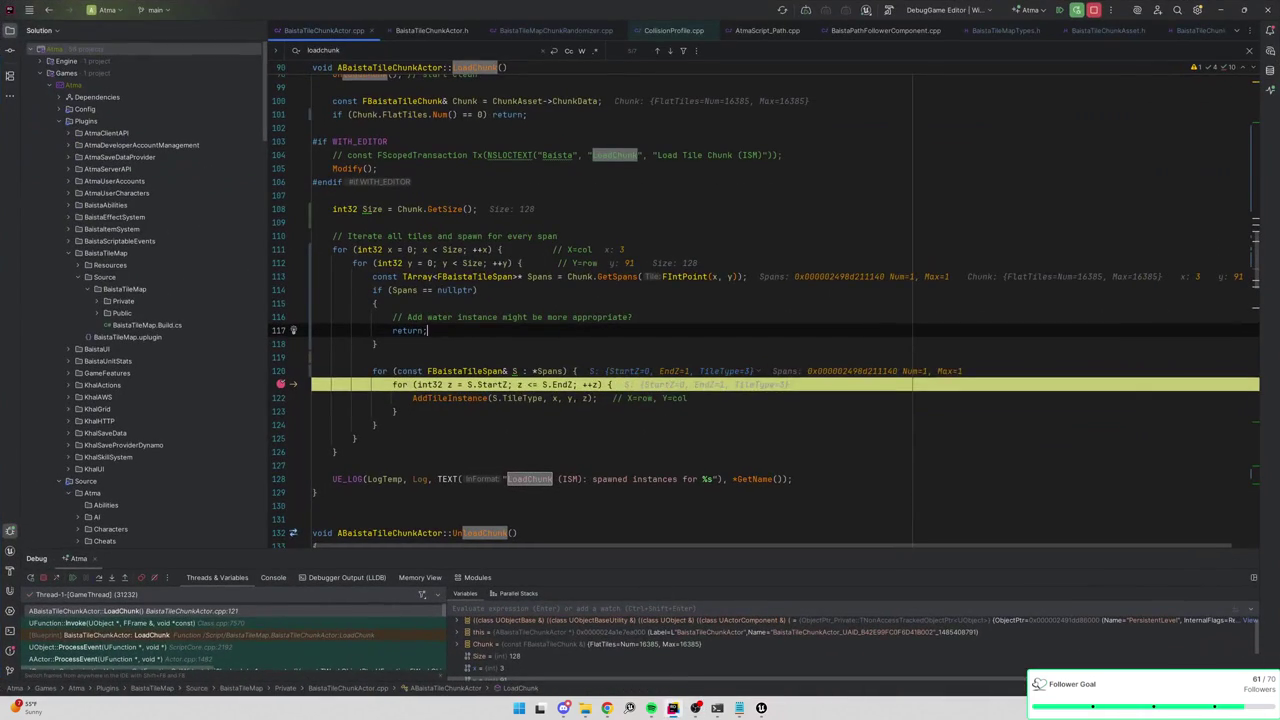
pyautogui.click(548, 291)
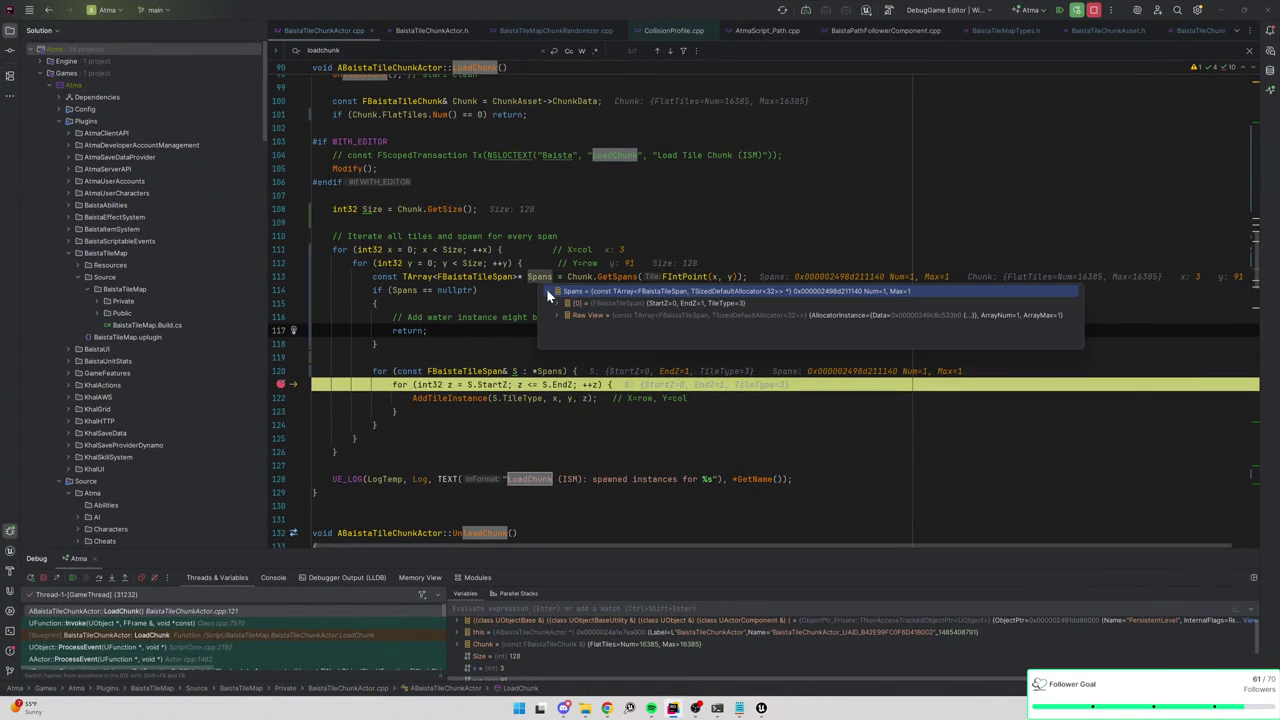
# Continue to the next breakpoint hit and check the Spans at tile y 97.
pyautogui.click(1059, 11)
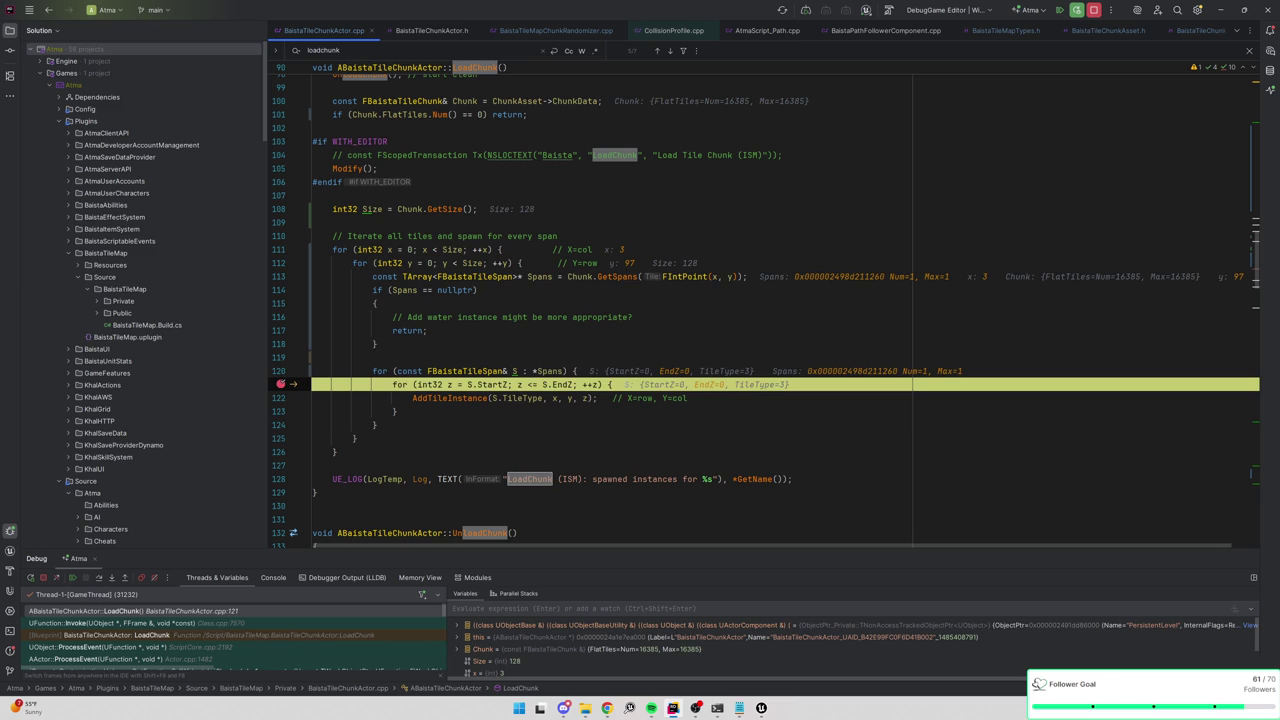
pyautogui.moveTo(580, 277)
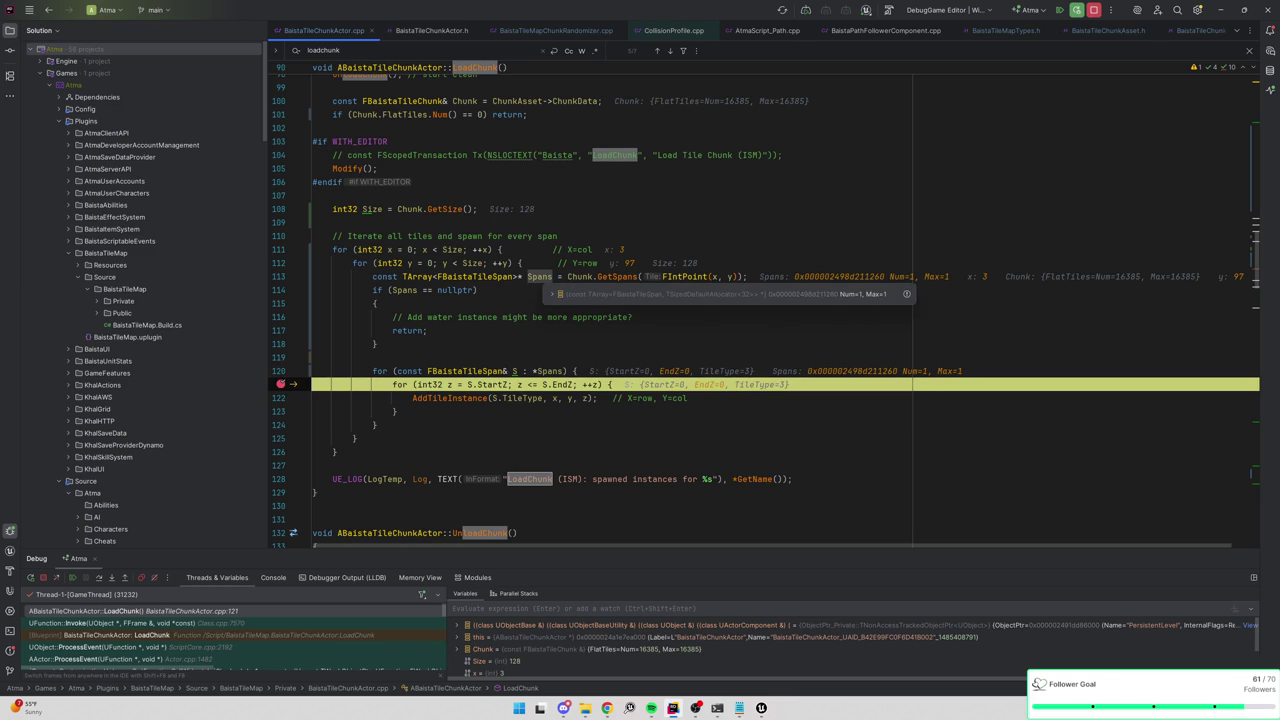
pyautogui.click(551, 295)
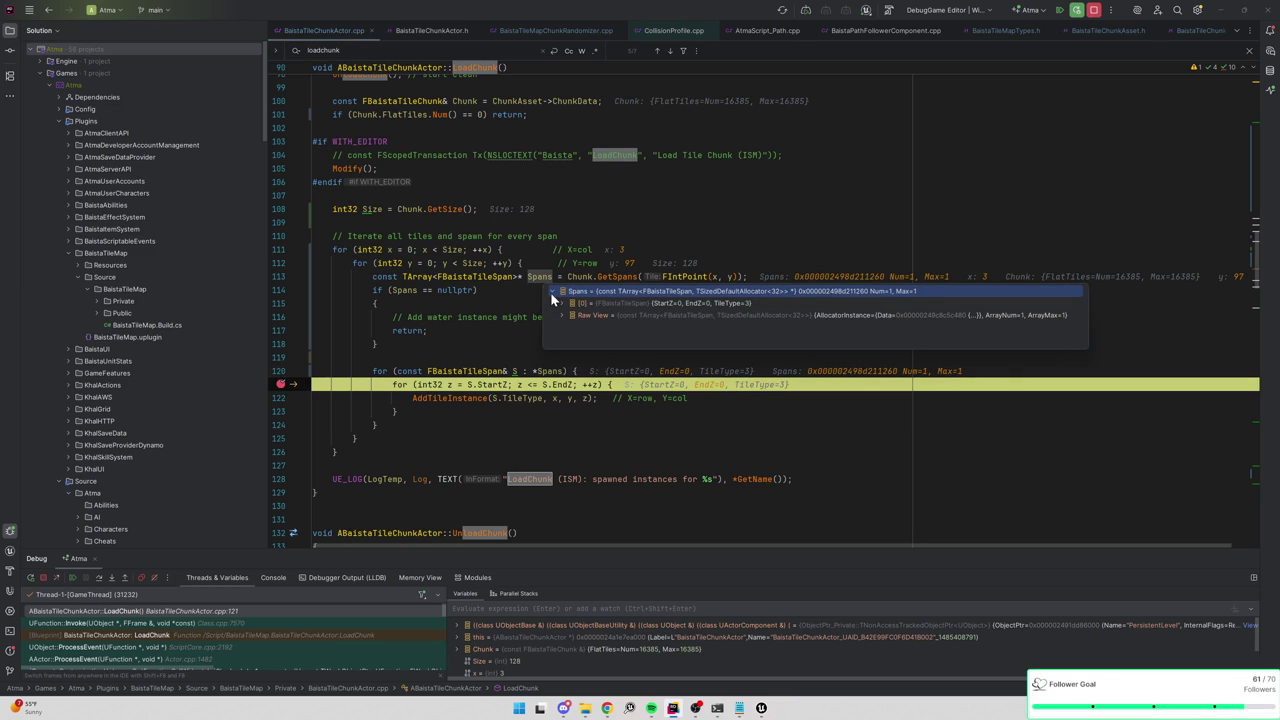
pyautogui.click(553, 292)
# Remove the line-121 breakpoint and resume so the chunk finishes loading.
pyautogui.click(282, 385)
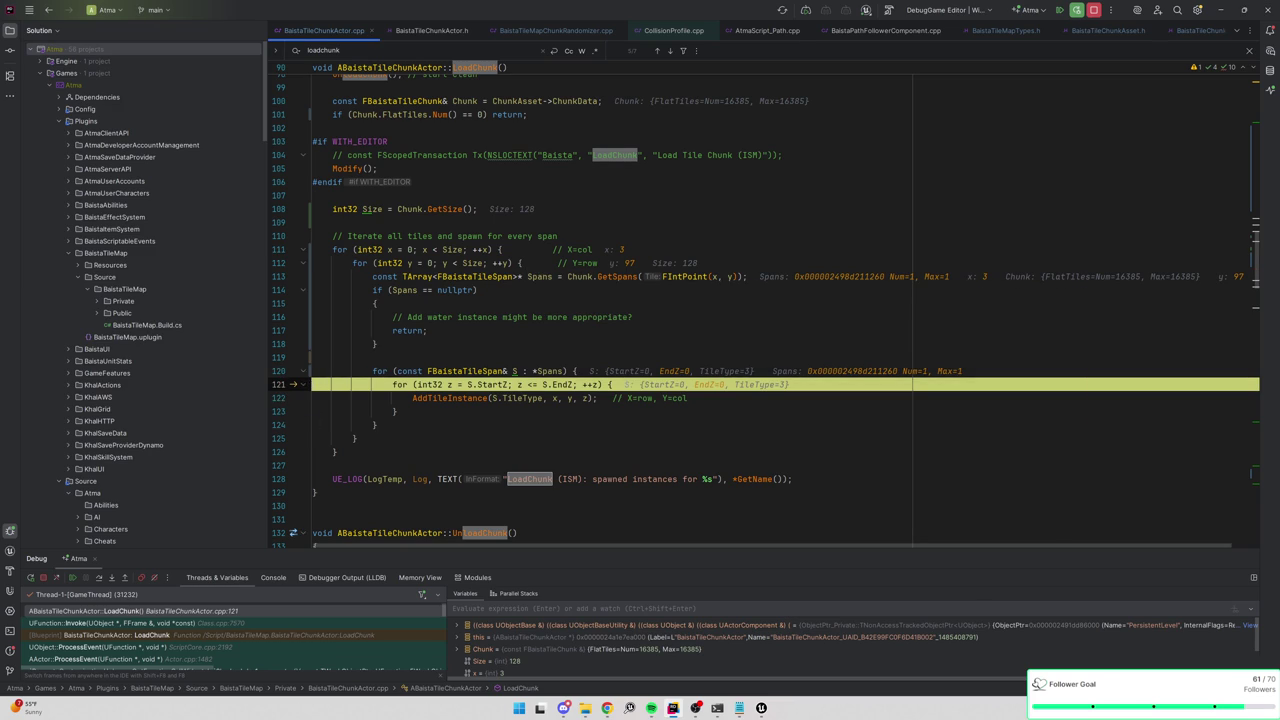
pyautogui.click(1062, 10)
pyautogui.click(1220, 10)
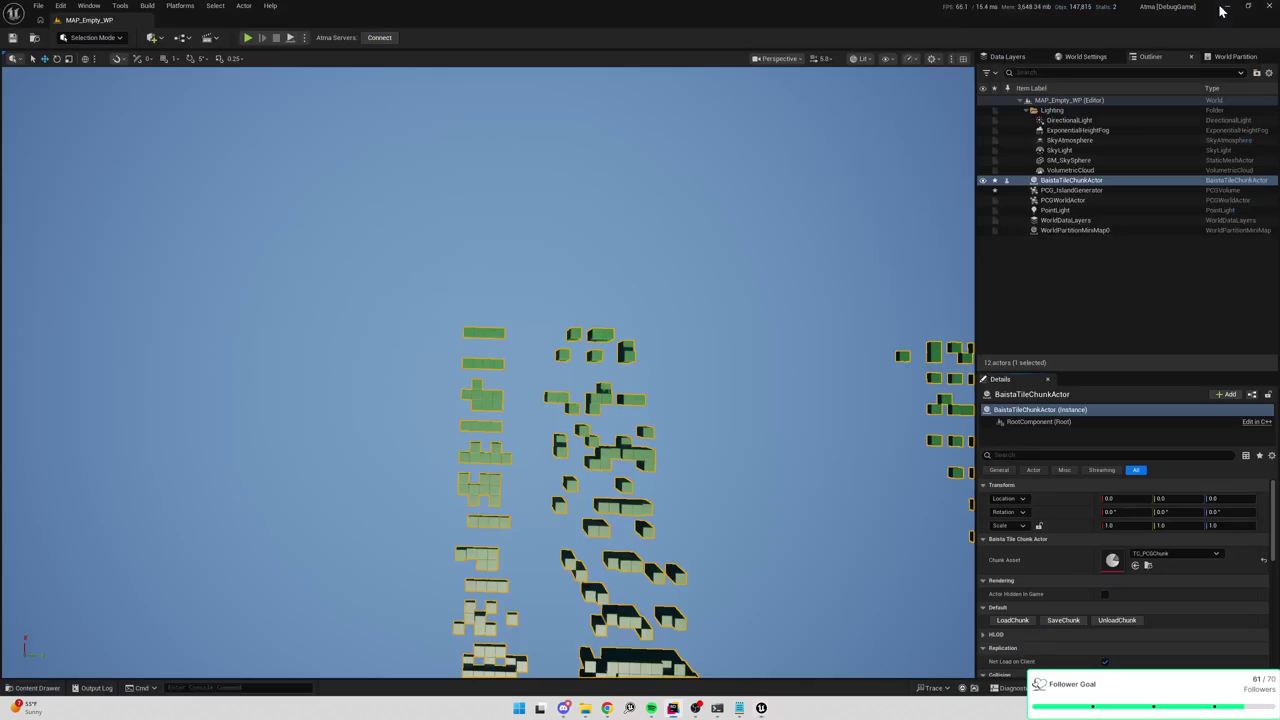
# Orbit and pull the camera back for an overview of the island's green and purple tiles.
pyautogui.moveTo(619, 310); pyautogui.dragTo(550, 400)
pyautogui.moveTo(600, 330); pyautogui.dragTo(624, 303)
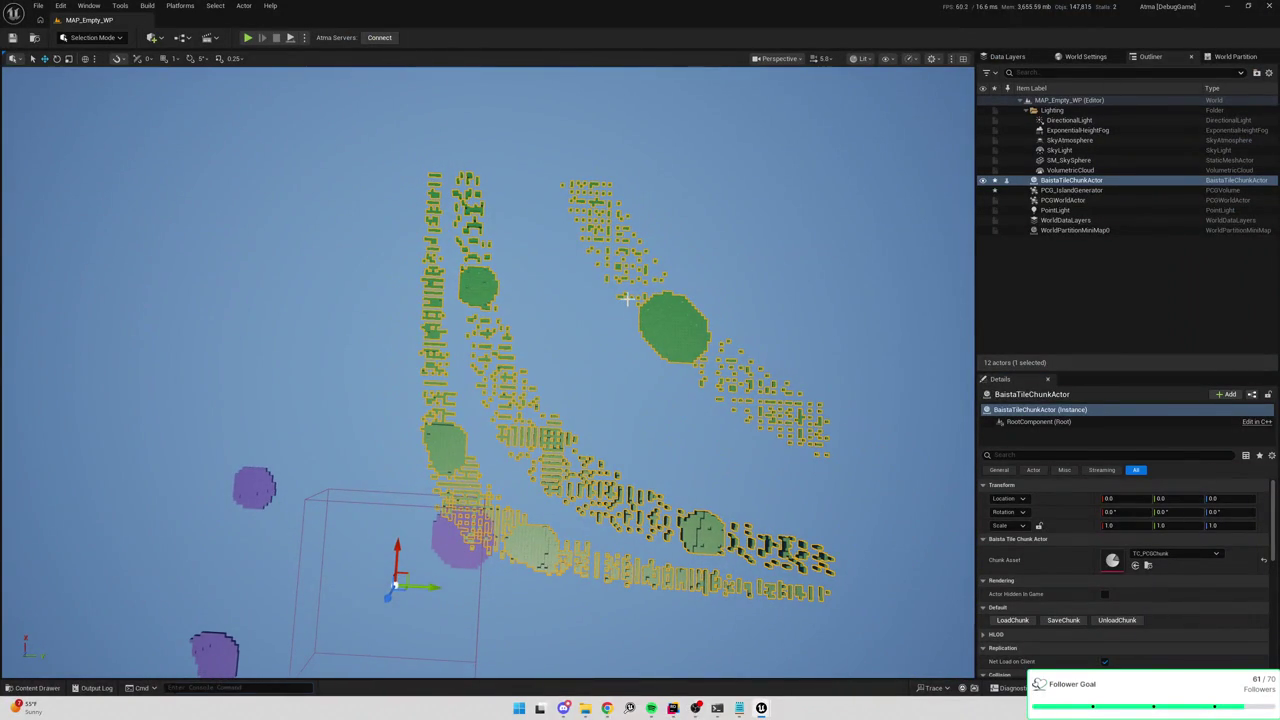
pyautogui.write('dr')
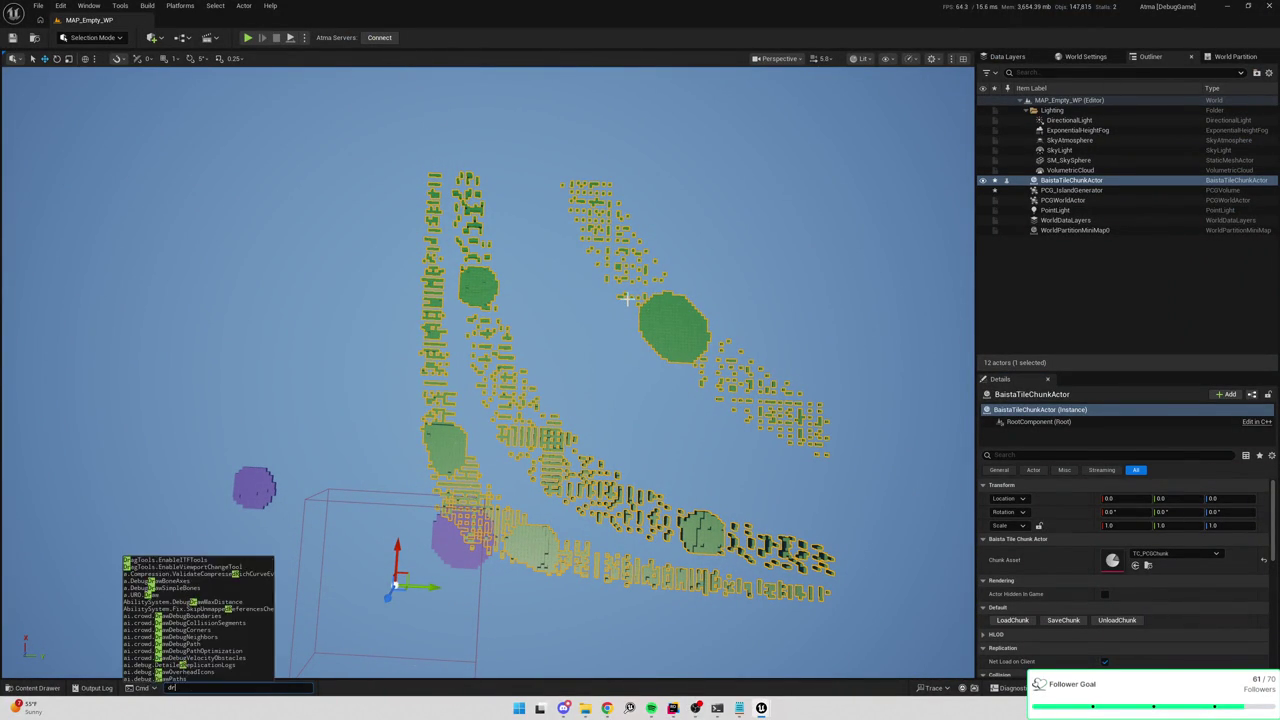
pyautogui.write('awti')
# Run KhalGrid.DrawPlacementGrid 1 in the console to draw the placement grid, then play the level.
pyautogui.press('BackSpace')
pyautogui.press('BackSpace')
pyautogui.write('pl')
pyautogui.press('Tab')
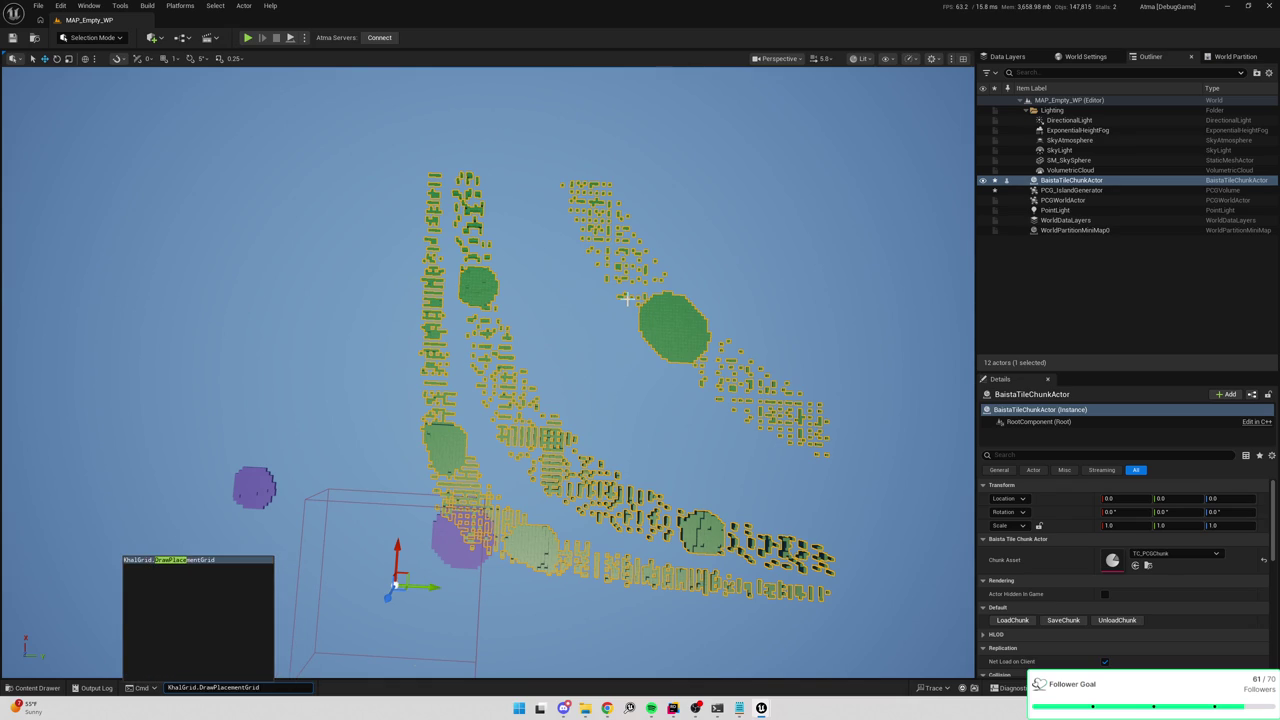
pyautogui.write('1')
pyautogui.press('Return')
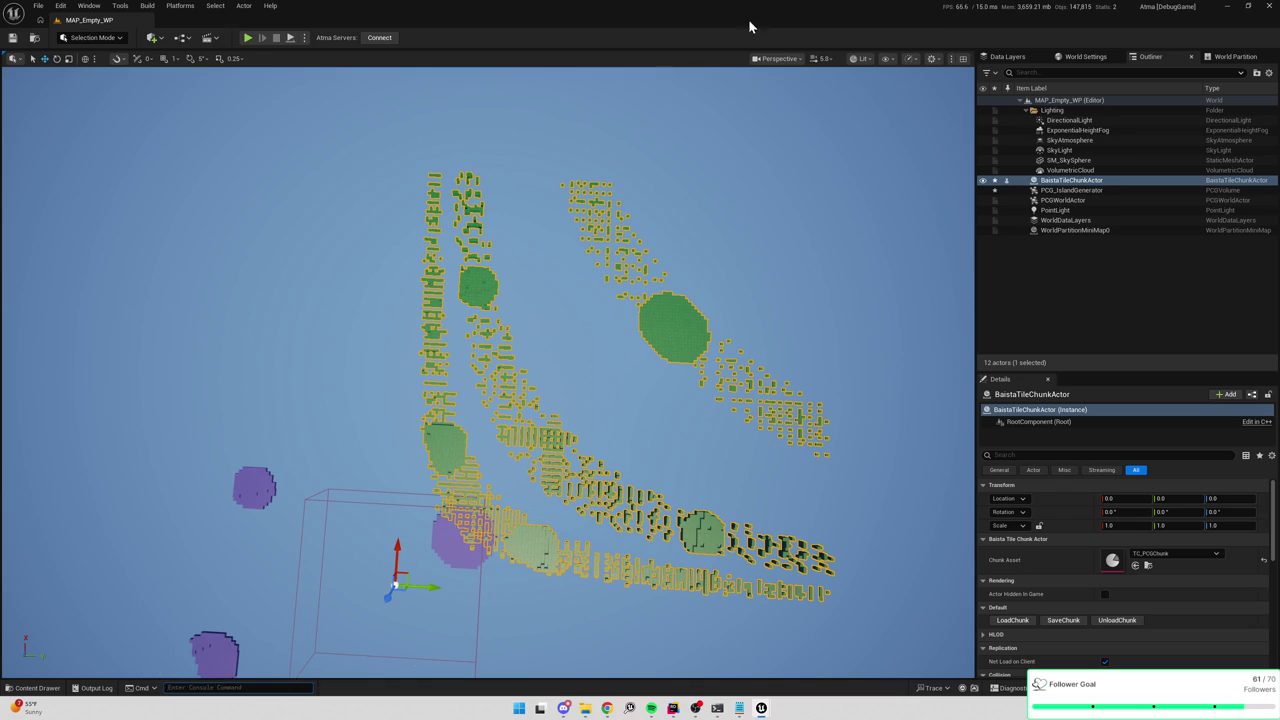
pyautogui.click(248, 38)
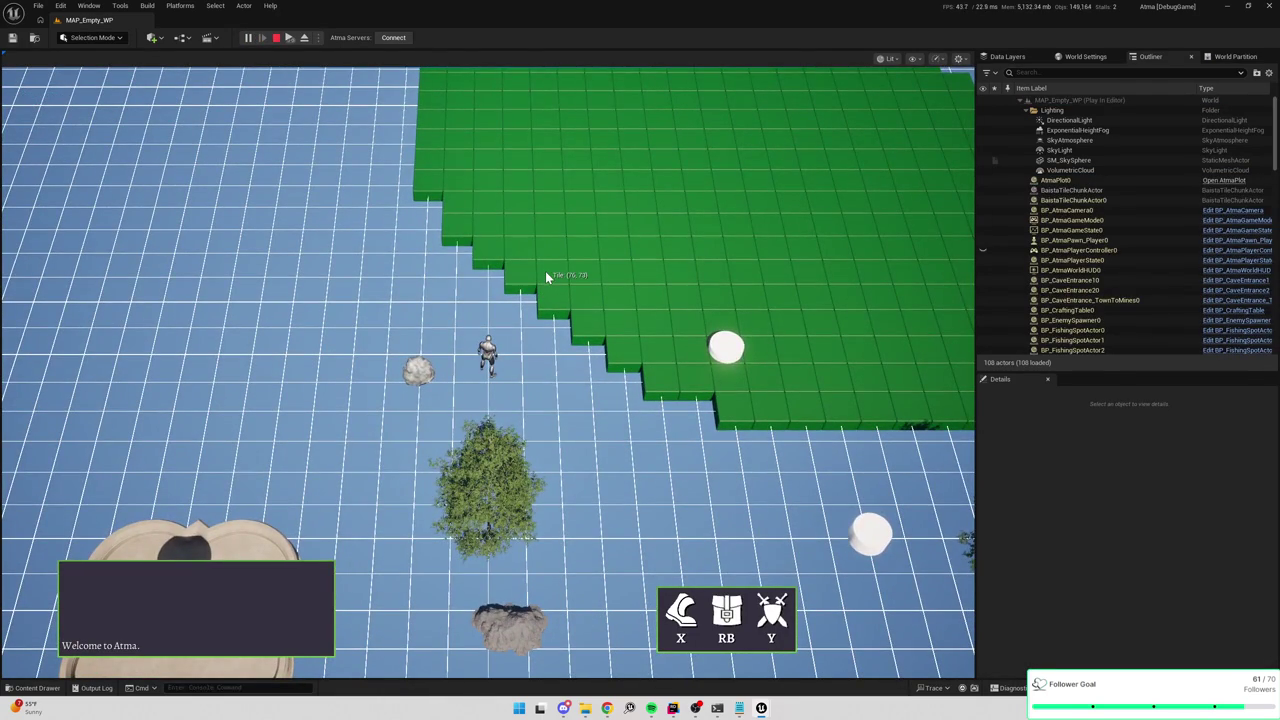
# Toggle the free camera, then click tiles to walk the character toward the top-left.
pyautogui.press('F8')
pyautogui.click(545, 271)
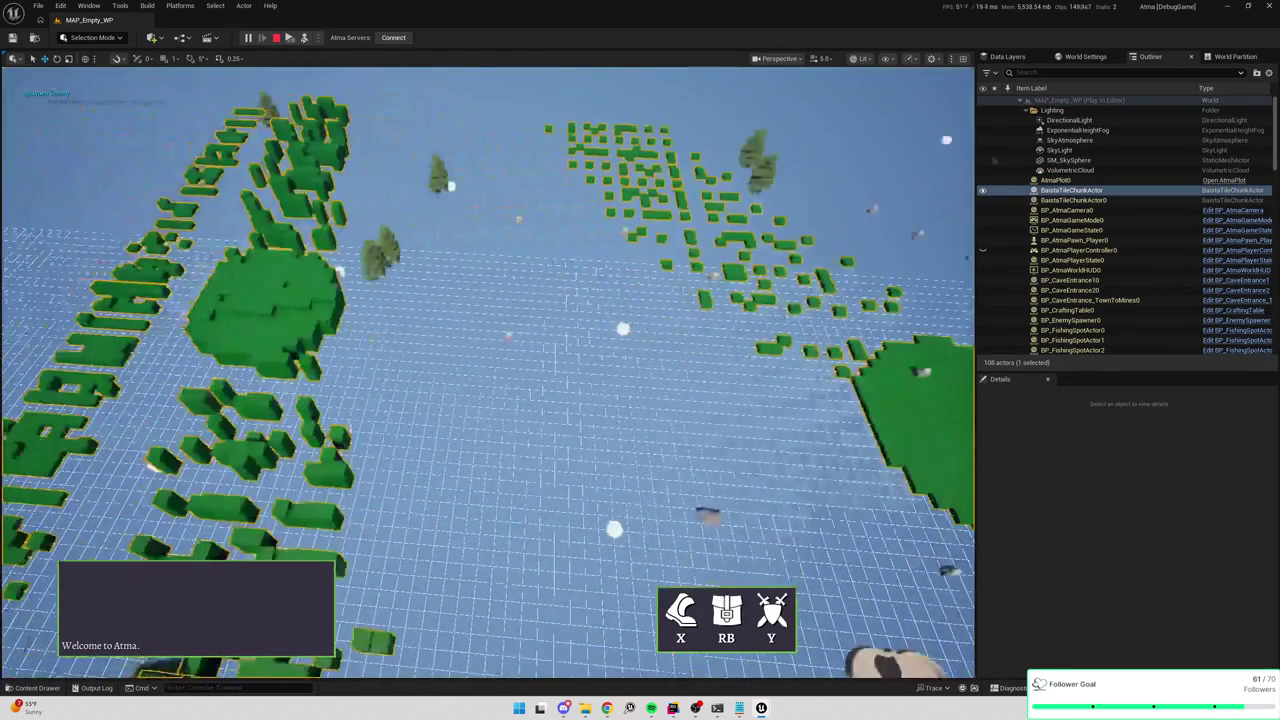
pyautogui.press('F8')
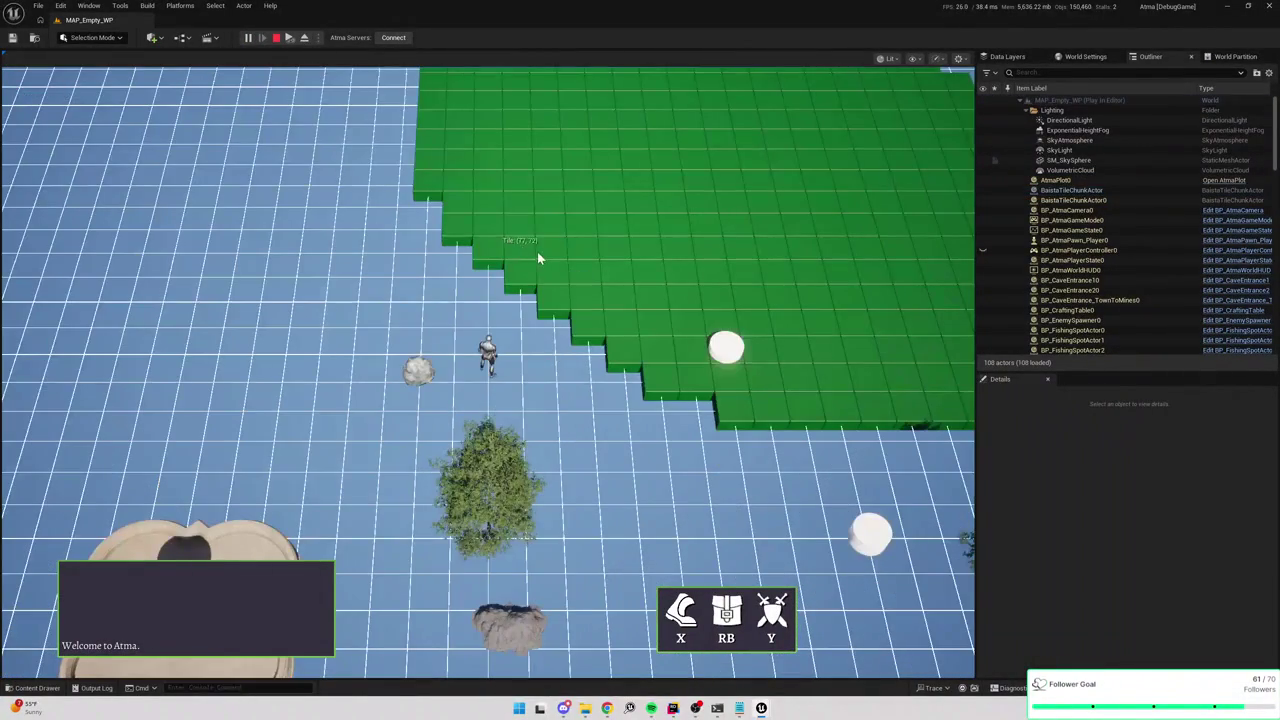
pyautogui.click(500, 113)
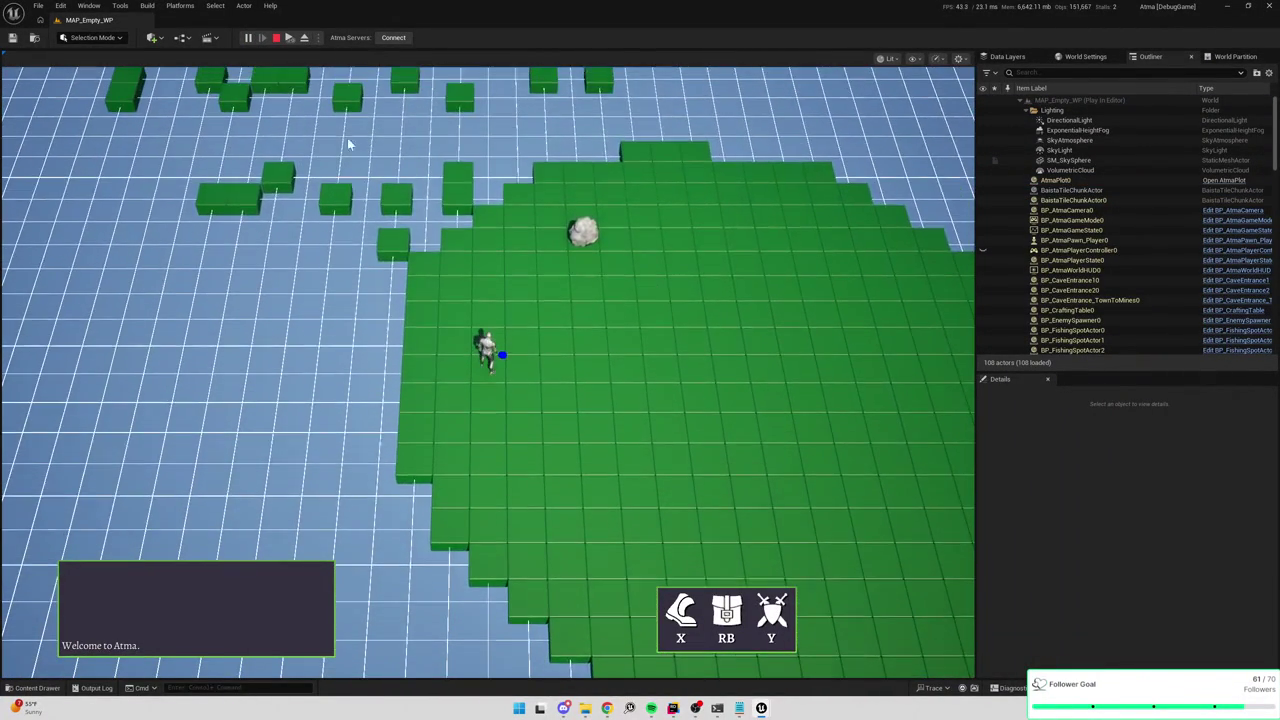
pyautogui.click(124, 97)
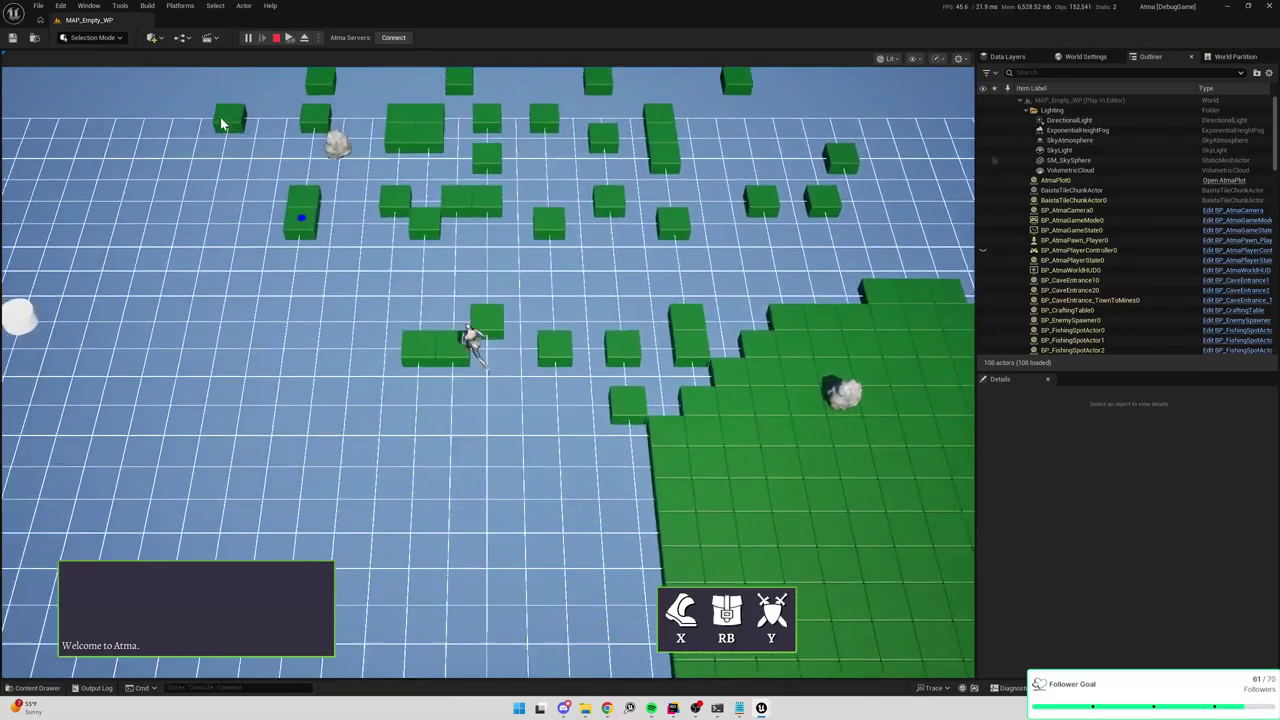
# Rotate the game camera with E and Q and run the character across the green area to the right edge tile.
pyautogui.moveTo(351, 334)
pyautogui.mouseDown()
pyautogui.moveTo(5, 313)
pyautogui.moveTo(80, 294)
pyautogui.moveTo(577, 375)
pyautogui.mouseUp()
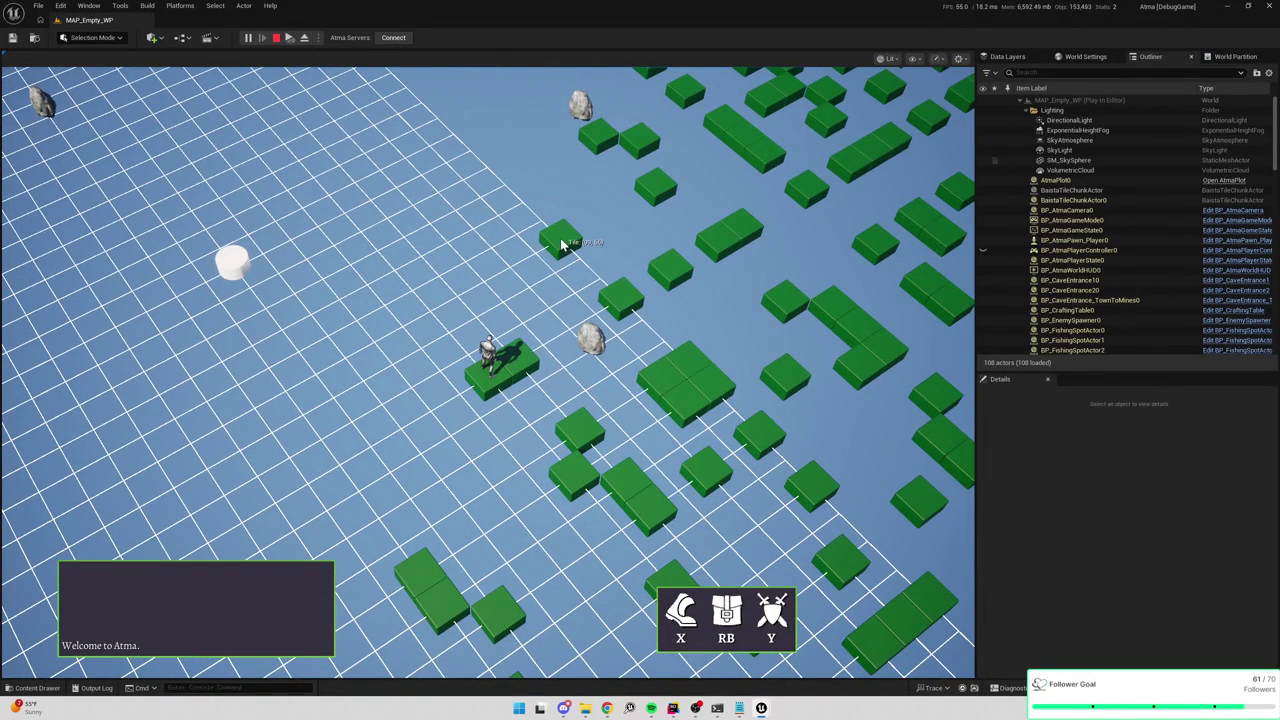
pyautogui.press('e')
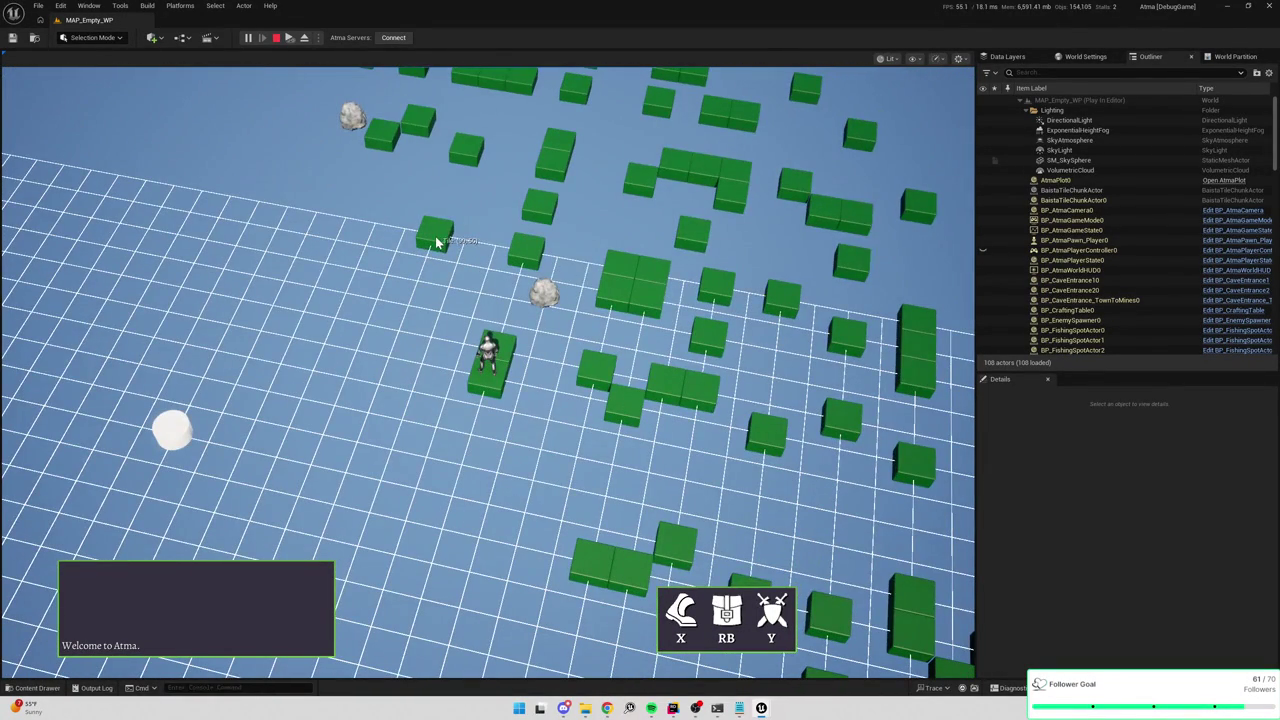
pyautogui.press('e')
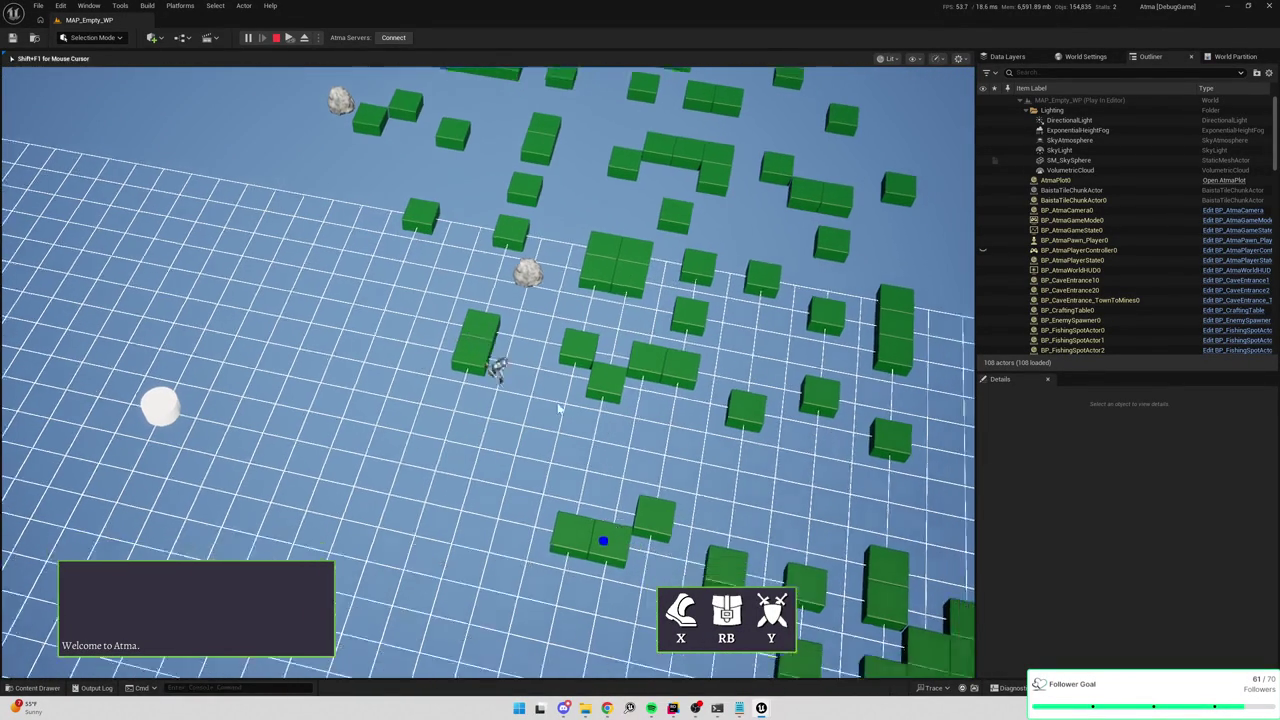
pyautogui.press('w')
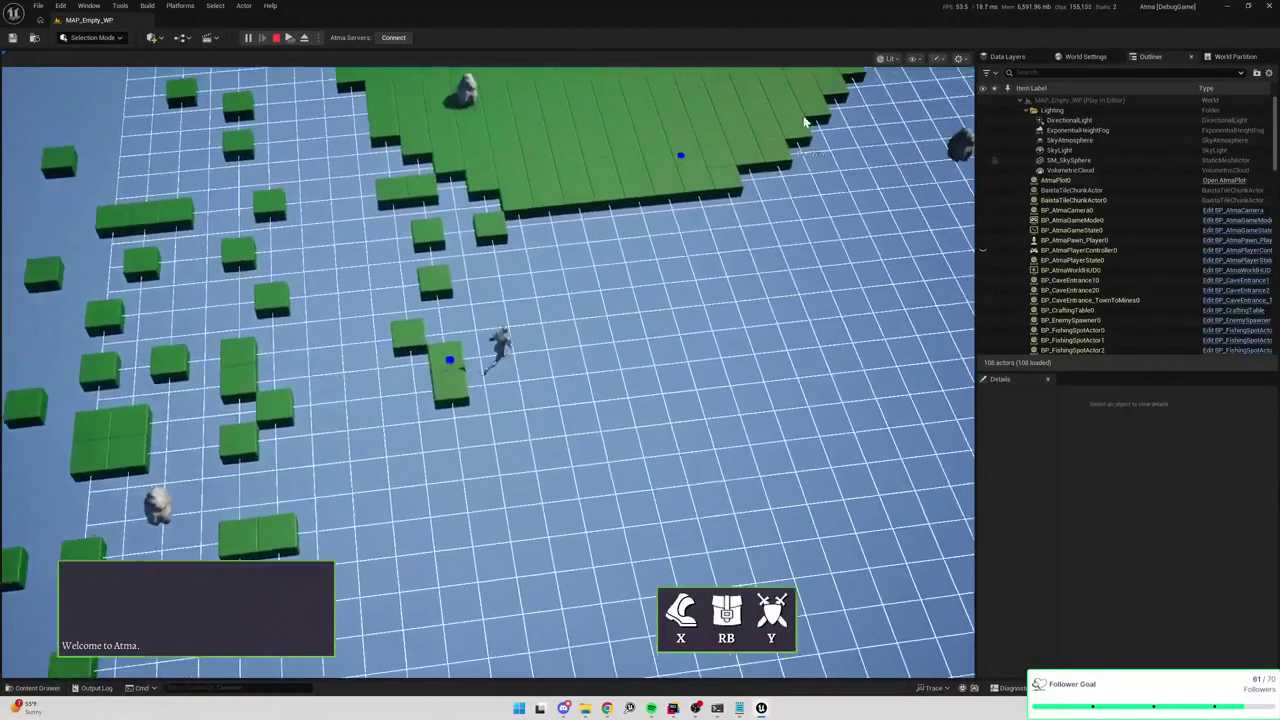
pyautogui.press('w')
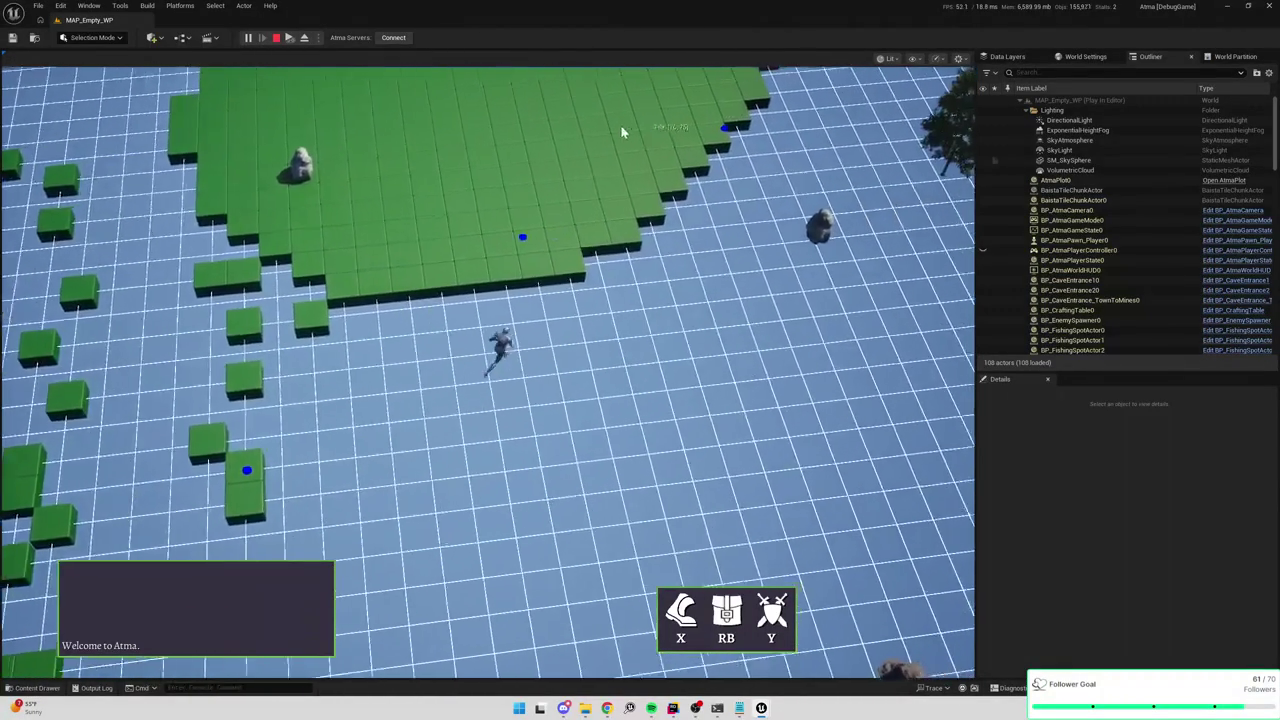
pyautogui.press('e')
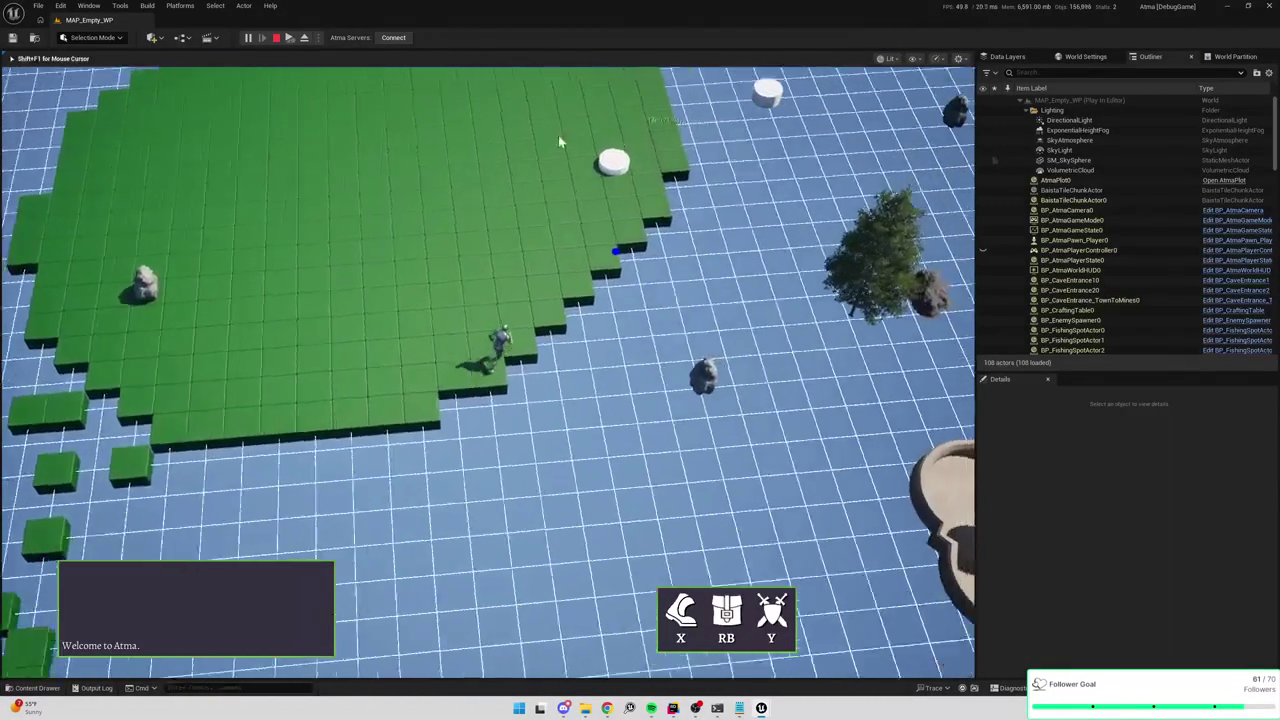
pyautogui.click(924, 247)
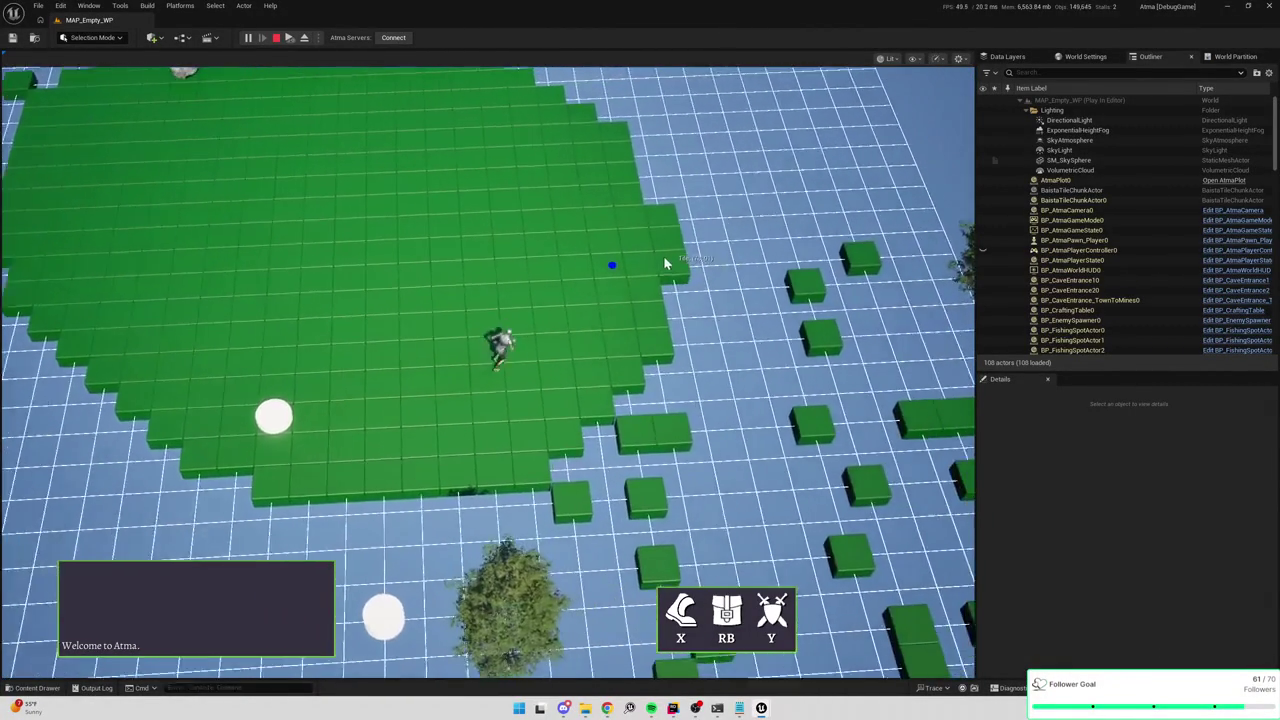
pyautogui.press('q')
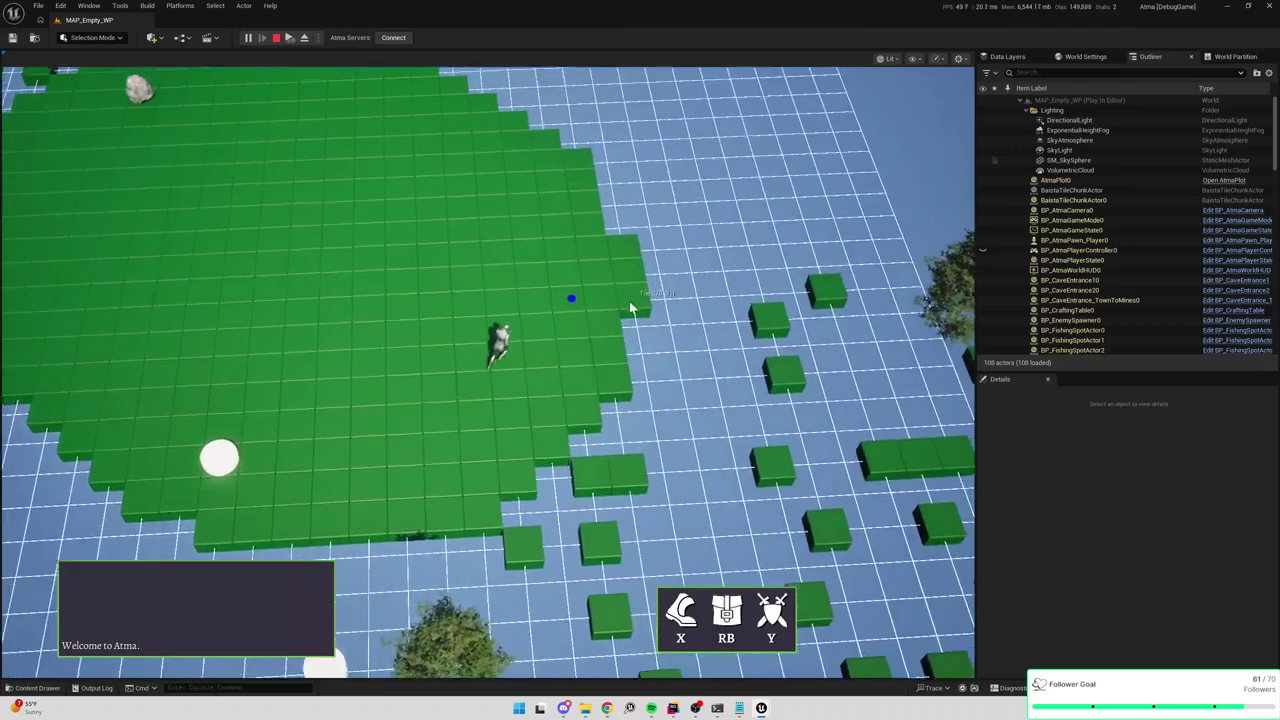
# Eject to the editor camera, zoom out and select the tile chunk actor.
pyautogui.press('F8')
pyautogui.click(573, 363)
pyautogui.scroll(-10, 573, 363)
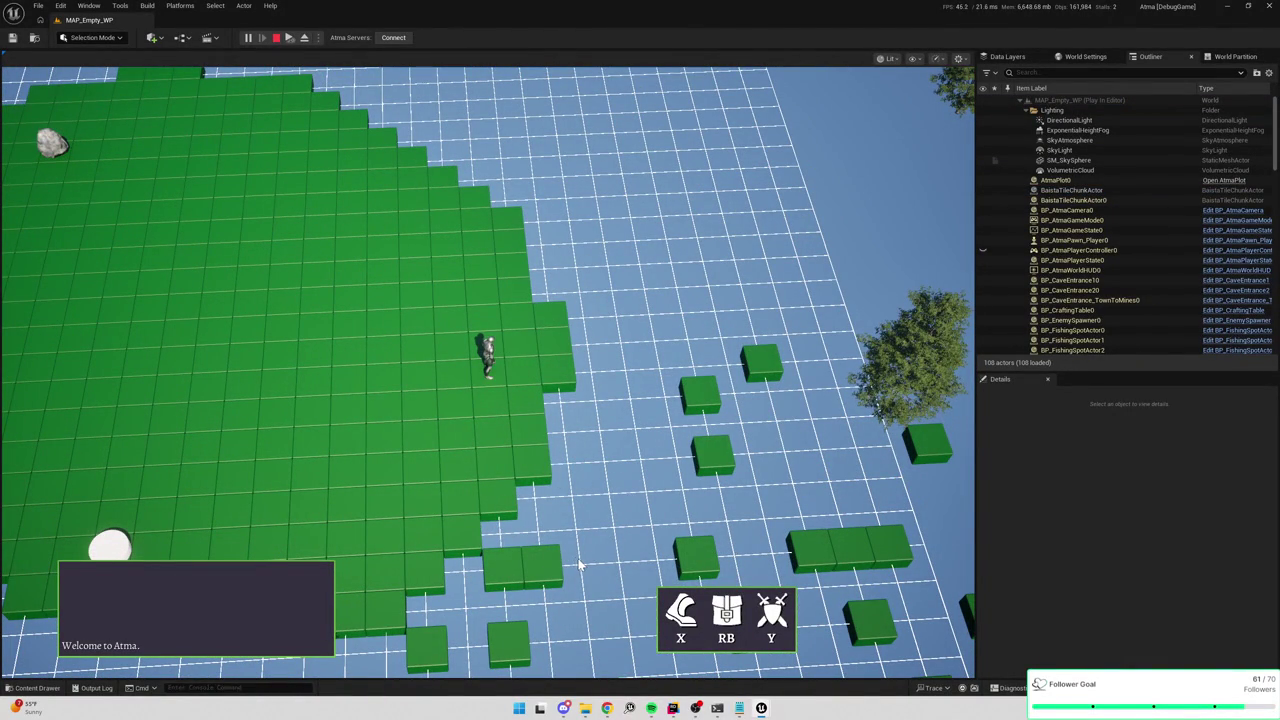
pyautogui.press('F8')
pyautogui.click(527, 403)
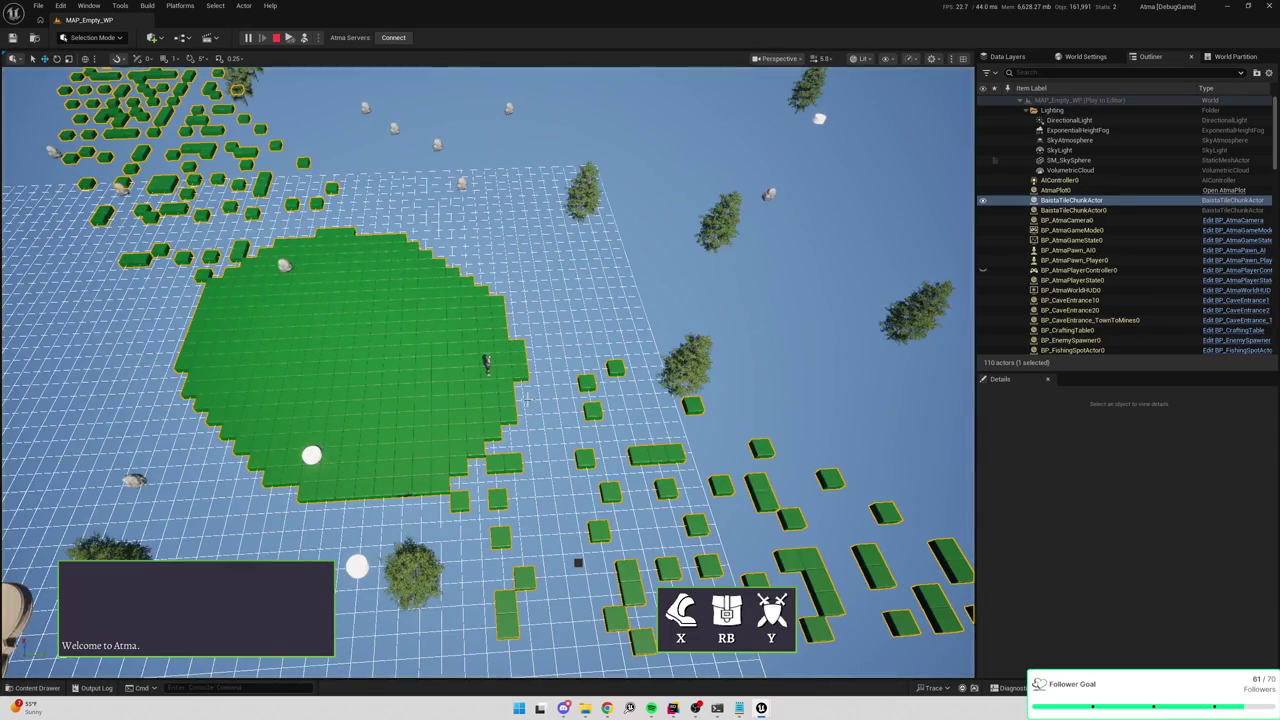
# Zoom far out over the whole tile map with the chunk actor selected, then switch to Rider.
pyautogui.scroll(-10, 462, 170)
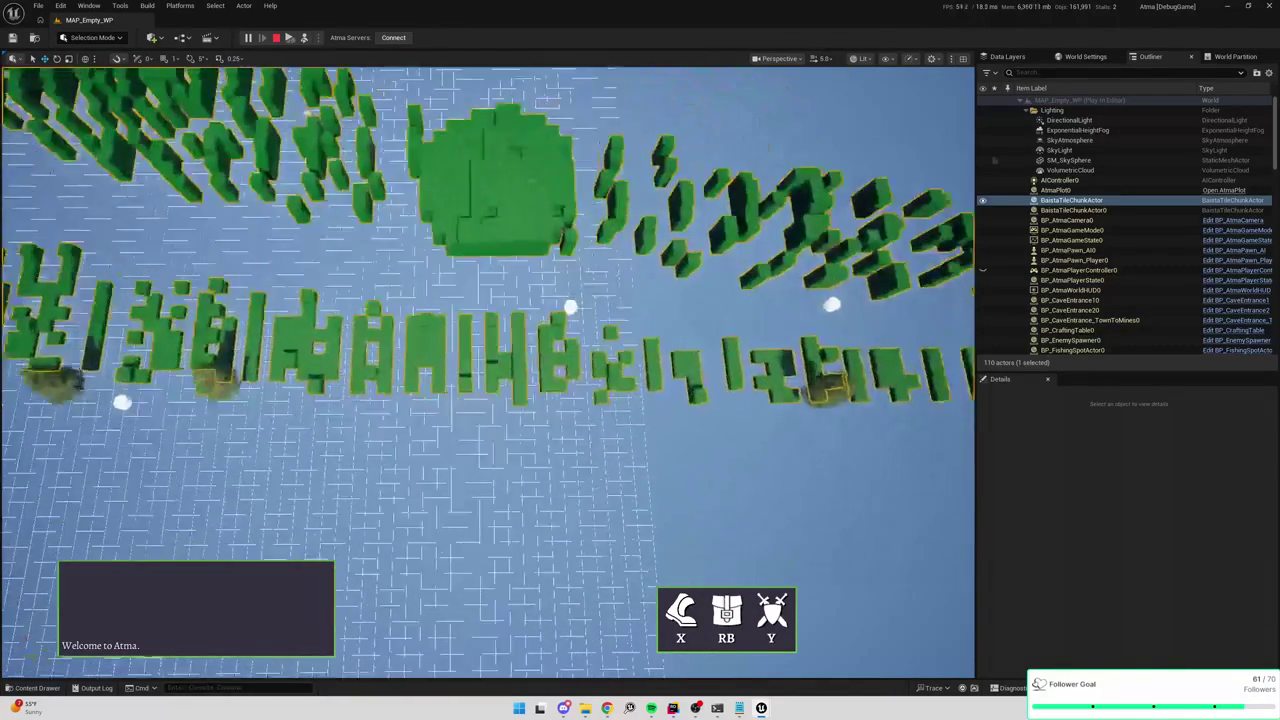
pyautogui.hotkey('alt', 'Tab')
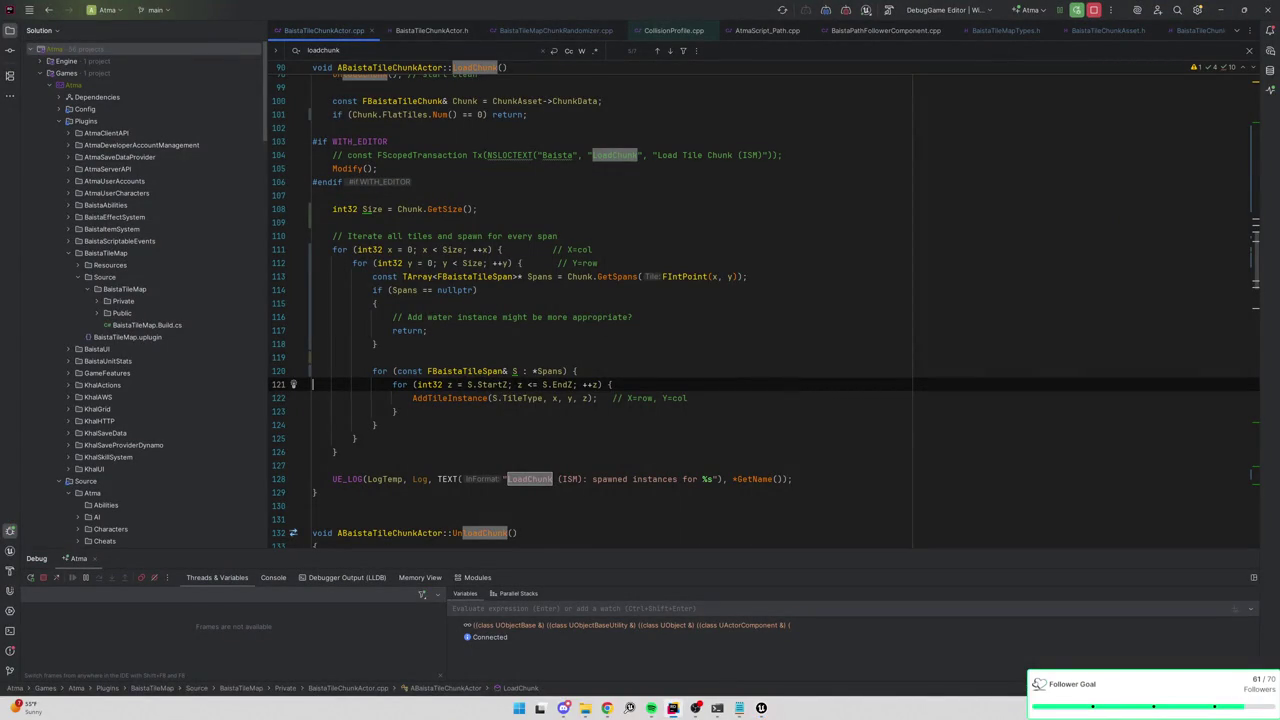
# Review the LoadChunk loop in BaistaTileChunkActor.cpp, then return to the running game.
pyautogui.hotkey('alt', 'Tab')
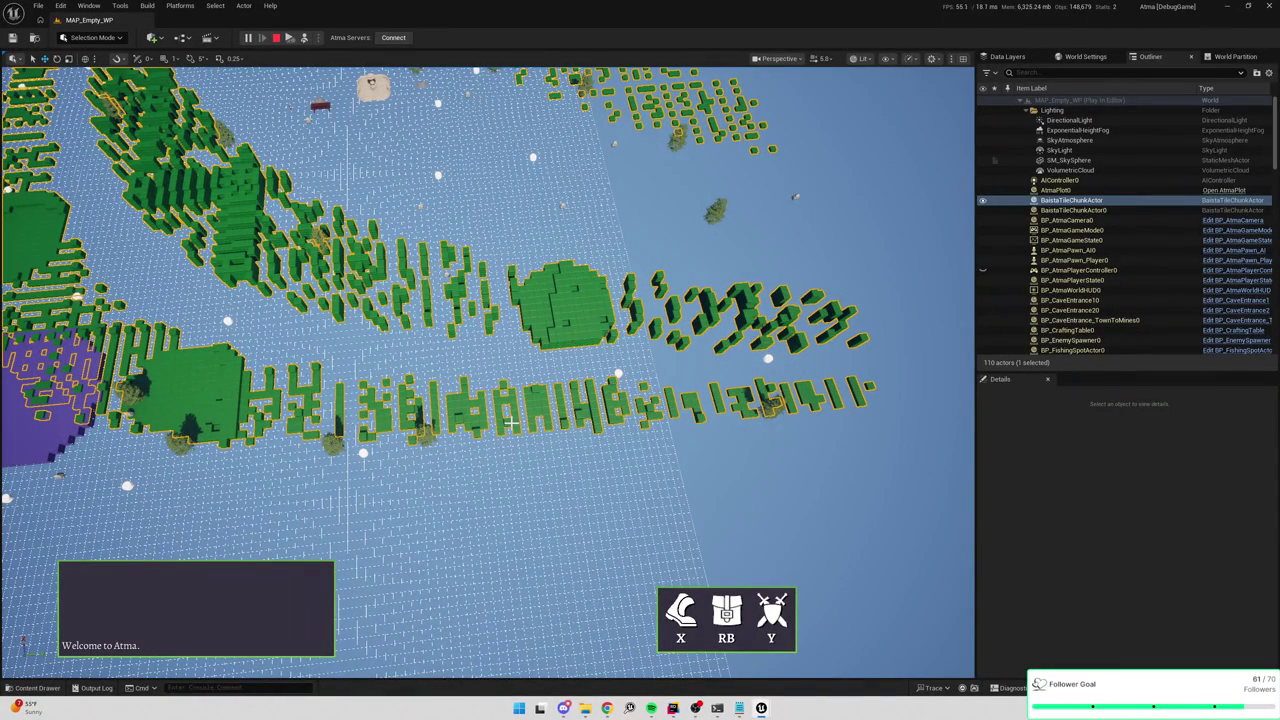
# End the play session and note tile '3, 91' and '3 * 91 + 3 = 276' in Notepad.
pyautogui.click(276, 37)
pyautogui.hotkey('alt', 'Tab')
pyautogui.hotkey('alt', 'Tab')
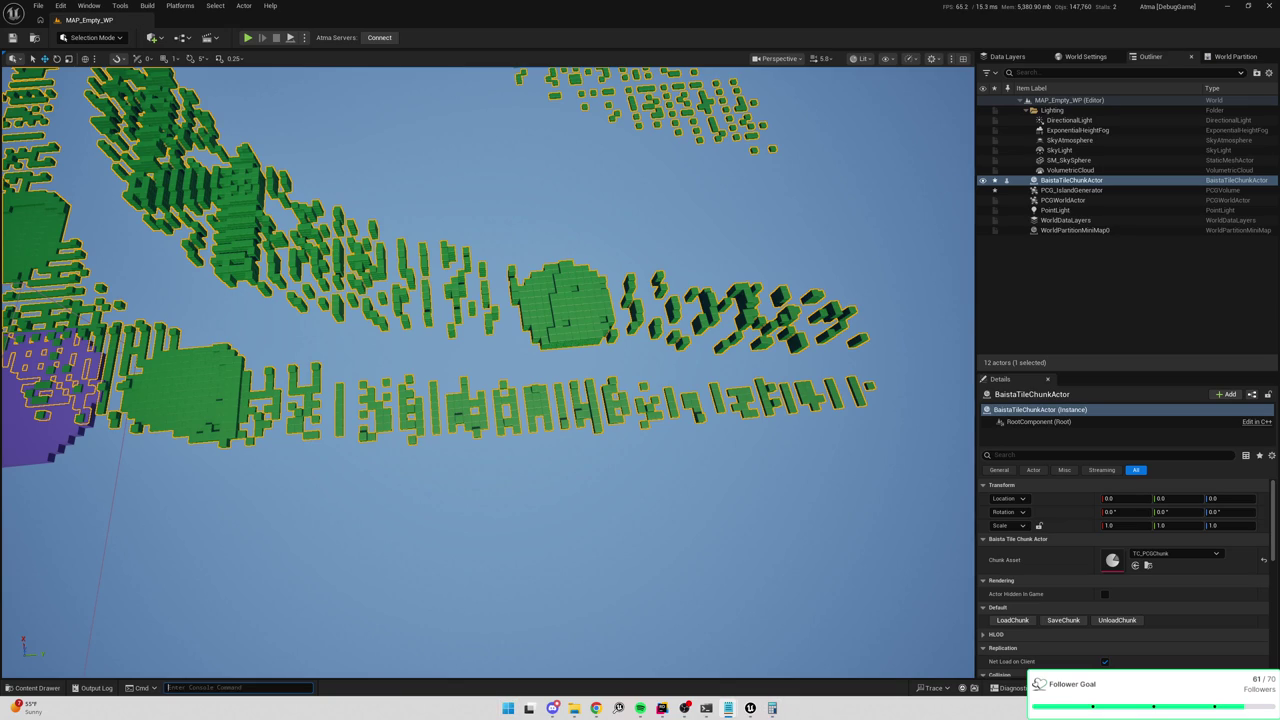
pyautogui.write('3, 91')
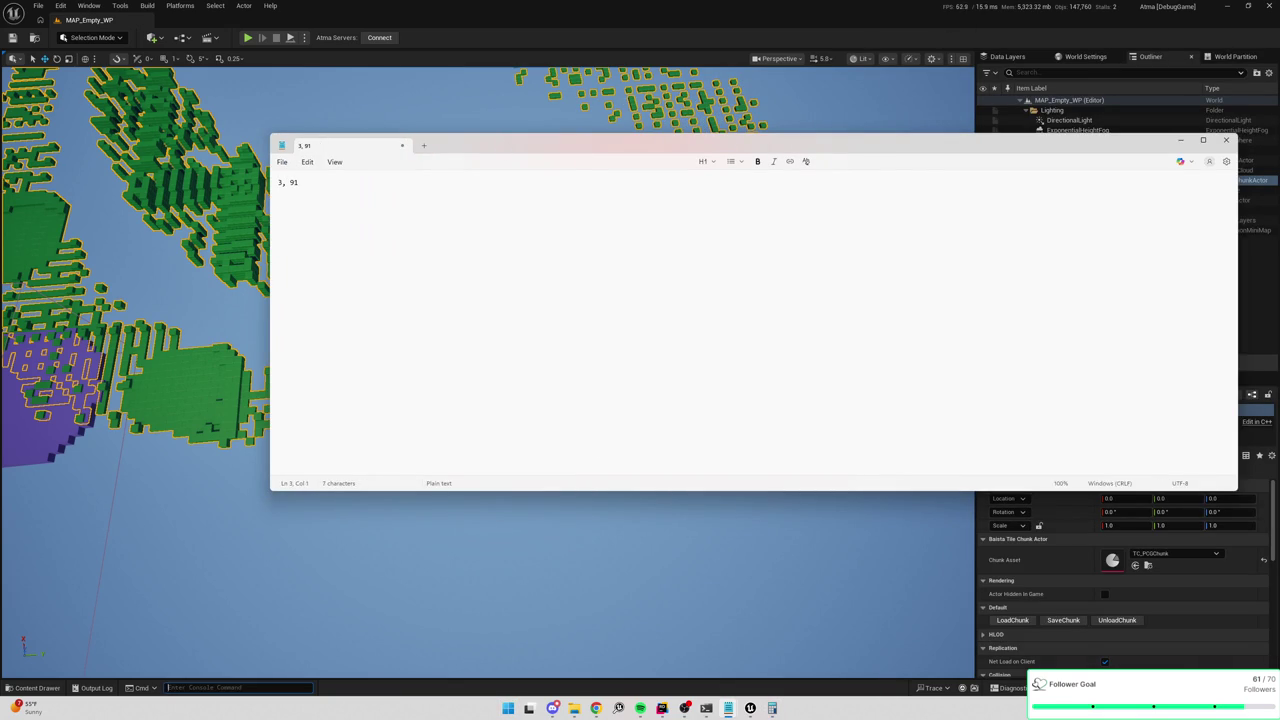
pyautogui.write('  3 * 91 + 3 ')
pyautogui.write('= 276 ')
pyautogui.write('30')
pyautogui.write('0, 90')
# Correct the noted world position to 300, 9100 and return to the Unreal editor.
pyautogui.press('BackSpace')
pyautogui.press('BackSpace')
pyautogui.write('100')
pyautogui.click(653, 20)
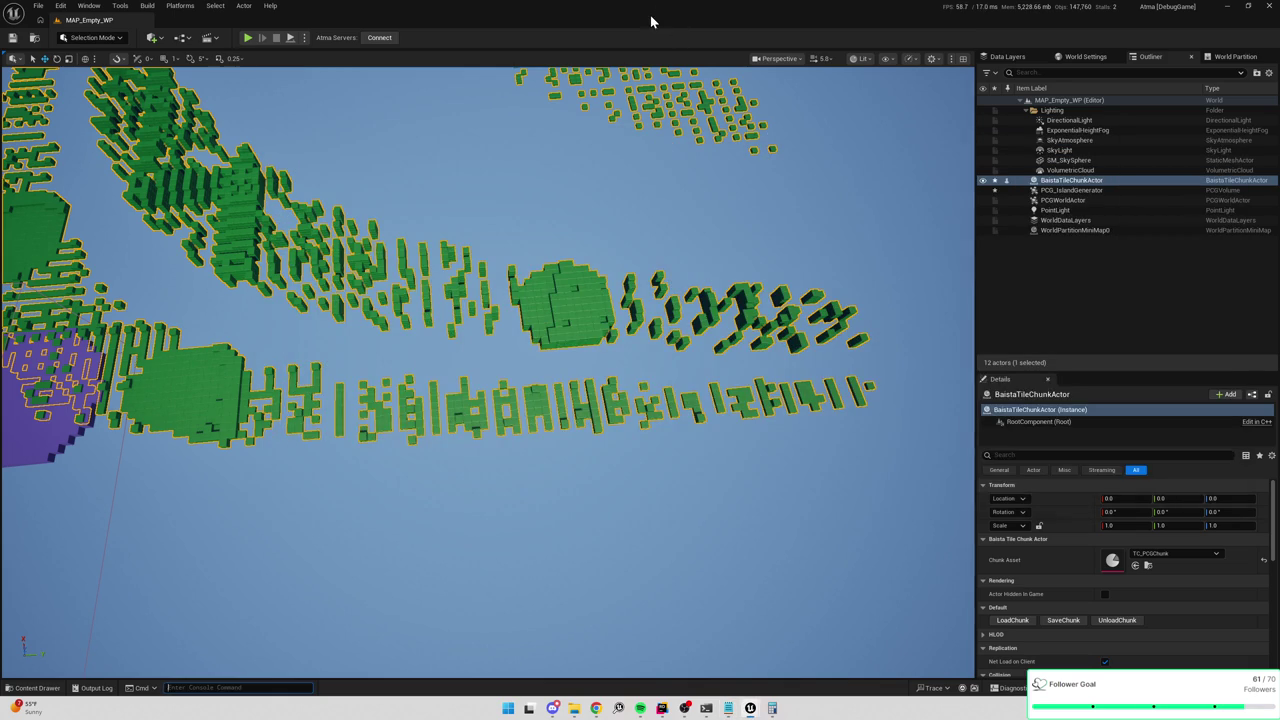
# Browse assets for tile chunks, then select PCG_IslandGenerator and open its graph.
pyautogui.hotkey('ctrl', 'space')
pyautogui.moveTo(600, 300); pyautogui.dragTo(786, 343)
pyautogui.hotkey('ctrl', 'space')
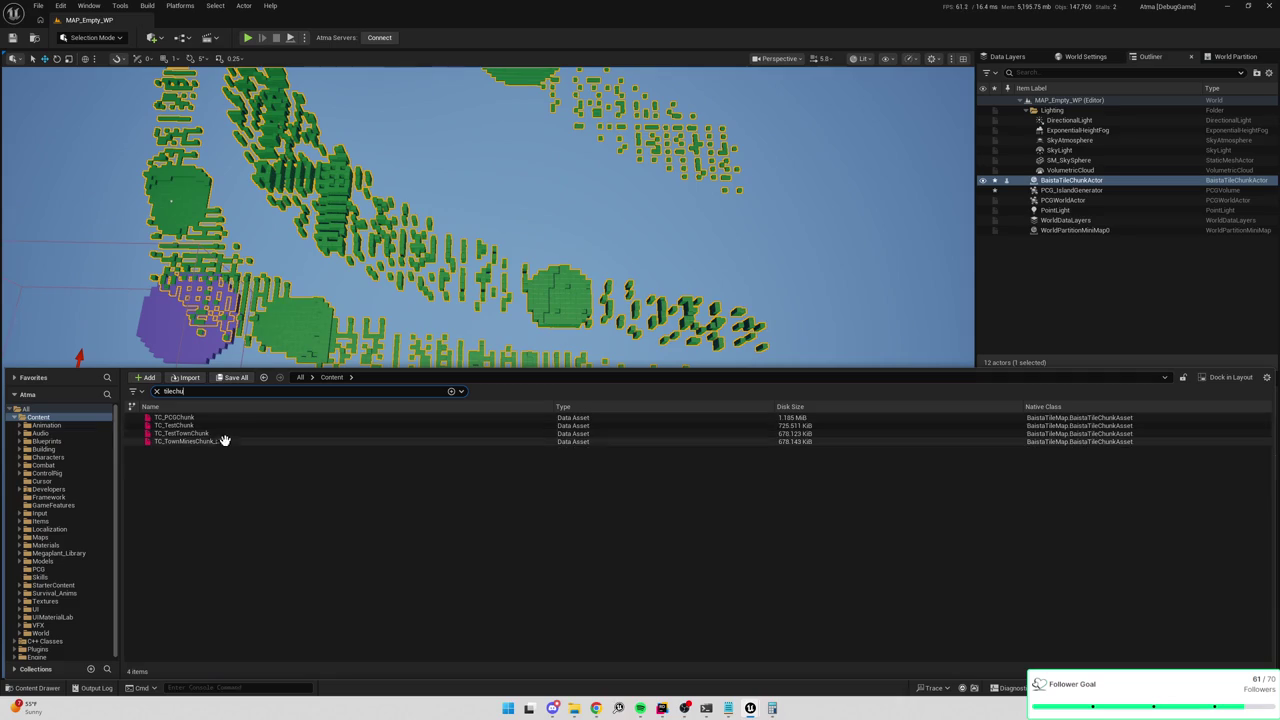
pyautogui.moveTo(226, 340); pyautogui.dragTo(250, 380)
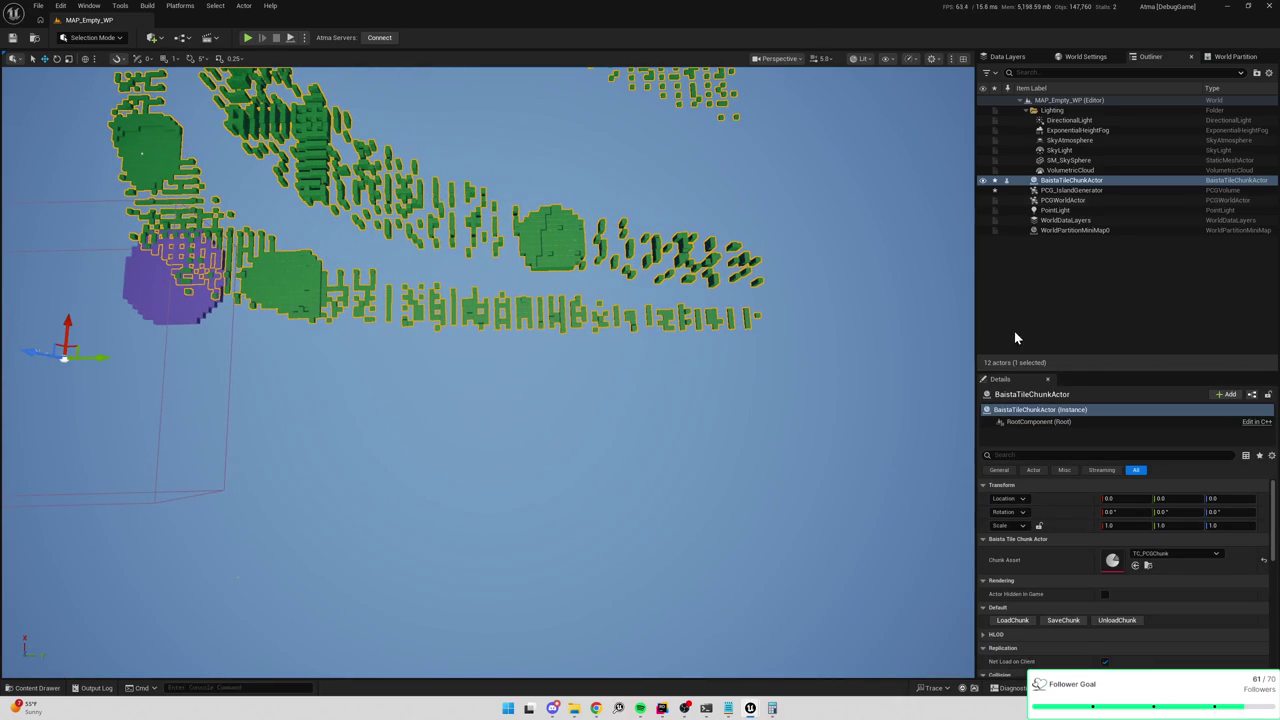
pyautogui.click(1070, 189)
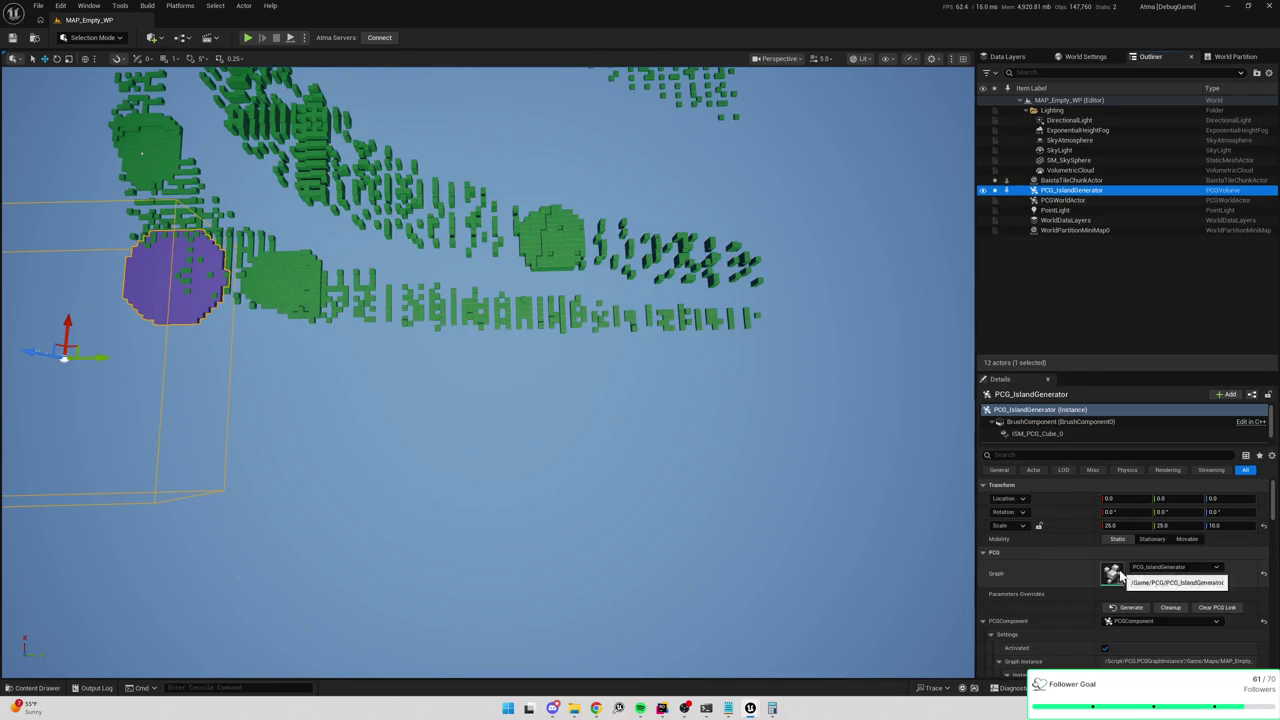
pyautogui.doubleClick(1114, 561)
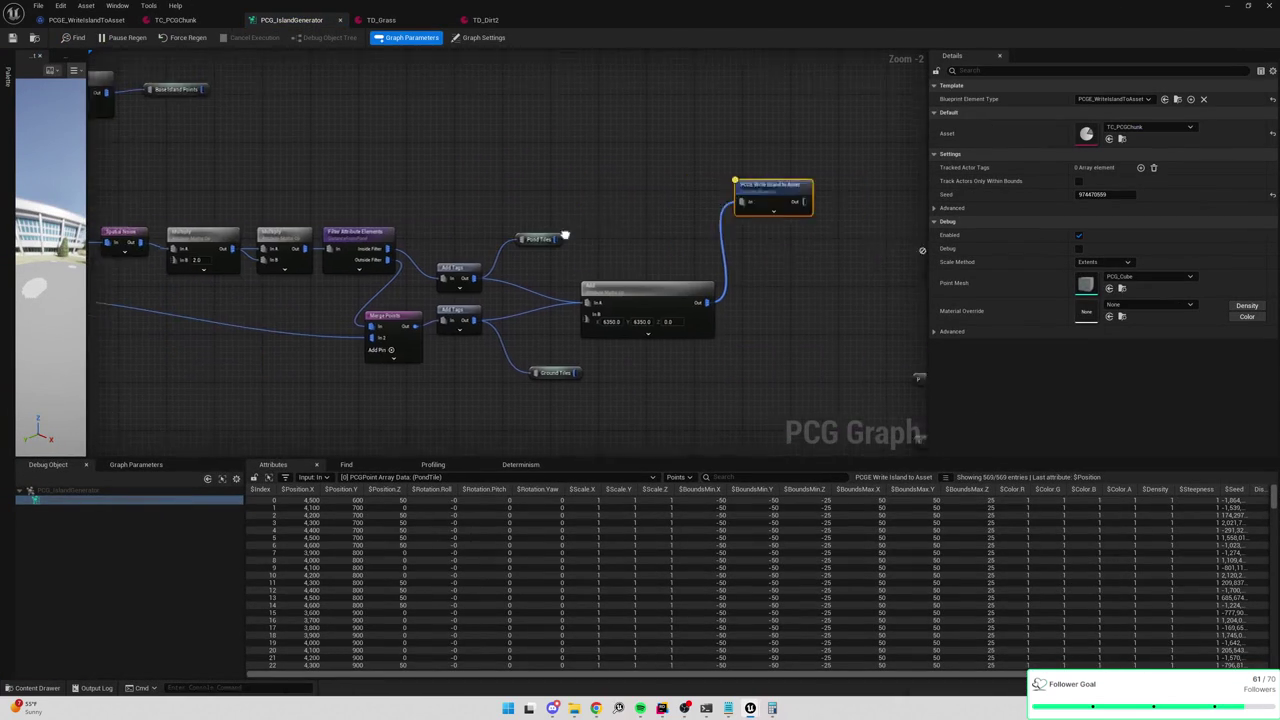
pyautogui.scroll(3, 489, 233)
pyautogui.click(460, 220)
pyautogui.moveTo(543, 236); pyautogui.dragTo(443, 184)
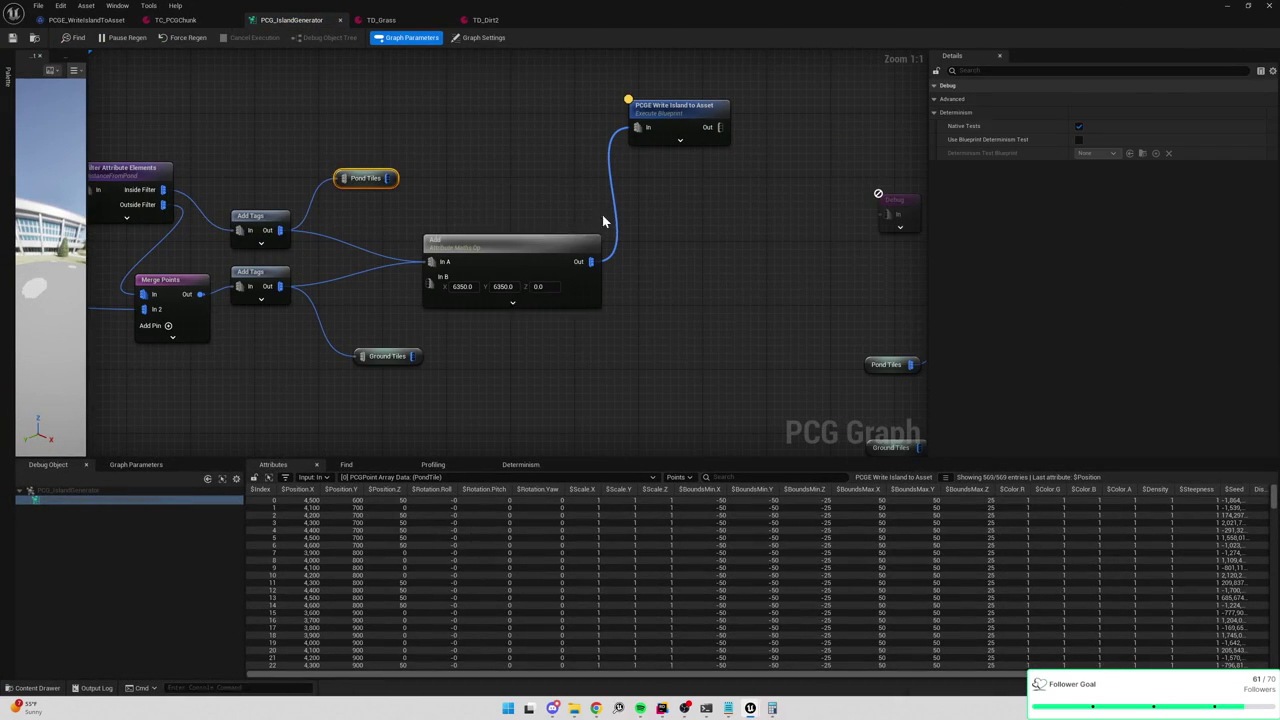
pyautogui.click(512, 250)
pyautogui.press('a')
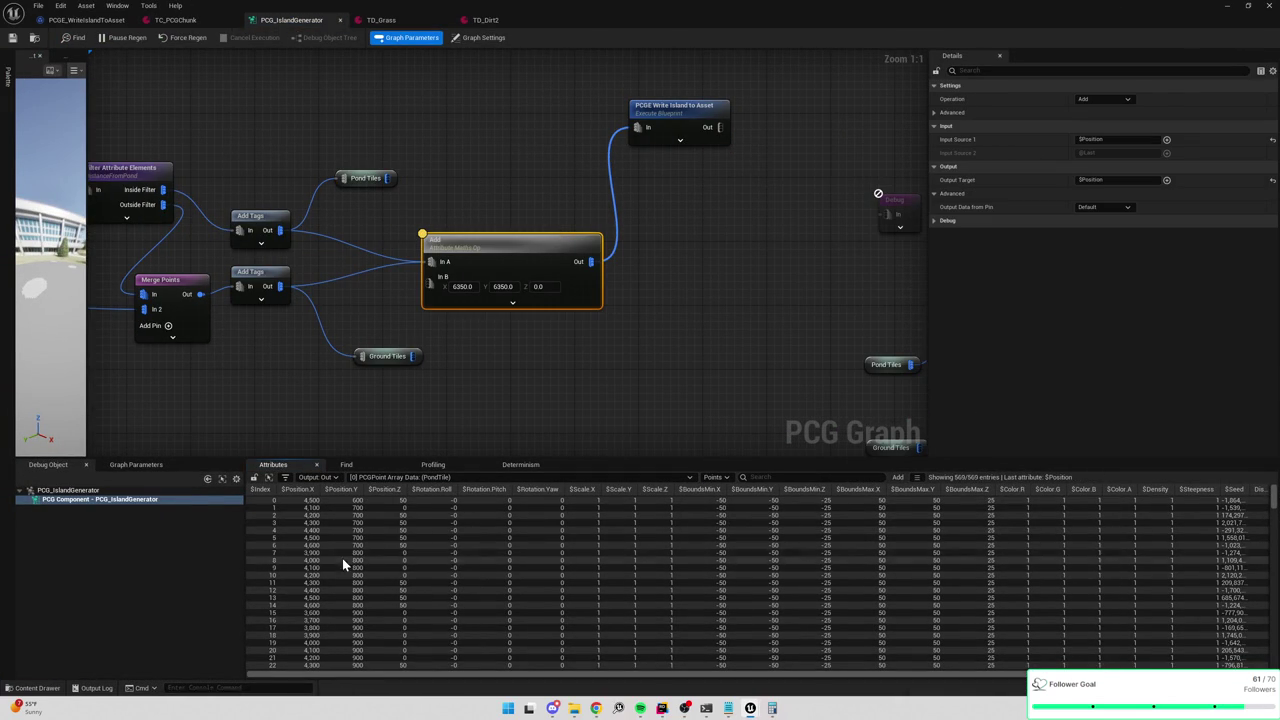
pyautogui.click(341, 489)
pyautogui.click(341, 489)
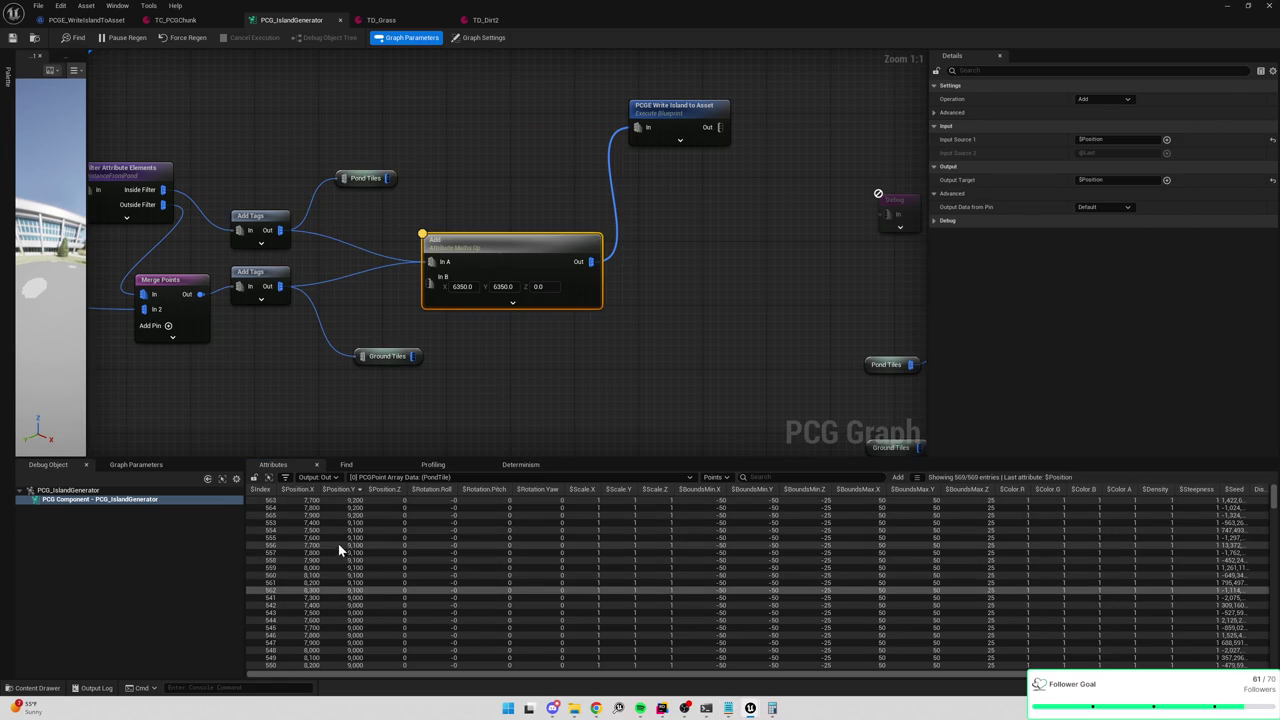
pyautogui.click(302, 489)
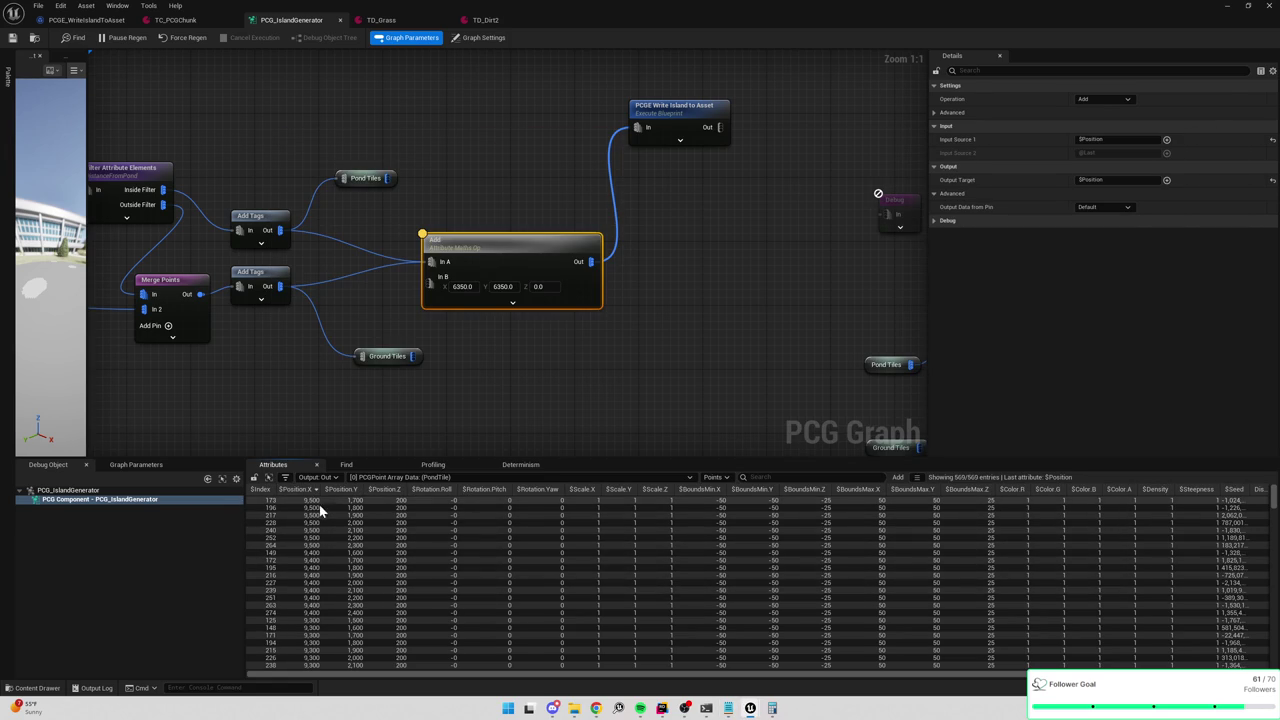
pyautogui.scroll(-5, 322, 581)
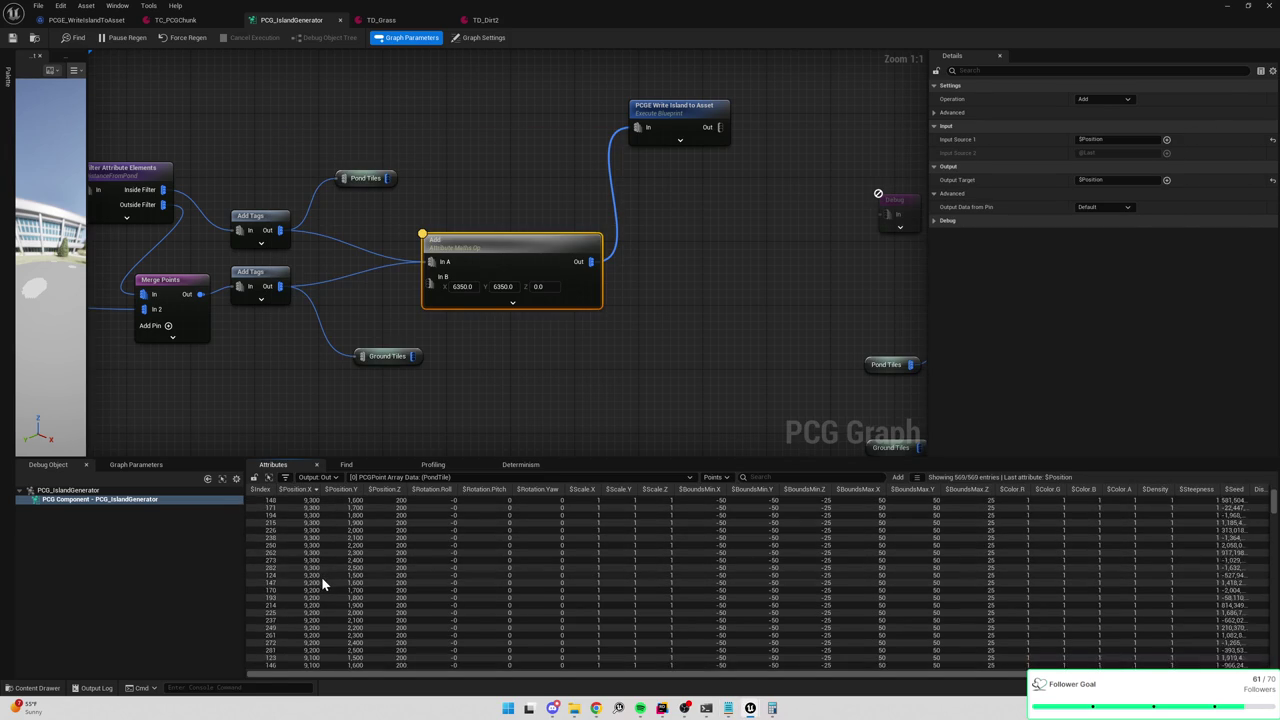
pyautogui.scroll(-3, 321, 576)
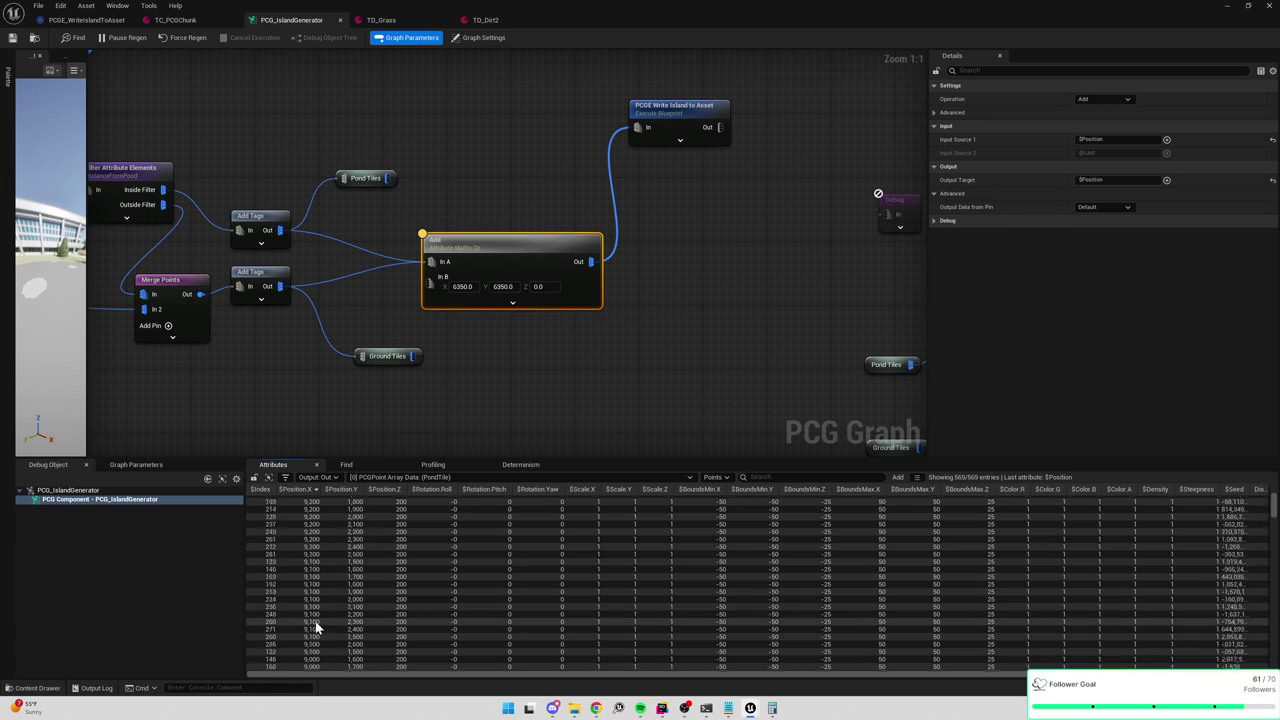
pyautogui.scroll(2, 320, 619)
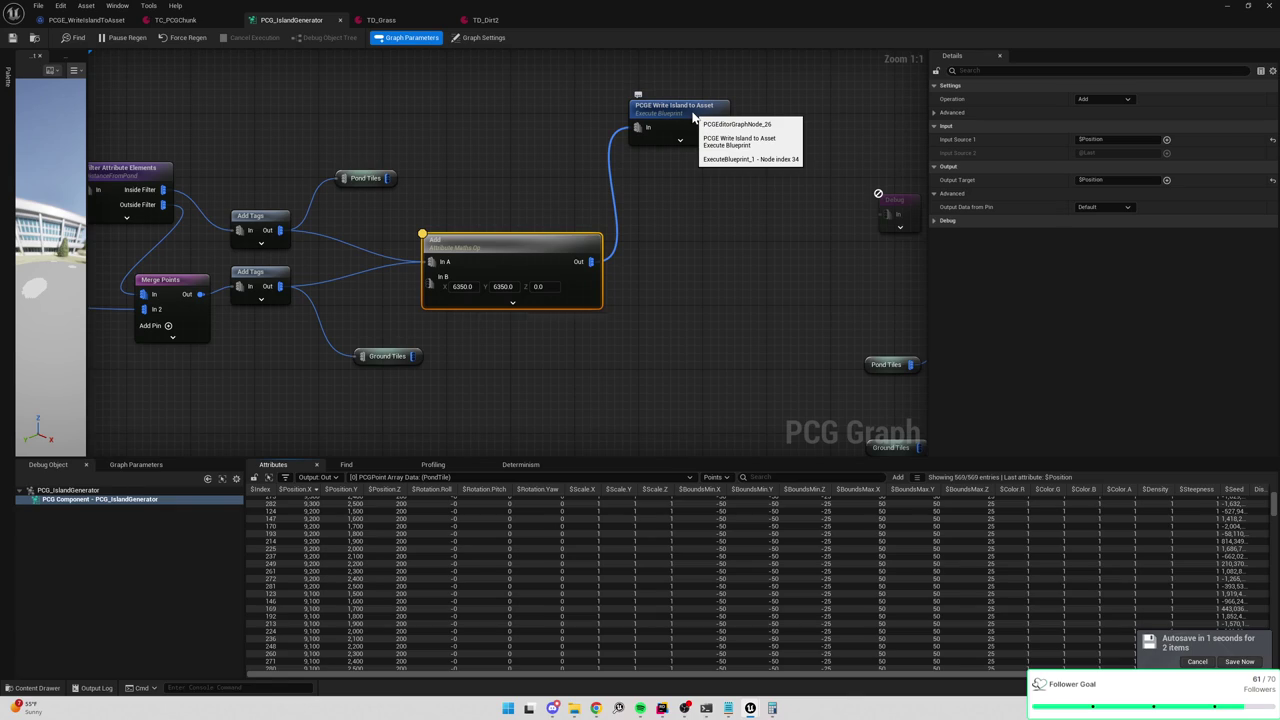
pyautogui.click(172, 20)
pyautogui.scroll(-20, 1250, 250)
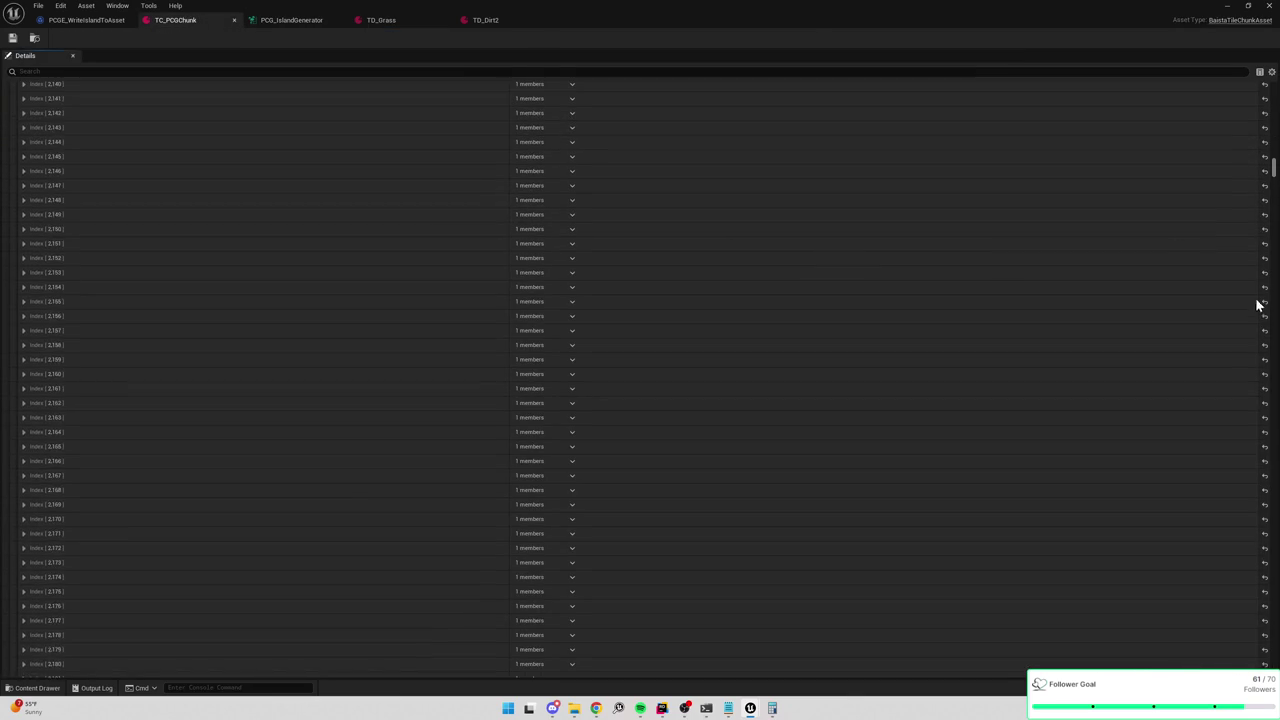
pyautogui.scroll(20, 1248, 260)
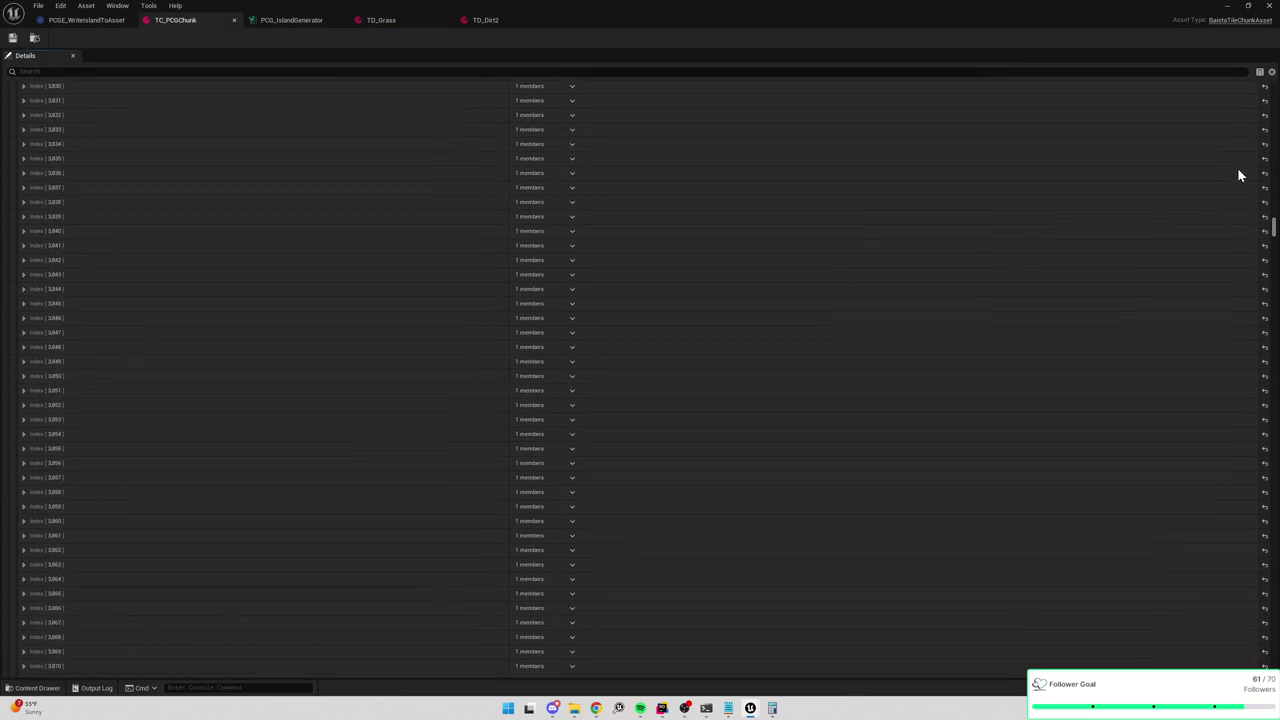
pyautogui.scroll(15, 1239, 133)
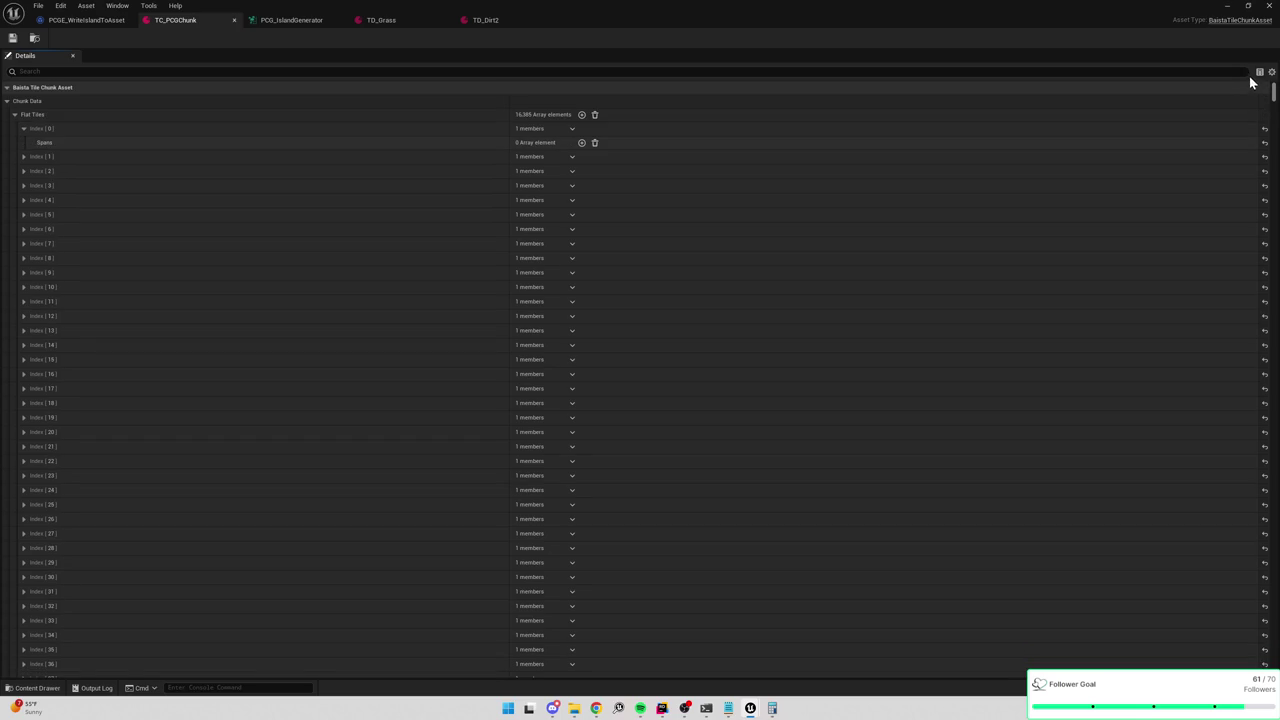
pyautogui.scroll(-15, 250, 456)
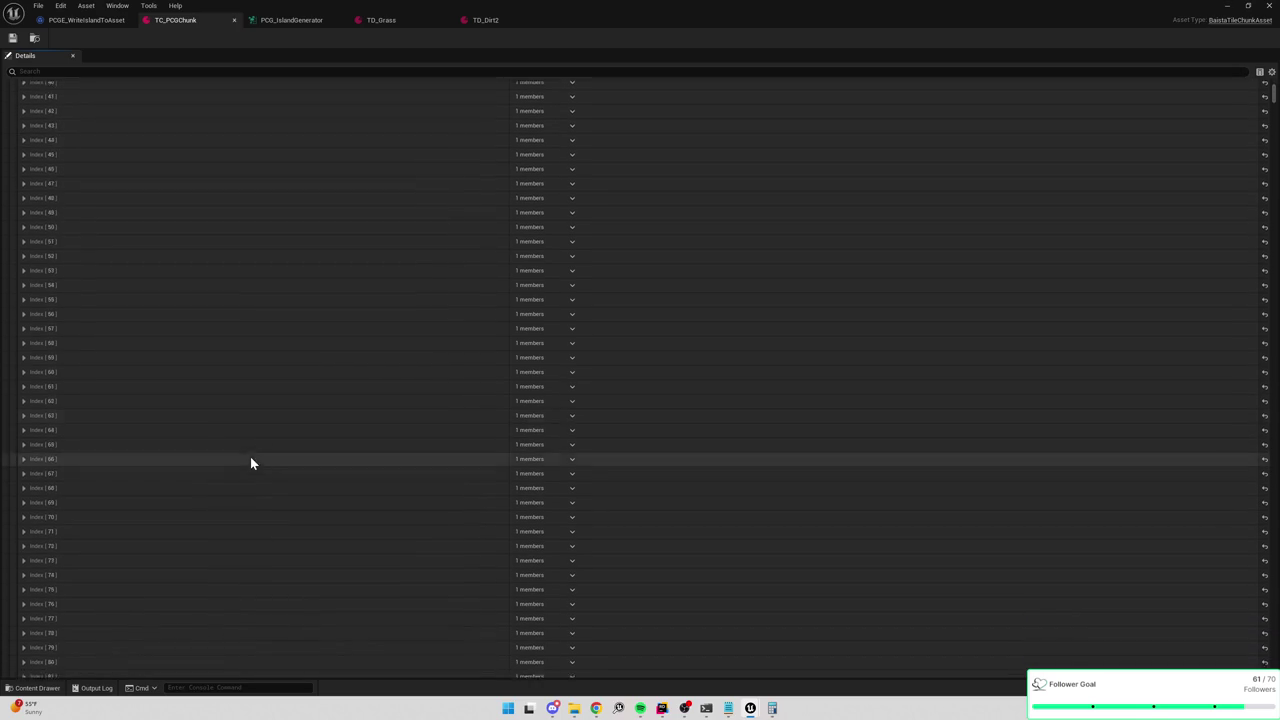
pyautogui.scroll(-6, 212, 437)
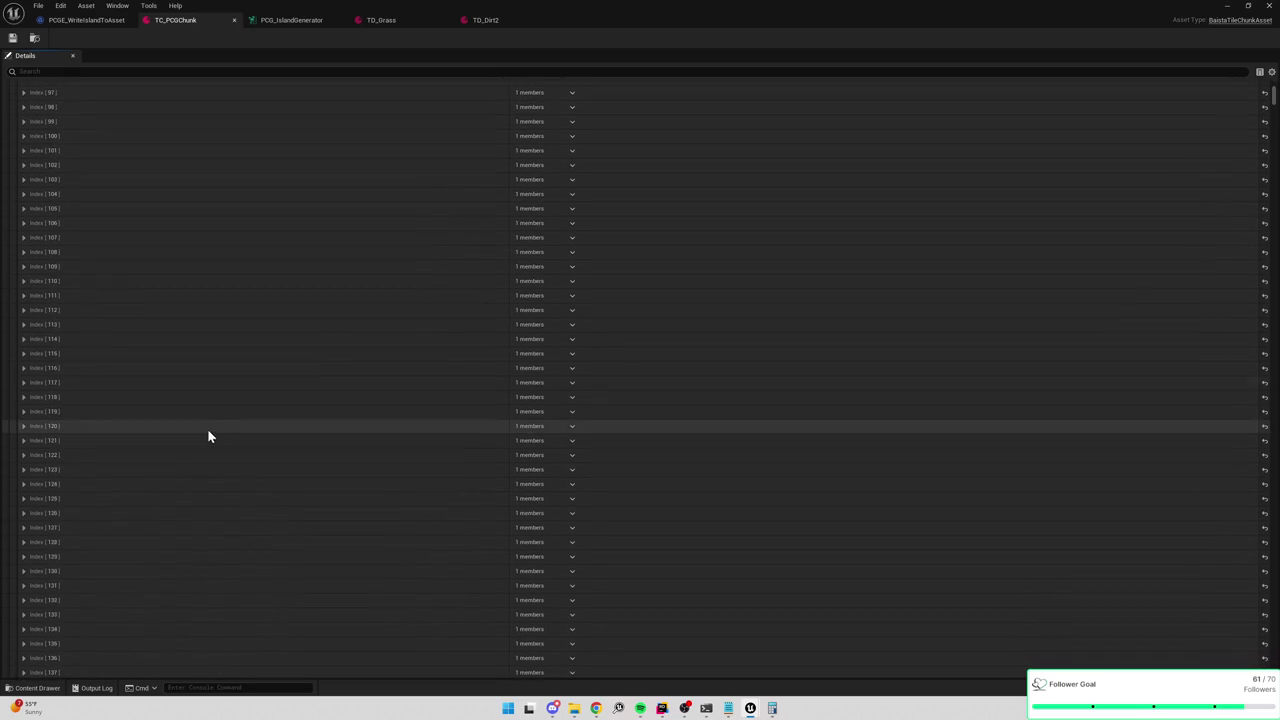
pyautogui.moveTo(1268, 100); pyautogui.dragTo(1275, 103)
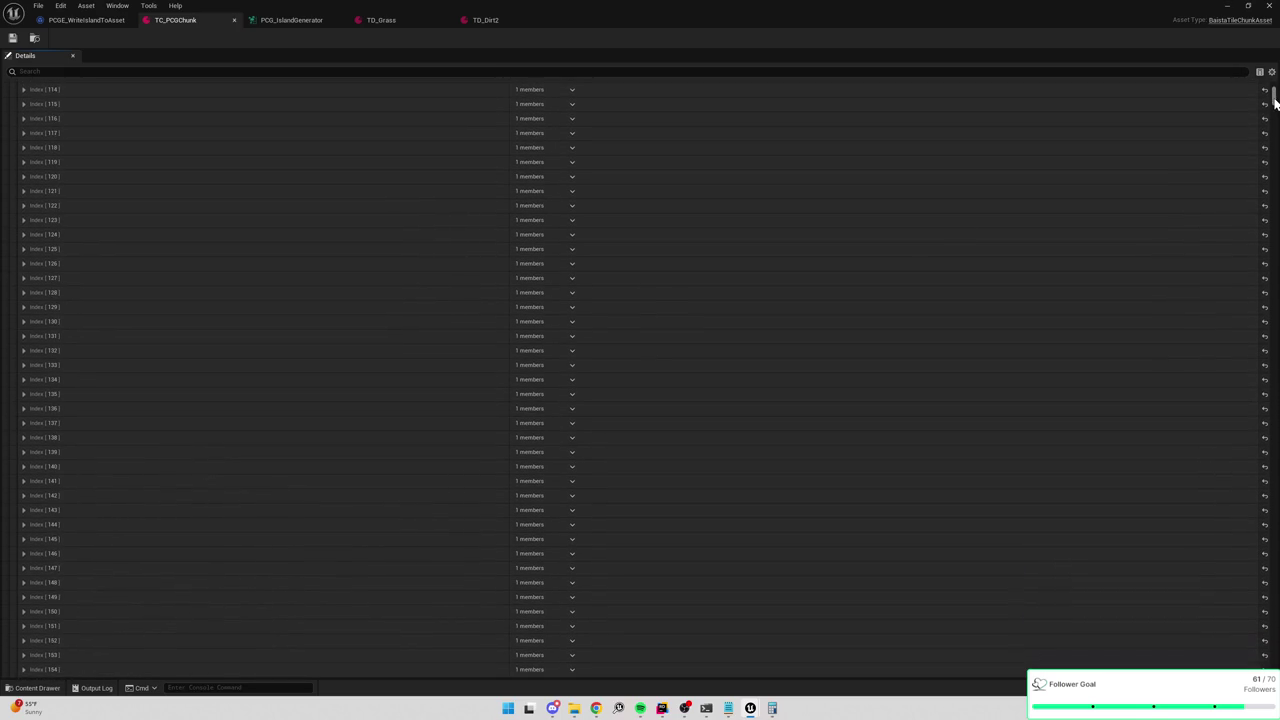
pyautogui.scroll(-20, 1274, 104)
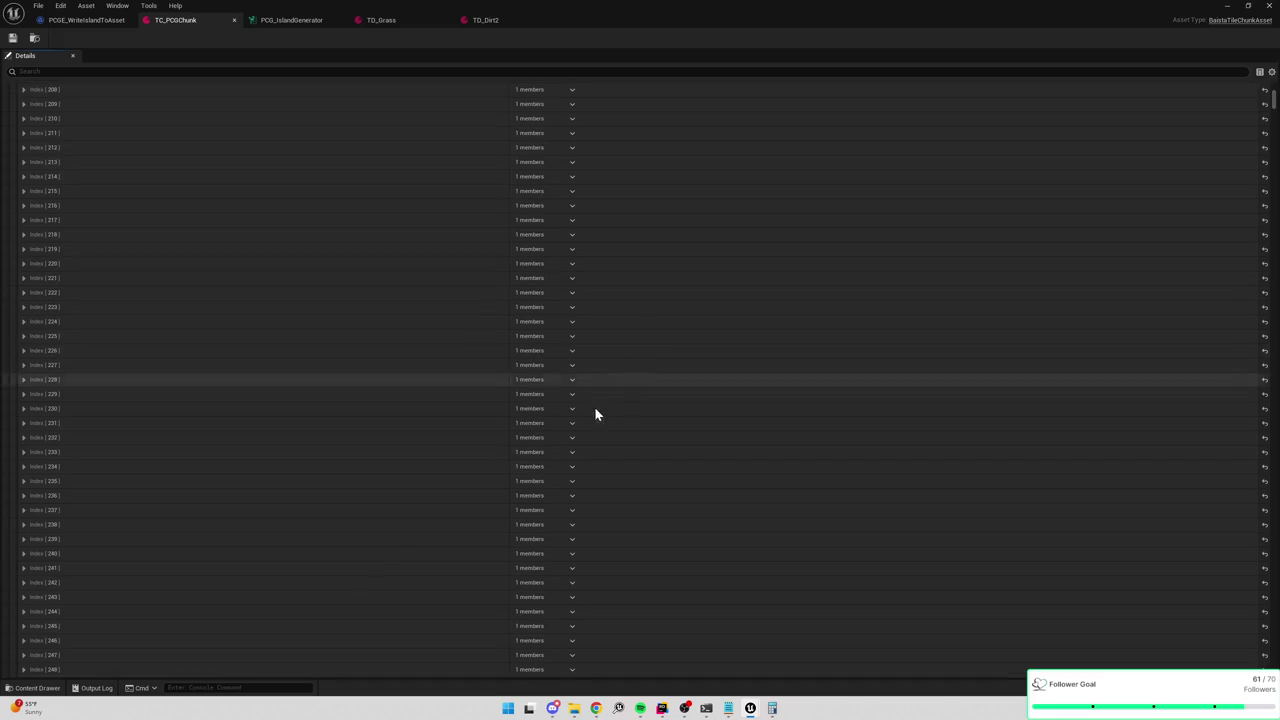
pyautogui.scroll(-3, 237, 483)
pyautogui.click(23, 548)
pyautogui.click(30, 561)
pyautogui.click(39, 576)
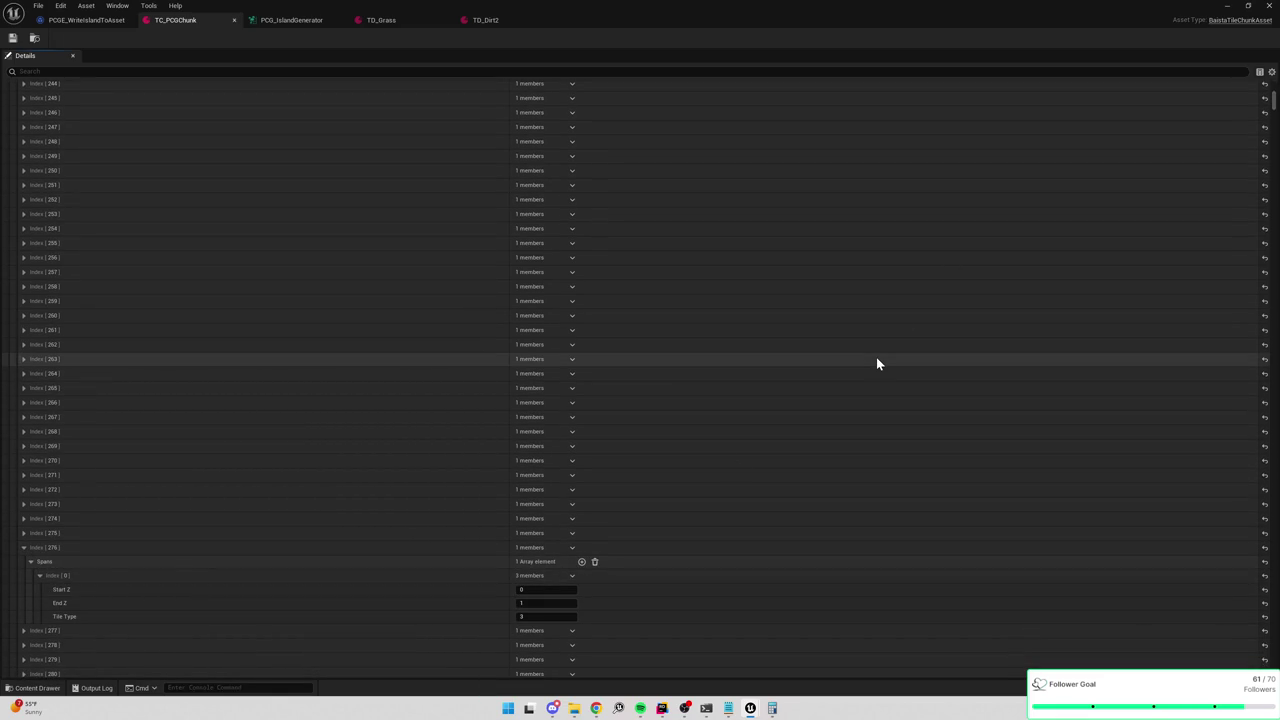
pyautogui.scroll(-1, 155, 512)
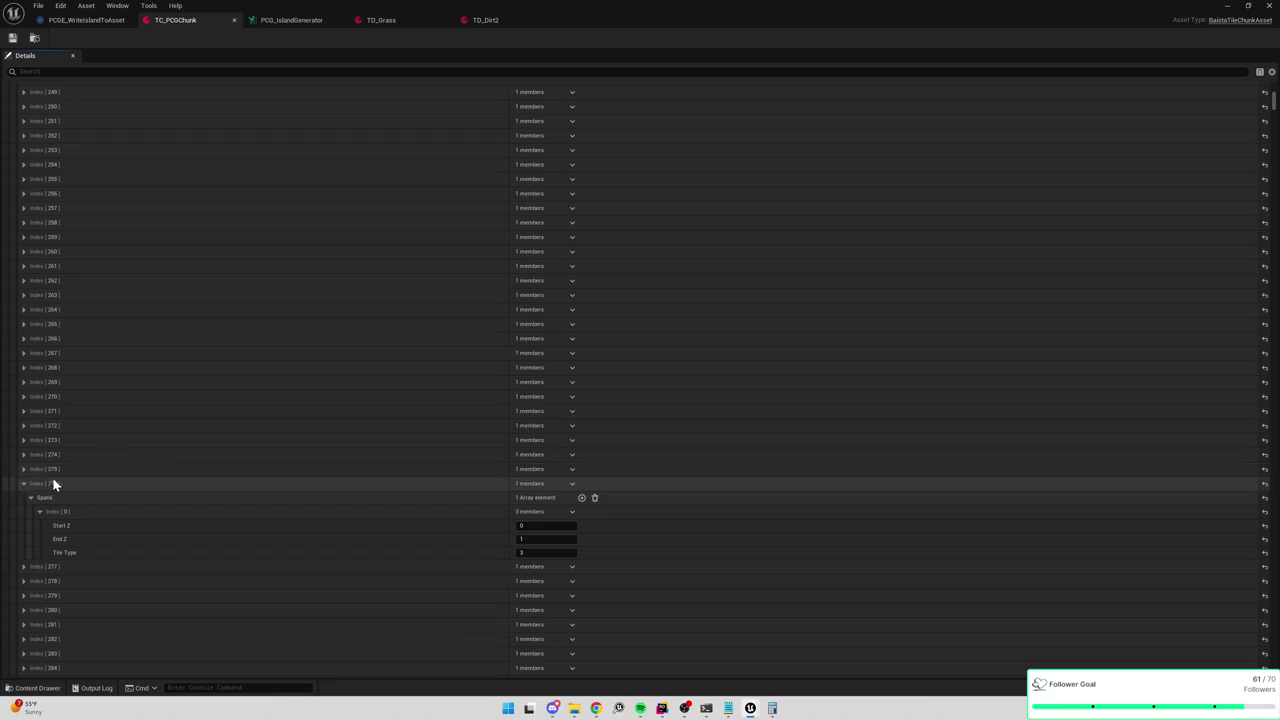
pyautogui.click(23, 469)
pyautogui.click(24, 580)
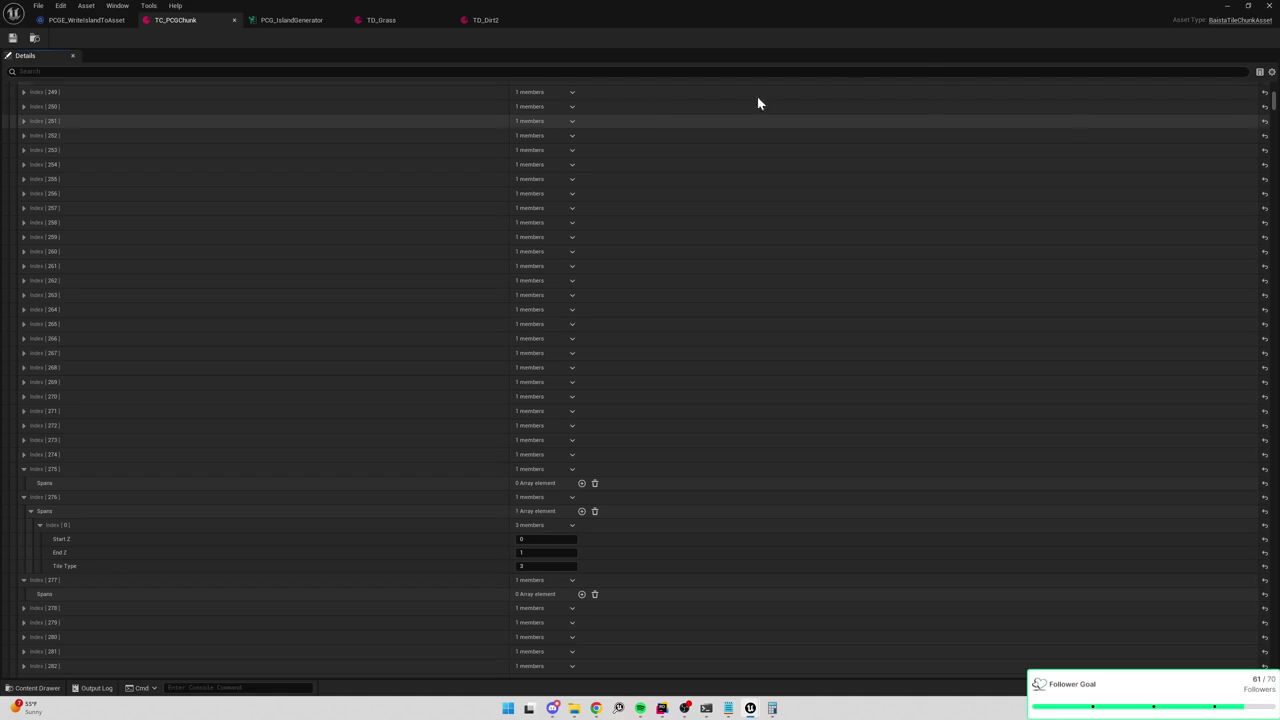
pyautogui.click(288, 19)
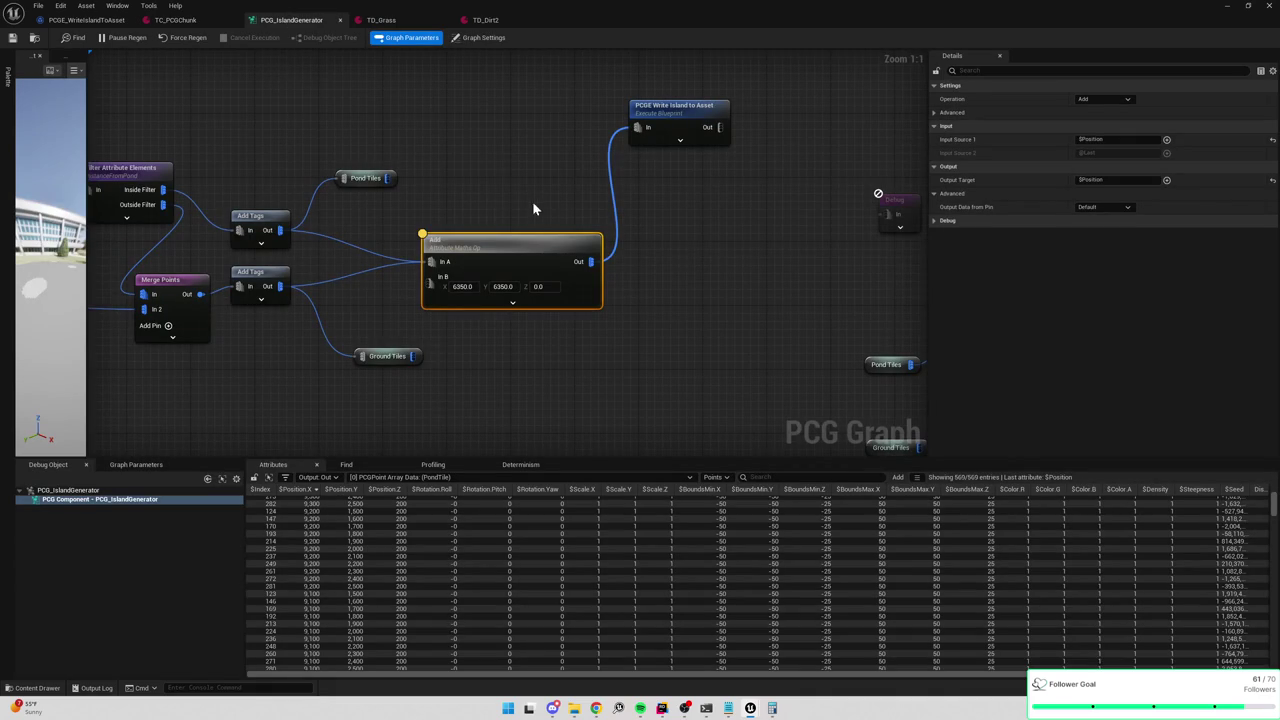
# Open the PCGE_WriteIslandToAsset blueprint, look over AddPointDataToChunk, then switch to its Execute graph.
pyautogui.doubleClick(698, 113)
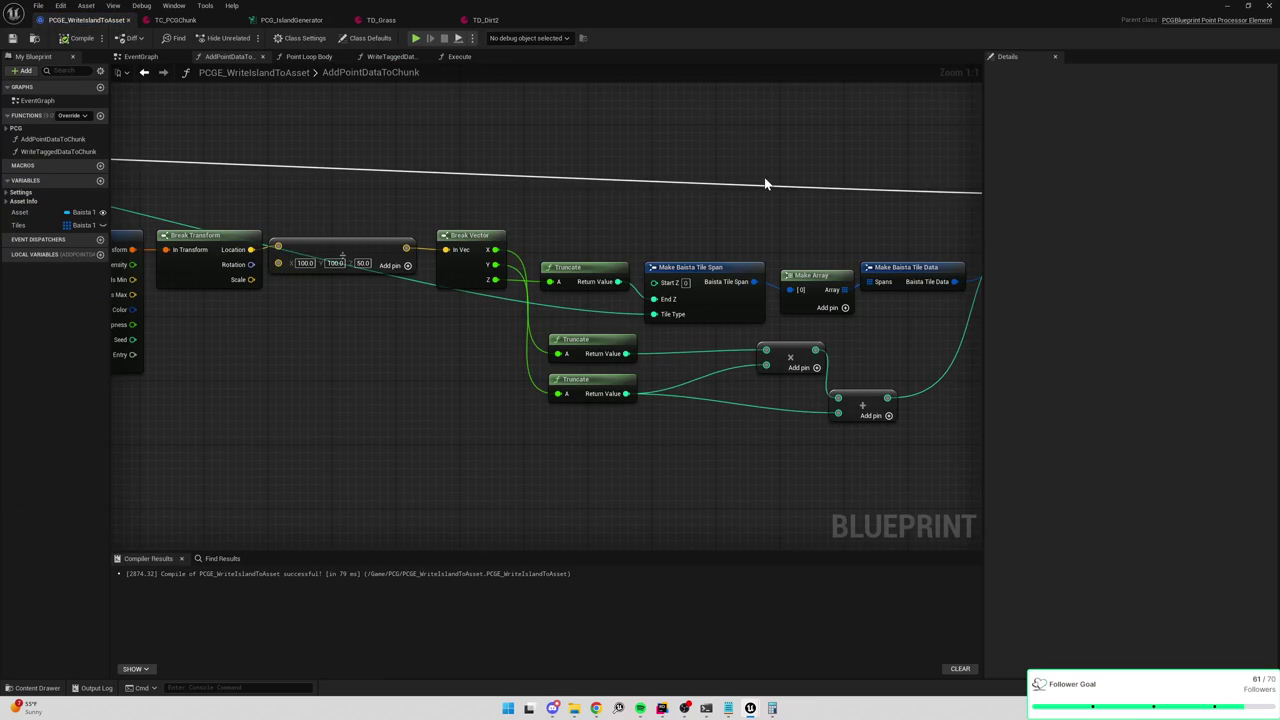
pyautogui.scroll(-3, 591, 171)
pyautogui.scroll(1, 546, 184)
pyautogui.scroll(1, 546, 232)
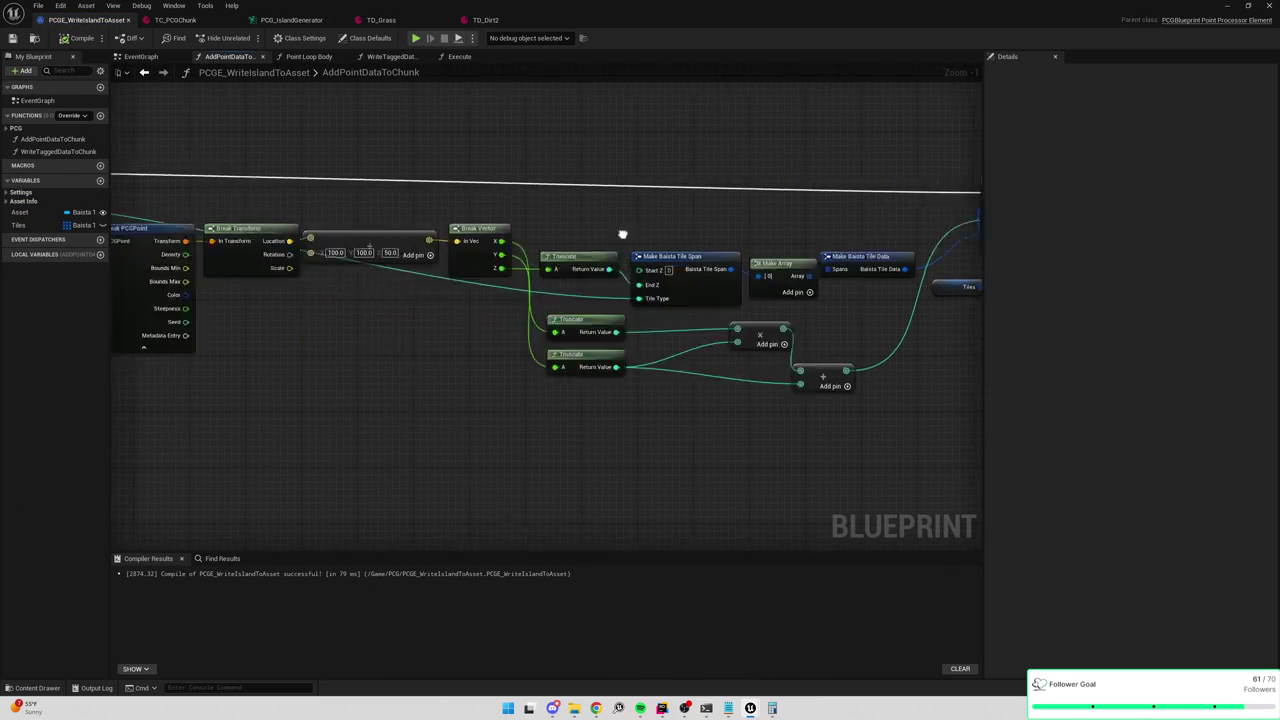
pyautogui.scroll(1, 546, 232)
pyautogui.moveTo(694, 274)
pyautogui.mouseDown()
pyautogui.moveTo(566, 305)
pyautogui.moveTo(594, 363)
pyautogui.moveTo(628, 364)
pyautogui.mouseUp()
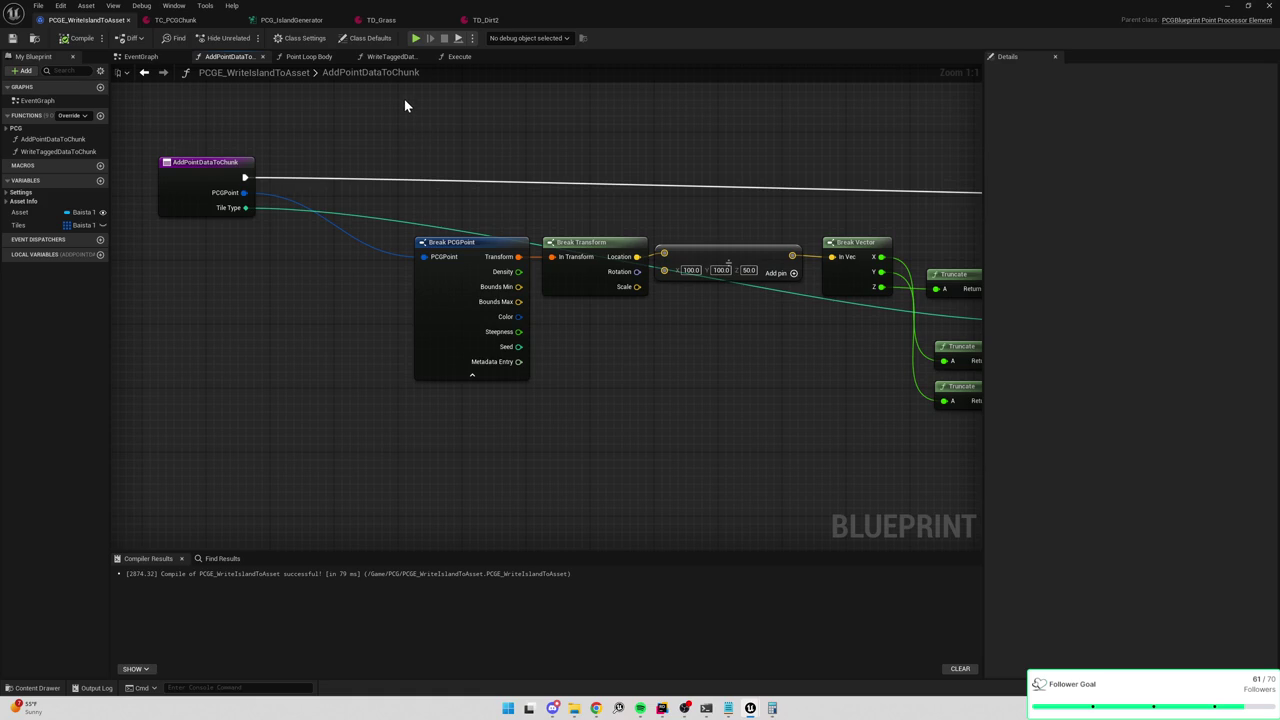
pyautogui.doubleClick(333, 73)
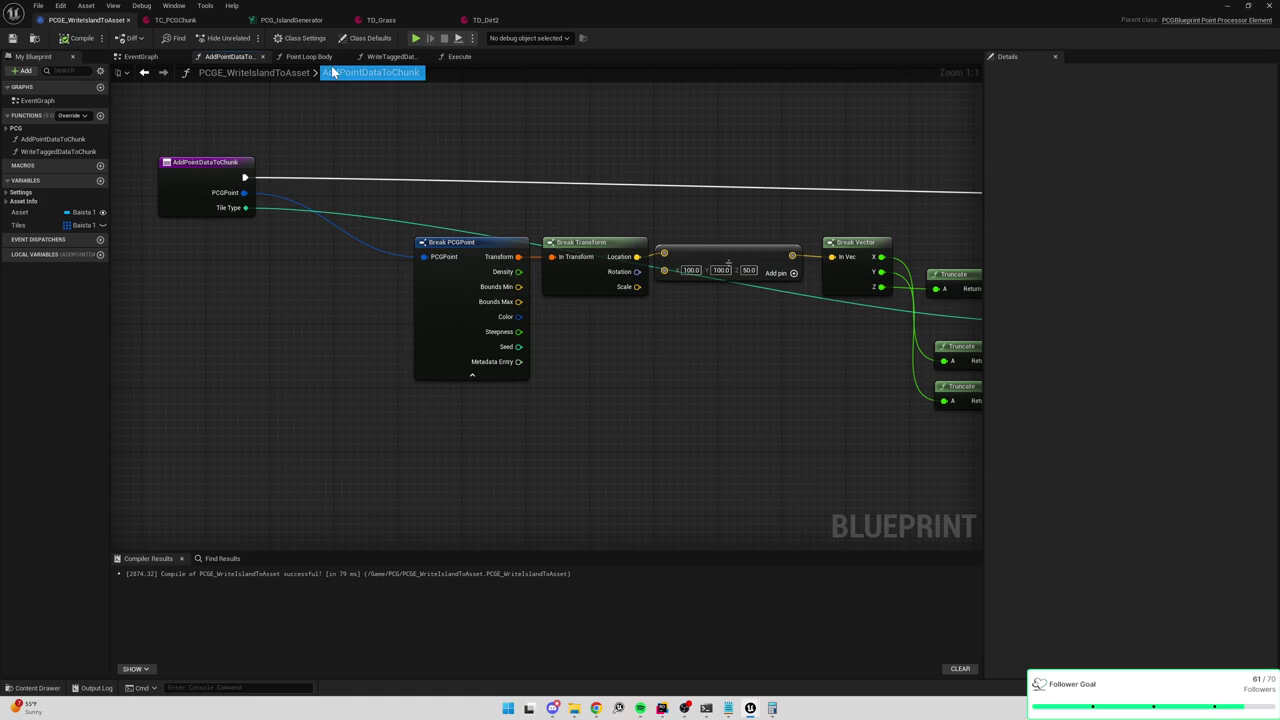
pyautogui.click(459, 56)
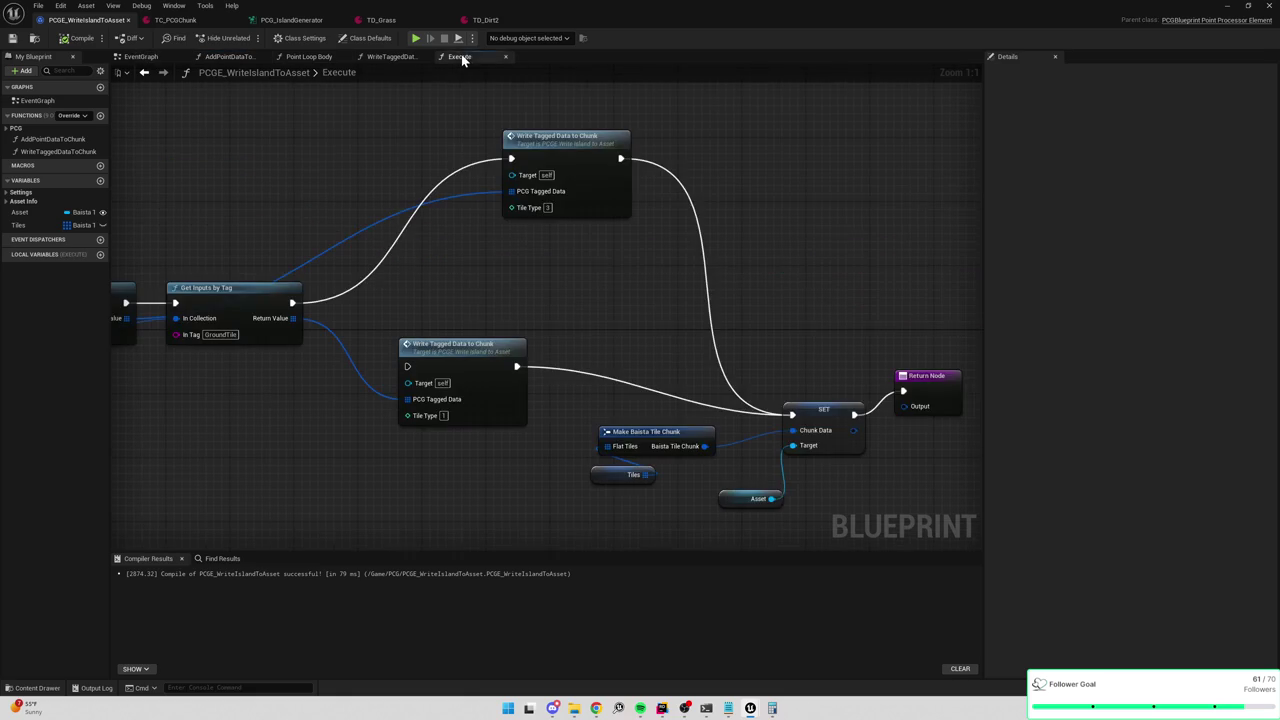
pyautogui.moveTo(336, 203)
pyautogui.mouseDown()
pyautogui.moveTo(703, 190)
pyautogui.moveTo(683, 346)
pyautogui.moveTo(564, 333)
pyautogui.mouseUp()
pyautogui.click(535, 328)
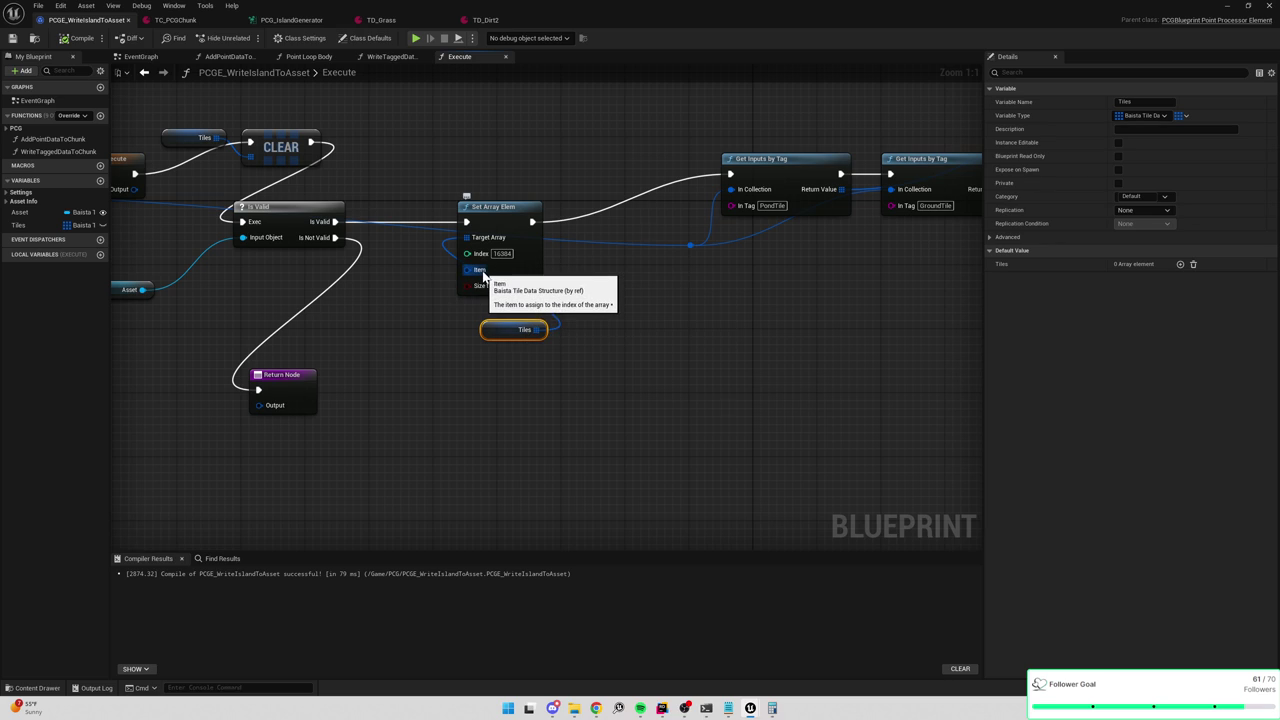
pyautogui.moveTo(765, 329); pyautogui.dragTo(566, 356)
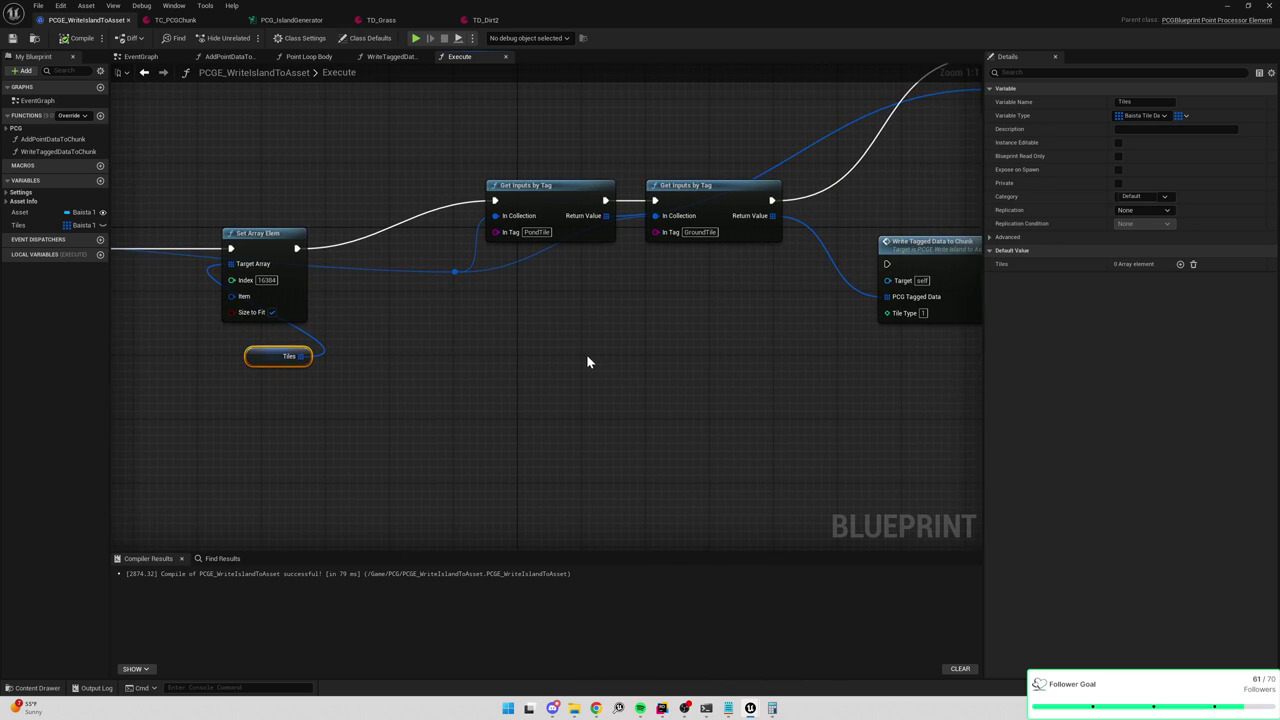
pyautogui.moveTo(802, 397); pyautogui.dragTo(511, 423)
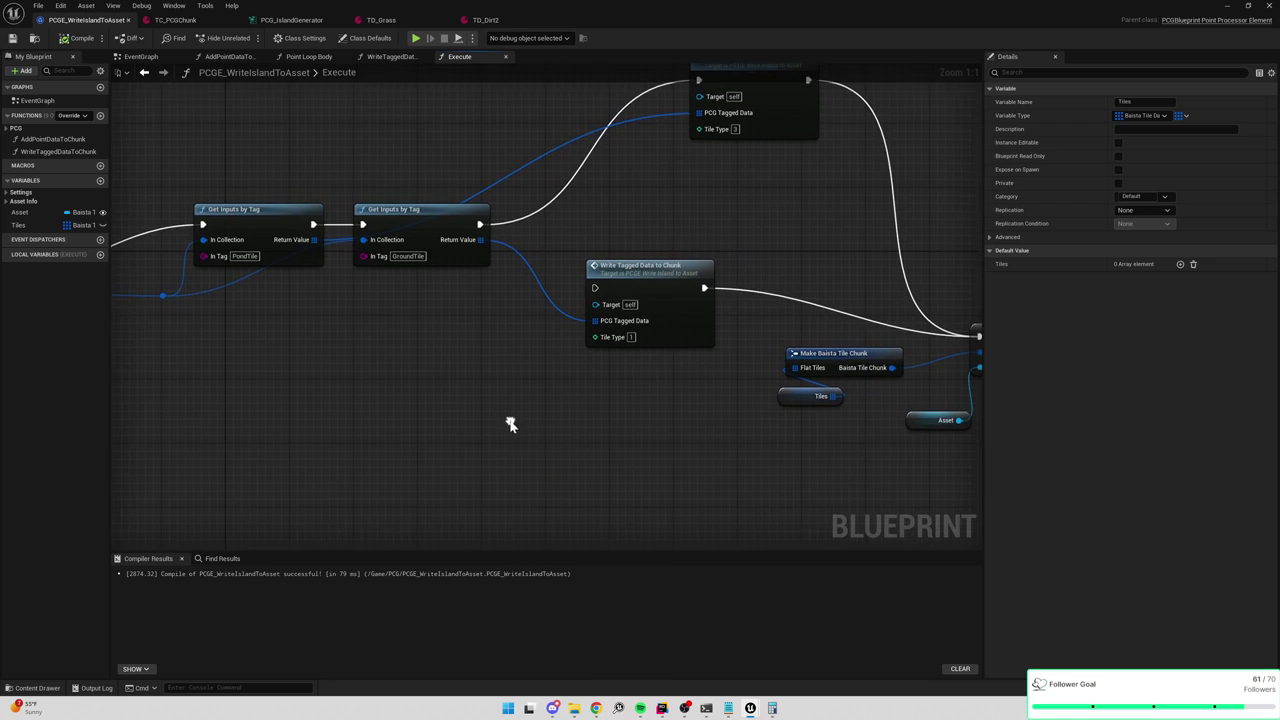
pyautogui.moveTo(666, 409); pyautogui.dragTo(570, 450)
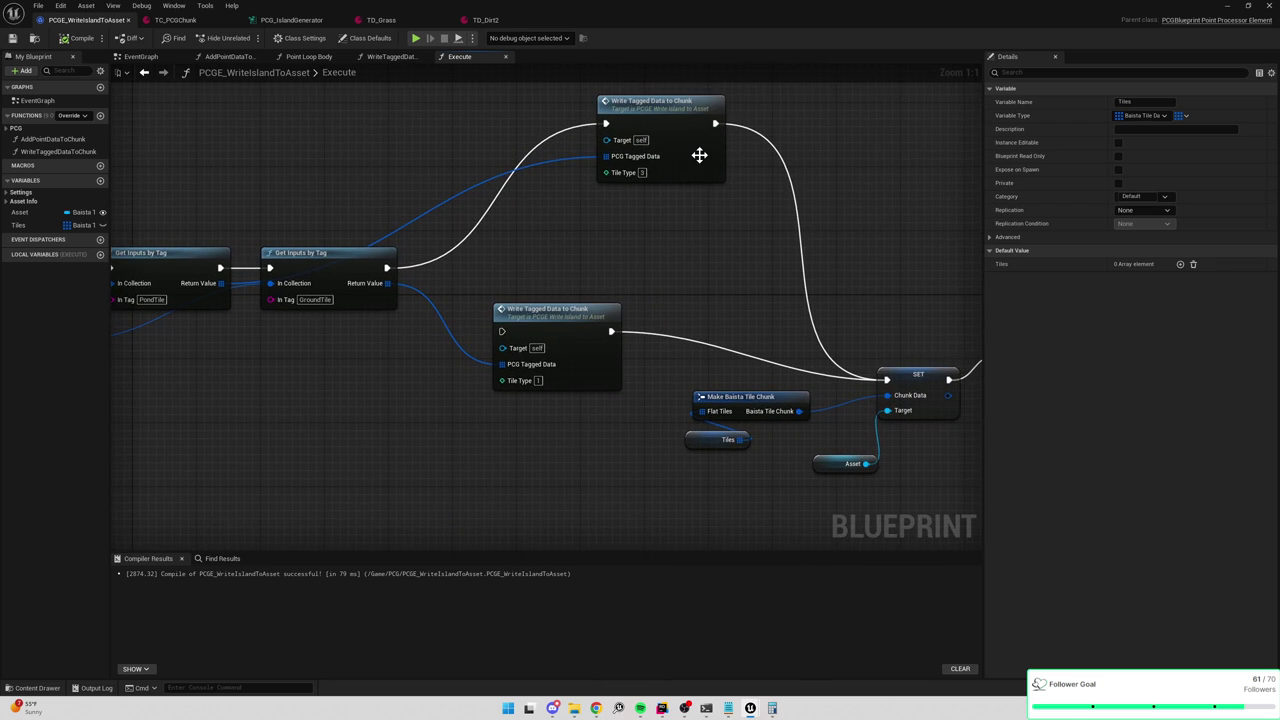
pyautogui.moveTo(699, 155)
pyautogui.mouseDown()
pyautogui.moveTo(694, 243)
pyautogui.moveTo(636, 246)
pyautogui.moveTo(757, 267)
pyautogui.mouseUp()
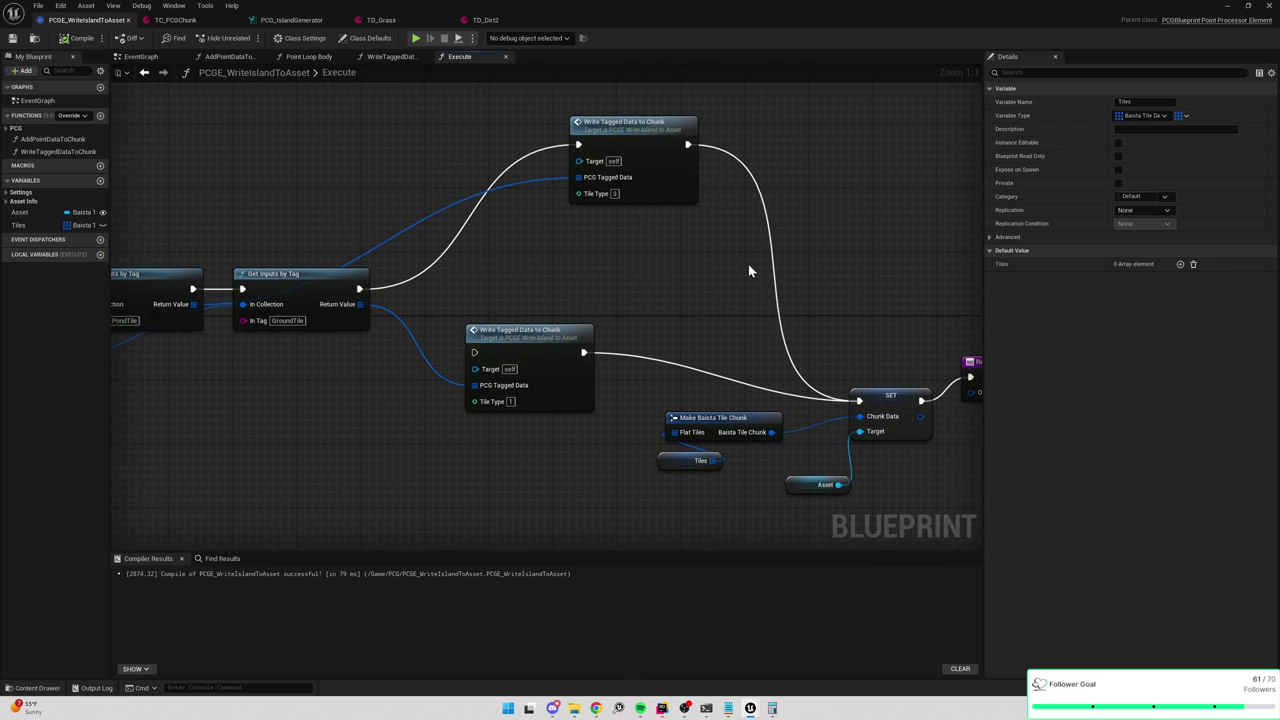
pyautogui.doubleClick(677, 192)
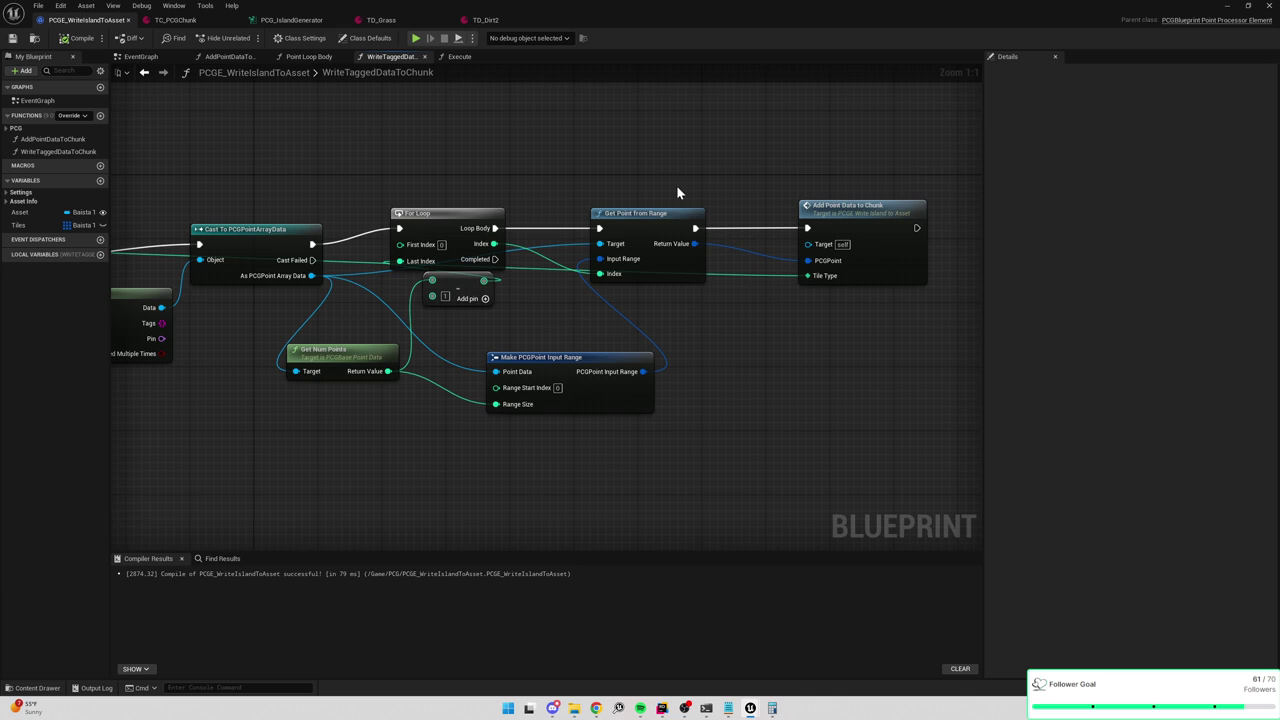
pyautogui.moveTo(600, 245)
pyautogui.mouseDown()
pyautogui.moveTo(466, 320)
pyautogui.moveTo(614, 357)
pyautogui.moveTo(428, 371)
pyautogui.mouseUp()
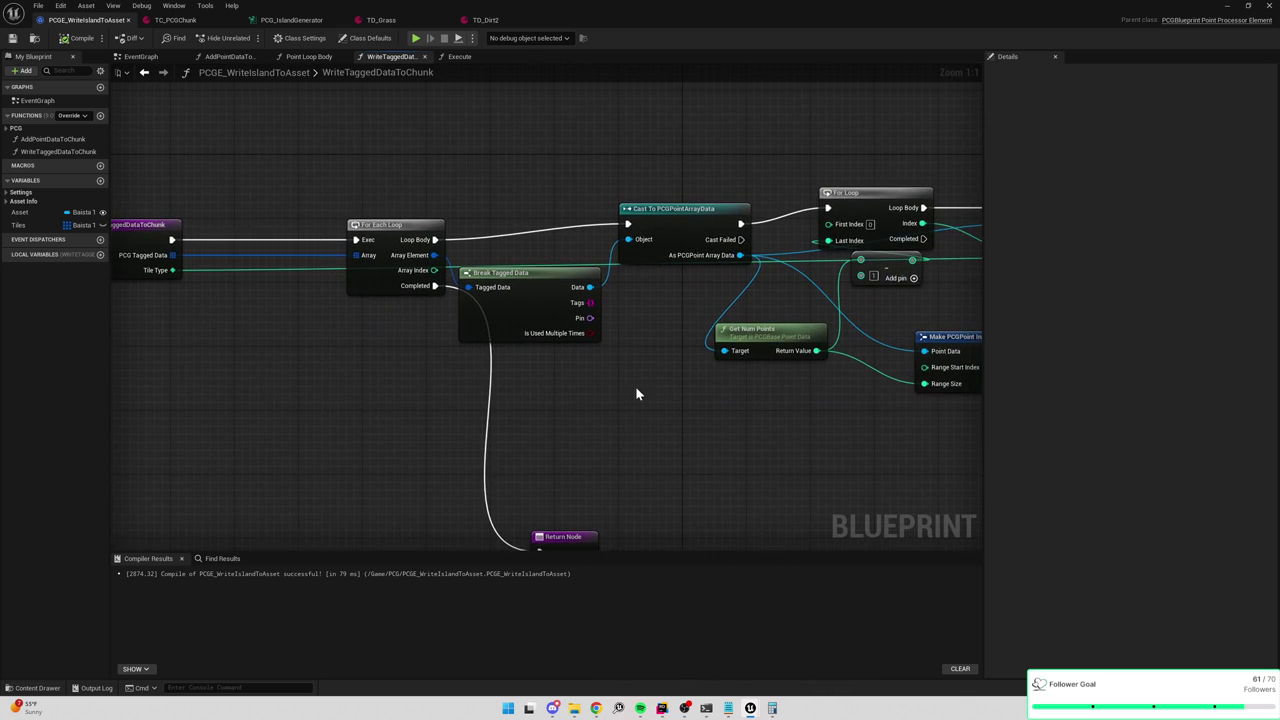
pyautogui.moveTo(631, 386); pyautogui.dragTo(520, 403)
pyautogui.moveTo(621, 283); pyautogui.dragTo(481, 287)
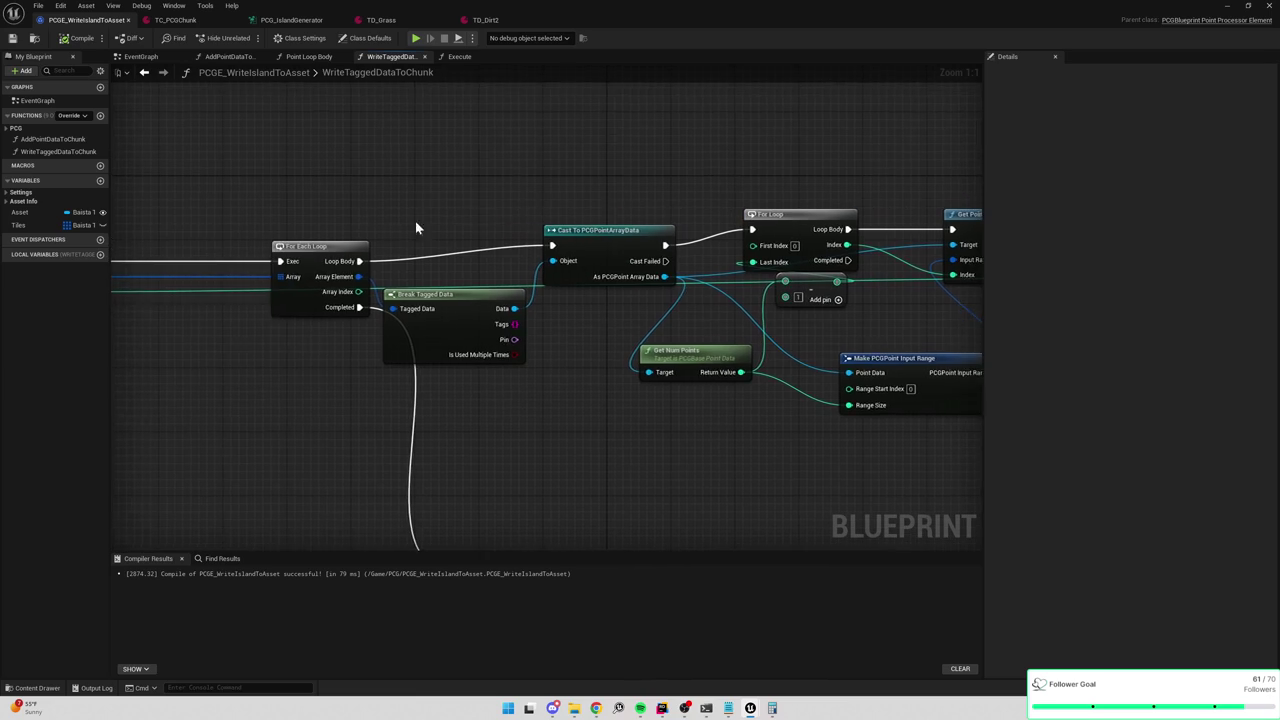
pyautogui.click(390, 268)
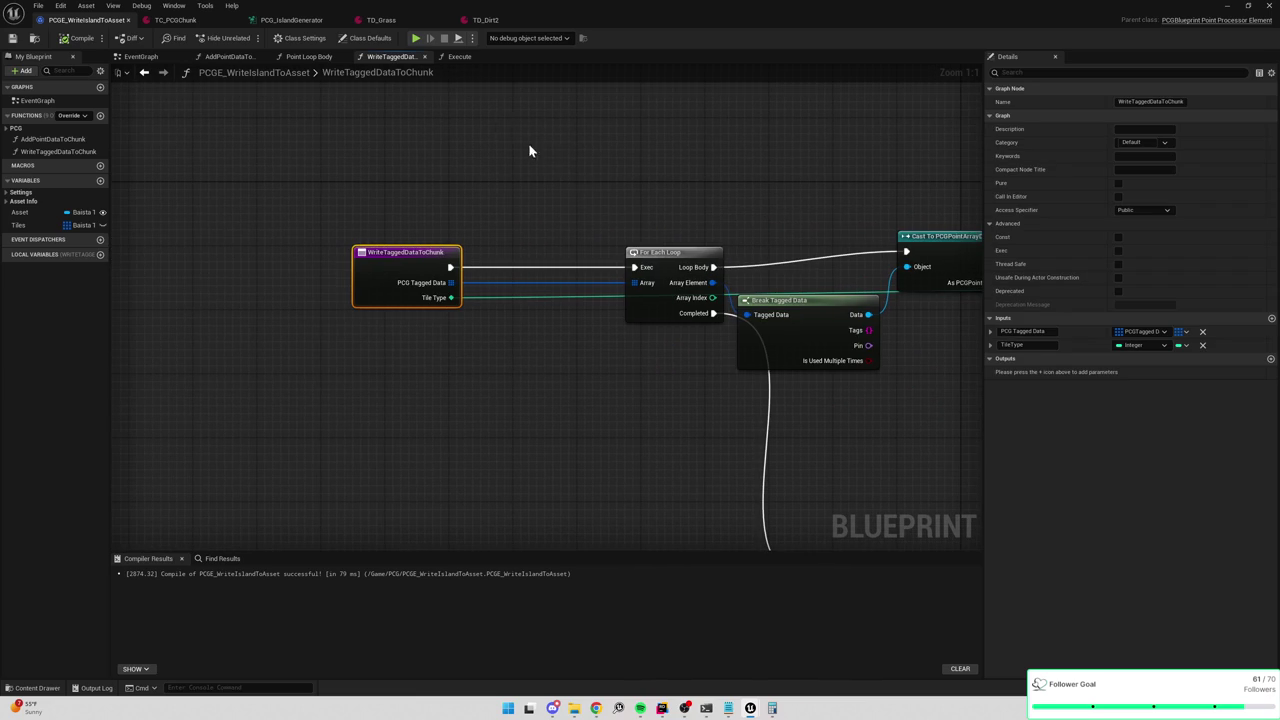
pyautogui.click(460, 58)
pyautogui.moveTo(490, 232)
pyautogui.mouseDown()
pyautogui.moveTo(1071, 163)
pyautogui.moveTo(805, 205)
pyautogui.mouseUp()
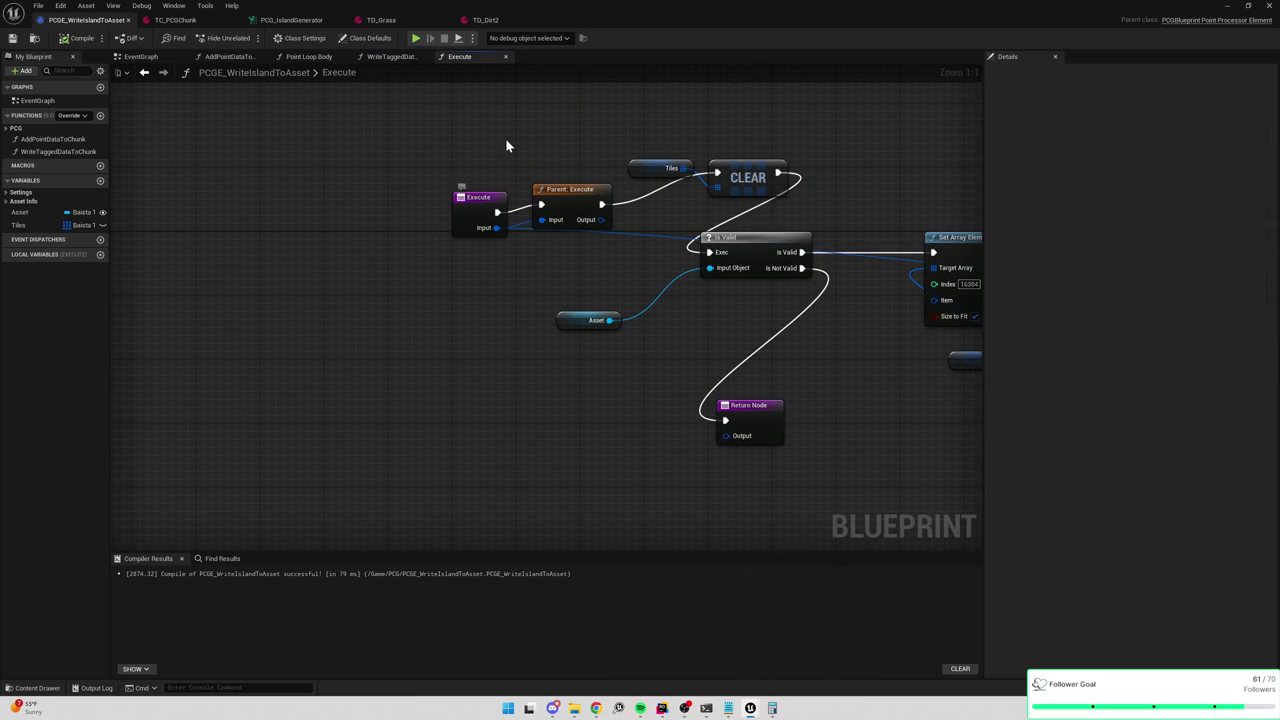
# In the blueprint's Class Defaults, add a custom input pin to the PCGE_WriteIslandToAsset element.
pyautogui.moveTo(558, 146); pyautogui.dragTo(485, 190)
pyautogui.click(365, 38)
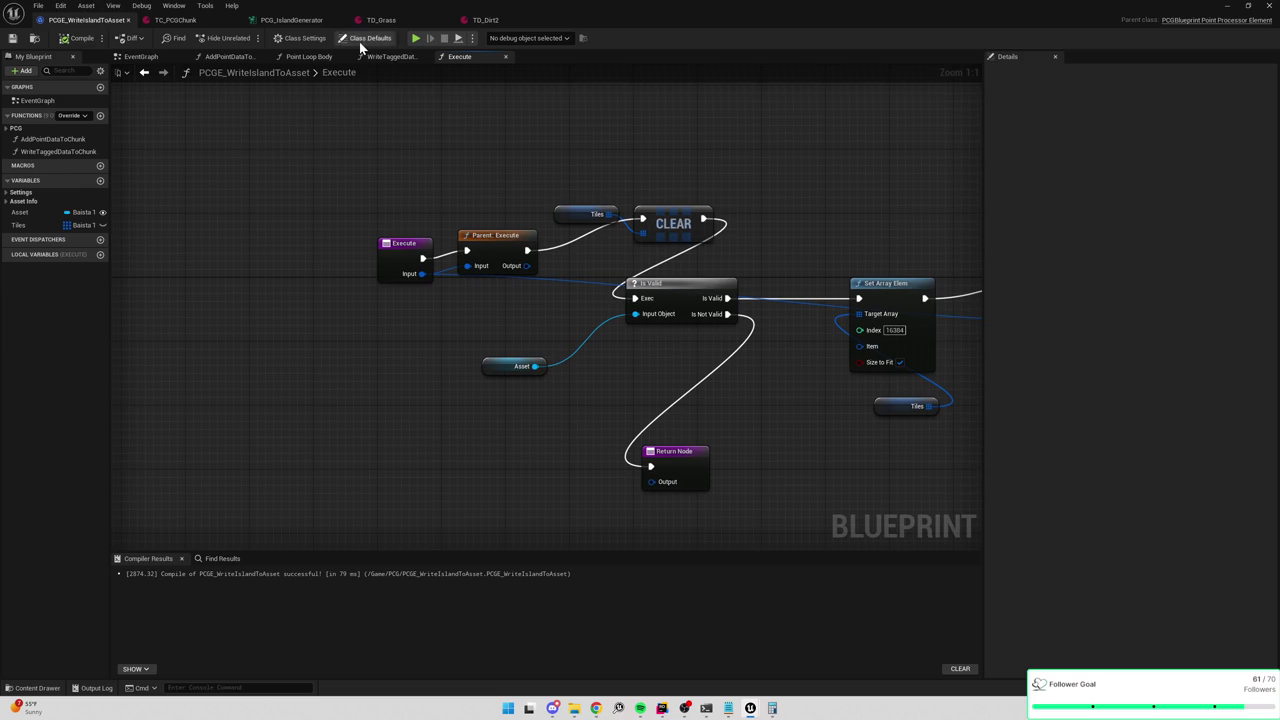
pyautogui.click(988, 115)
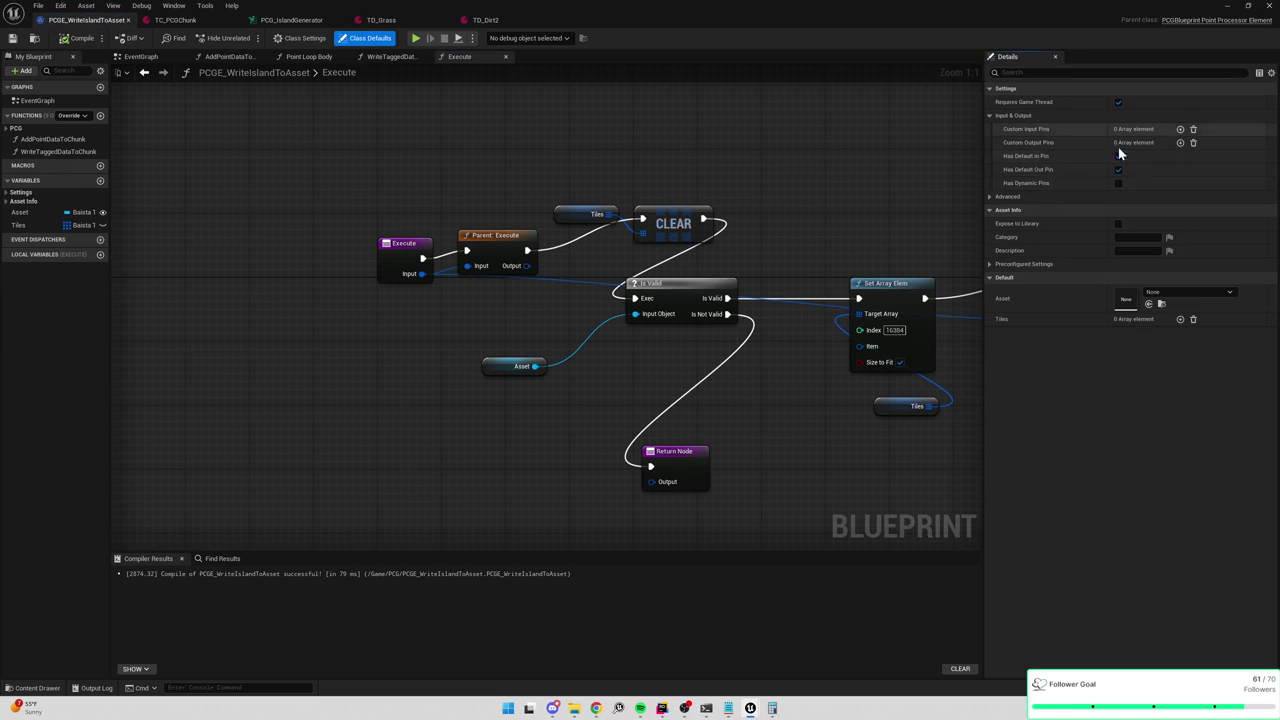
pyautogui.moveTo(1034, 186)
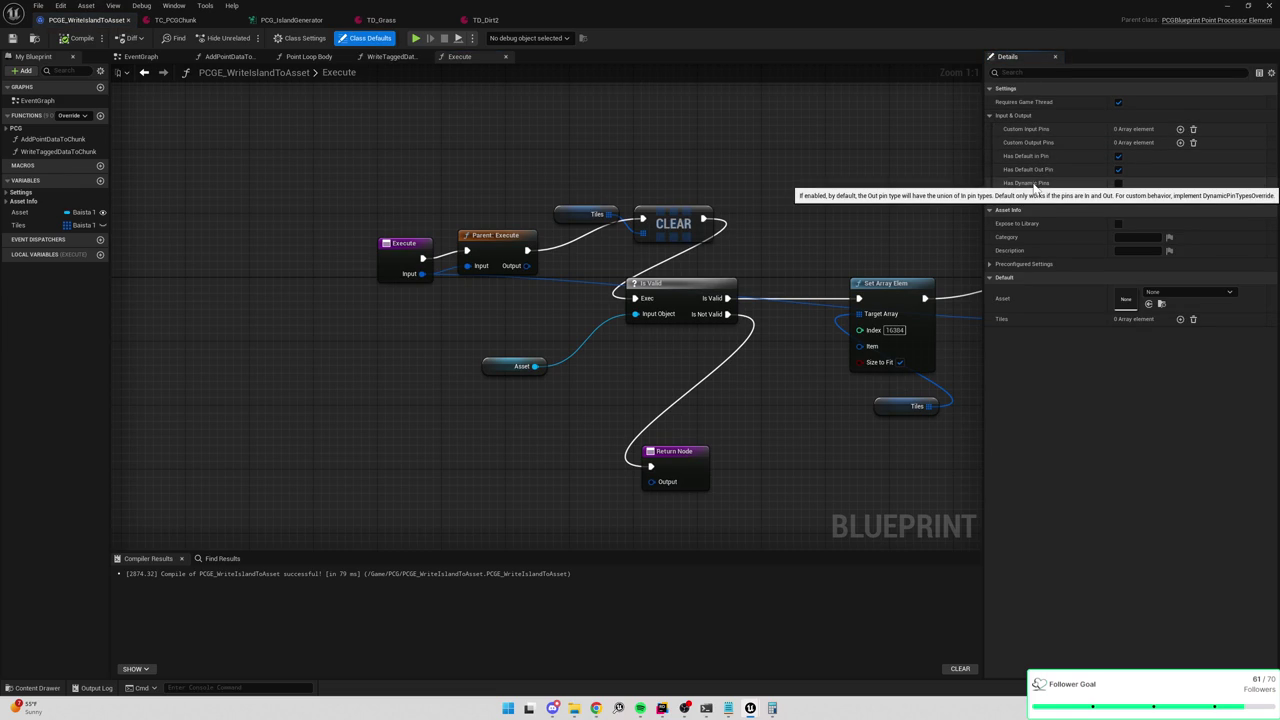
pyautogui.click(1180, 129)
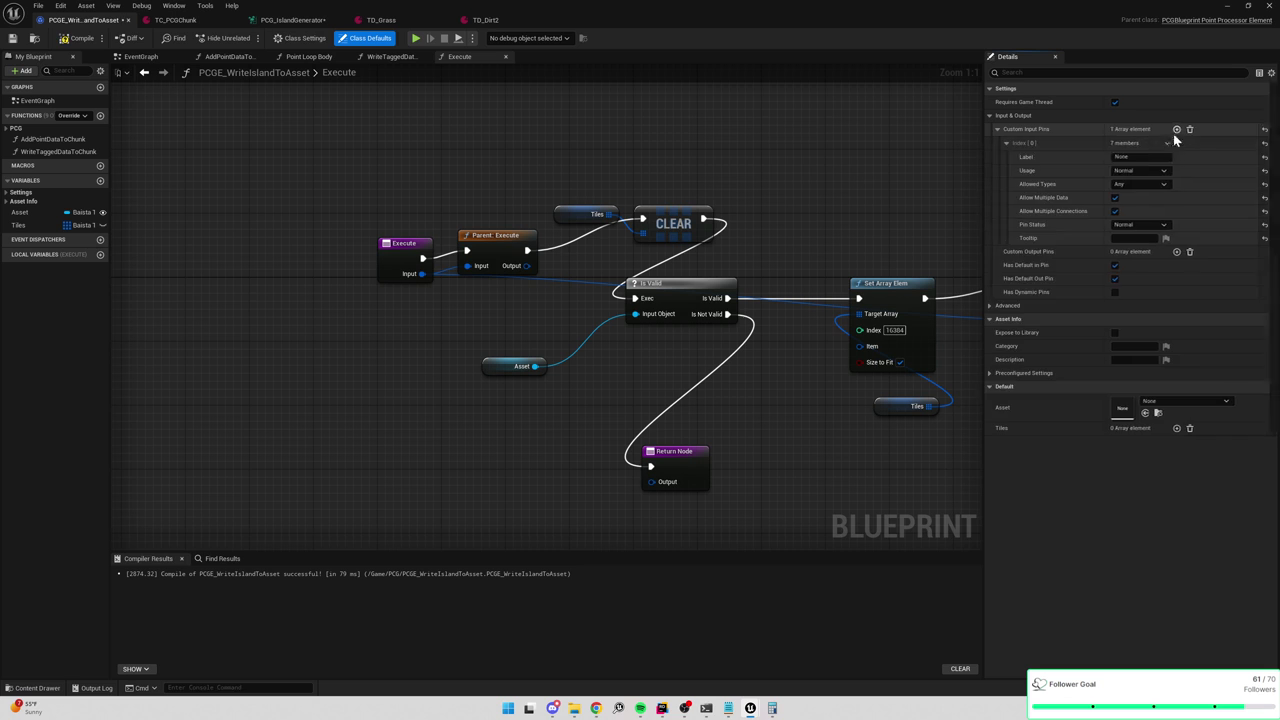
# Disable the default input pin, restrict the new pin to Spatial, label it Tiles, then compile and save.
pyautogui.click(1118, 266)
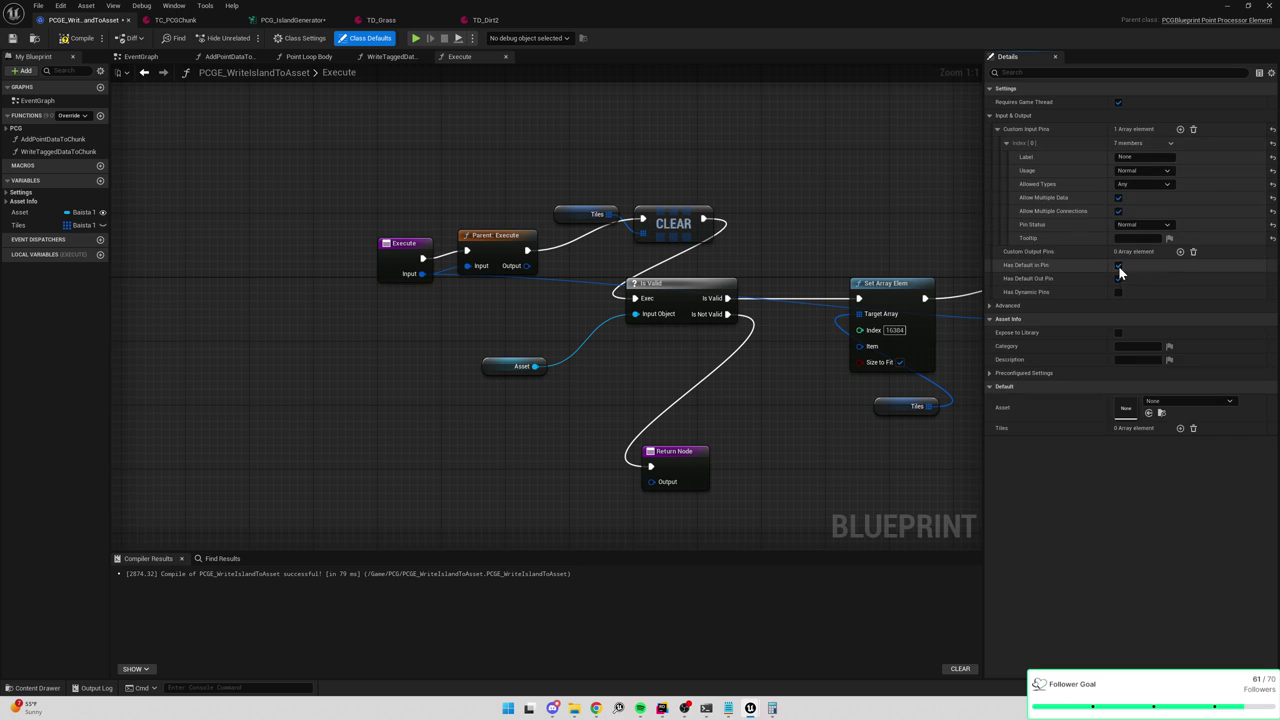
pyautogui.click(1140, 184)
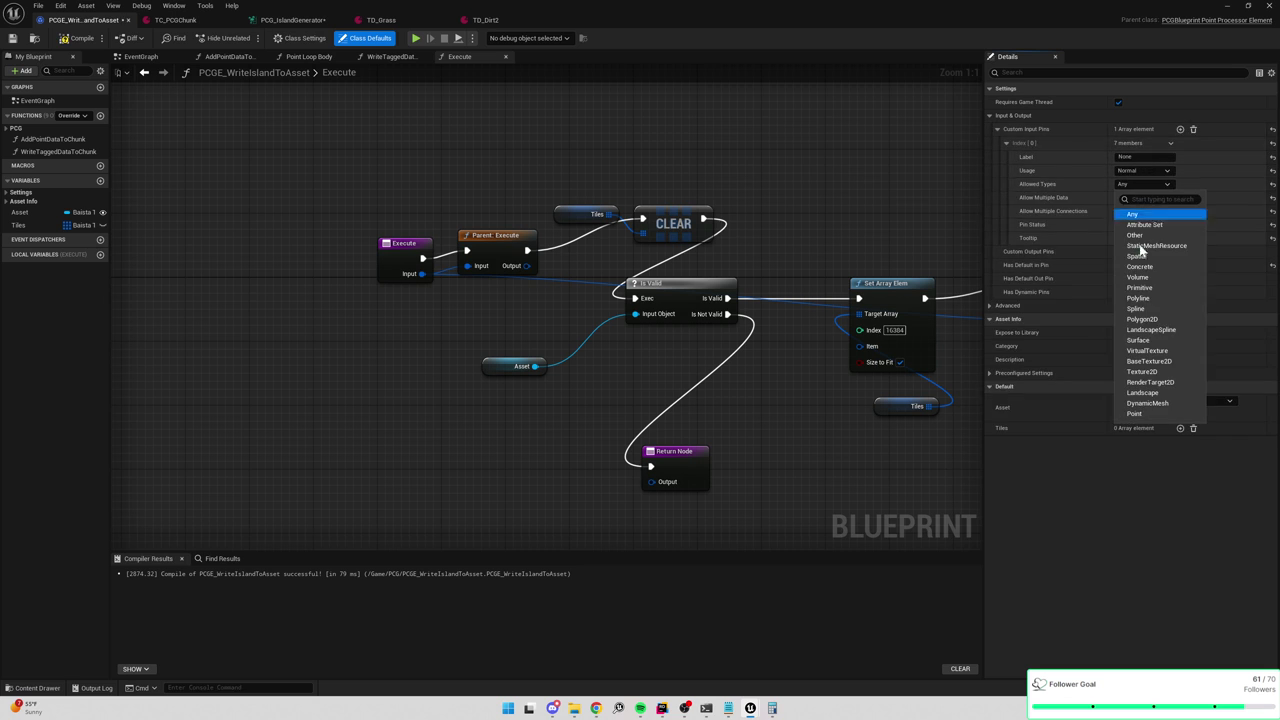
pyautogui.click(1157, 262)
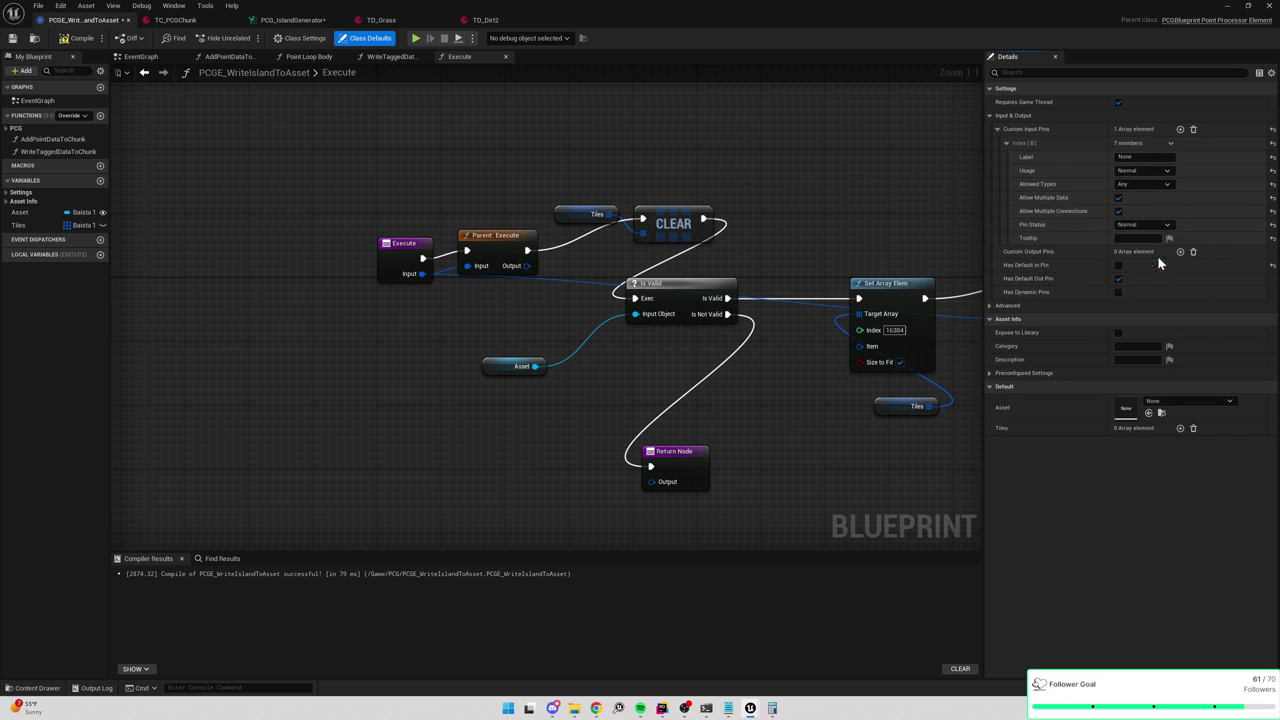
pyautogui.click(1136, 182)
pyautogui.click(1136, 184)
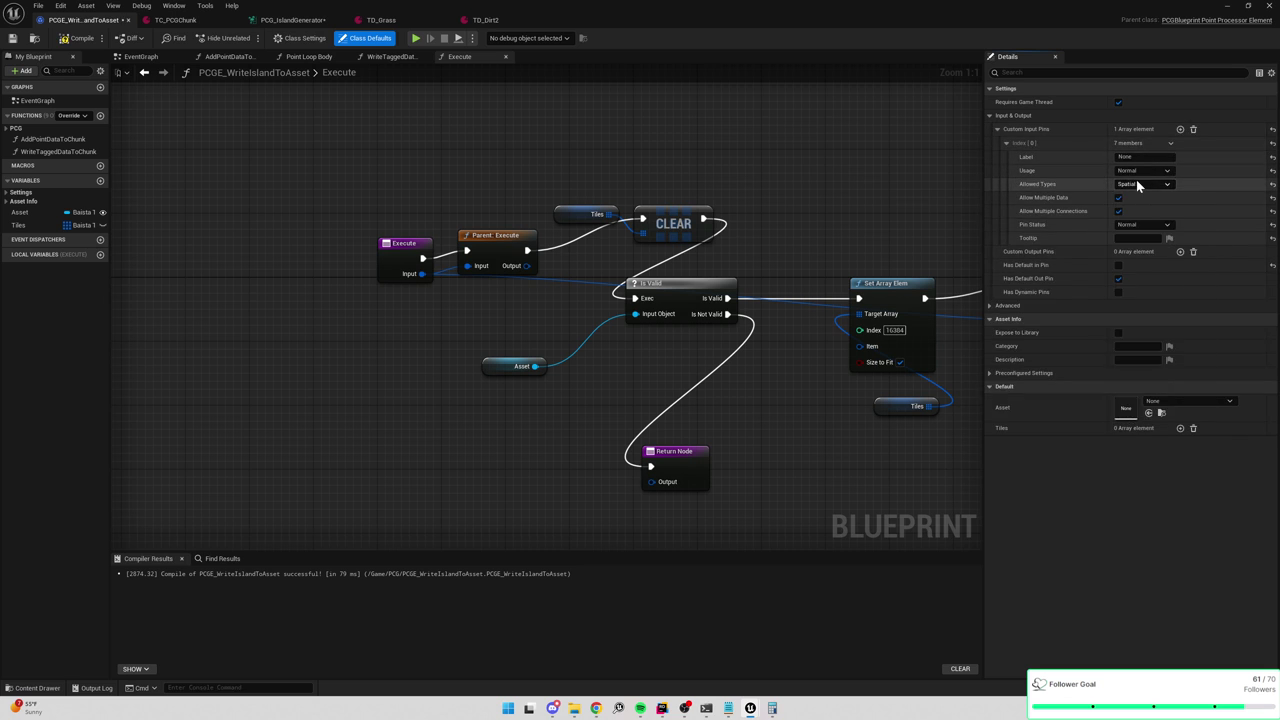
pyautogui.click(1128, 157)
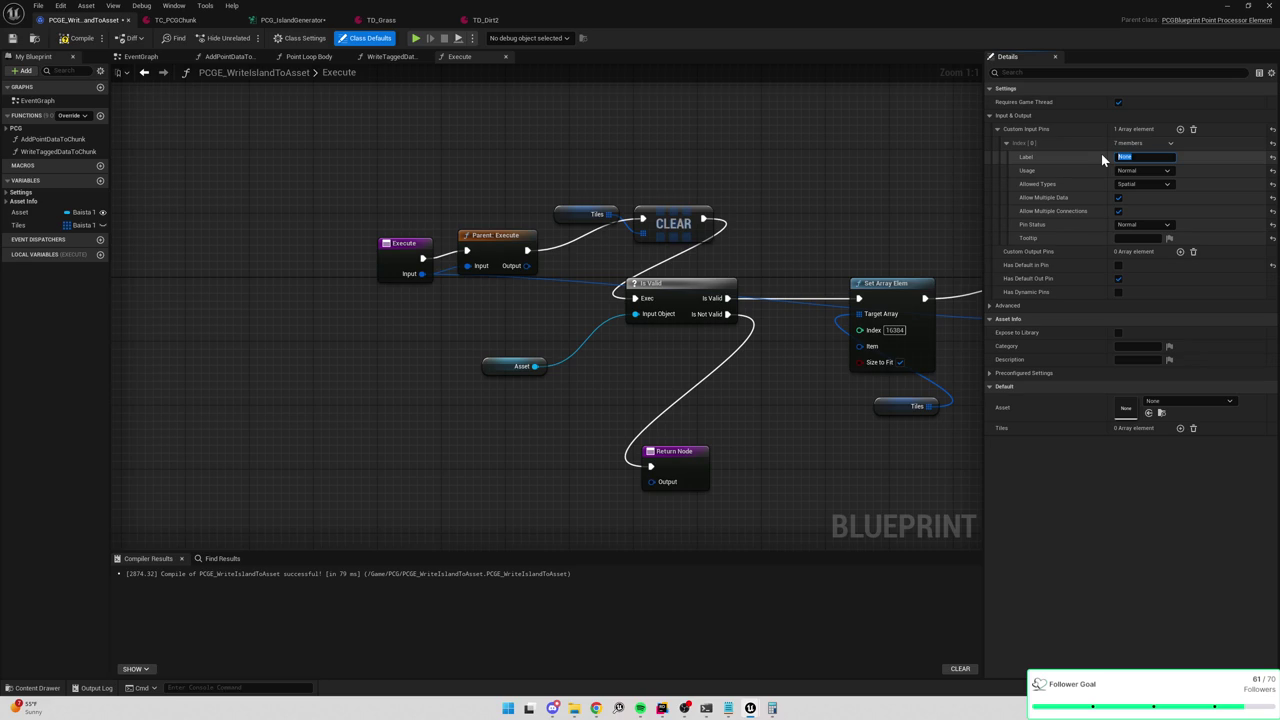
pyautogui.write('Tiles')
pyautogui.press('Return')
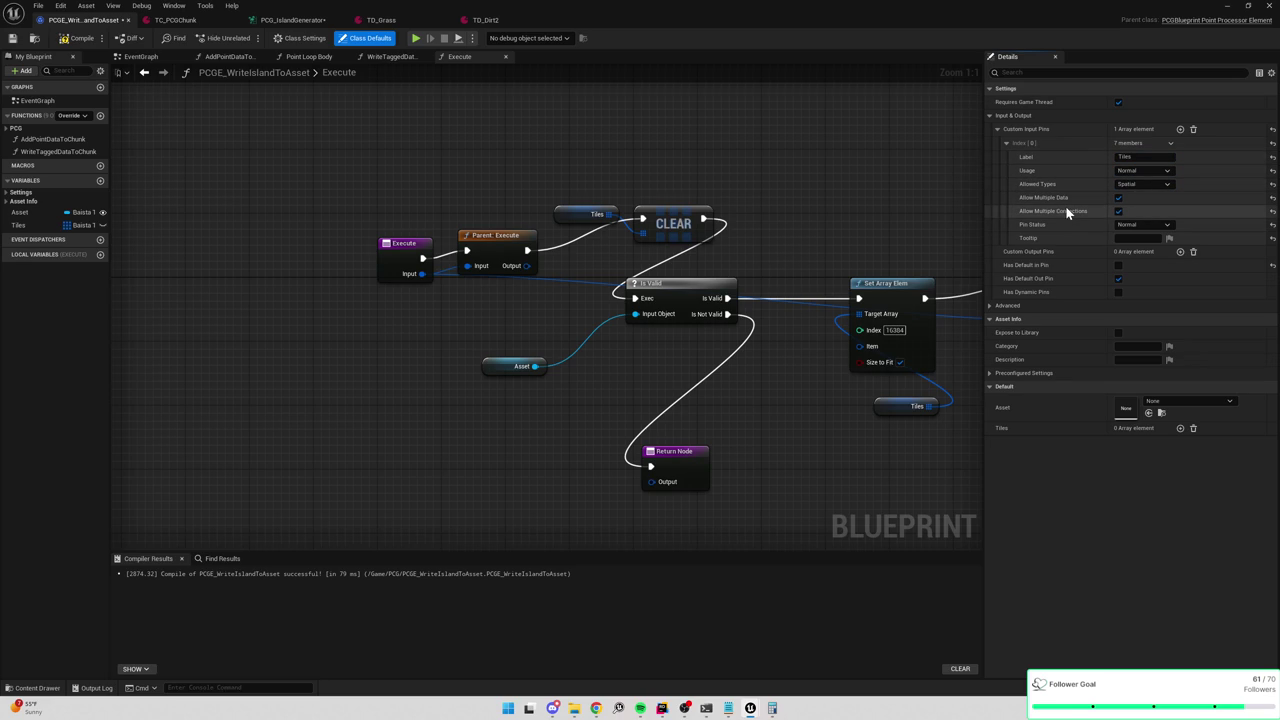
pyautogui.click(82, 38)
pyautogui.click(12, 38)
# In PCG_IslandGenerator, wire the Add output into the Tiles pin, force regenerate, and check TC_PCGChunk.
pyautogui.click(302, 20)
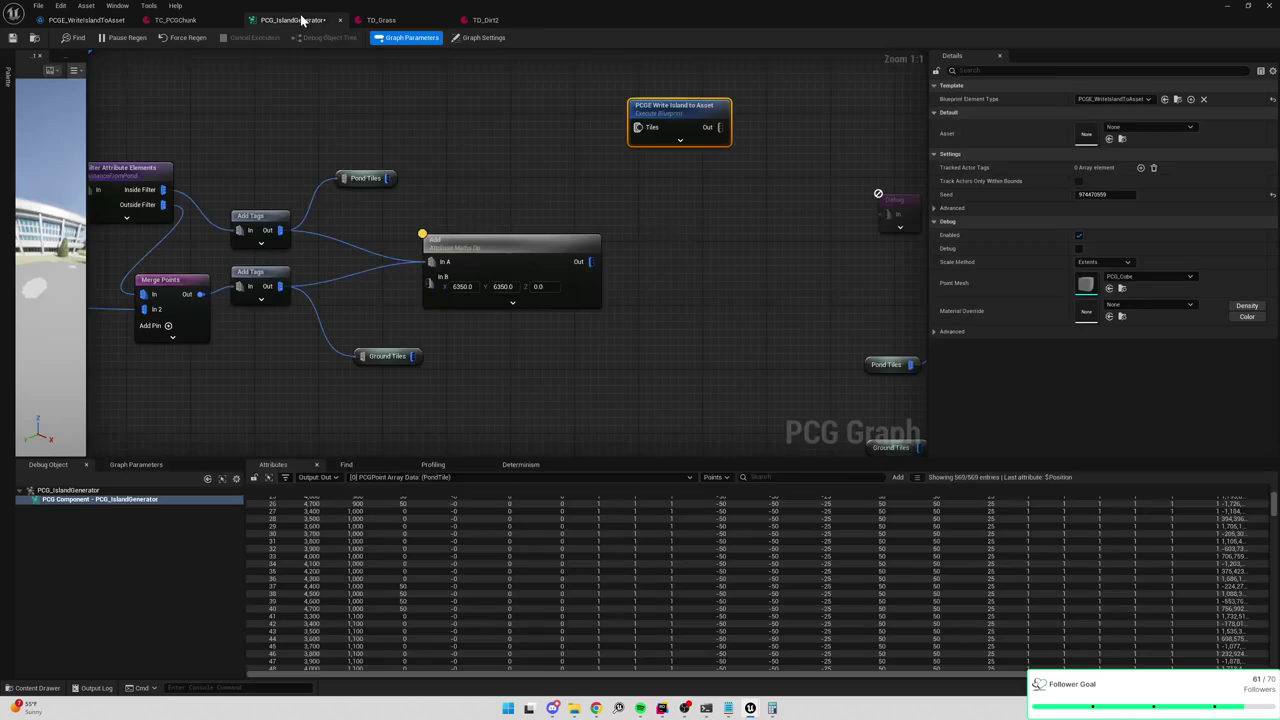
pyautogui.moveTo(590, 261); pyautogui.dragTo(638, 127)
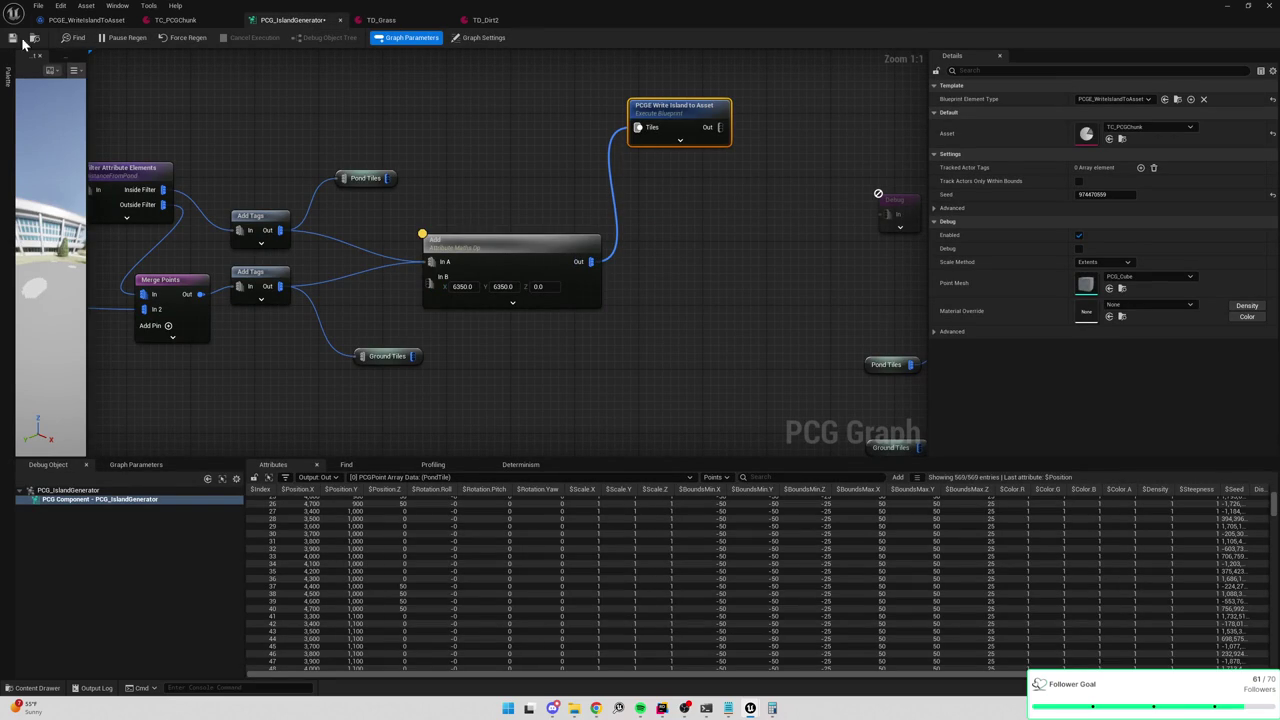
pyautogui.click(185, 40)
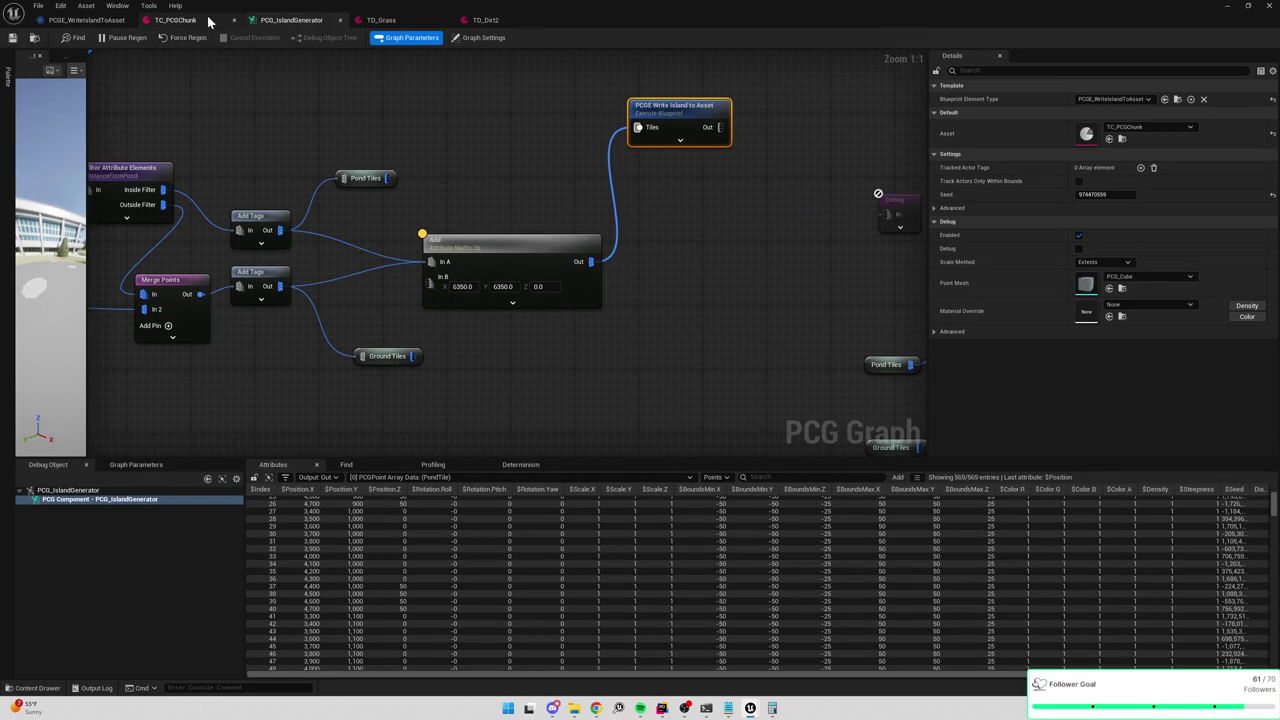
pyautogui.click(180, 20)
pyautogui.click(90, 19)
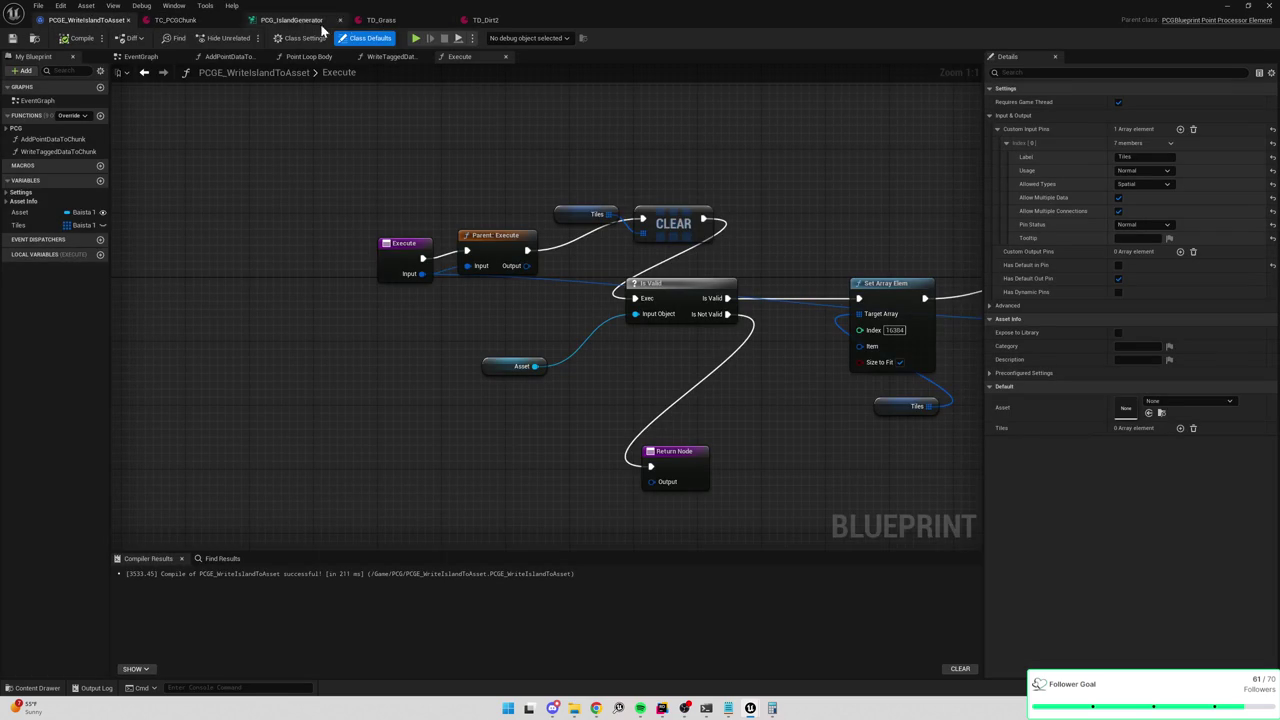
pyautogui.click(170, 21)
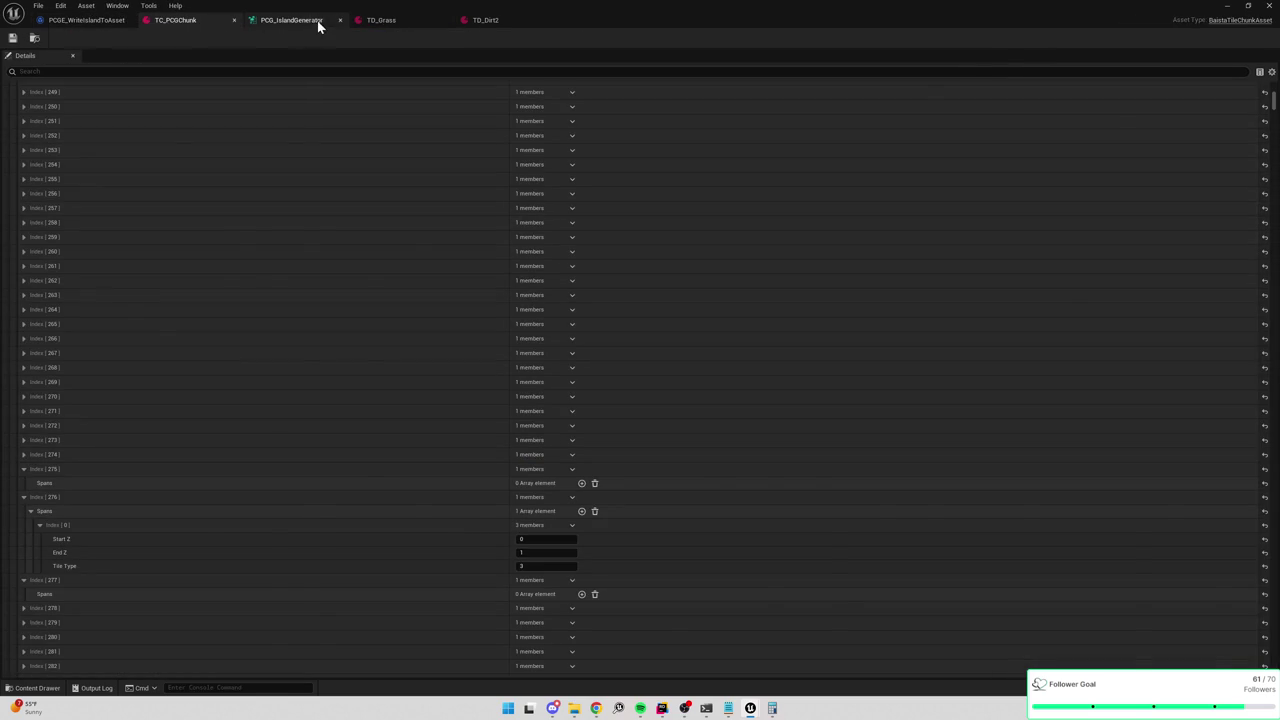
# Back in PCGE_WriteIslandToAsset, open the WriteTaggedDataToChunk function from its call node.
pyautogui.click(318, 21)
pyautogui.click(70, 22)
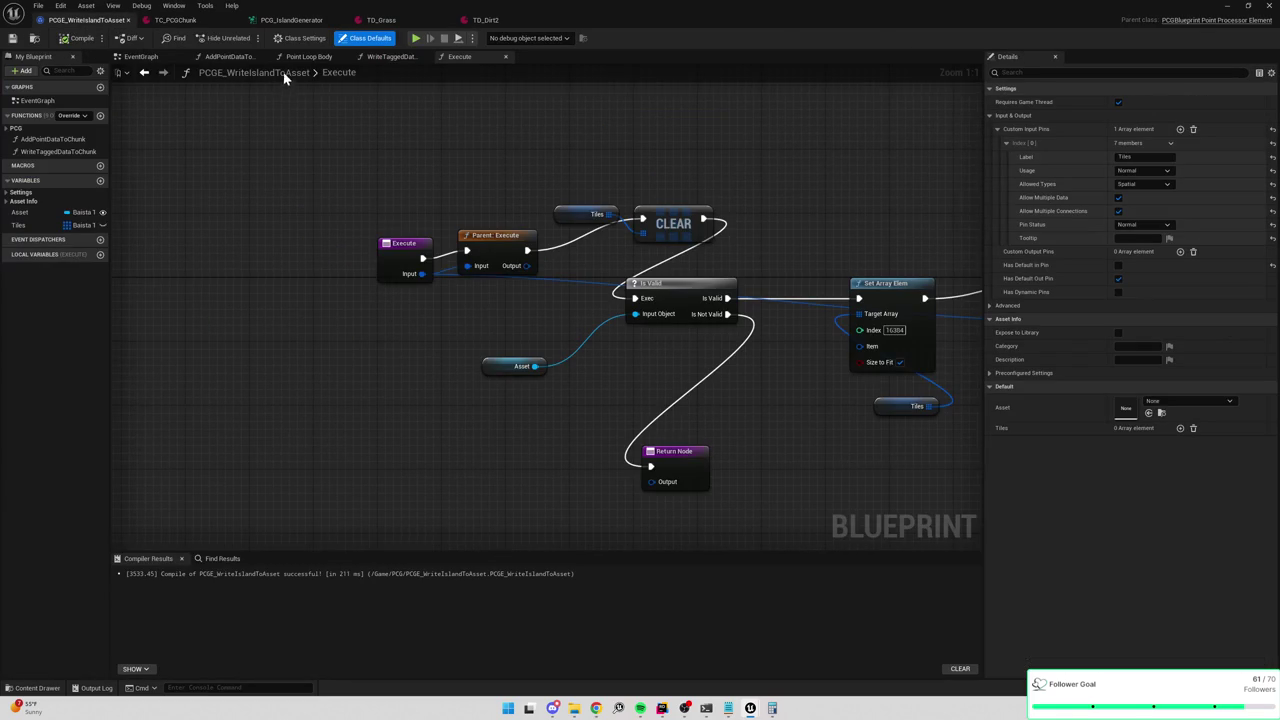
pyautogui.scroll(-5, 533, 223)
pyautogui.scroll(2, 533, 223)
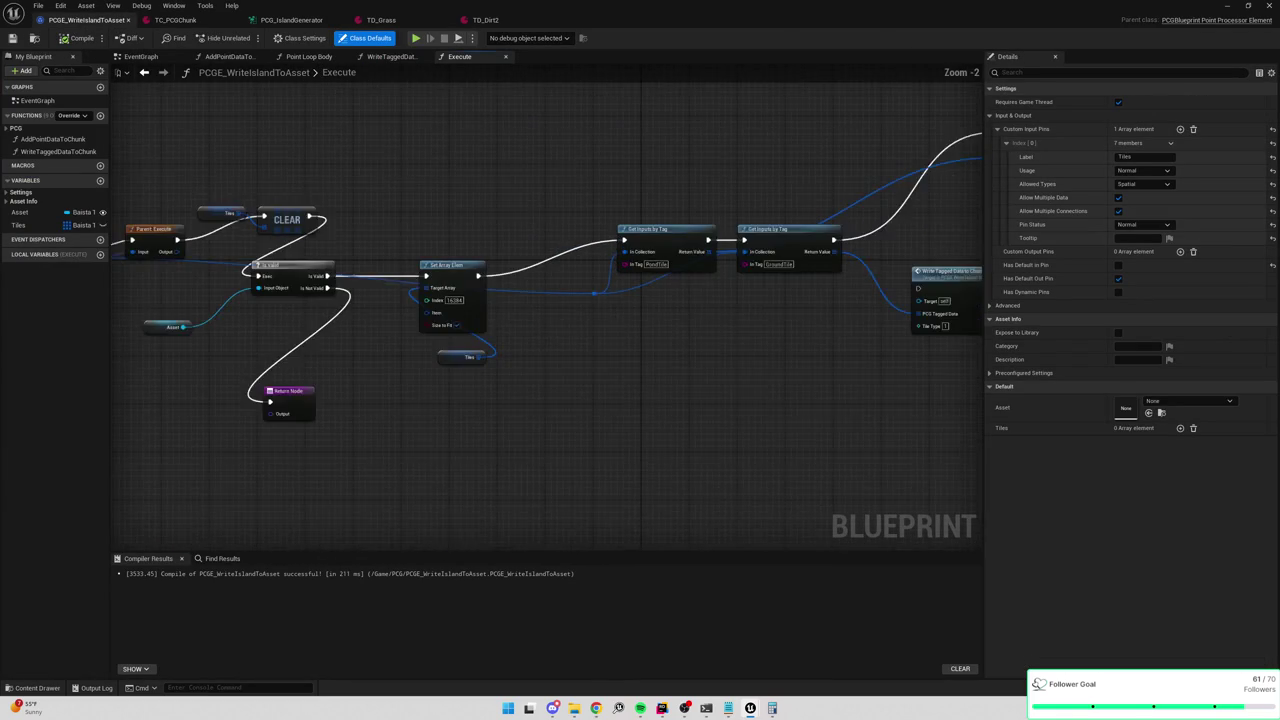
pyautogui.click(807, 166)
pyautogui.doubleClick(807, 166)
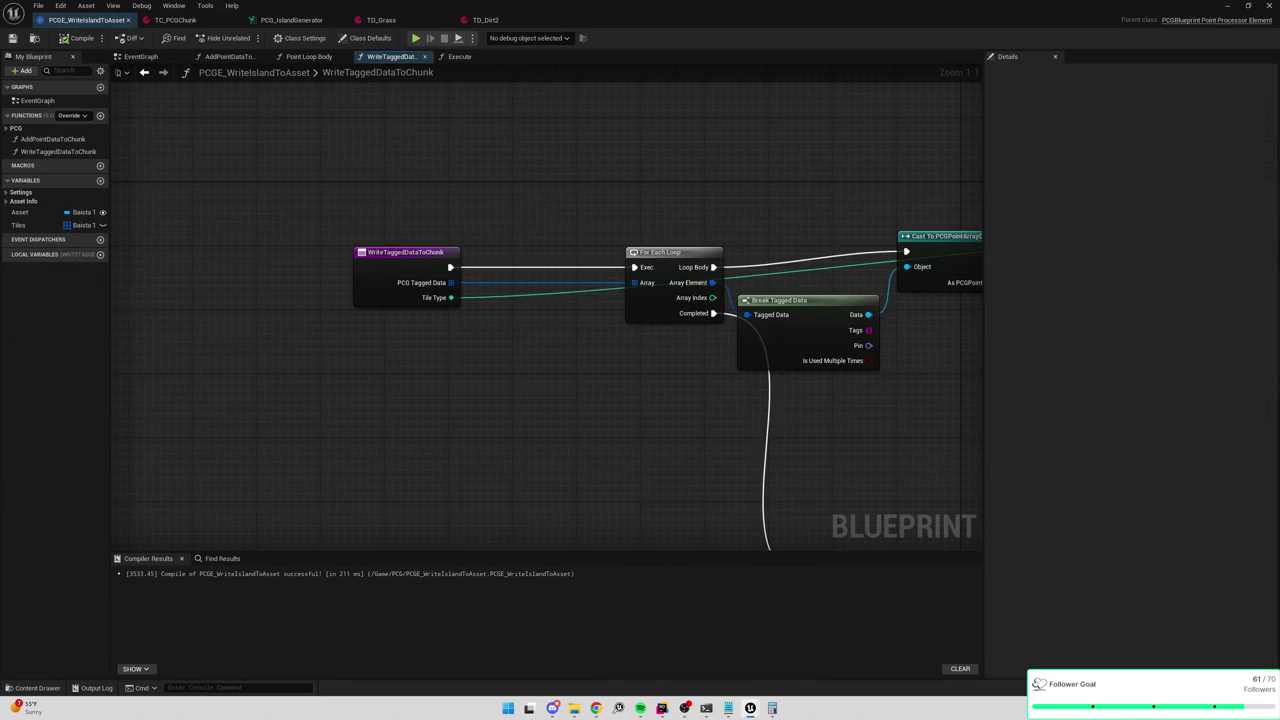
# Put a breakpoint on the Cast To PCGPointArrayData node and force regenerate to hit it.
pyautogui.rightClick(543, 219)
pyautogui.click(598, 437)
pyautogui.click(290, 20)
pyautogui.click(184, 40)
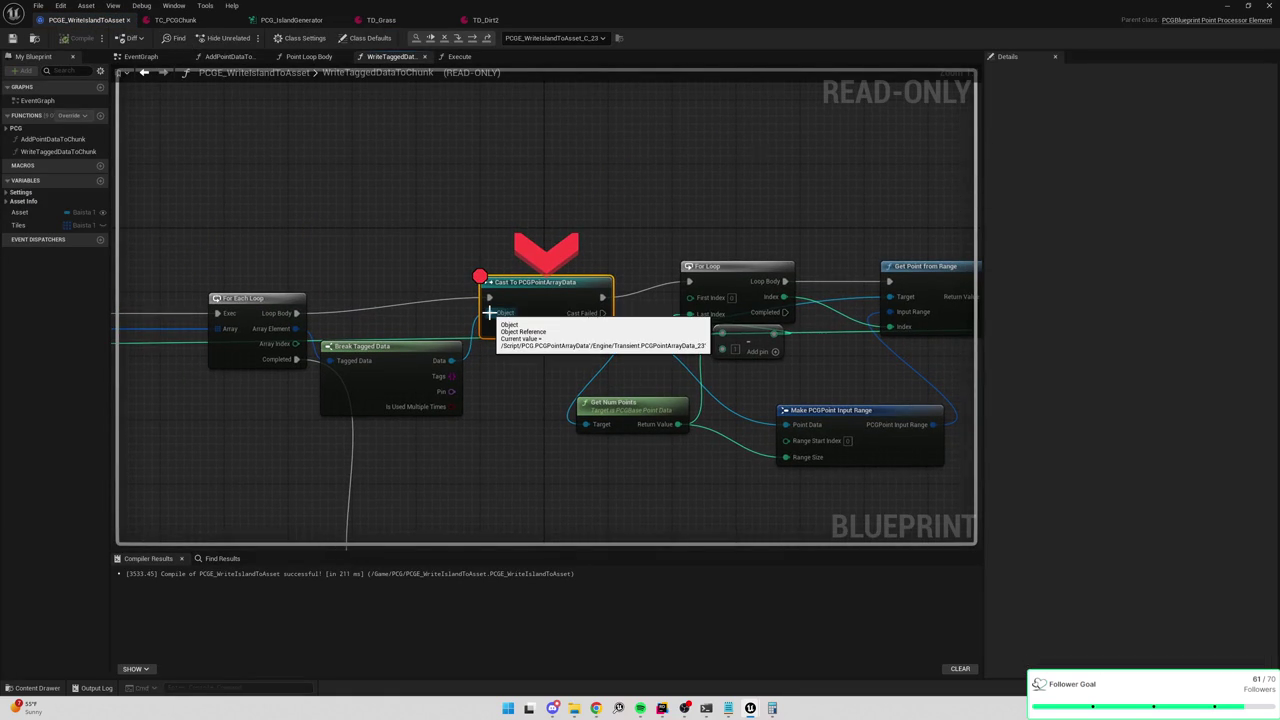
pyautogui.moveTo(449, 363)
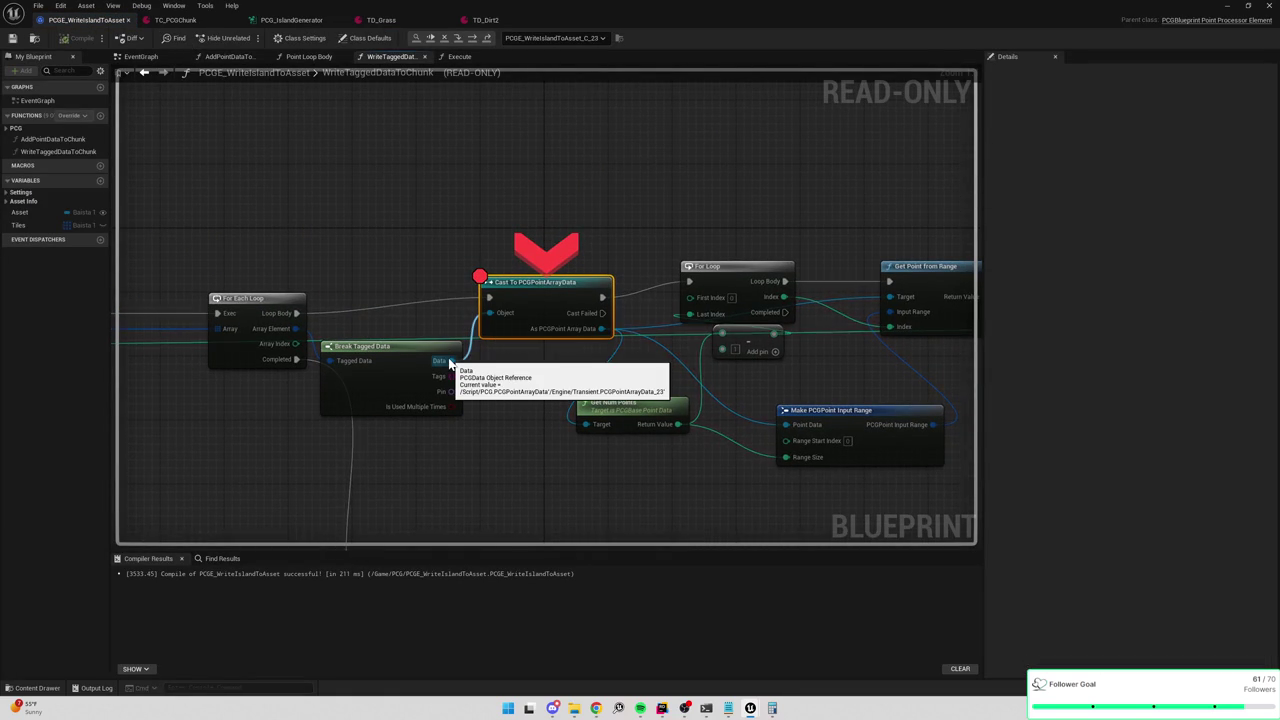
# Remove the Cast node's breakpoint and resume execution.
pyautogui.rightClick(543, 303)
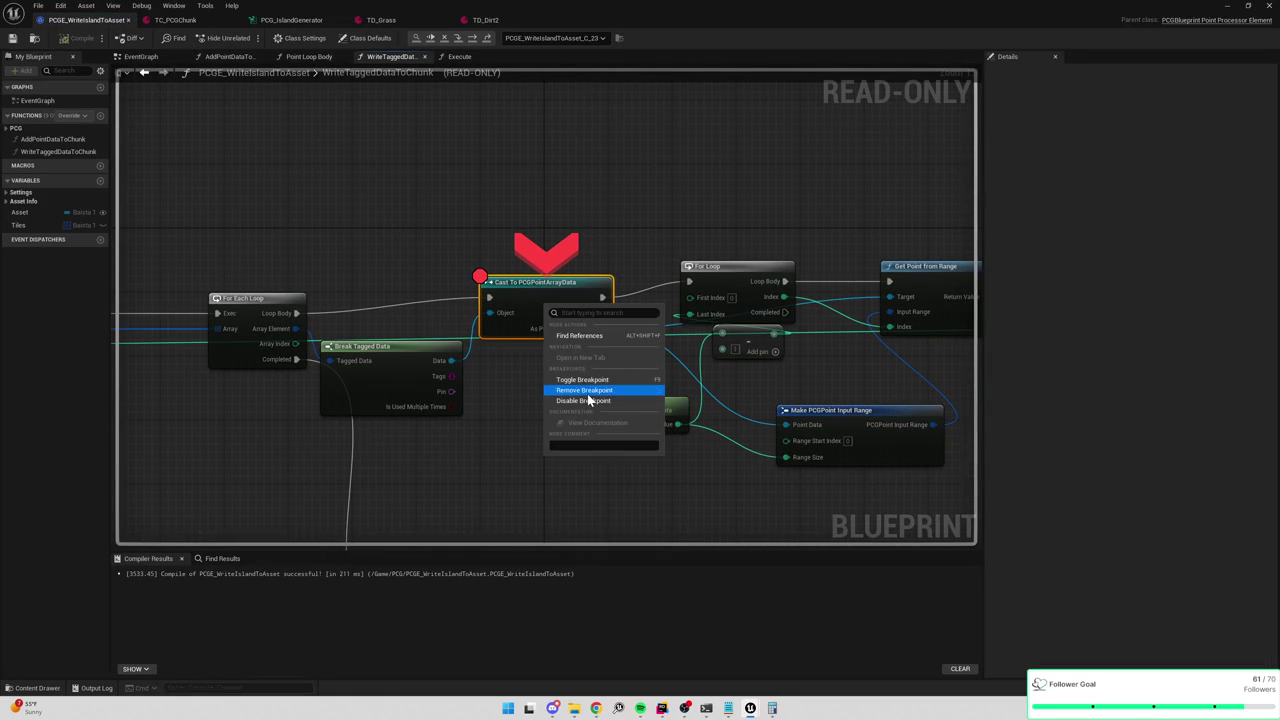
pyautogui.click(586, 390)
pyautogui.click(433, 38)
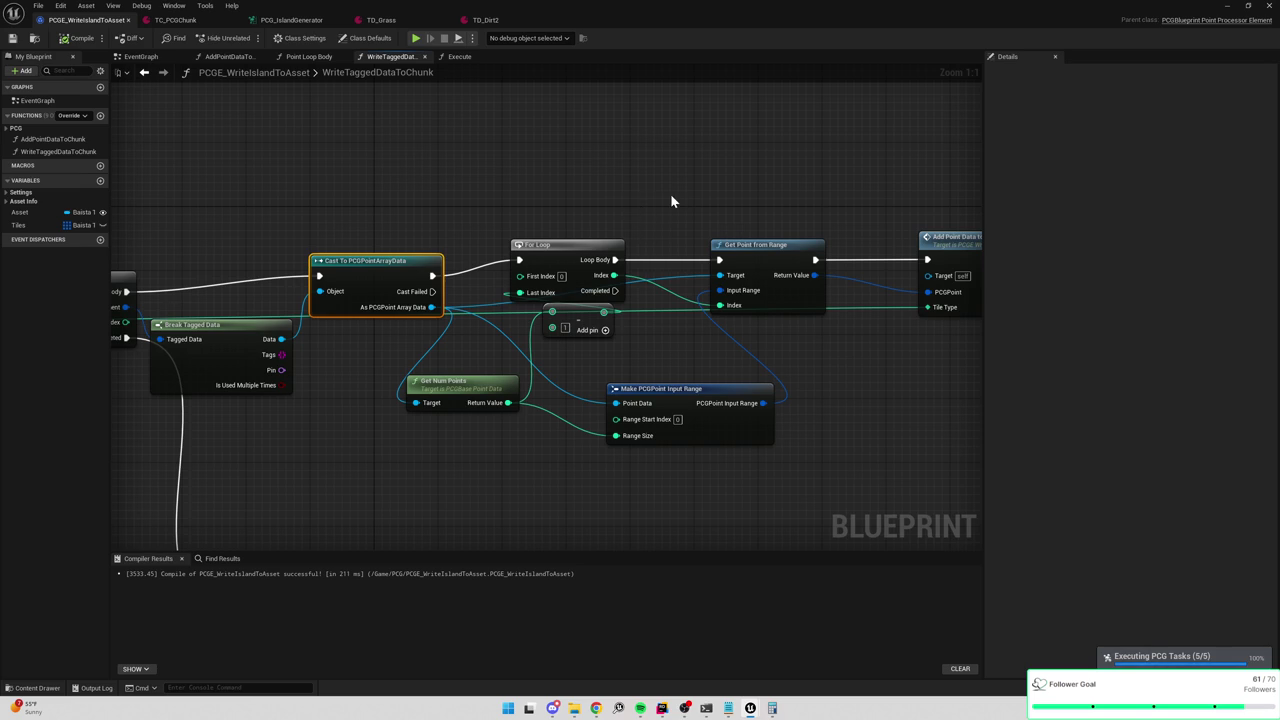
pyautogui.moveTo(670, 200); pyautogui.dragTo(571, 200)
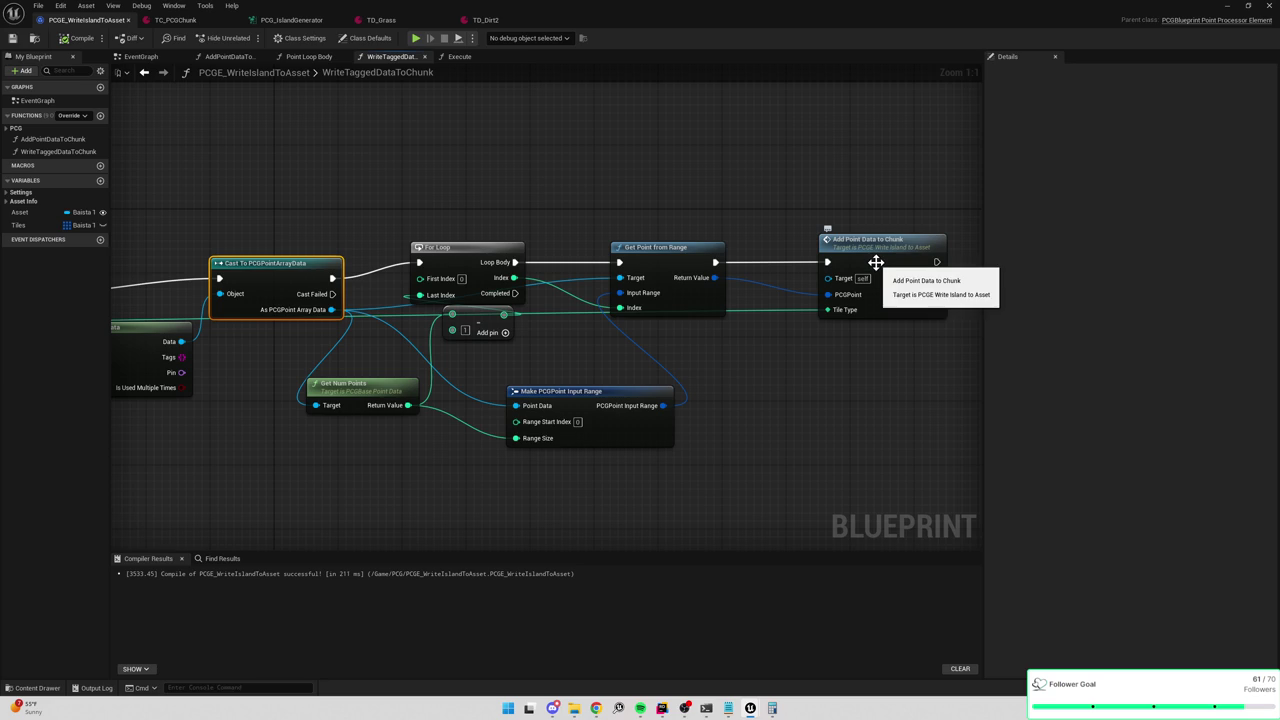
# In the AddPointDataToChunk function, add a Print String node.
pyautogui.doubleClick(875, 262)
pyautogui.moveTo(698, 207)
pyautogui.mouseDown()
pyautogui.moveTo(797, 223)
pyautogui.moveTo(606, 243)
pyautogui.mouseUp()
pyautogui.rightClick(689, 146)
pyautogui.write('print')
pyautogui.press('Return')
# Feed the divided location vector into Print String and route execution through it to Set Array Elem.
pyautogui.moveTo(630, 290); pyautogui.dragTo(692, 179)
pyautogui.scroll(-1, 528, 190)
pyautogui.moveTo(171, 211); pyautogui.dragTo(241, 208)
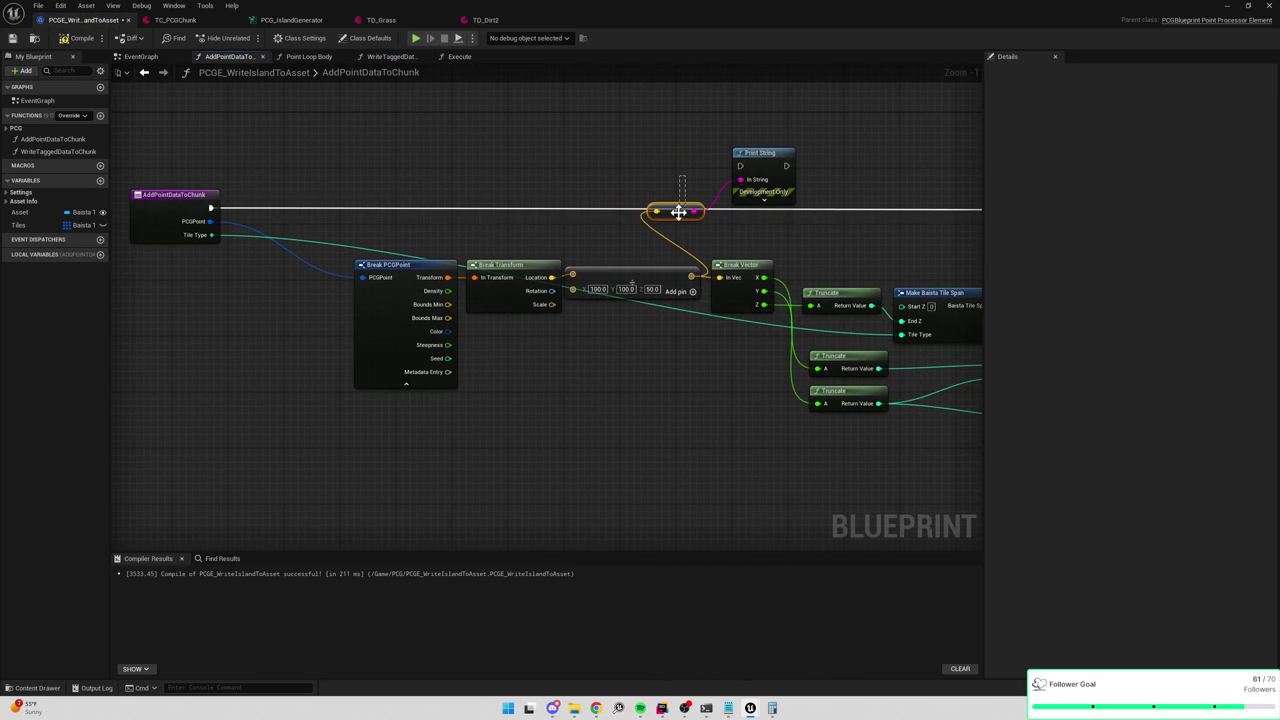
pyautogui.moveTo(210, 208); pyautogui.dragTo(740, 167)
pyautogui.moveTo(499, 179)
pyautogui.mouseDown()
pyautogui.moveTo(954, 243)
pyautogui.moveTo(886, 242)
pyautogui.mouseUp()
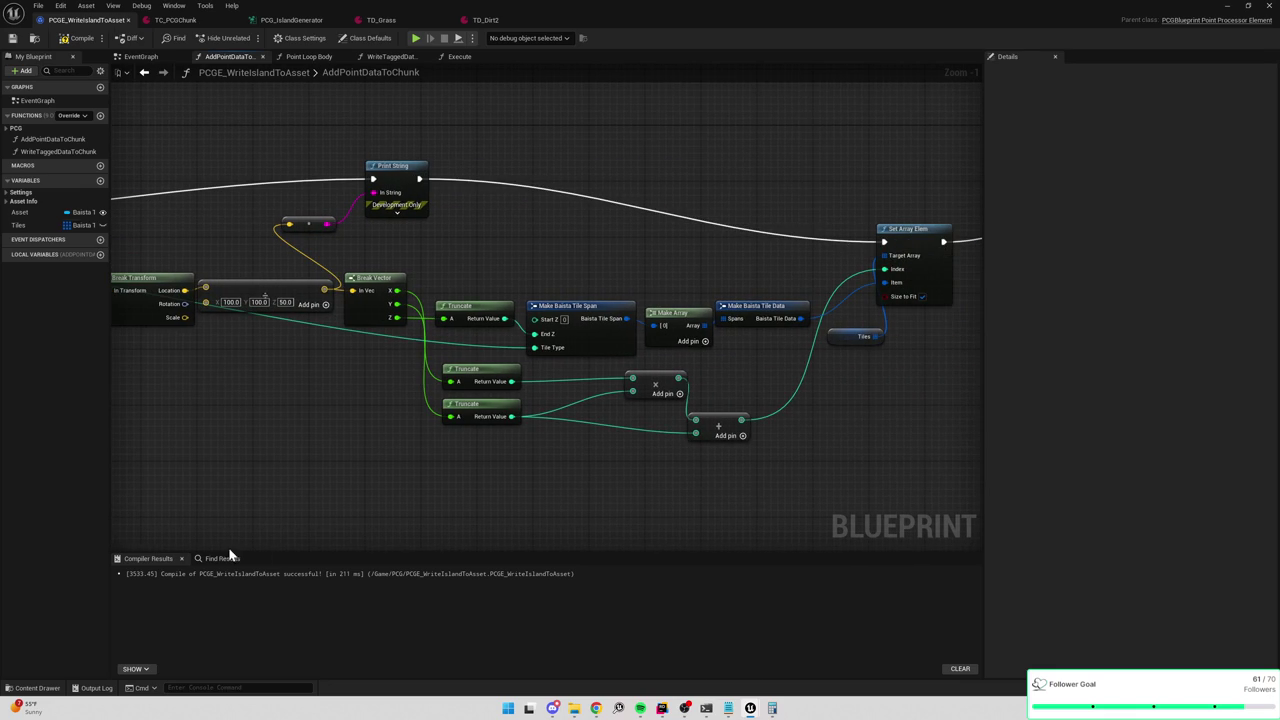
pyautogui.click(97, 688)
# Clear the output log, recompile PCGE_WriteIslandToAsset, and read the printed tile coordinates.
pyautogui.rightClick(272, 566)
pyautogui.click(300, 576)
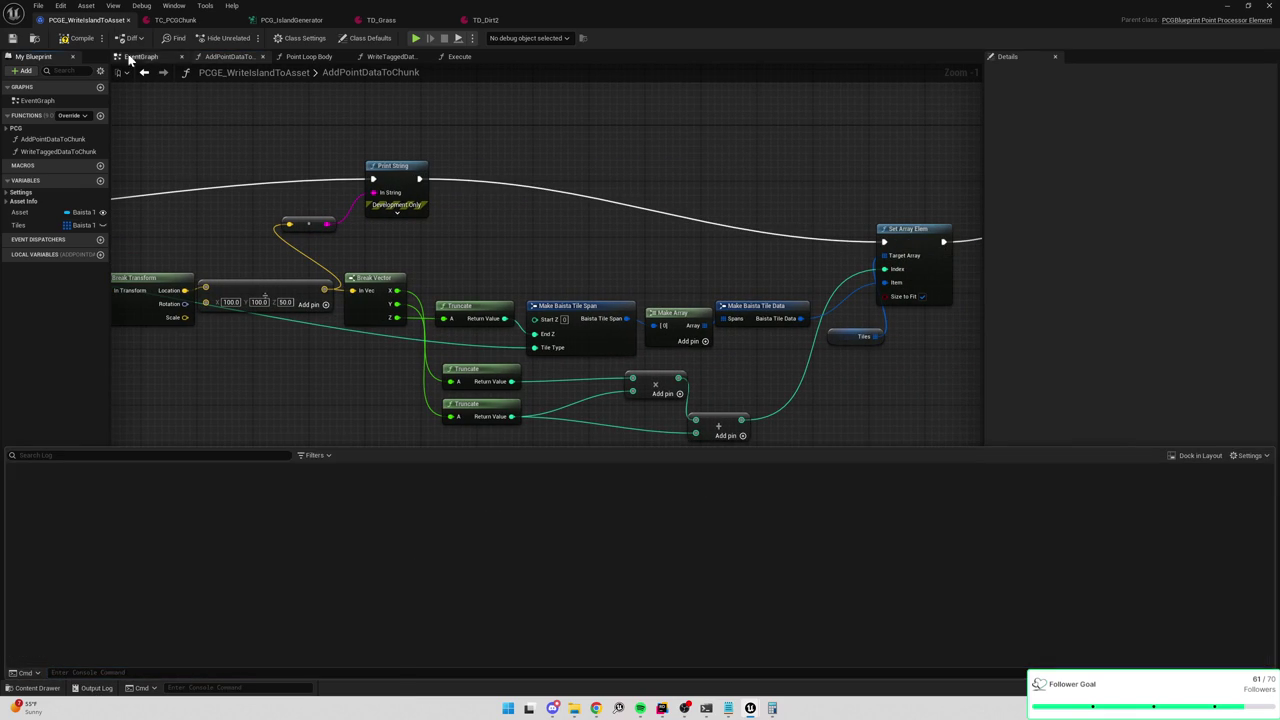
pyautogui.click(61, 44)
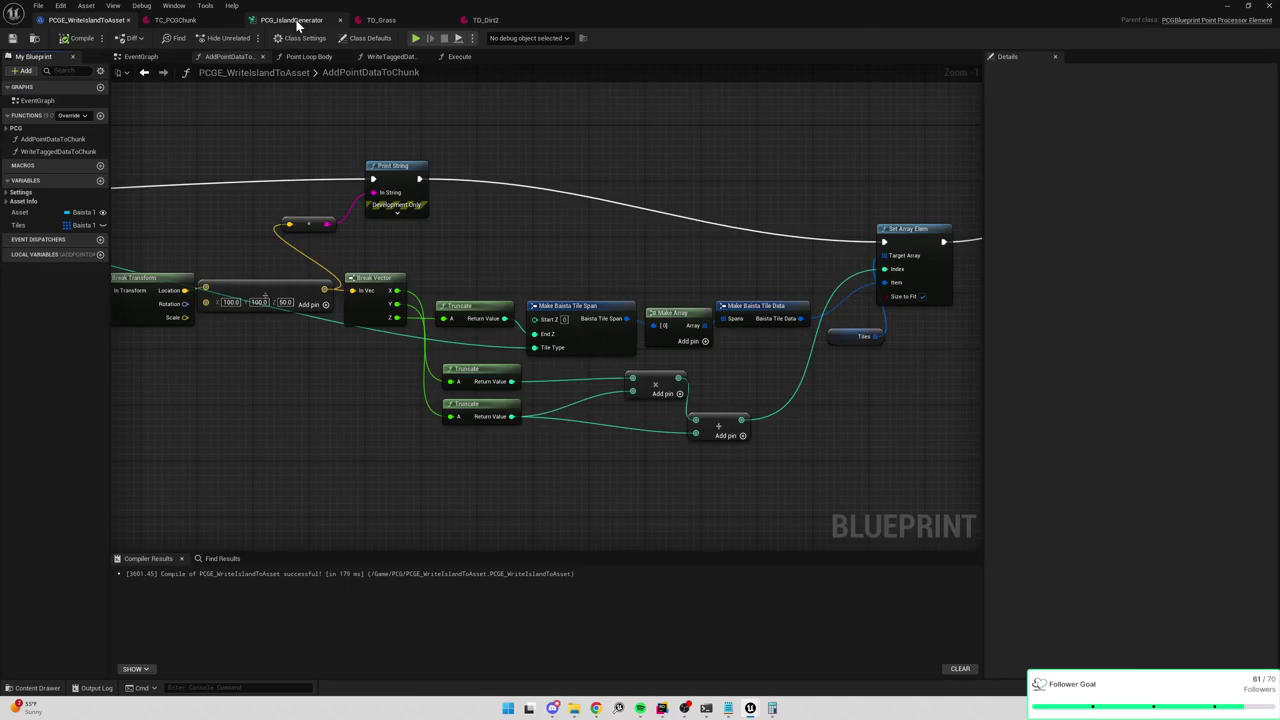
pyautogui.click(272, 22)
pyautogui.click(85, 20)
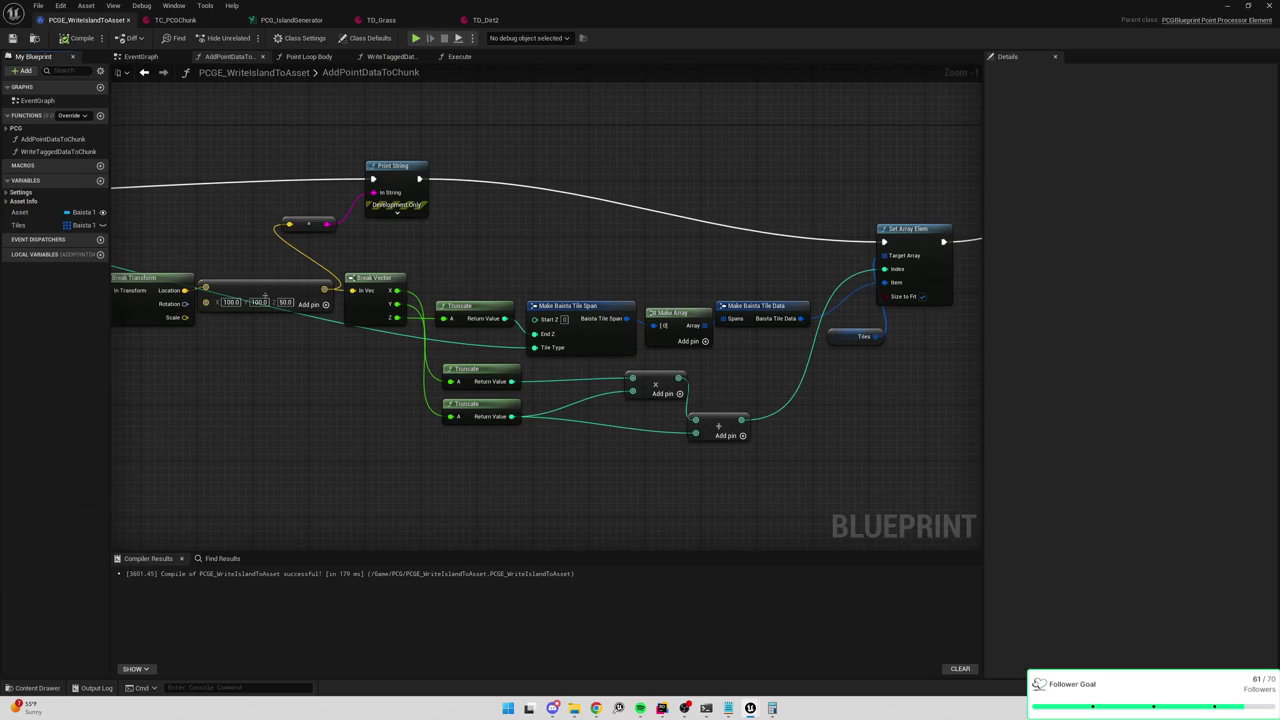
pyautogui.click(88, 689)
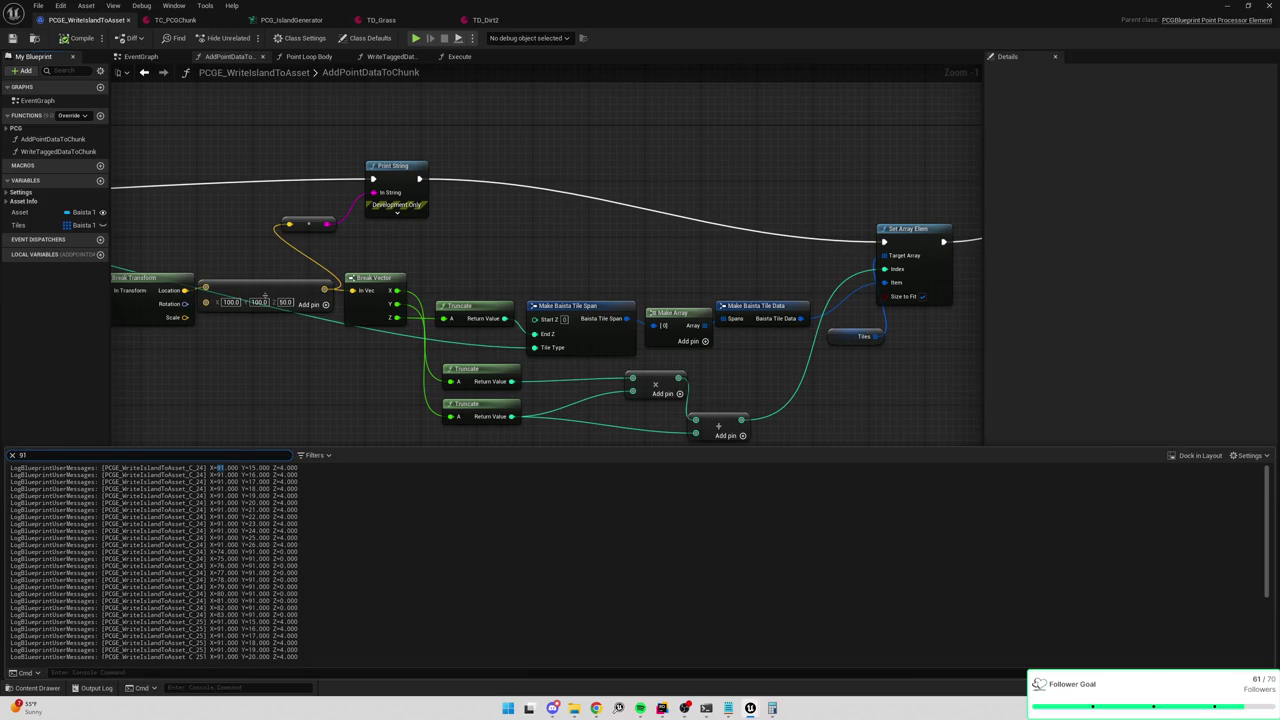
pyautogui.scroll(4, 150, 560)
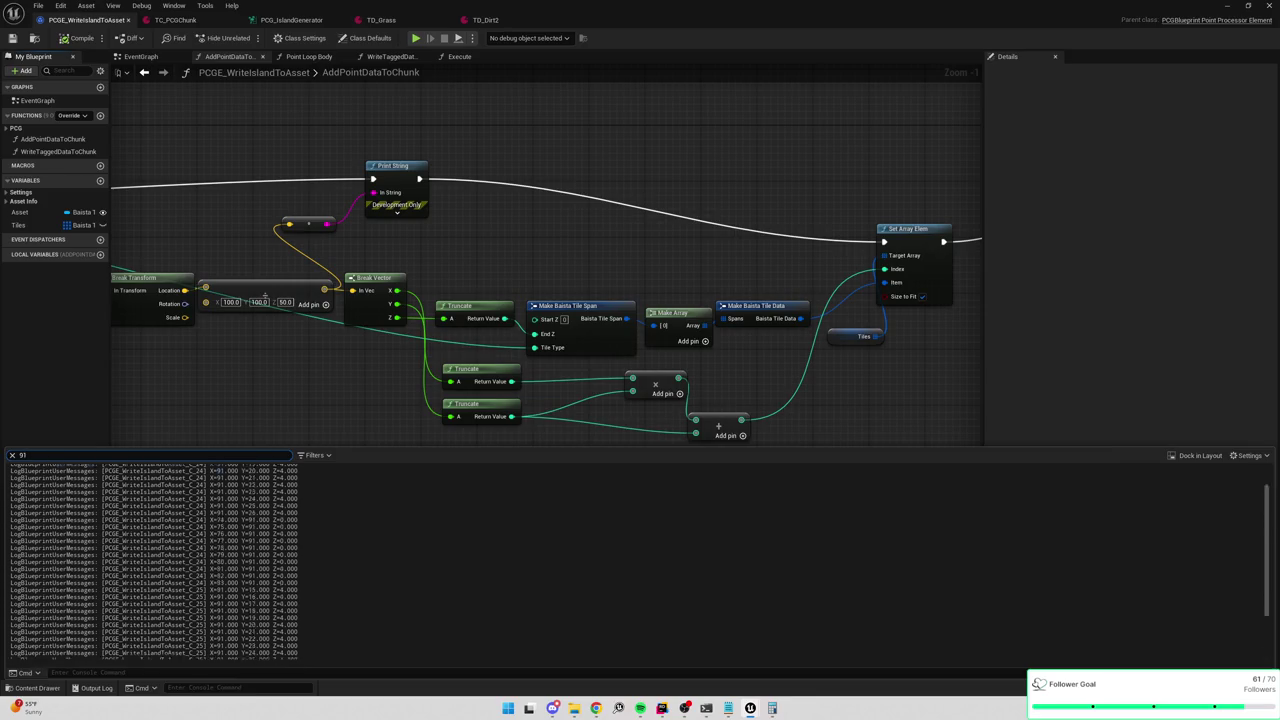
pyautogui.press('F7')
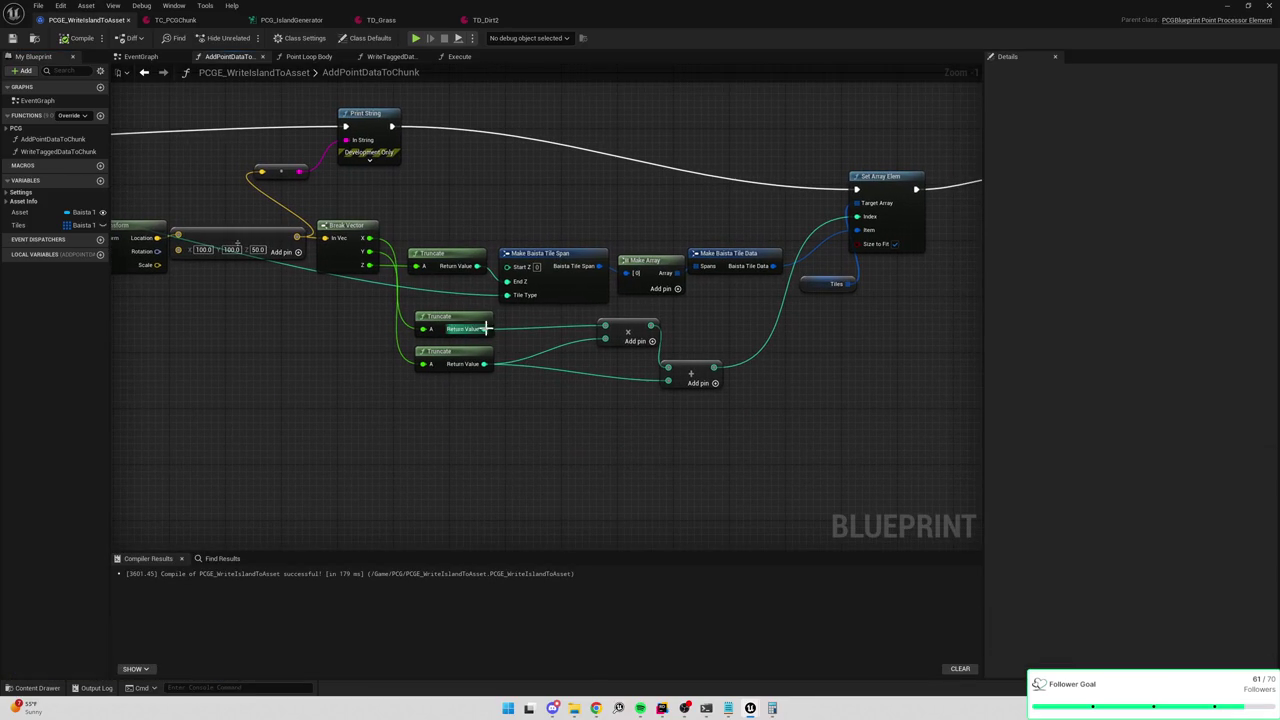
# Replace the lower Truncate link so the upper Truncate feeds the lower Add node, then compile and save.
pyautogui.keyDown('alt'); pyautogui.click(566, 371); pyautogui.keyUp('alt')
pyautogui.moveTo(486, 330); pyautogui.dragTo(605, 338)
pyautogui.moveTo(670, 382); pyautogui.dragTo(484, 329)
pyautogui.press('F7')
pyautogui.click(13, 39)
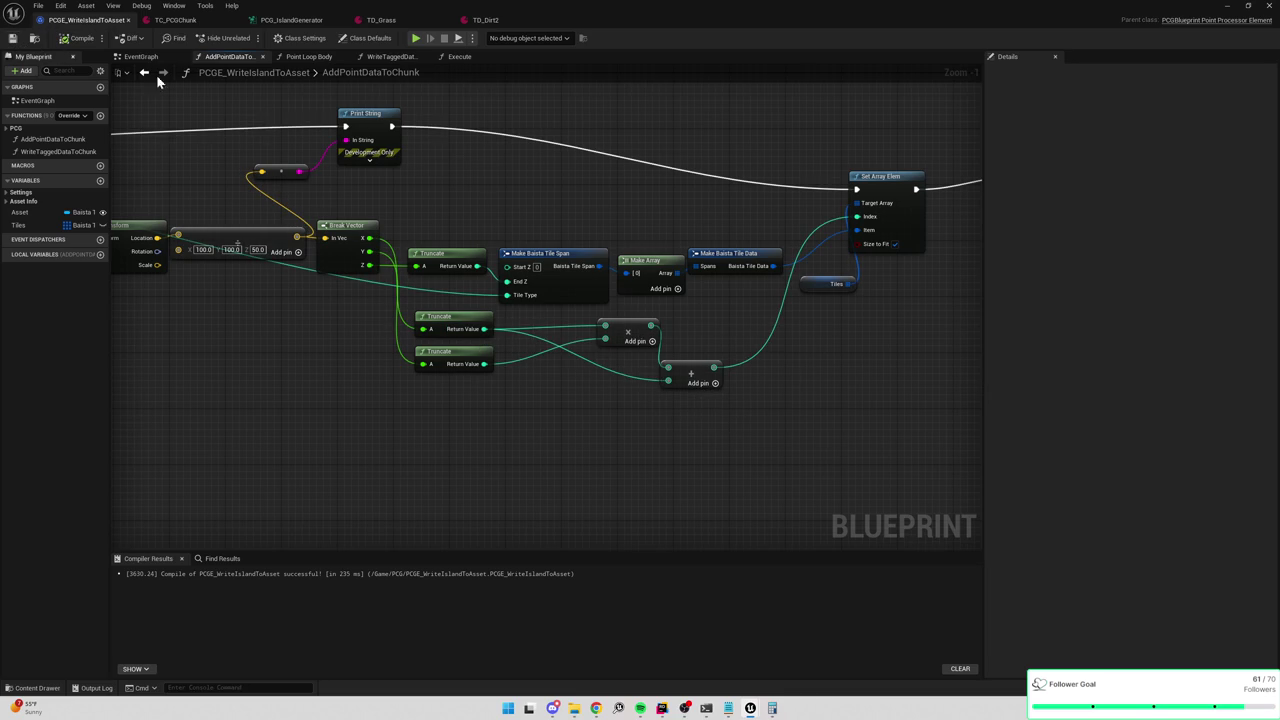
# Check and close TC_PCGChunk, then orbit the viewport around the generated island tiles.
pyautogui.click(289, 20)
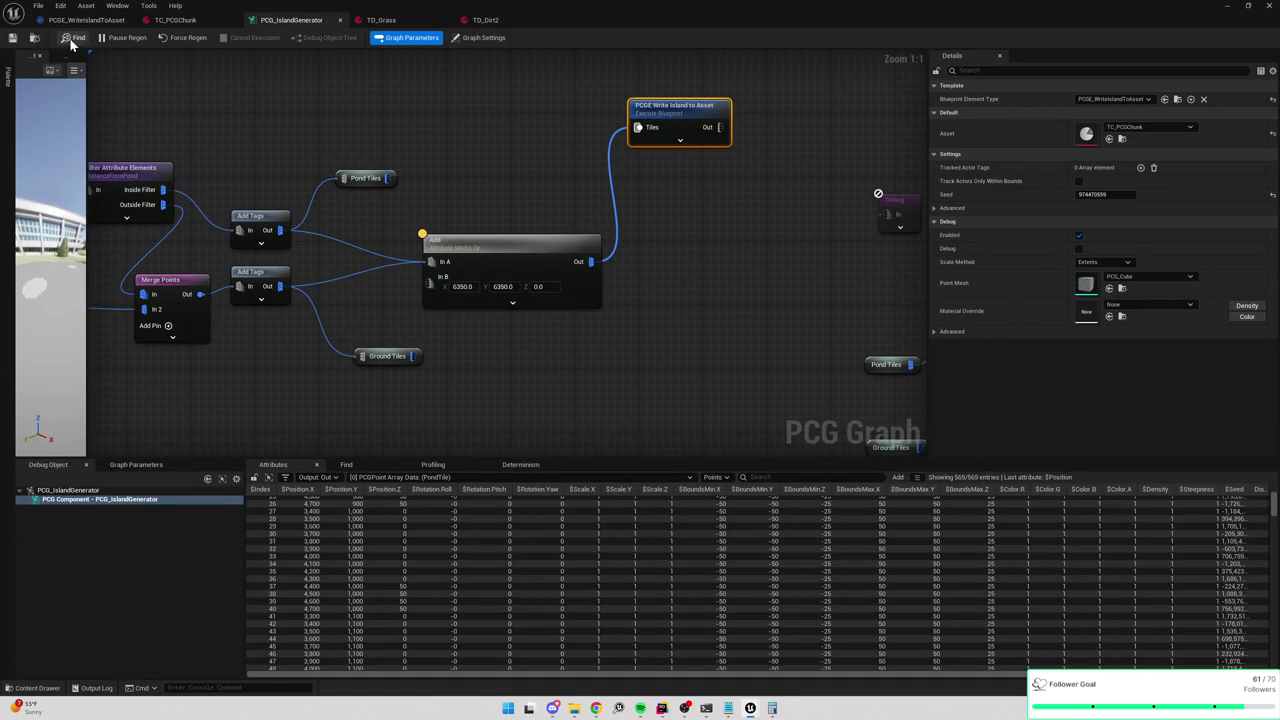
pyautogui.click(184, 26)
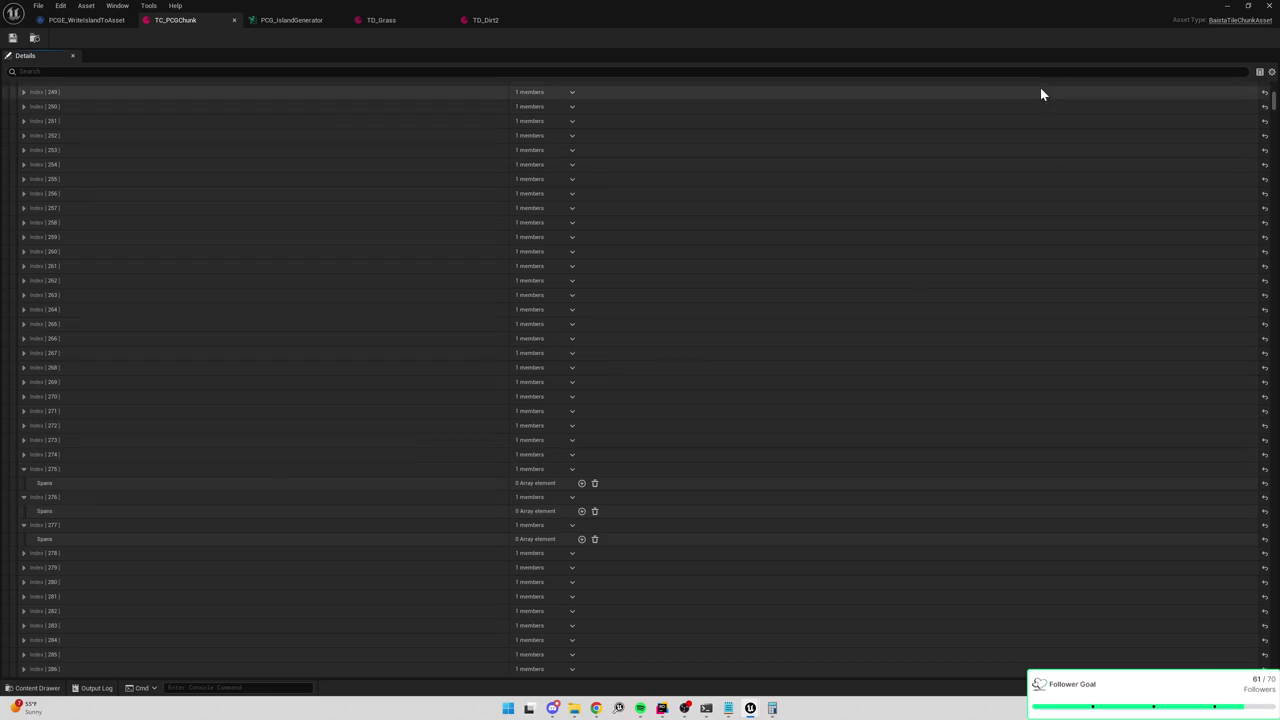
pyautogui.click(1228, 5)
pyautogui.moveTo(743, 325)
pyautogui.mouseDown()
pyautogui.moveTo(665, 365)
pyautogui.moveTo(570, 500)
pyautogui.moveTo(553, 459)
pyautogui.moveTo(538, 457)
pyautogui.mouseUp()
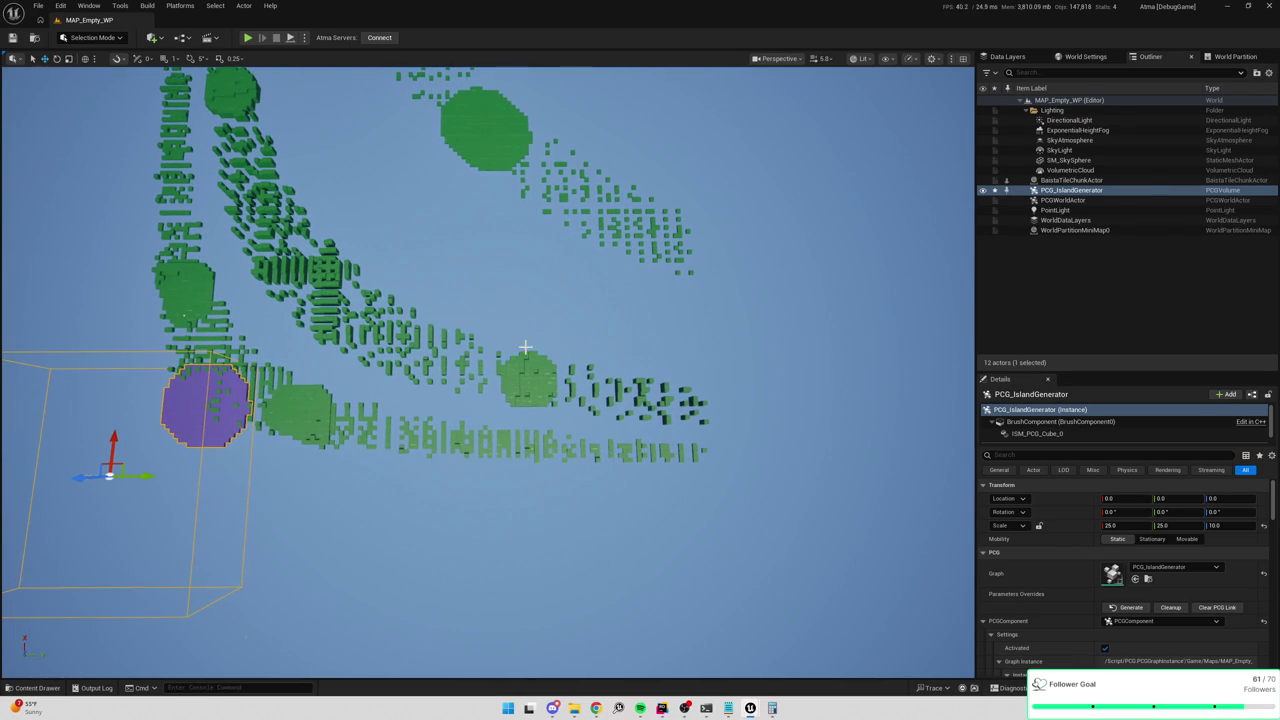
# Play-test the level, moving the character across the island tiles, then eject to fly freely.
pyautogui.hotkey('alt', 'p')
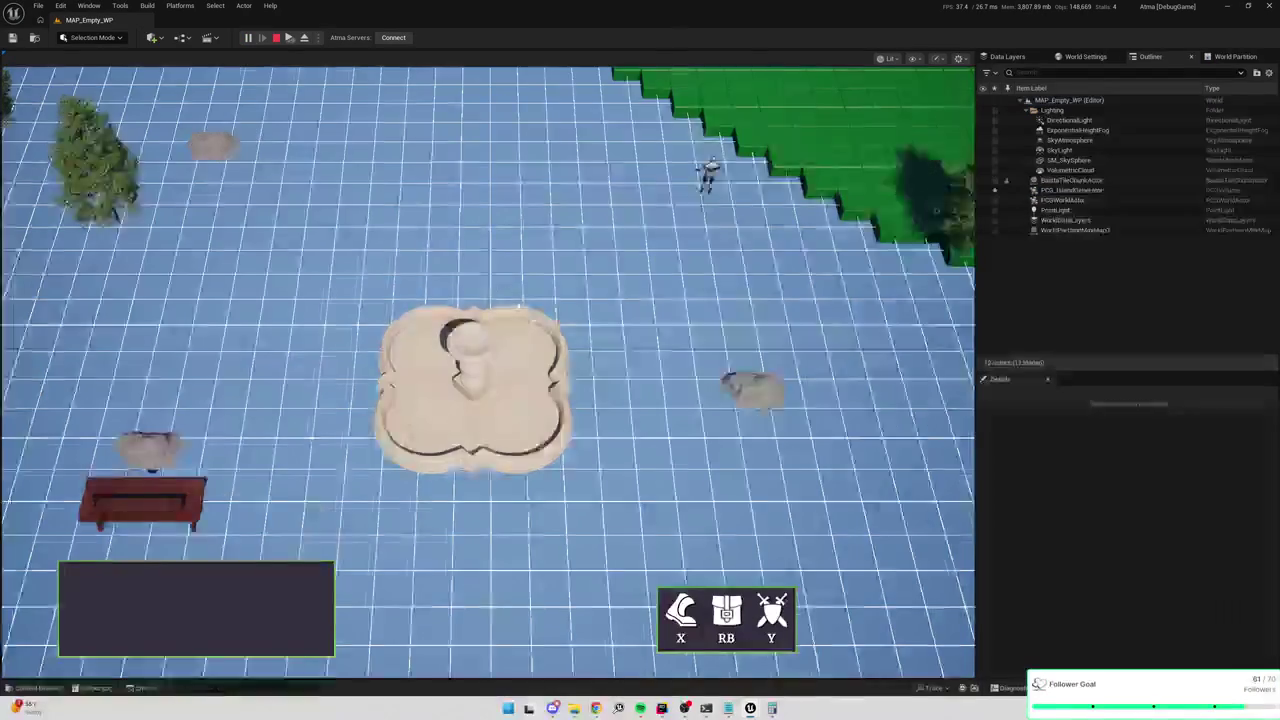
pyautogui.press('d')
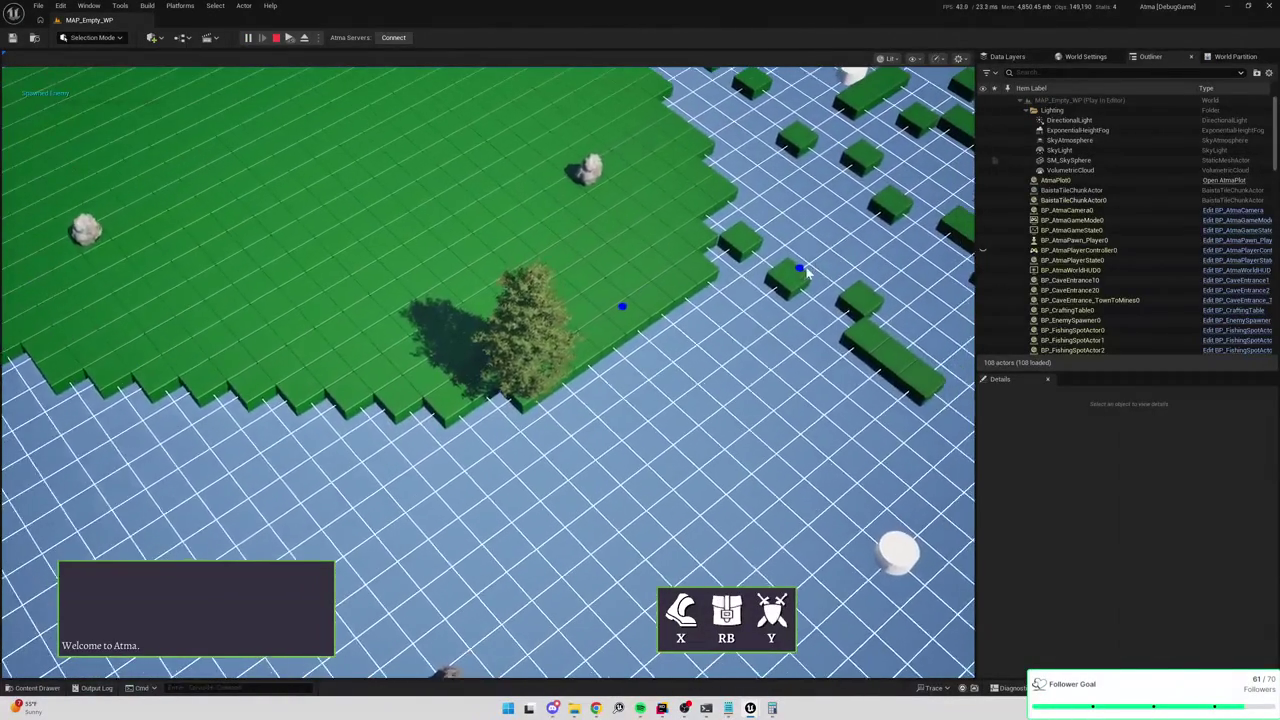
pyautogui.click(806, 272)
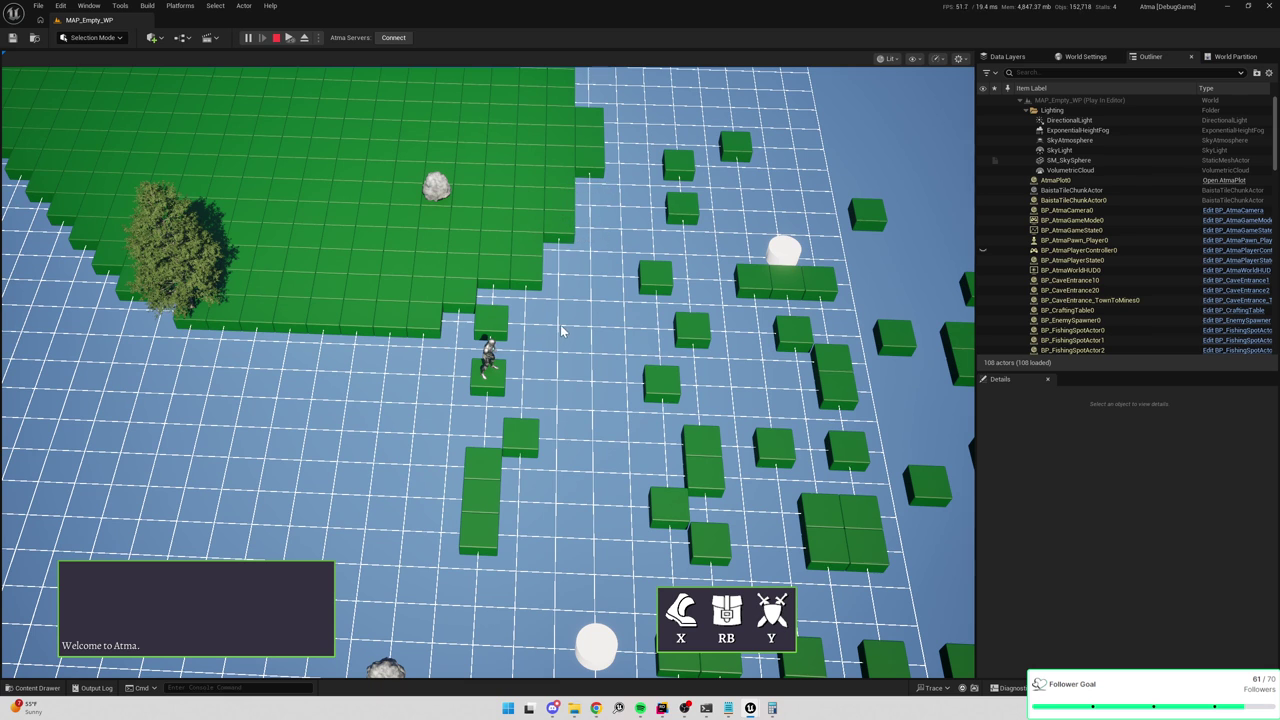
pyautogui.press('F8')
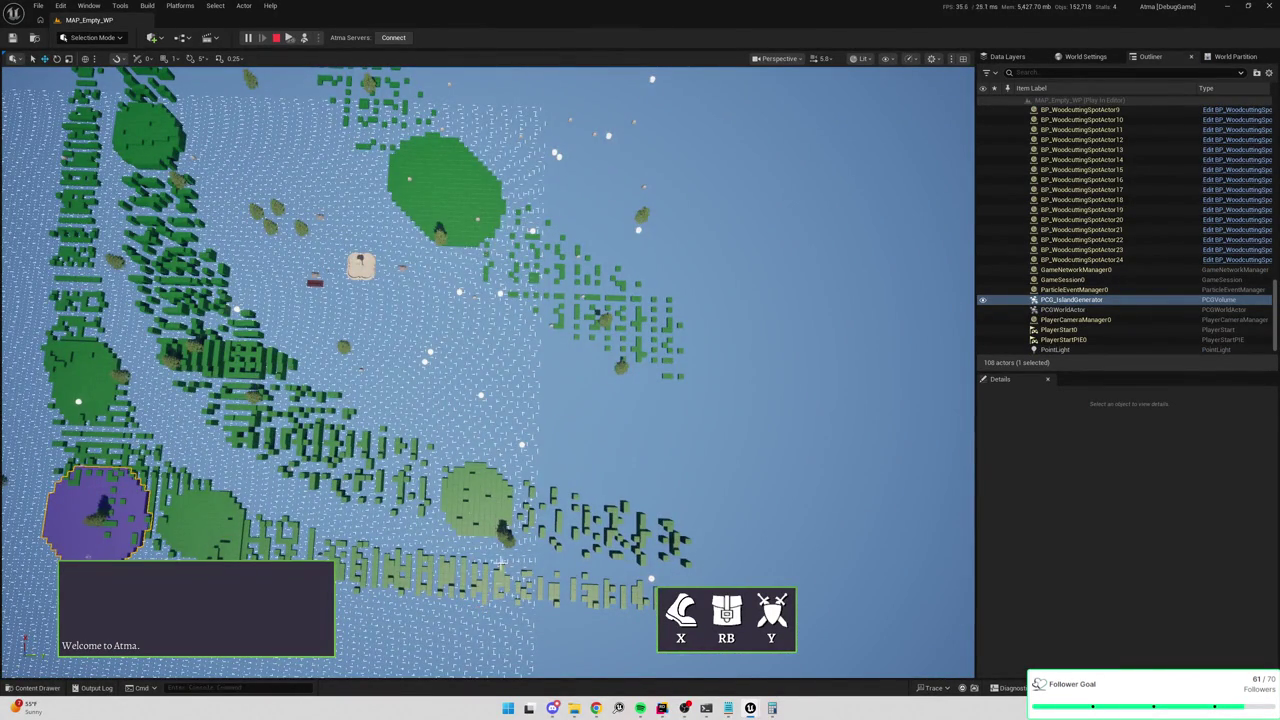
pyautogui.scroll(3, 496, 583)
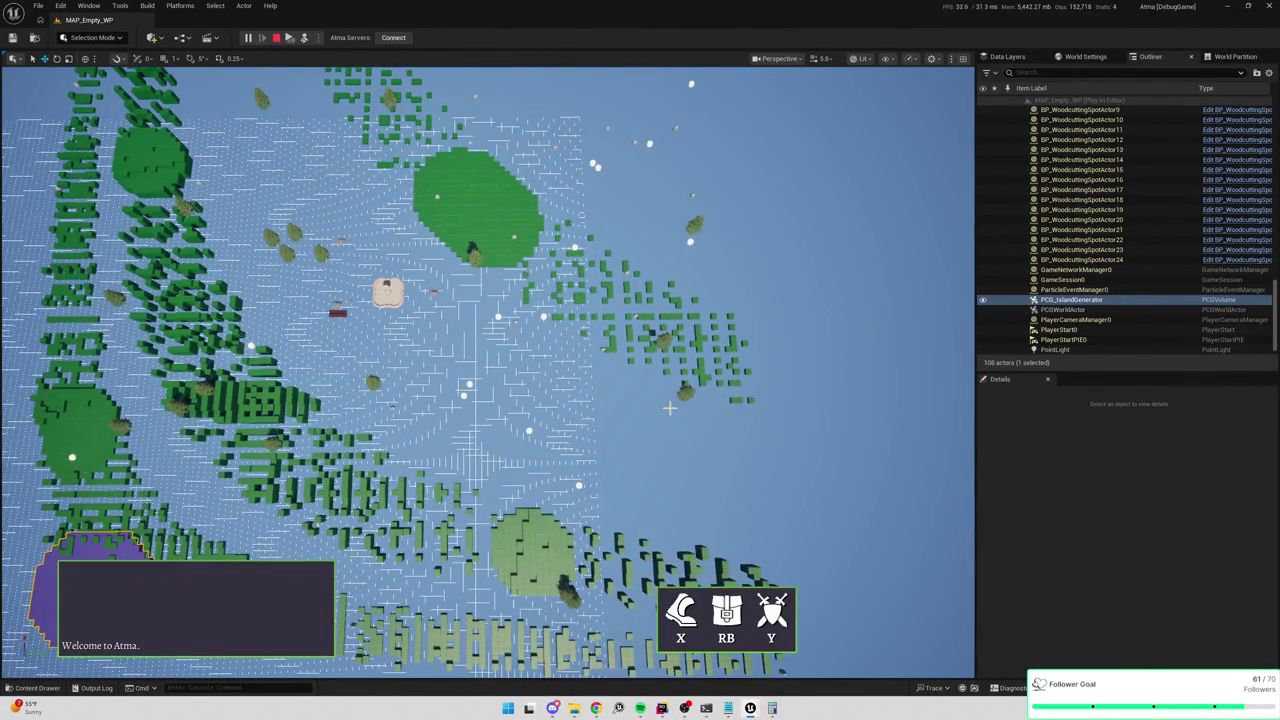
# In Rider, set a breakpoint on the AddTileInstance line 122.
pyautogui.hotkey('alt', 'Tab')
pyautogui.click(281, 398)
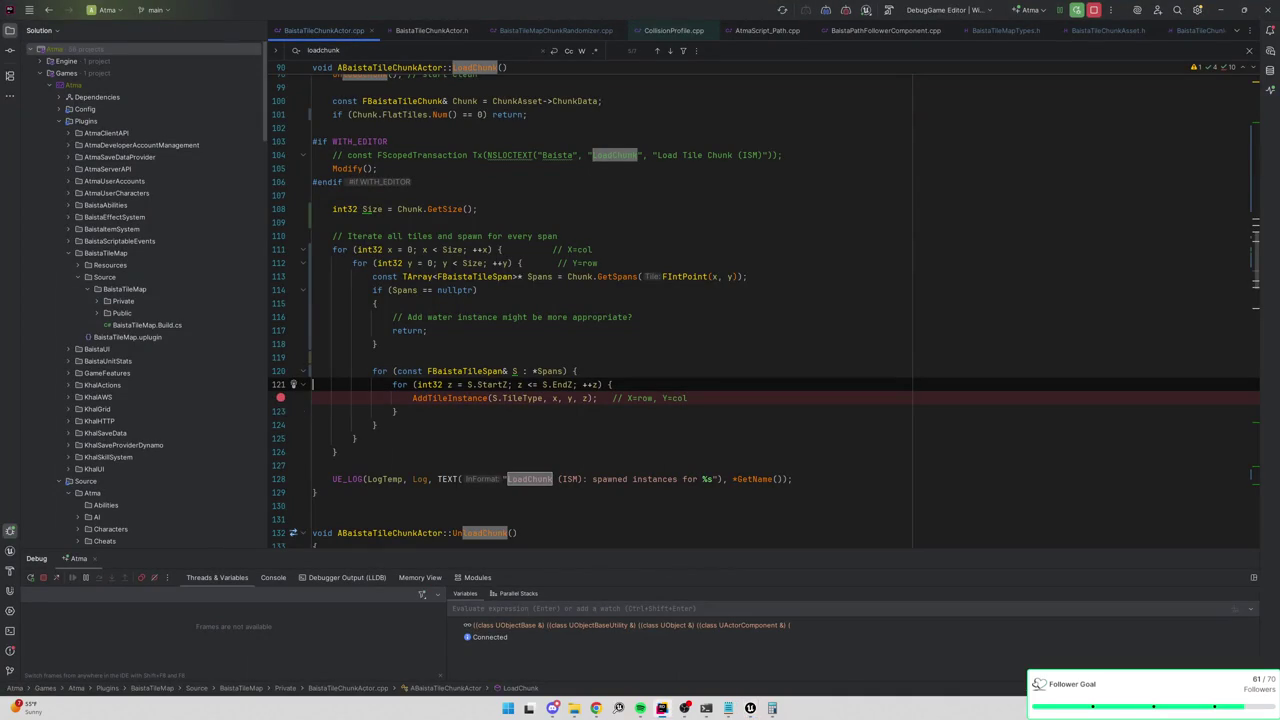
pyautogui.hotkey('alt', 'Tab')
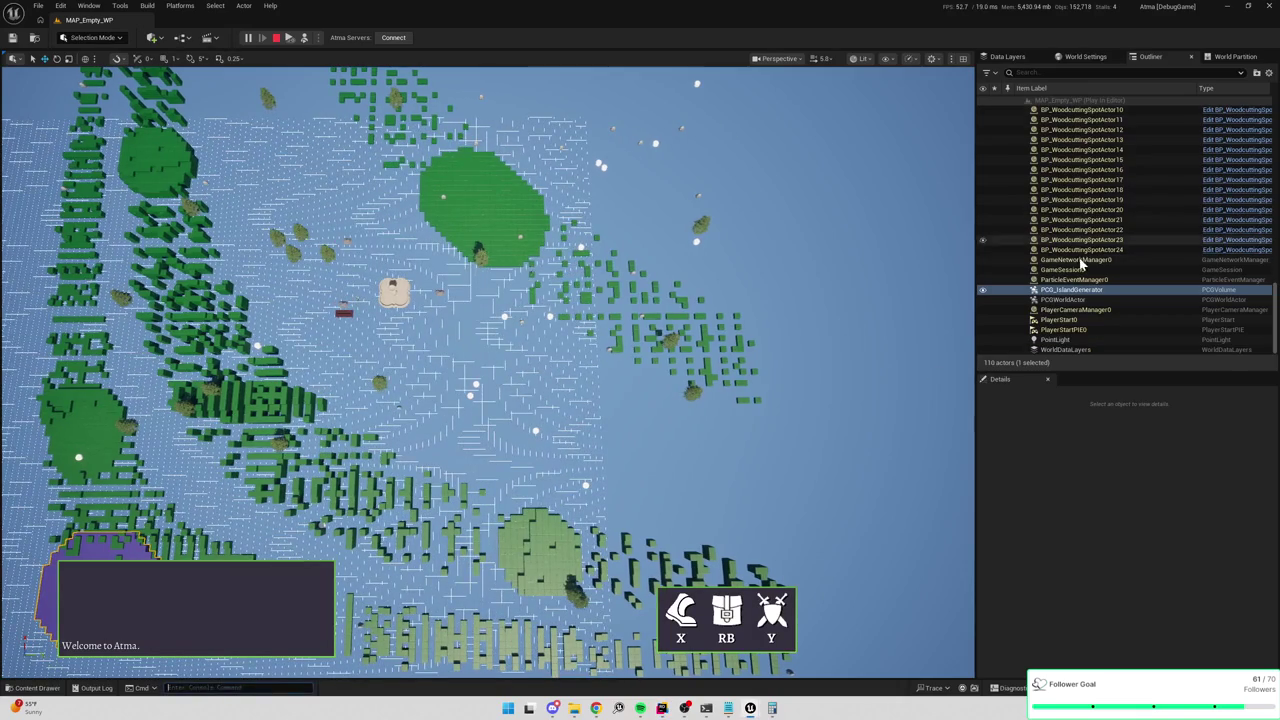
pyautogui.scroll(6, 1075, 323)
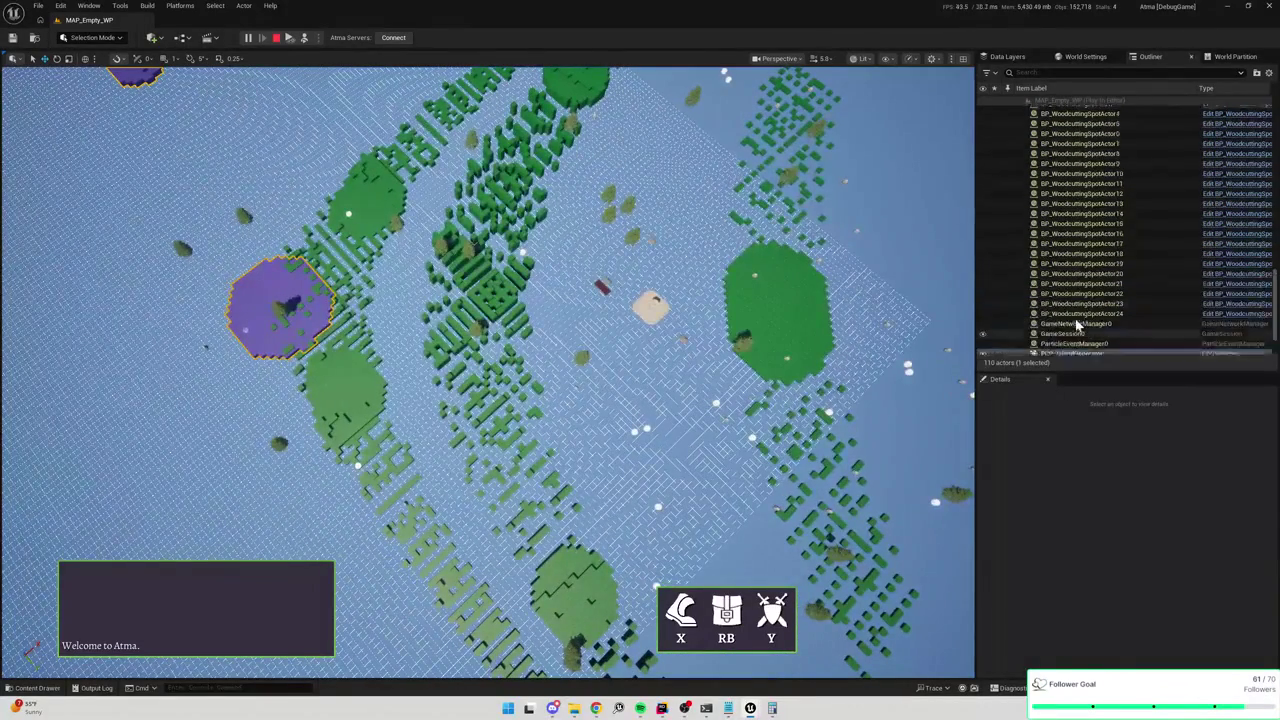
# Stop the play session and select BaistaTileChunkActor to show its properties.
pyautogui.click(276, 37)
pyautogui.click(1075, 190)
pyautogui.click(1085, 180)
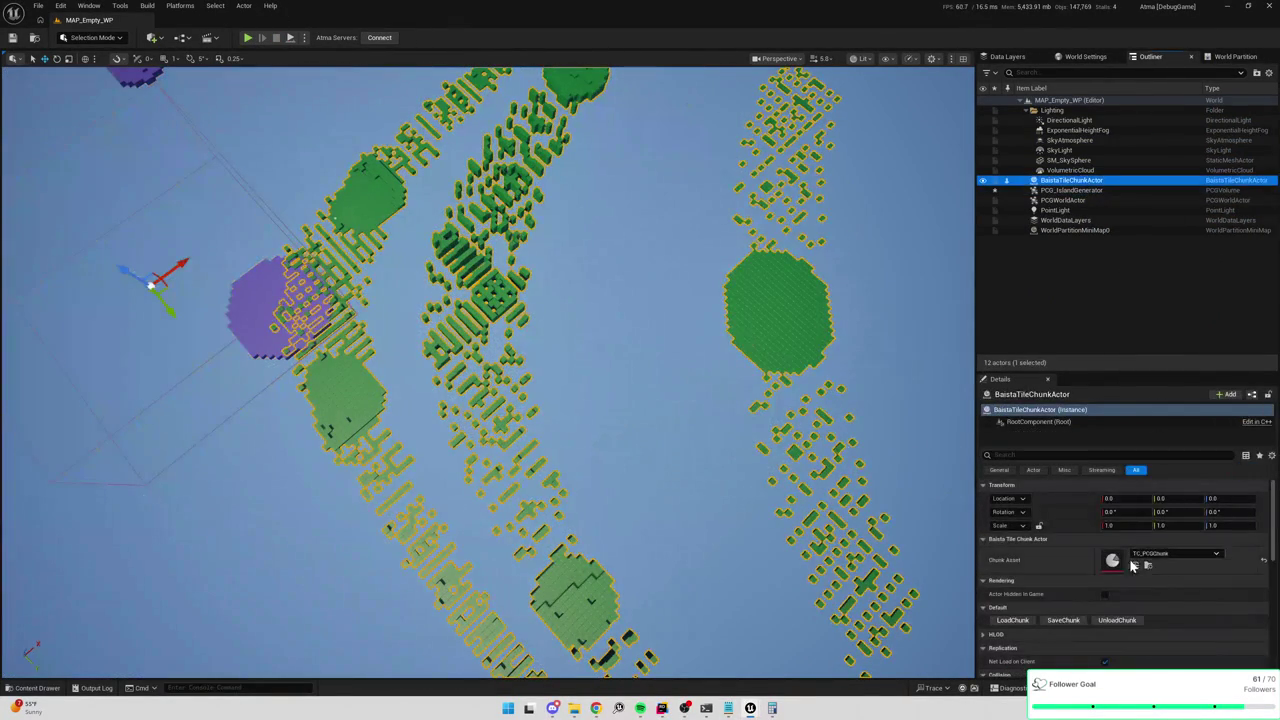
# Run LoadChunk to hit the breakpoint and replace the Notepad notes with '3 104'.
pyautogui.click(1008, 620)
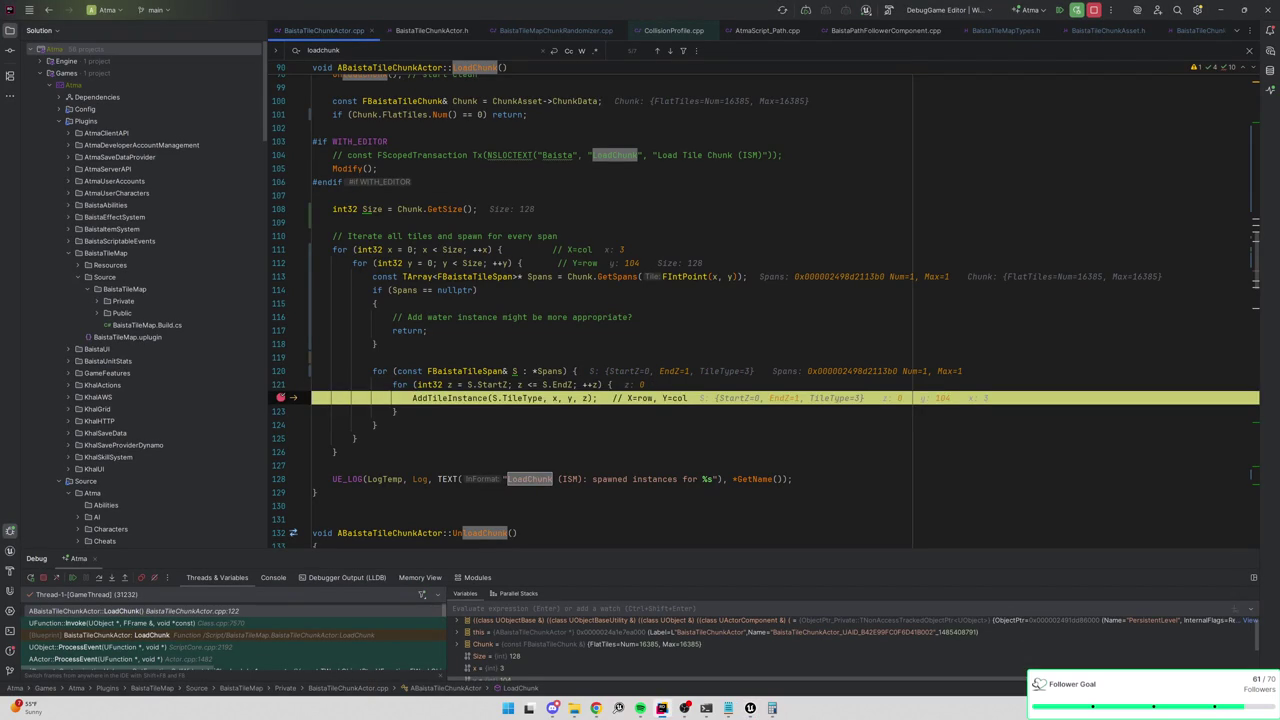
pyautogui.hotkey('alt', 'Tab')
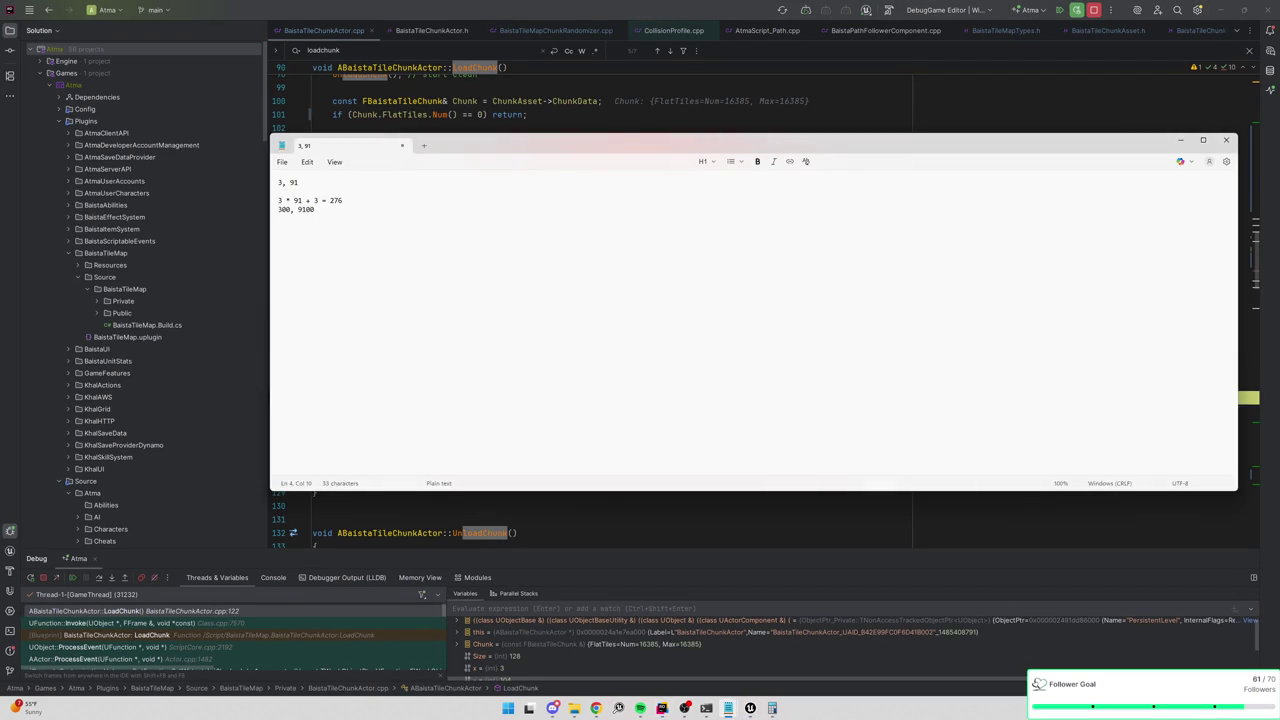
pyautogui.moveTo(502, 143); pyautogui.dragTo(555, 285)
pyautogui.hotkey('ctrl', 'a')
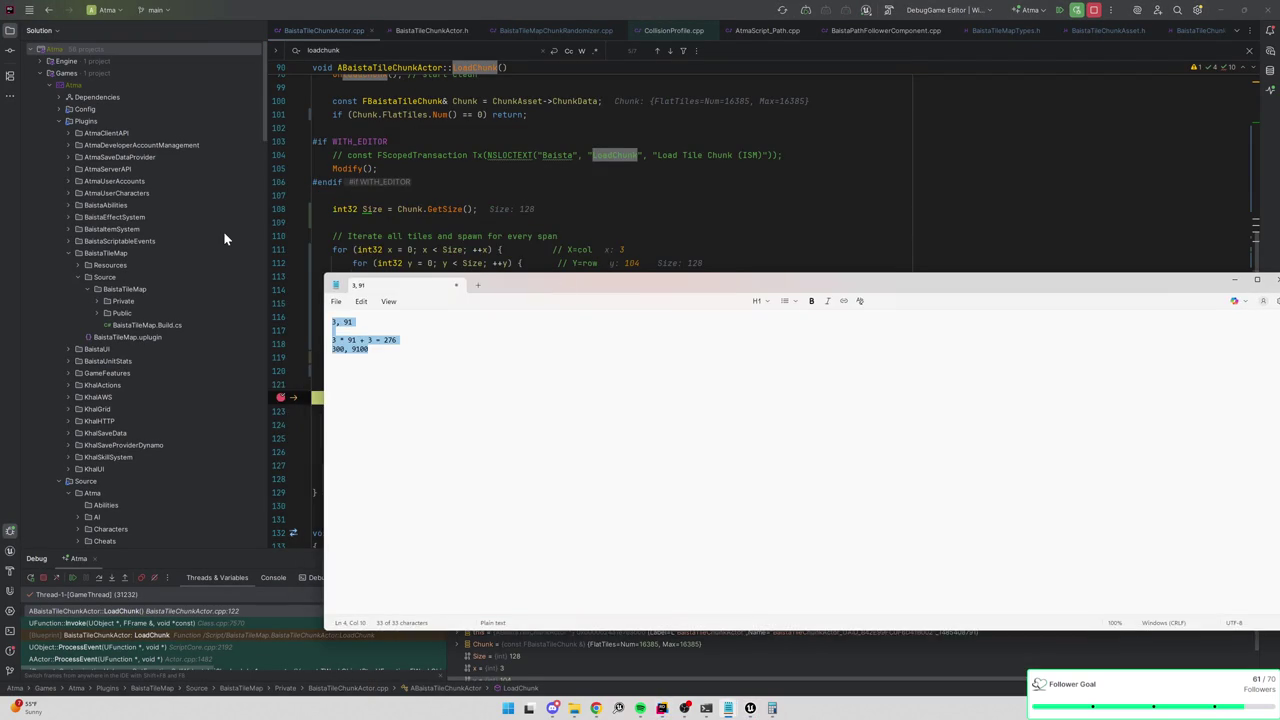
pyautogui.write('3 104')
pyautogui.press('Return')
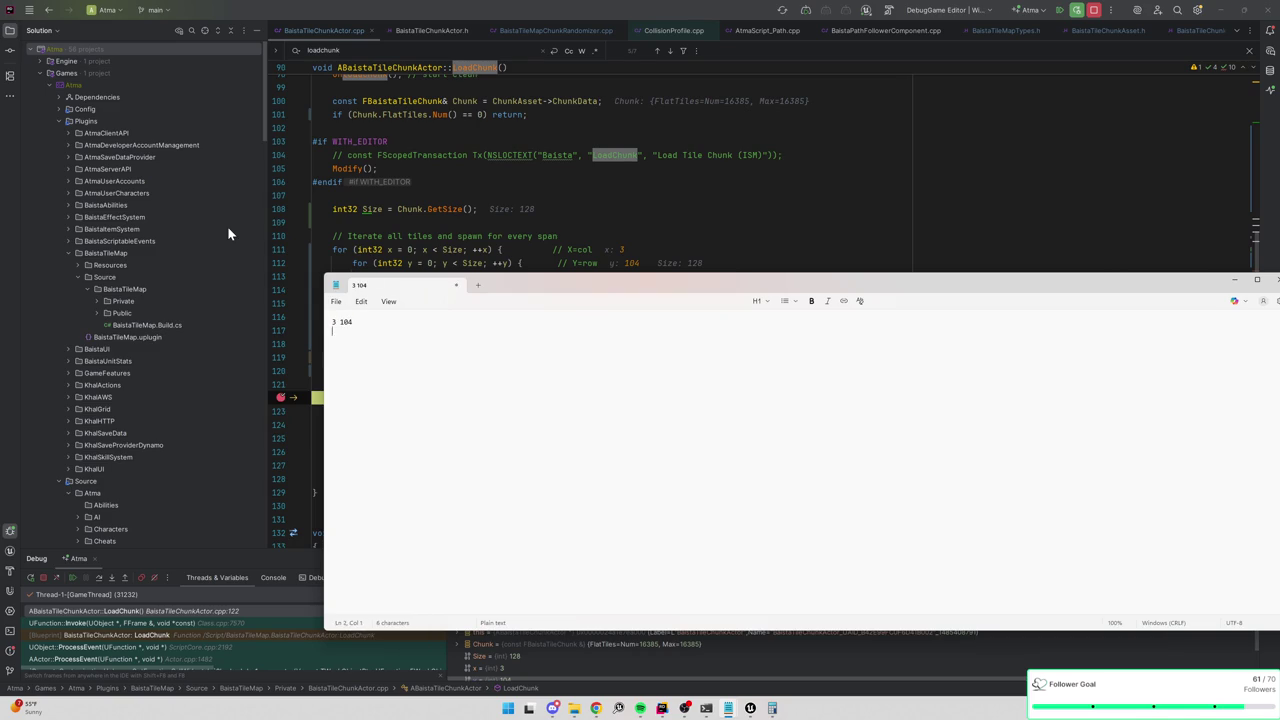
# Continue to the next breakpoint hit and compare the tile coordinates with the notes.
pyautogui.click(1063, 11)
pyautogui.press('F5')
pyautogui.press('F5')
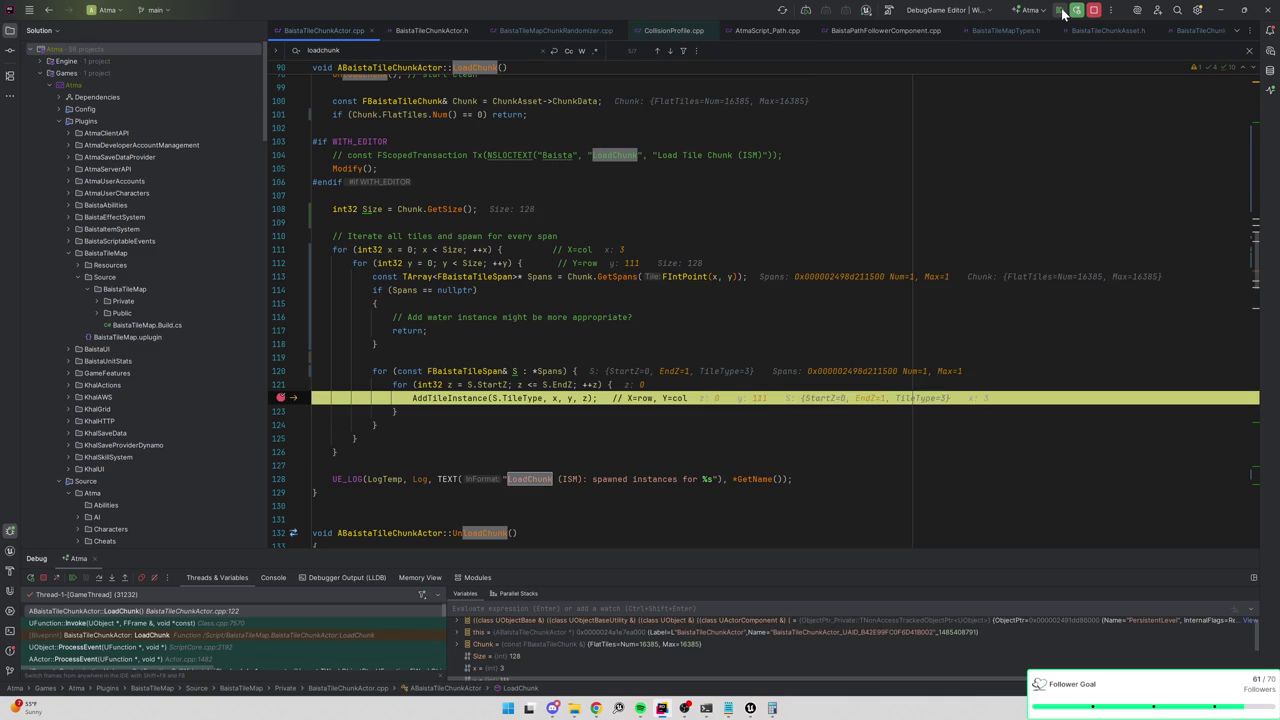
pyautogui.hotkey('alt', 'Tab')
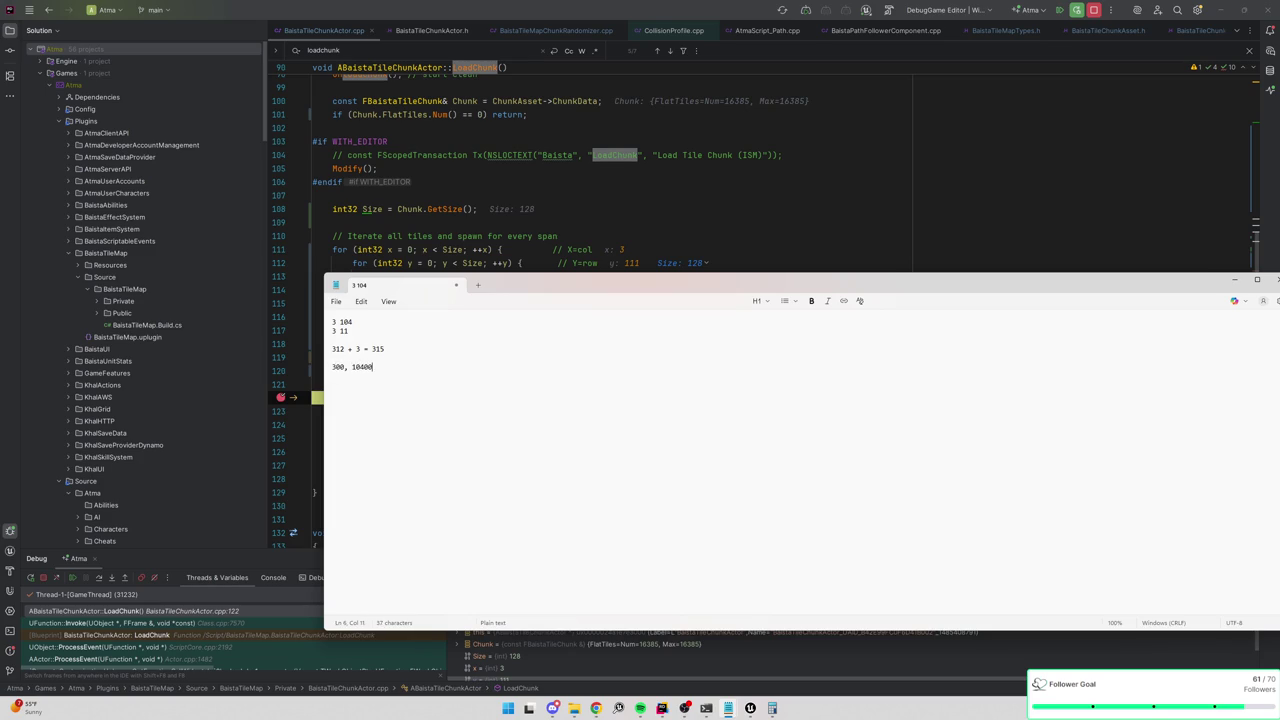
pyautogui.hotkey('alt', 'Tab')
pyautogui.hotkey('alt', 'Tab')
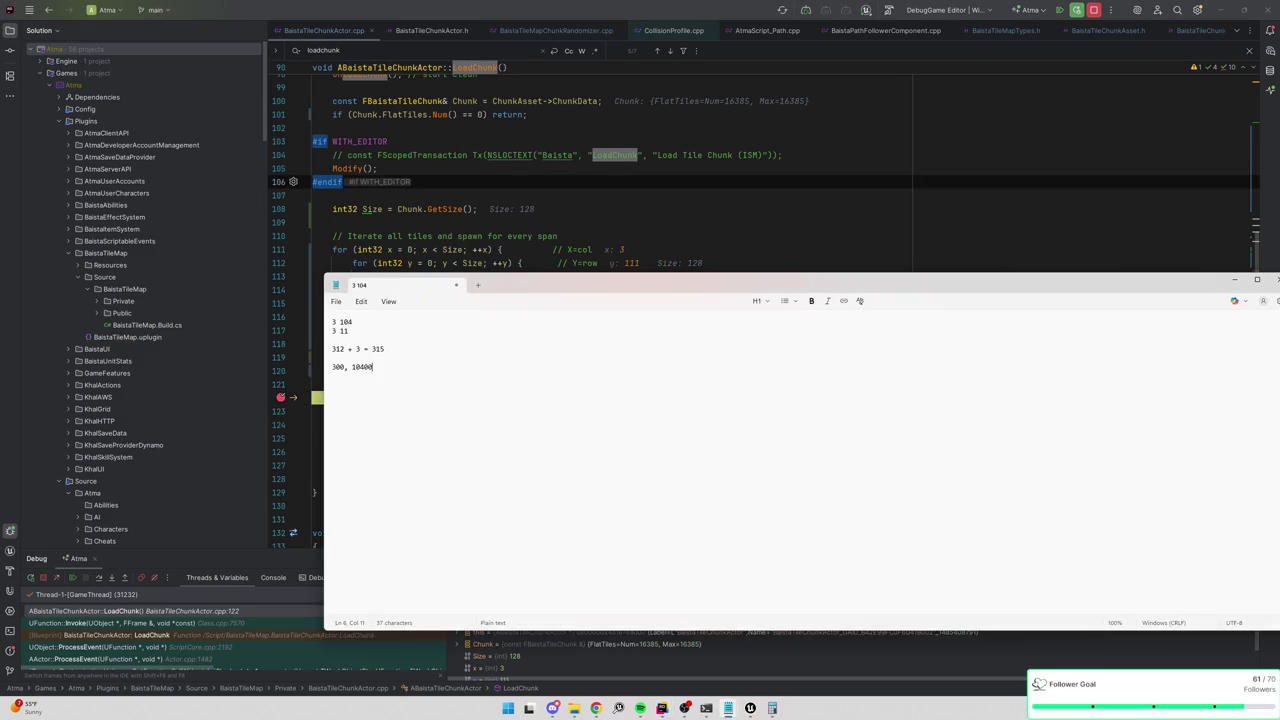
pyautogui.hotkey('alt', 'Tab')
# Remove the line-122 breakpoint, resume the game, and return to Unreal Editor.
pyautogui.click(1075, 11)
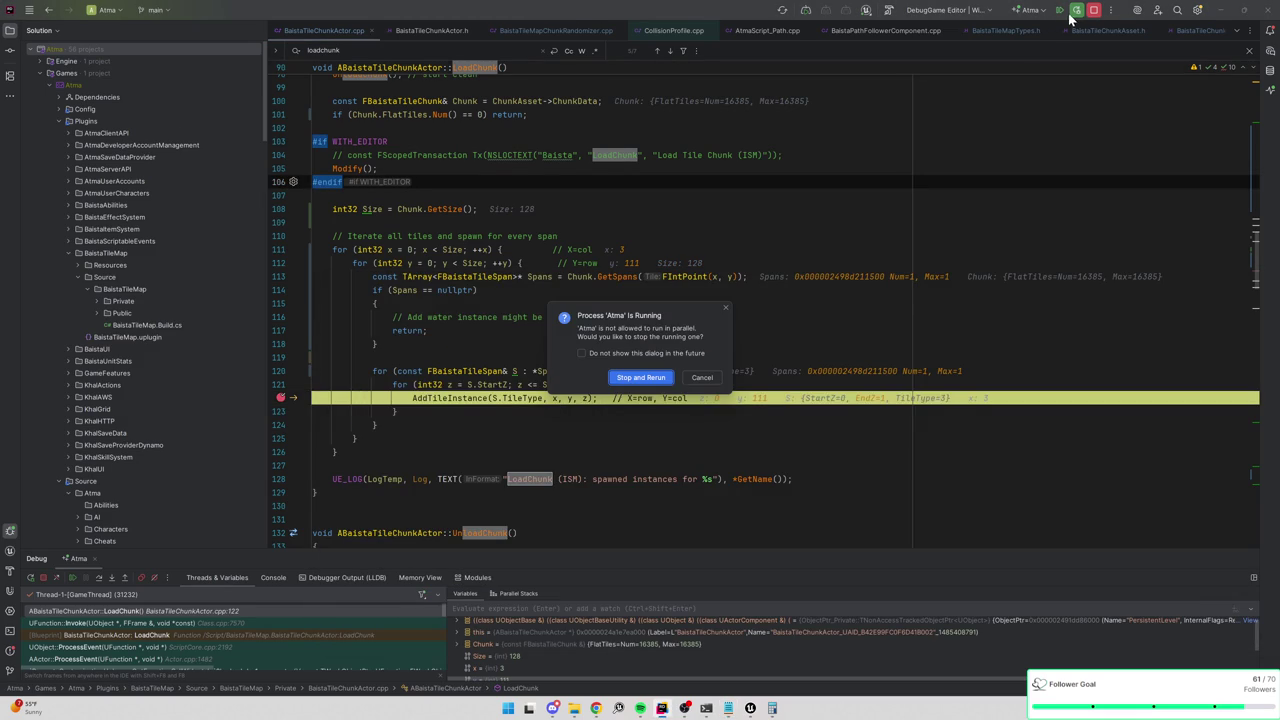
pyautogui.click(703, 378)
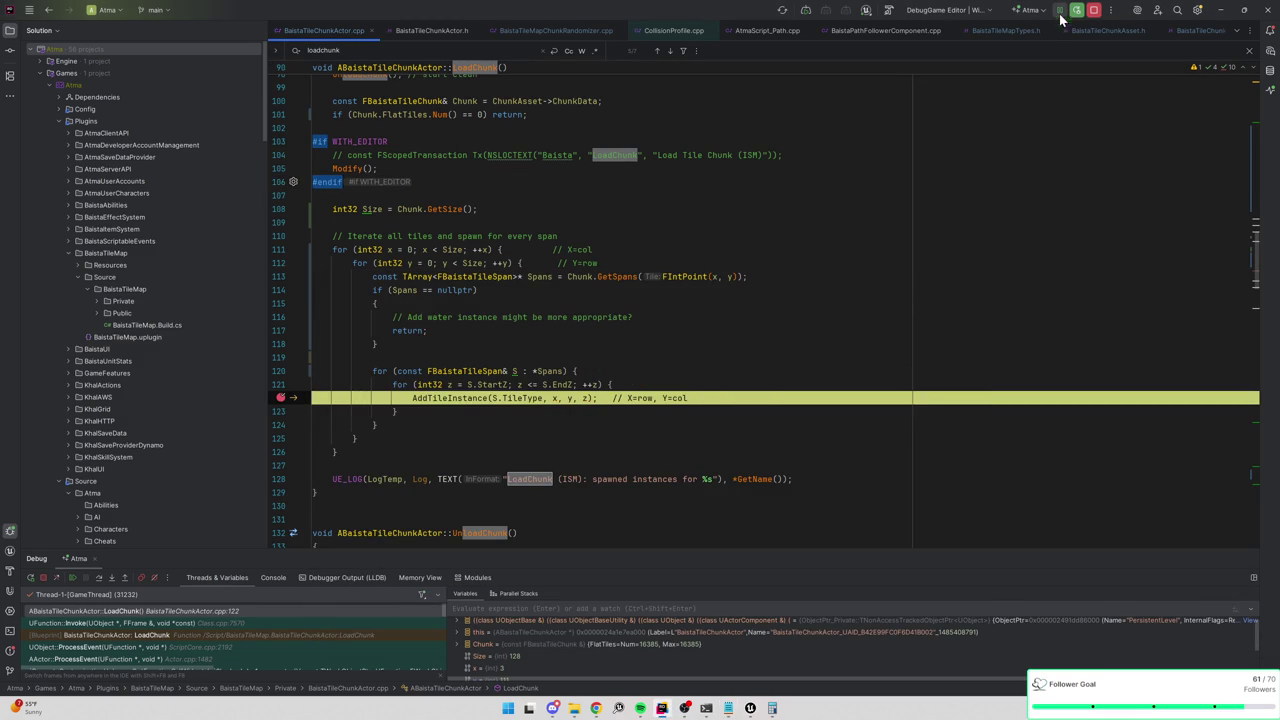
pyautogui.click(281, 397)
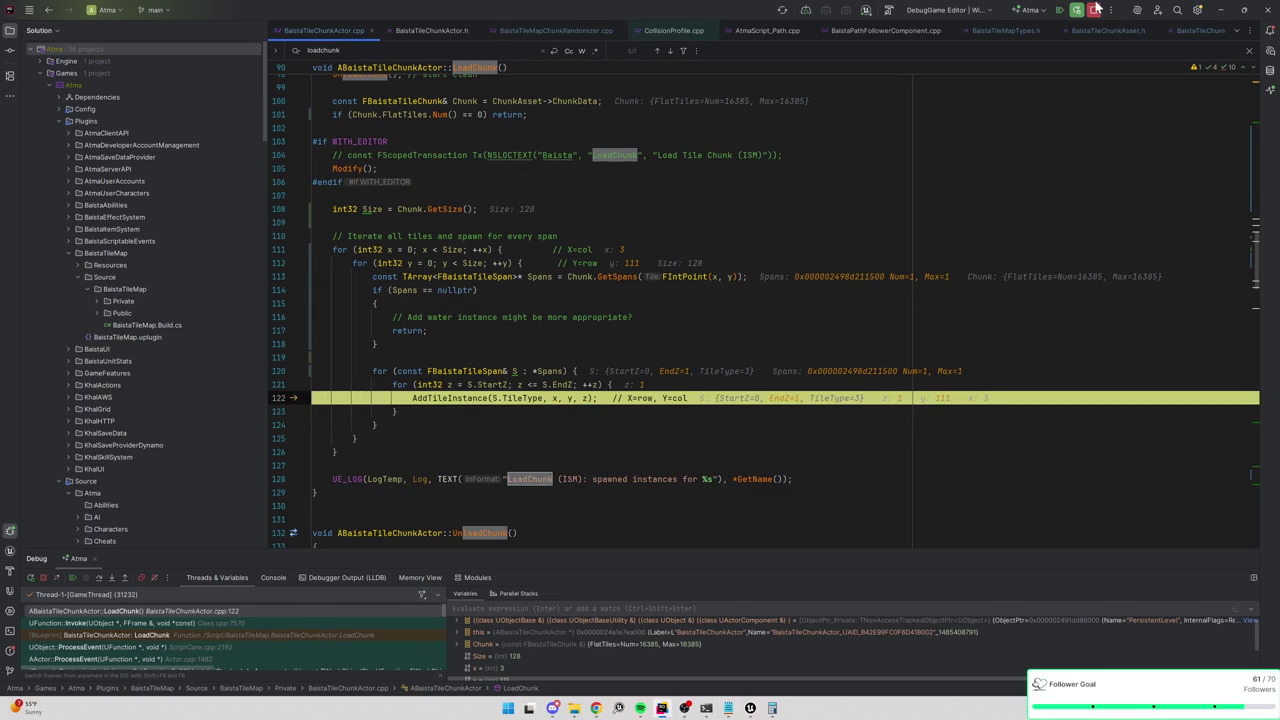
pyautogui.press('F5')
pyautogui.hotkey('alt', 'Tab')
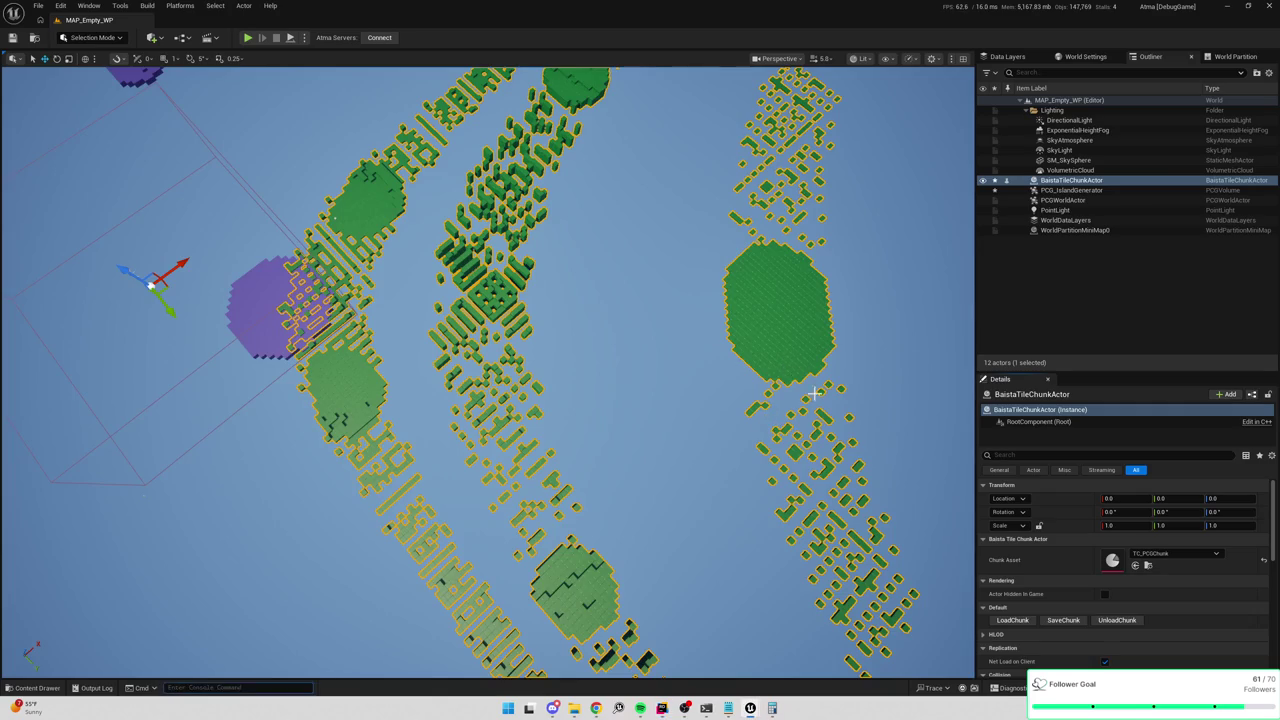
# Open TC_PCGChunk from the Content Drawer and expand Index [313] to [315] to compare spans.
pyautogui.hotkey('ctrl', 'space')
pyautogui.doubleClick(172, 417)
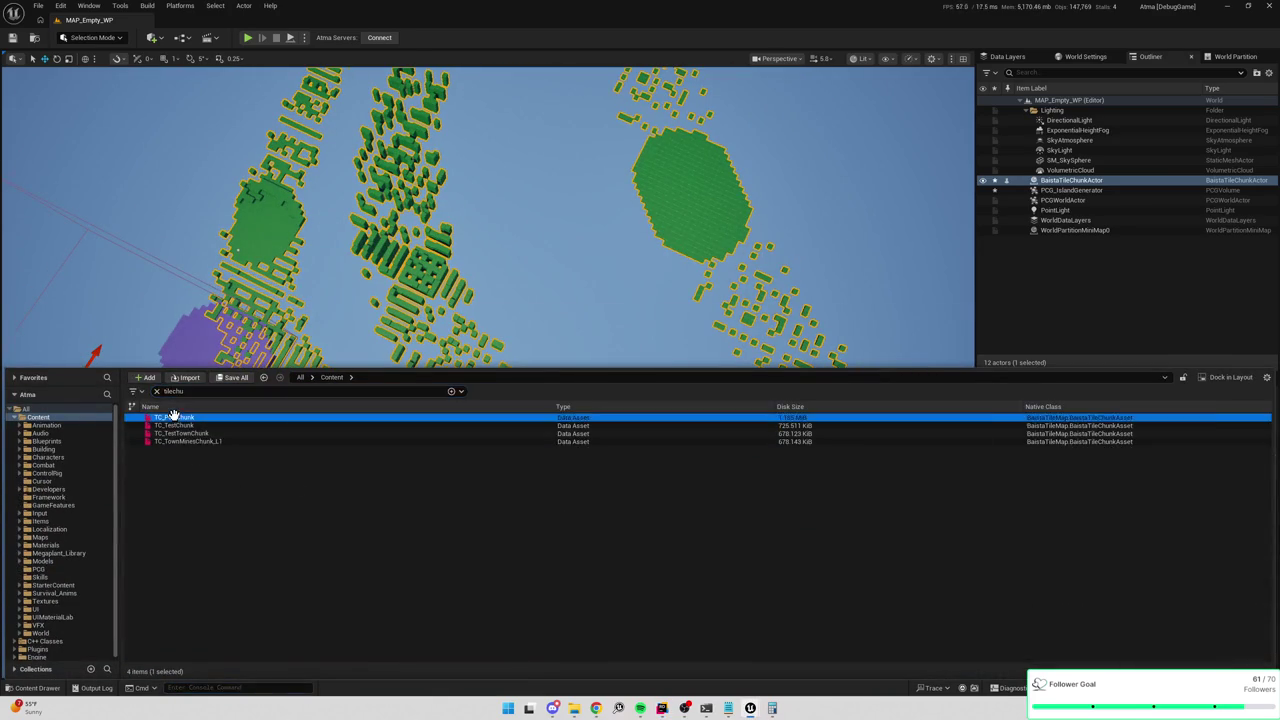
pyautogui.scroll(-5, 246, 537)
pyautogui.click(24, 530)
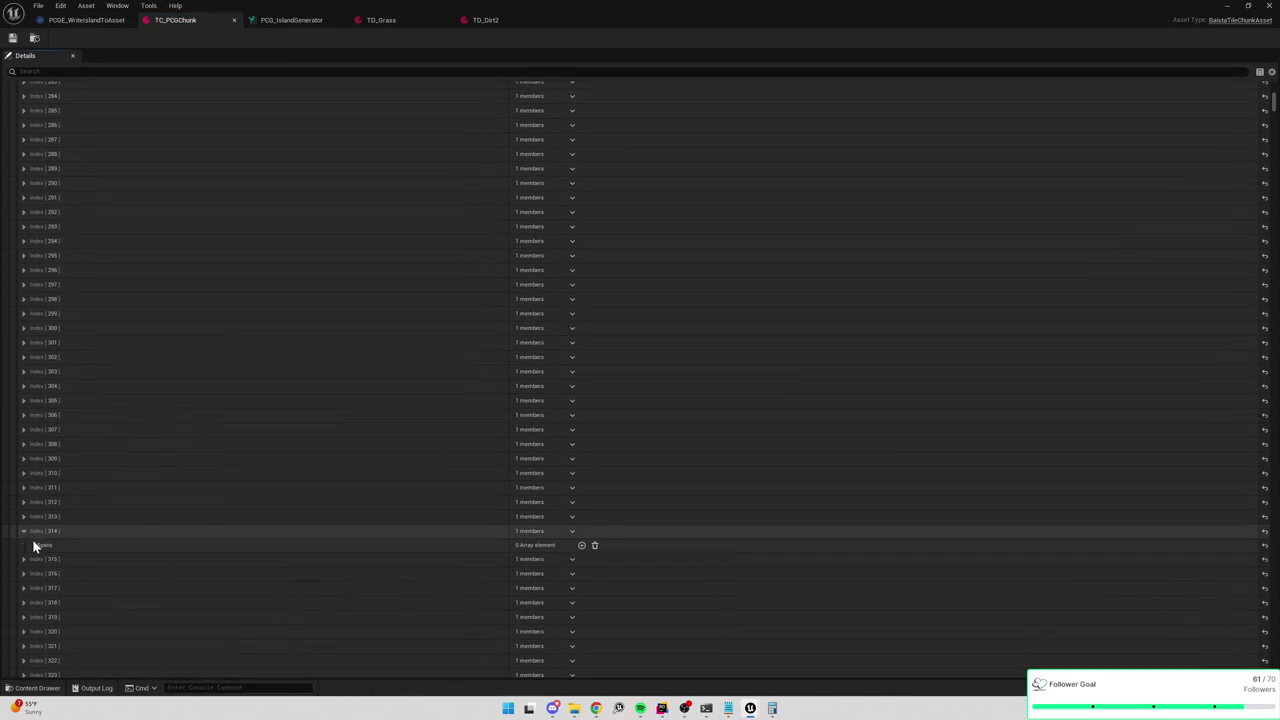
pyautogui.hotkey('alt', 'Tab')
pyautogui.hotkey('alt', 'Tab')
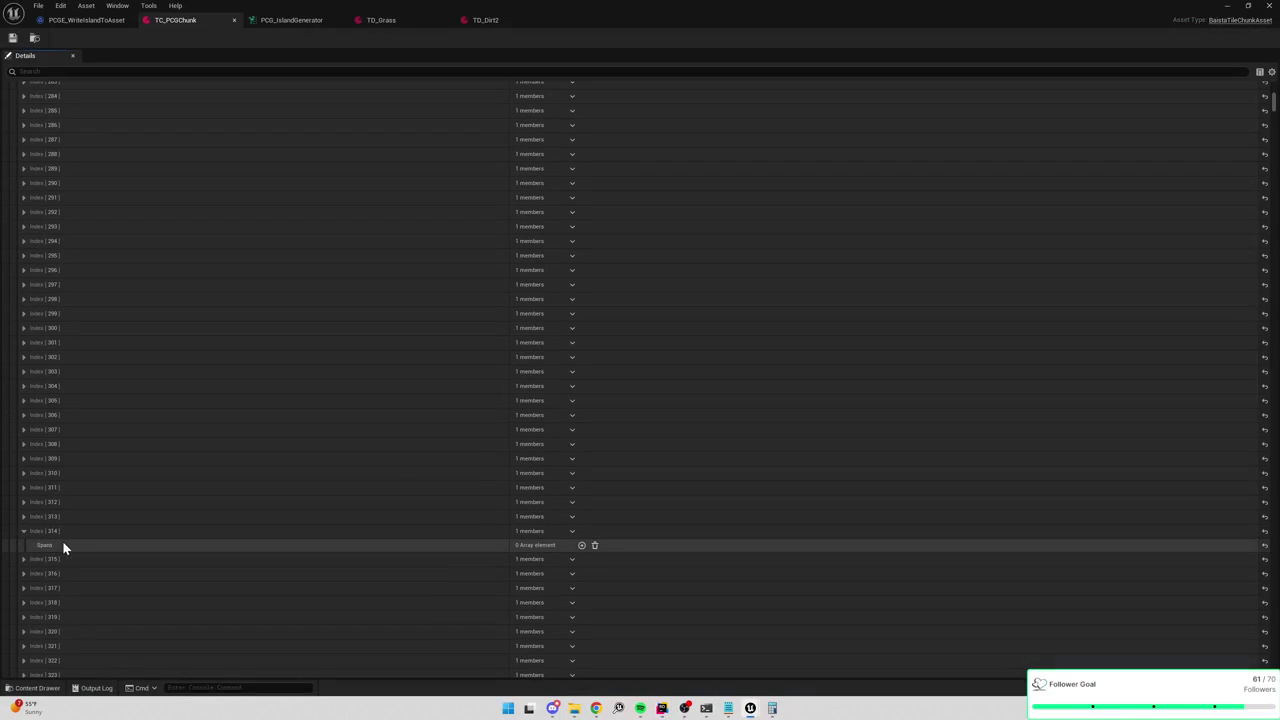
pyautogui.click(24, 518)
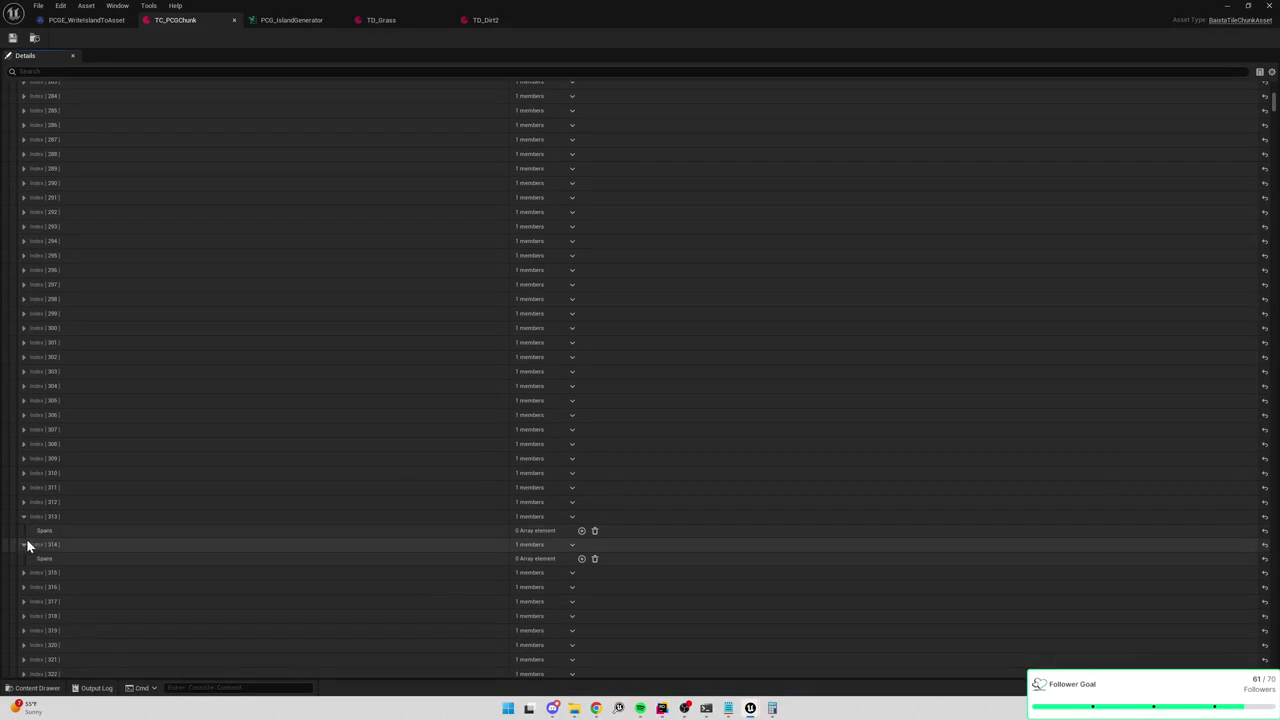